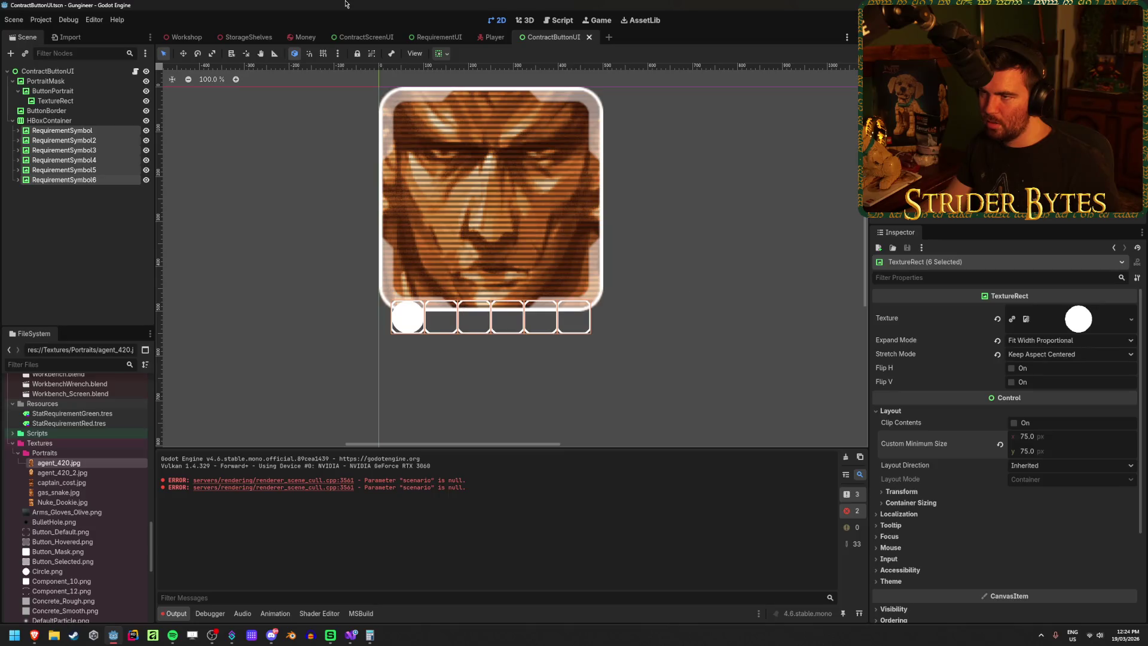
Step: Switch from ContractScreenUI to the Workshop scene and zoom around the five-portrait contract board
left_click(387, 35)
scroll(442, 333, "down", 5)
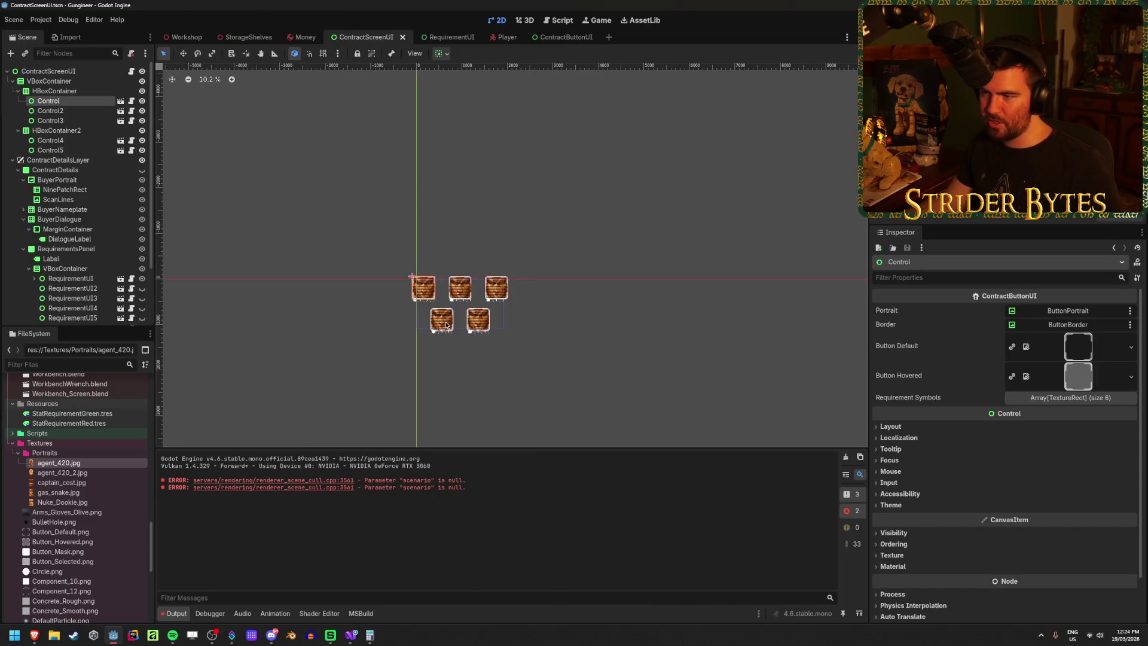
left_click(186, 37)
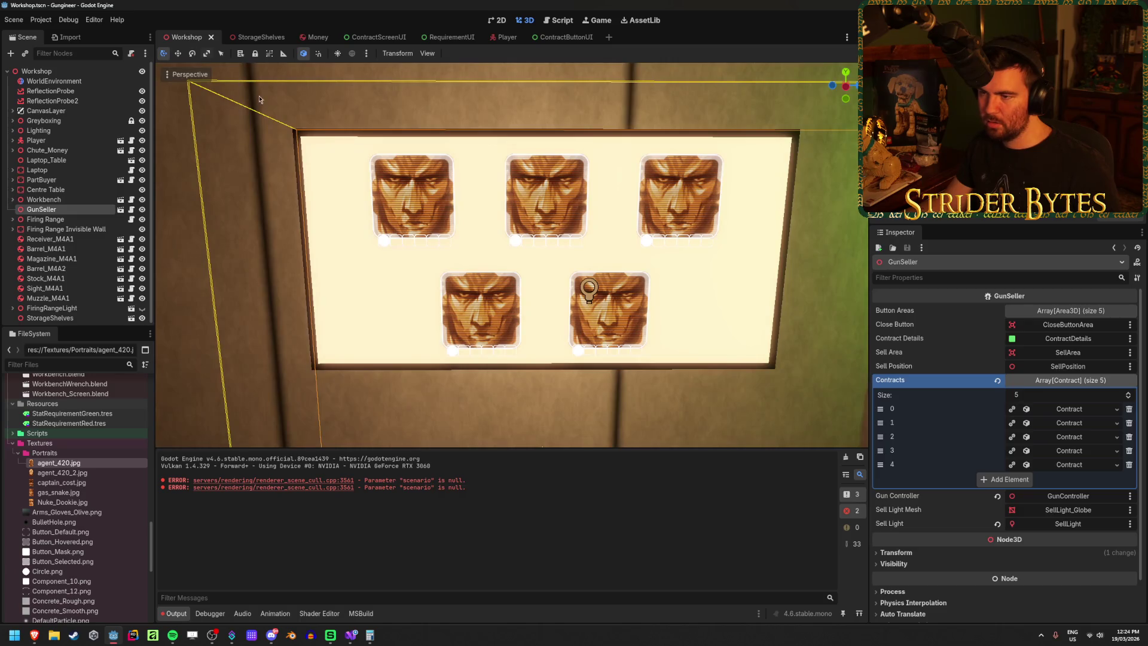
scroll(512, 255, "down", 3)
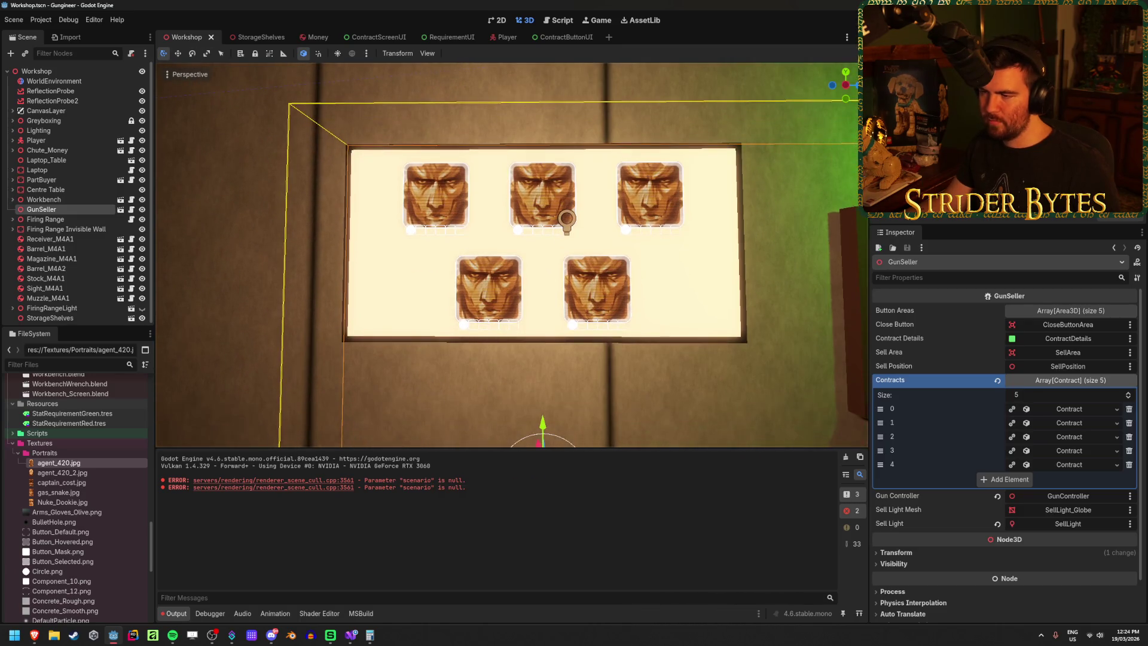
scroll(512, 256, "up", 5)
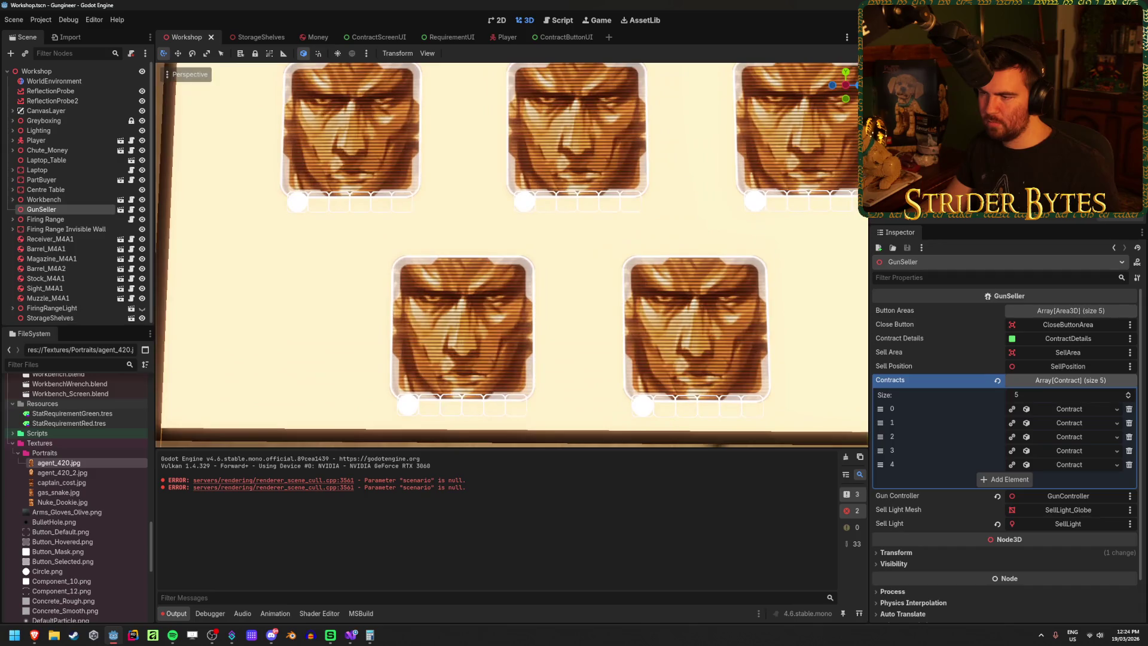
scroll(512, 255, "down", 5)
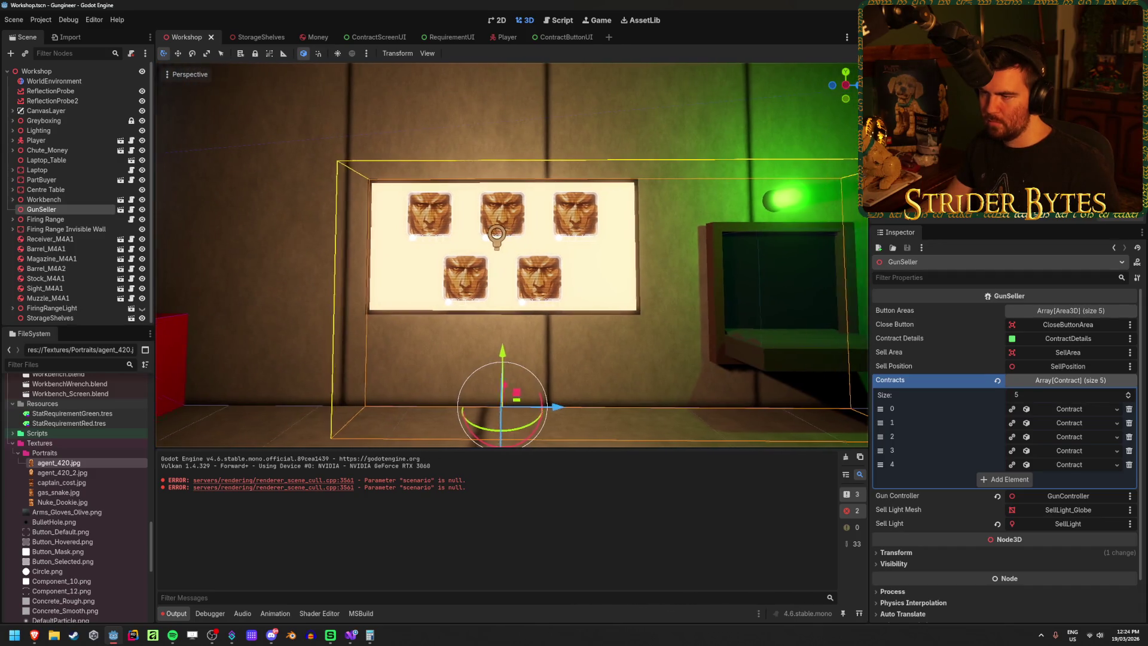
scroll(533, 300, "up", 5)
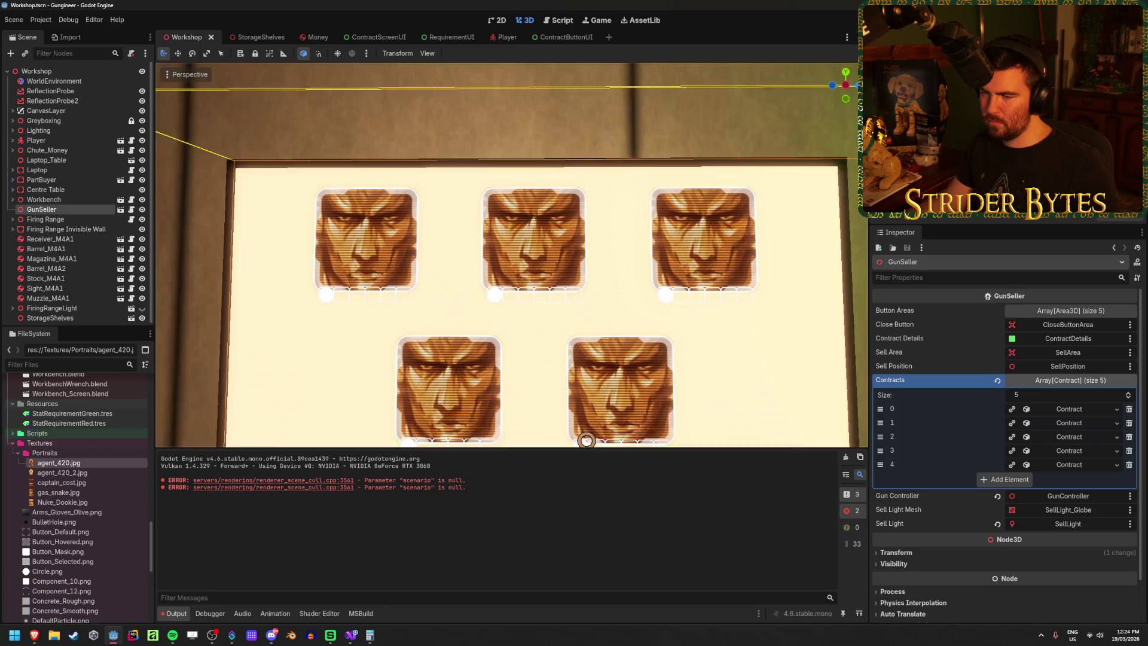
scroll(573, 317, "down", 1)
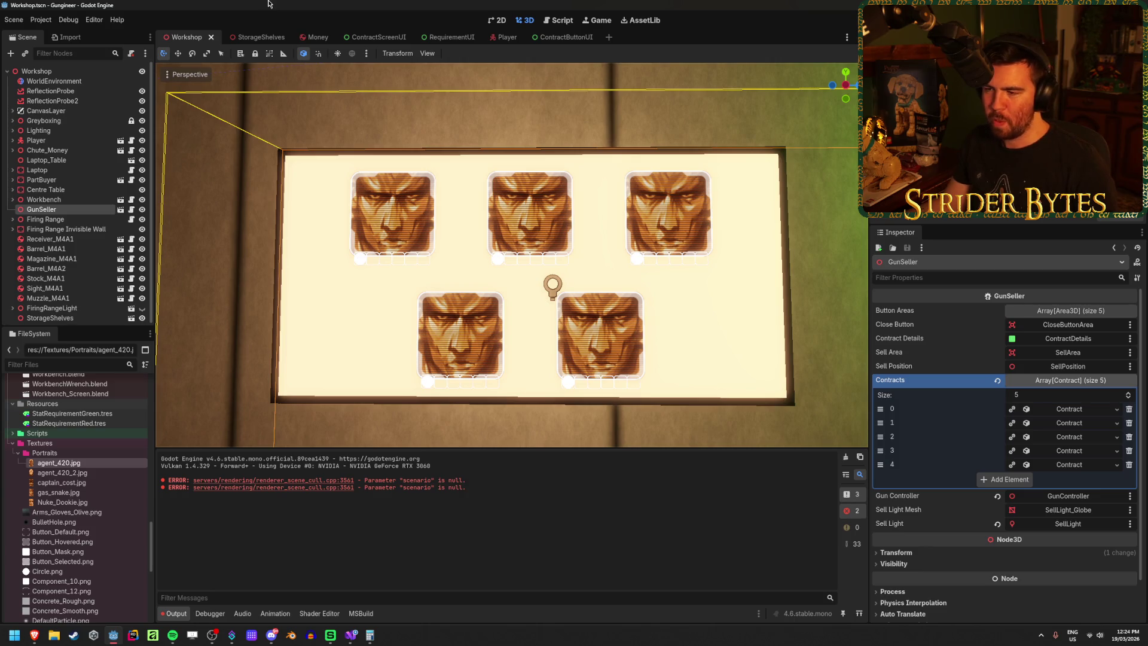
scroll(579, 235, "down", 3)
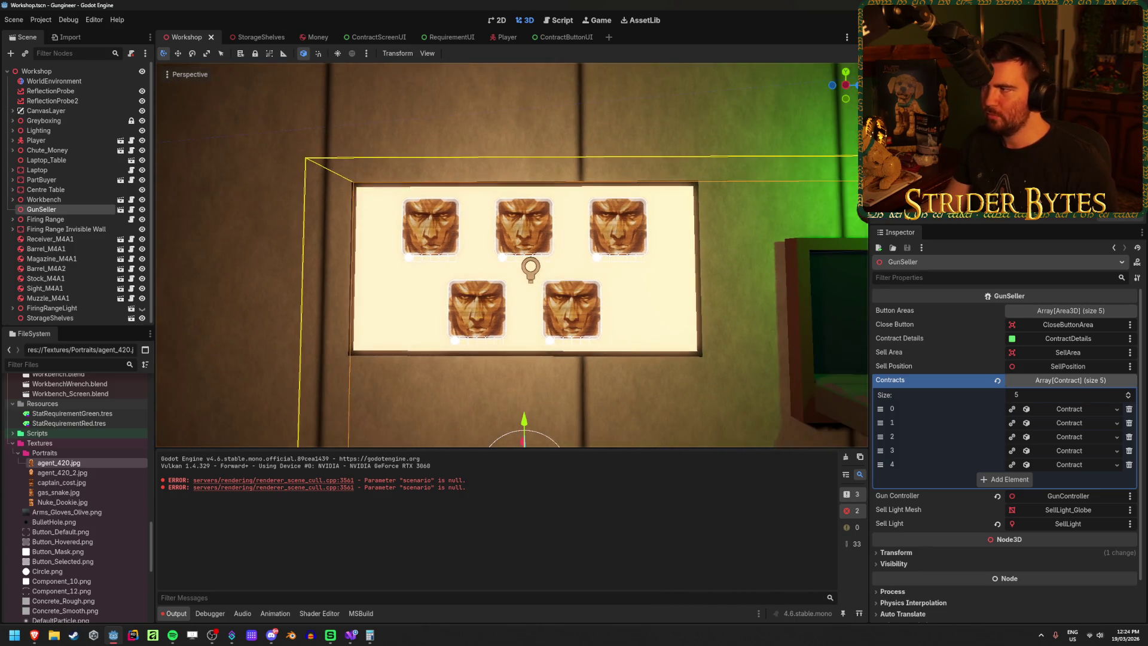
Step: Playtest the game by opening and closing Agent 420's contract panel, then stop and return to ContractButtonUI
key("F5")
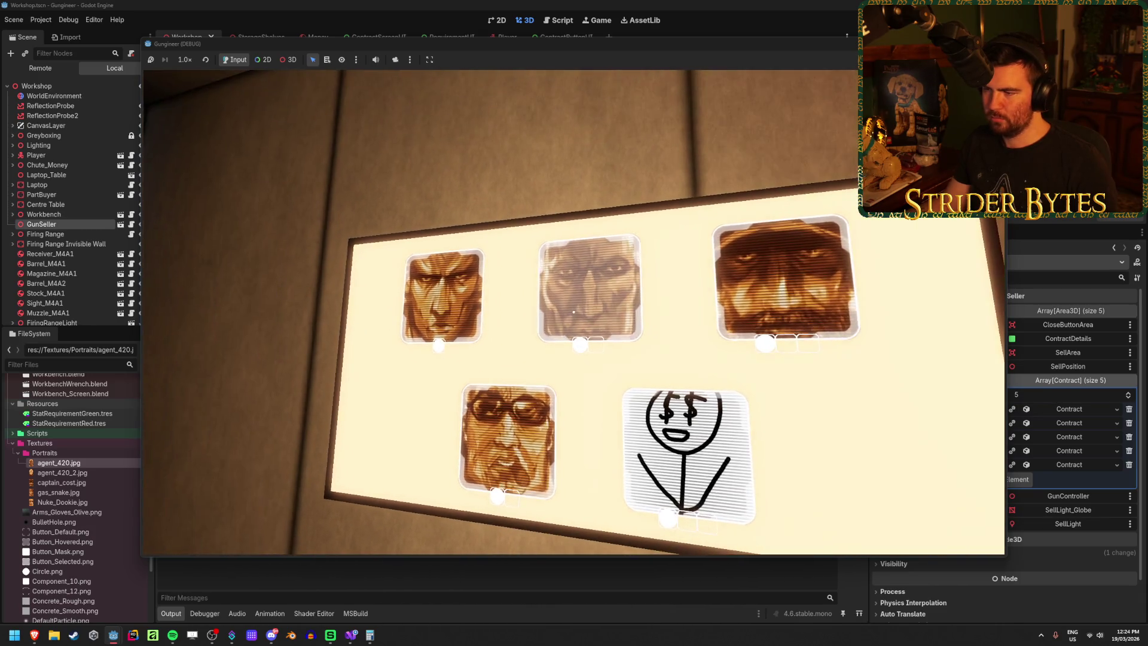
left_click(574, 312)
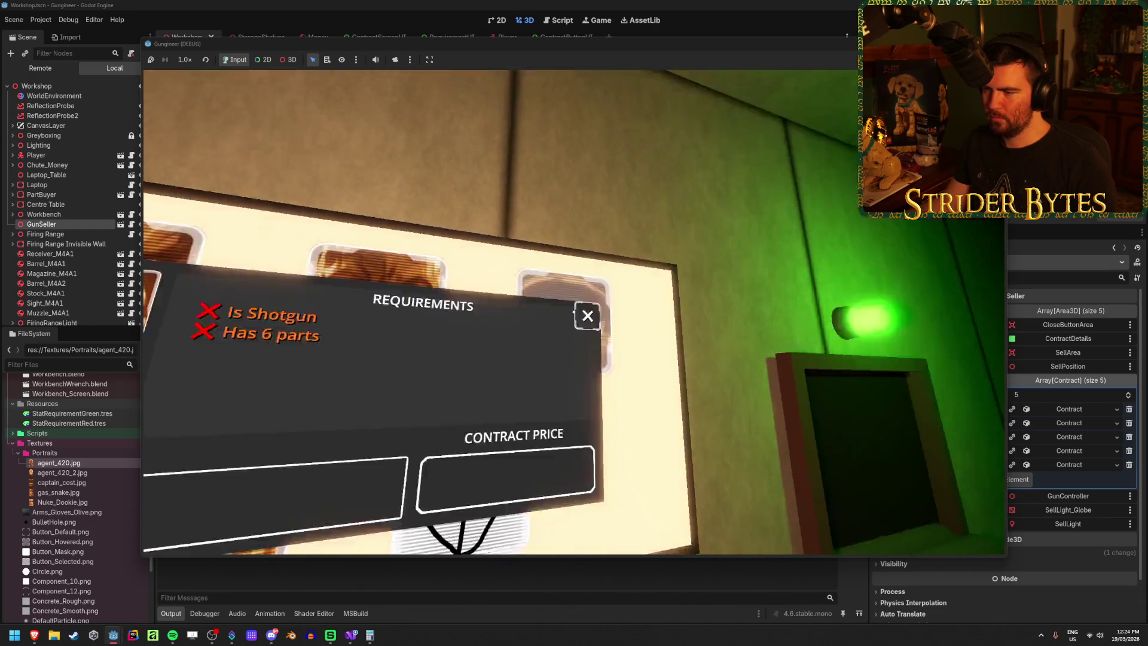
left_click(574, 312)
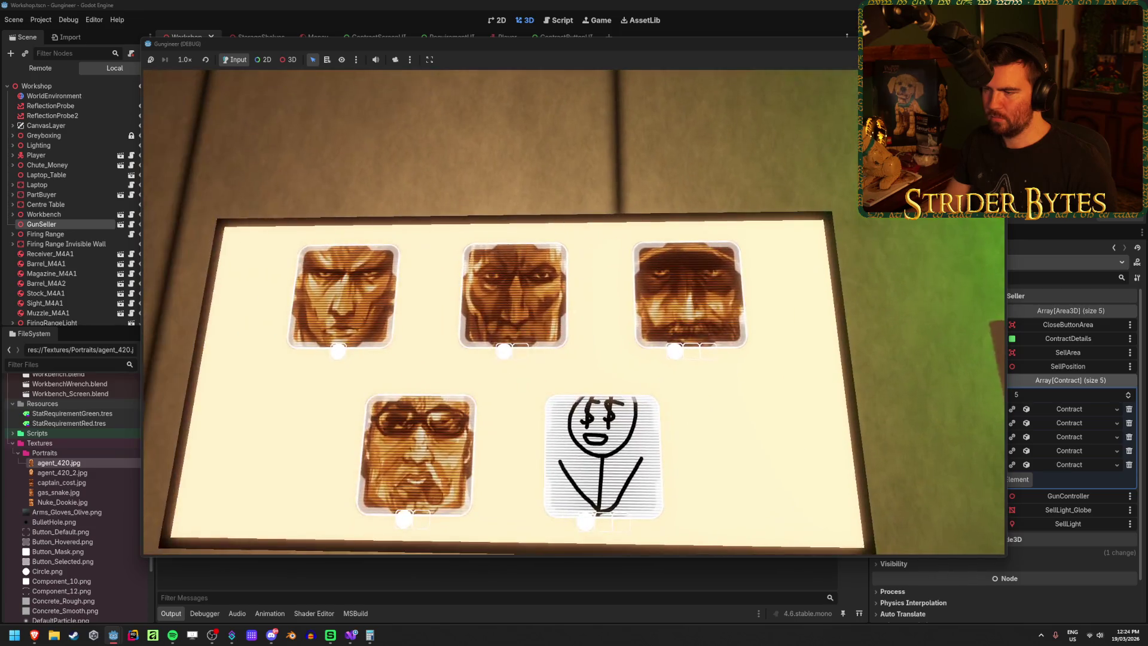
key("Escape")
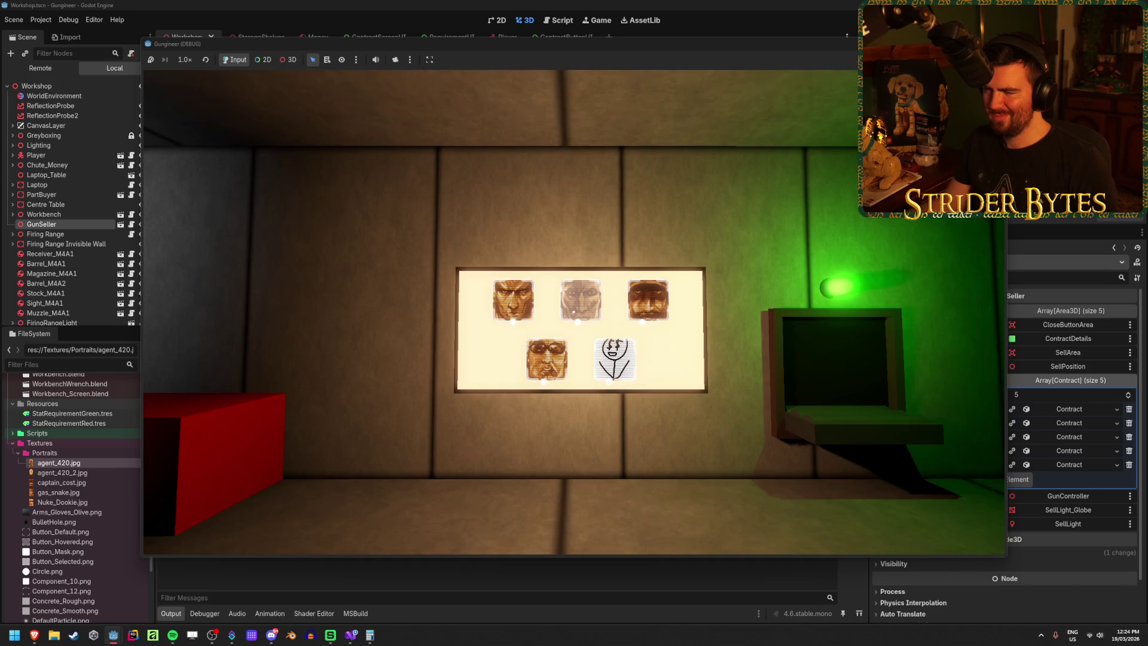
left_click(574, 311)
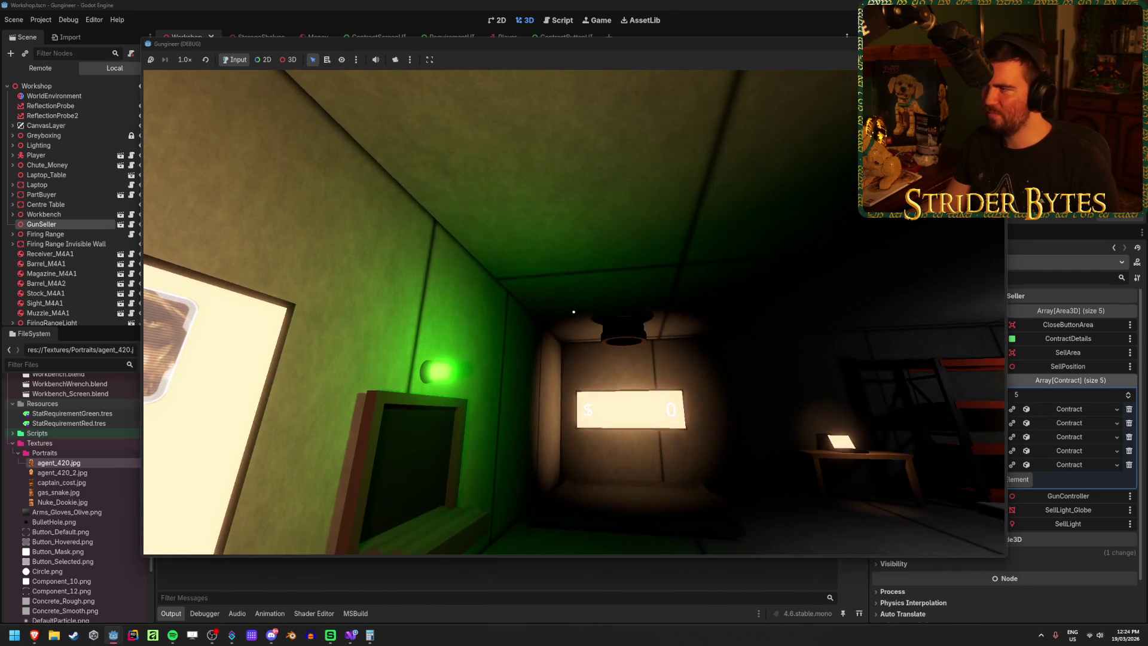
key("F8")
left_click(564, 37)
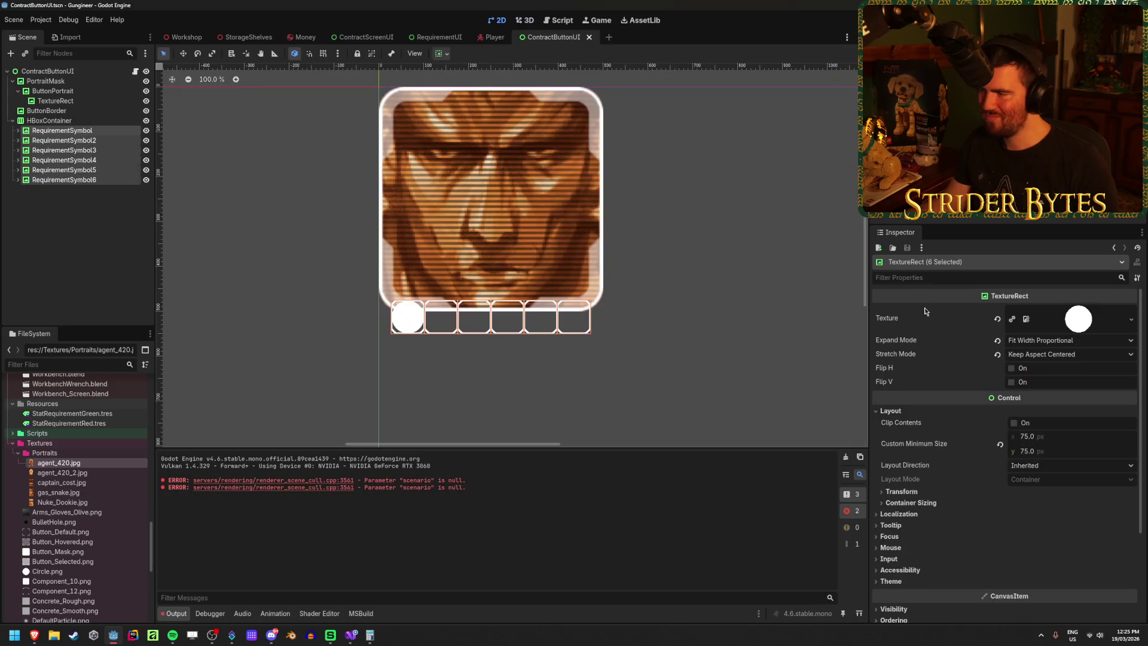
Step: Set the contract button's Custom Minimum Size to 400 x 400
left_click(1061, 472)
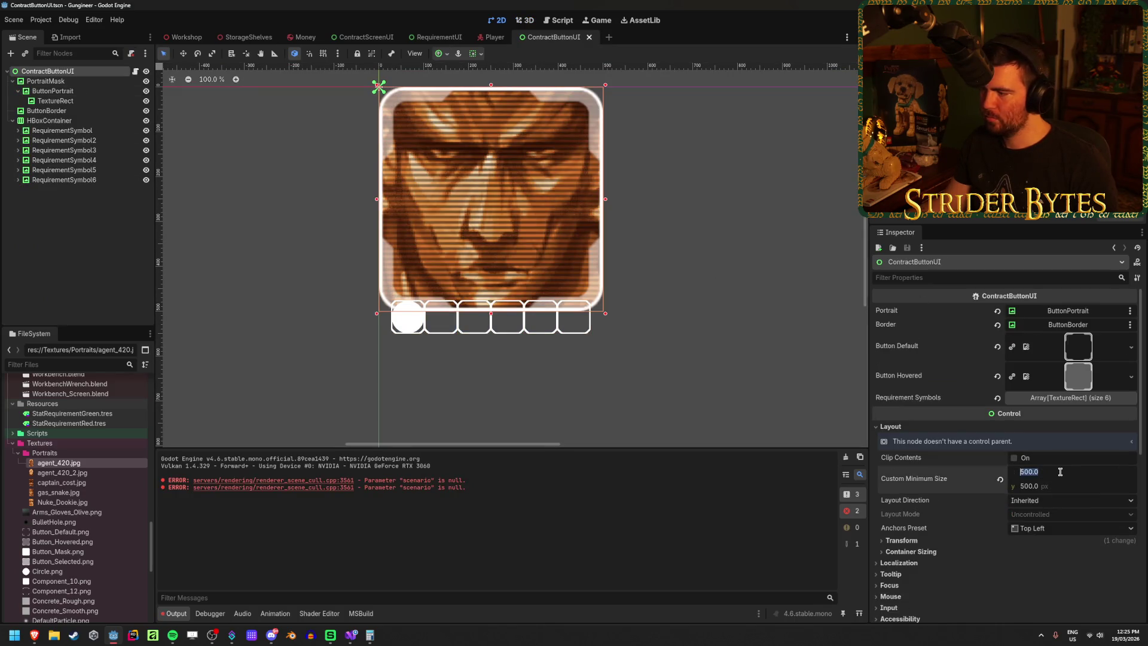
key("Tab")
type("400")
key("Return")
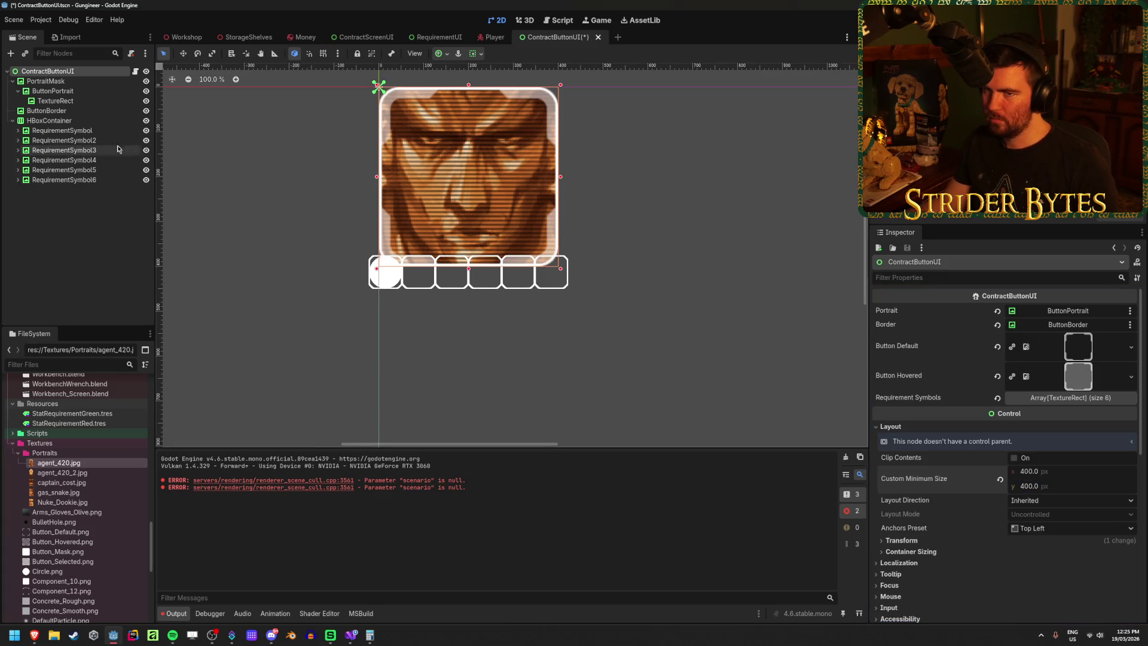
Step: Inspect the portrait nodes and shift the ButtonPortrait image down within its mask
left_click(52, 91)
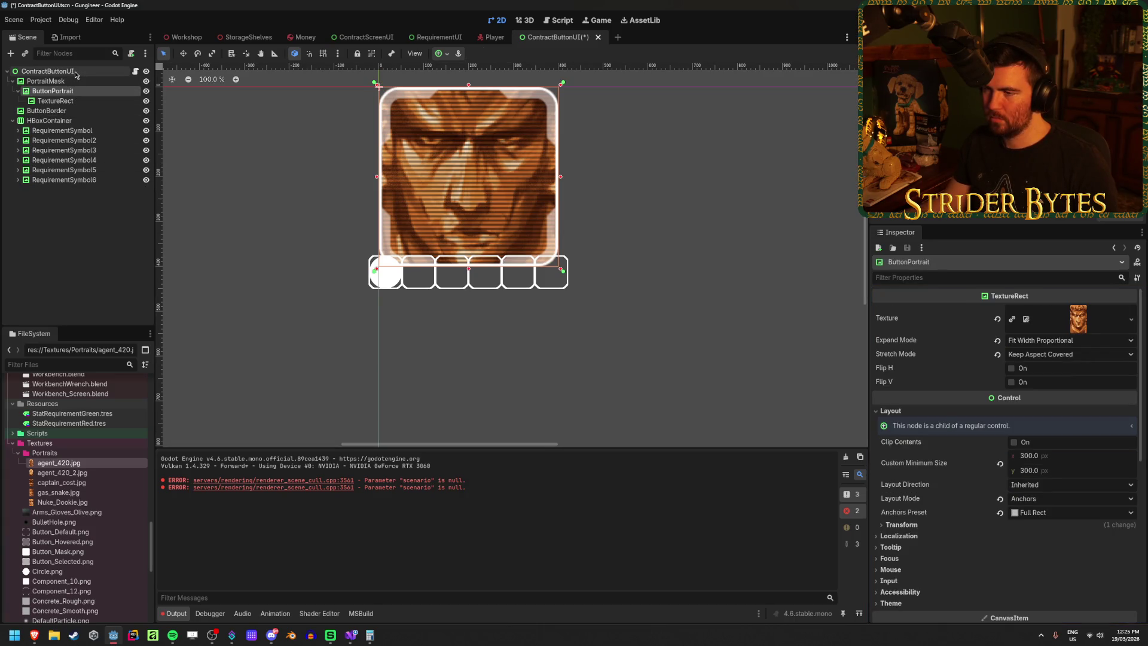
left_click(76, 71)
left_click(75, 92)
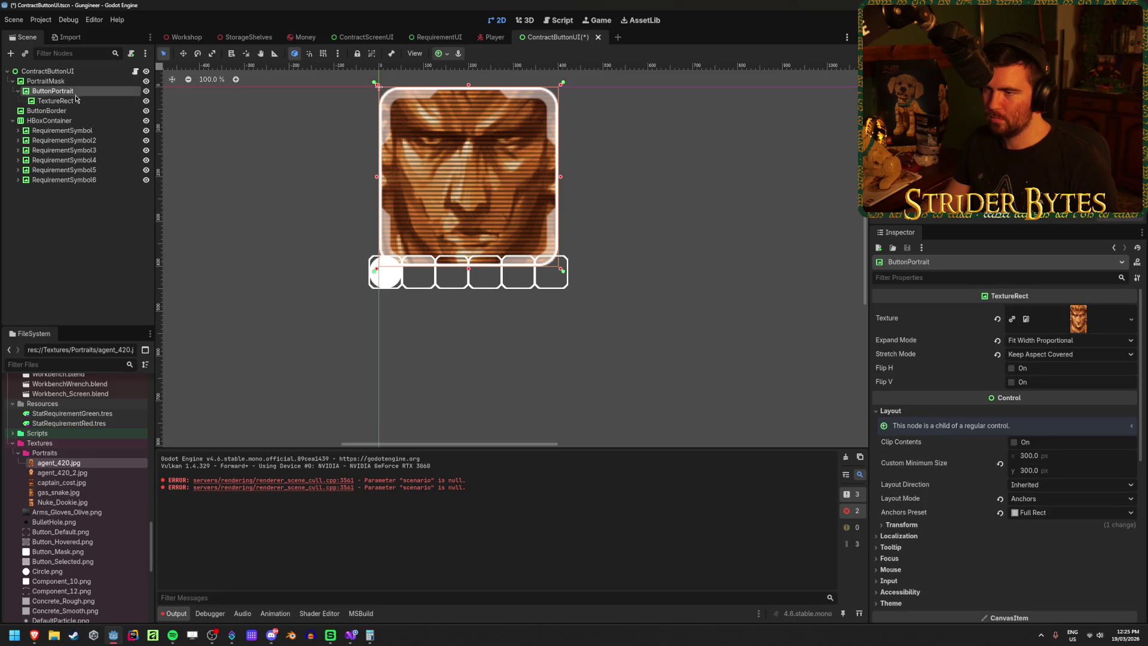
left_click(76, 99)
scroll(518, 275, "down", 2)
scroll(520, 275, "down", 1)
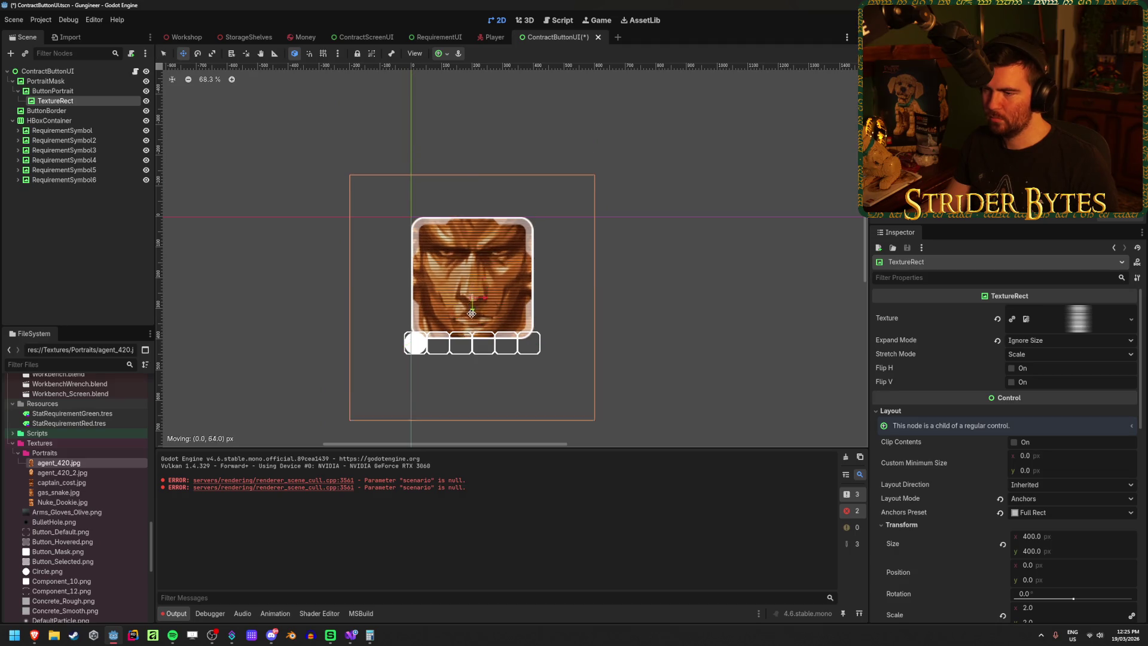
left_click(78, 93)
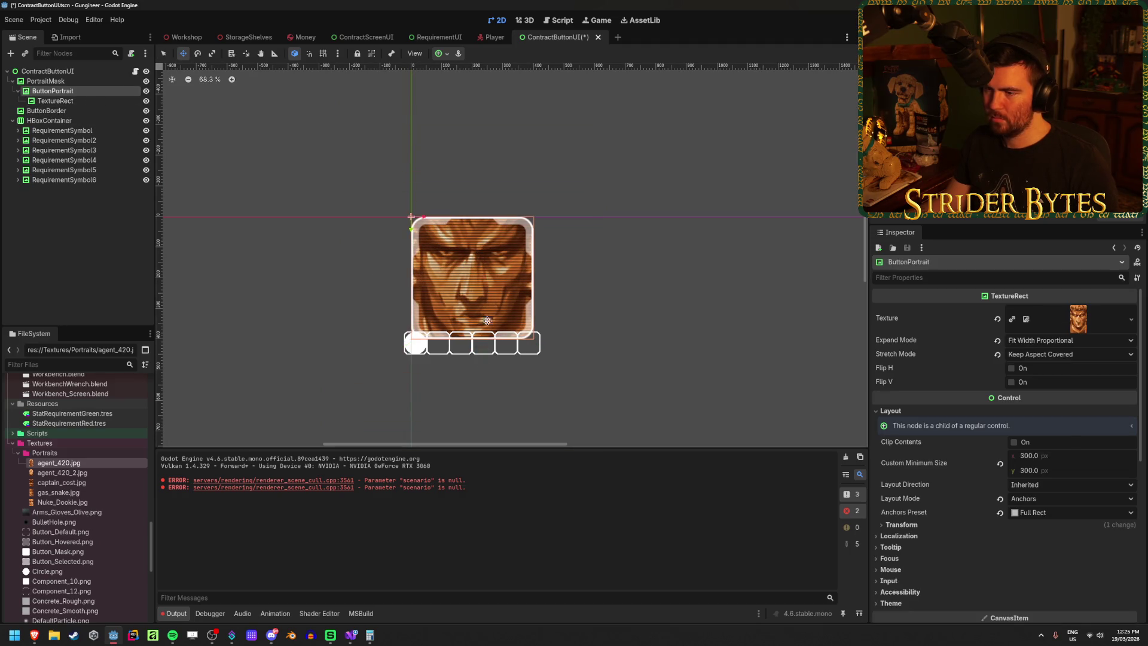
mouse_move(411, 228)
left_mouse_down()
mouse_move(405, 335)
mouse_move(379, 321)
mouse_move(379, 345)
mouse_move(411, 179)
mouse_move(395, 257)
left_mouse_up()
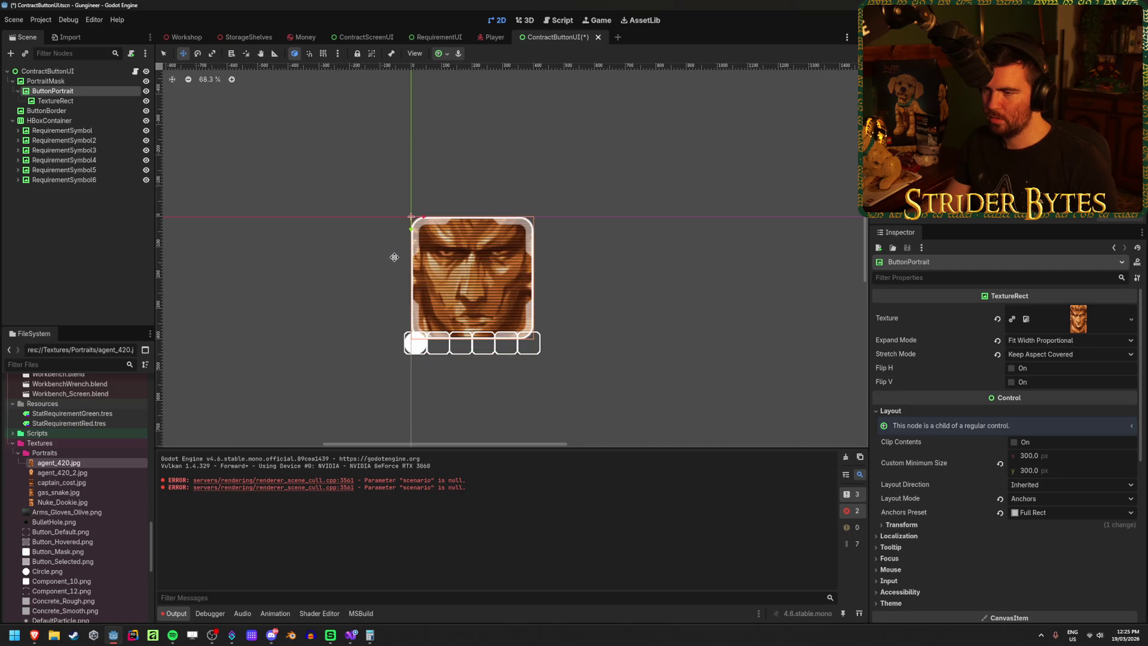
Step: Try Fit Width and Ignore Size expand modes, keeping ButtonPortrait at Fit Width Proportional
left_click(1040, 340)
left_click(1064, 379)
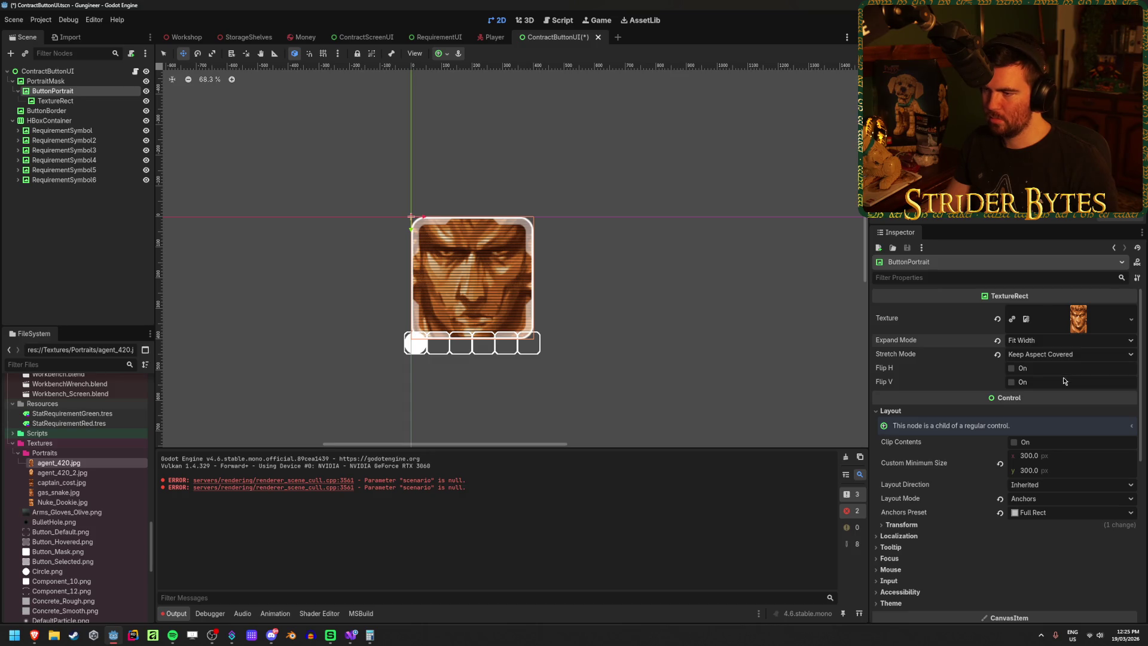
left_click(1043, 340)
left_click(1044, 366)
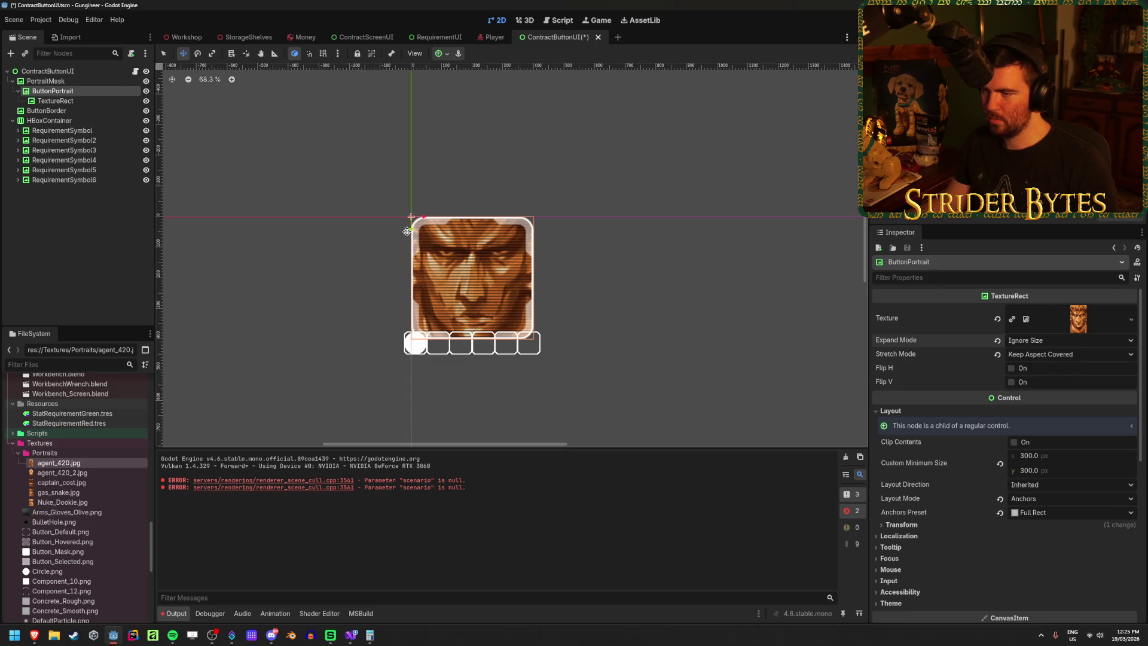
key("ctrl+z")
key("ctrl+z")
key("ctrl+shift+z")
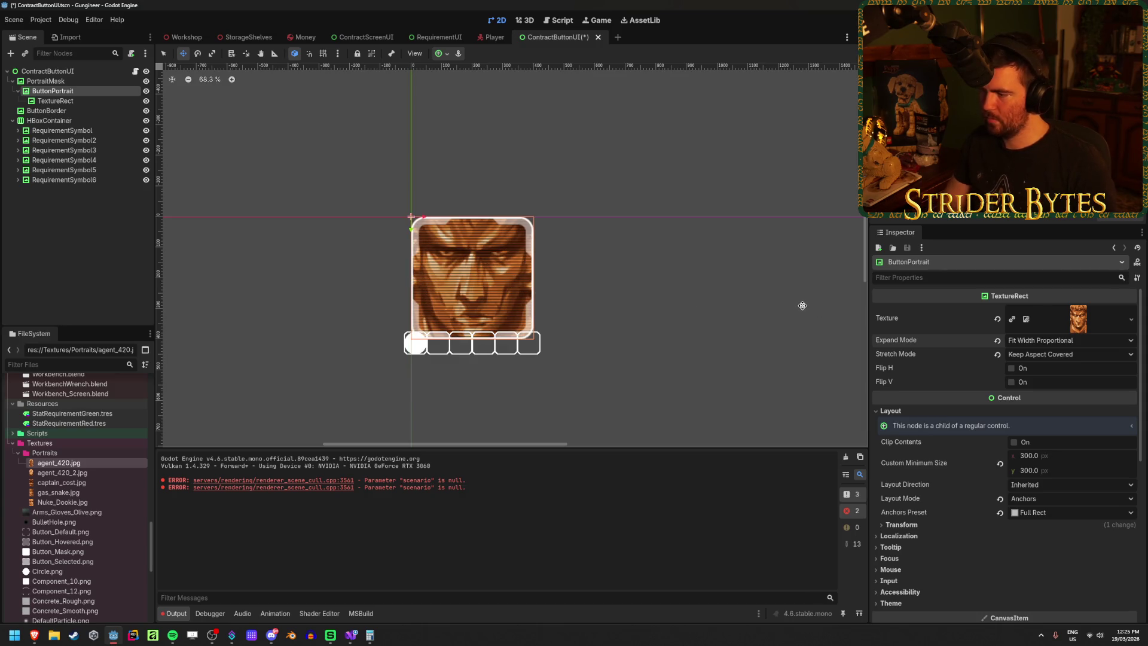
Step: Check PortraitMask's properties, clear the selection, and save the ContractButtonUI scene
left_click(60, 81)
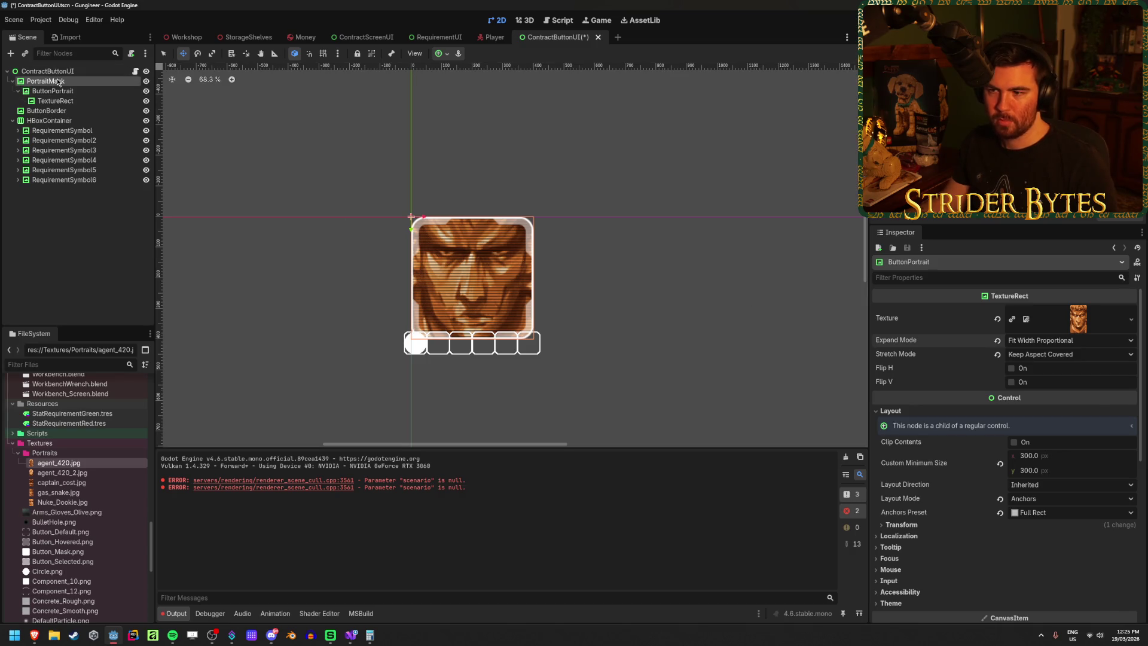
scroll(358, 268, "up", 2)
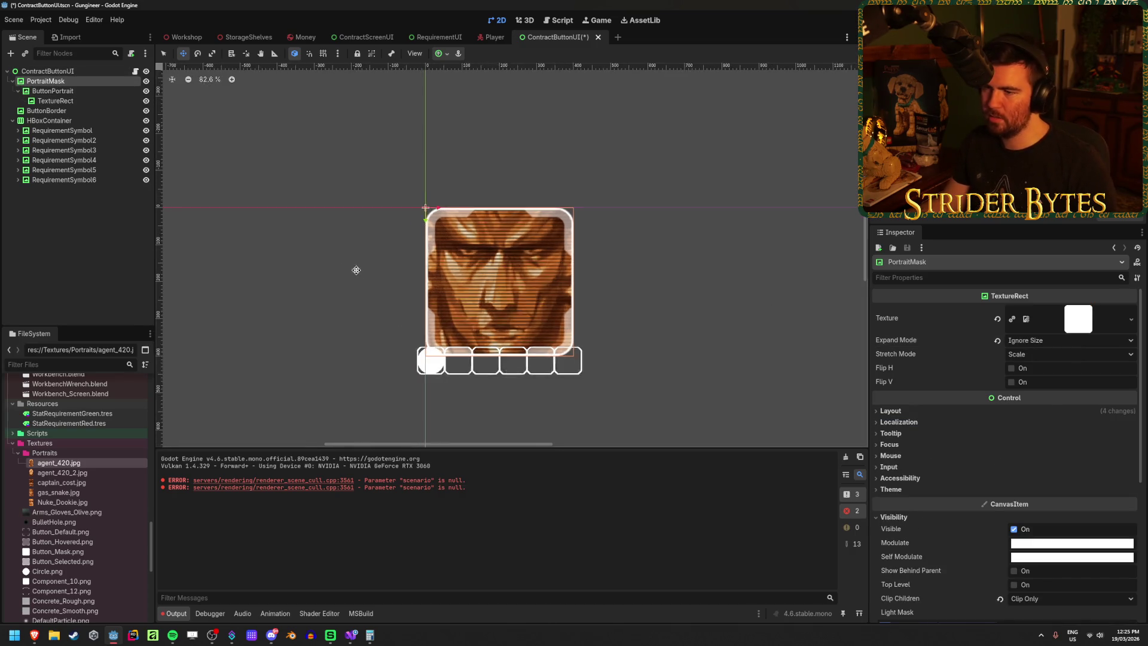
scroll(596, 275, "up", 1)
left_click(91, 220)
key("ctrl+s")
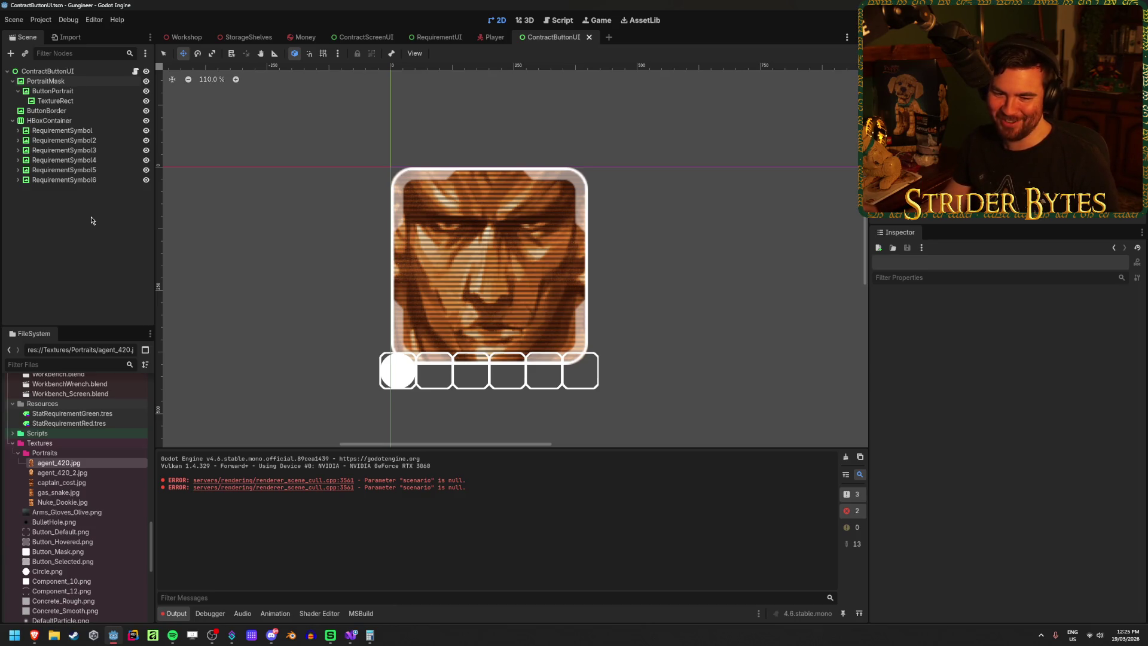
Step: Give the requirement symbols' HBoxContainer a minimum width of 400
left_click(80, 132)
left_click(80, 141)
left_click(78, 171)
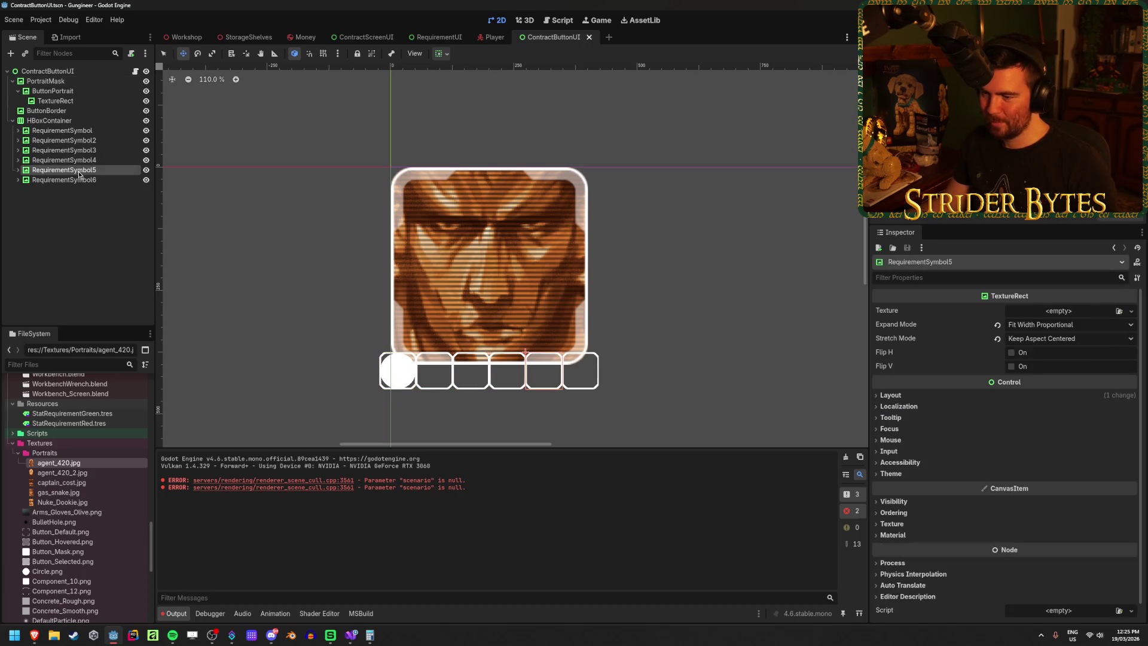
left_click(69, 122)
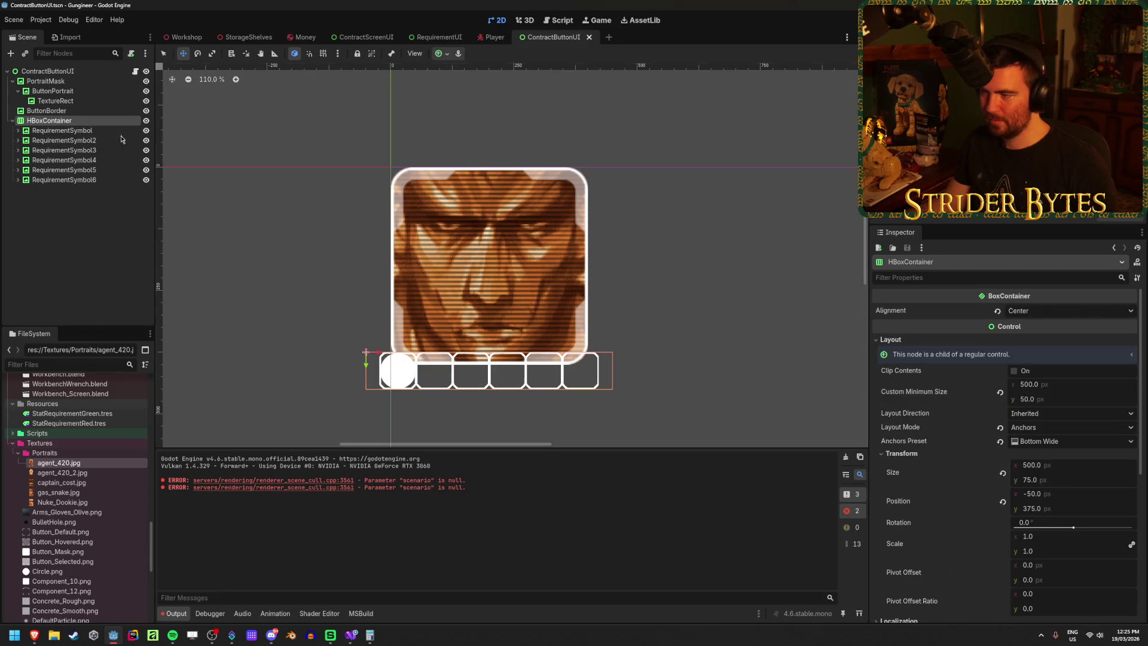
left_click(1049, 386)
type("0")
key("Return")
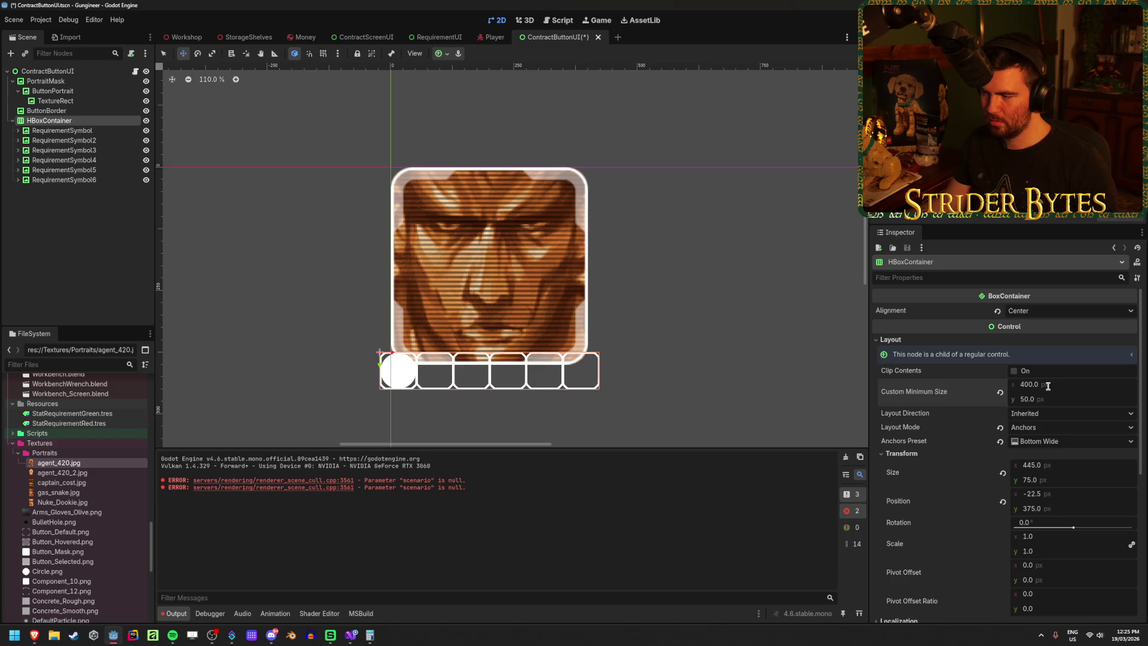
Step: Select all six requirement symbols and review their layout settings
left_click(60, 131)
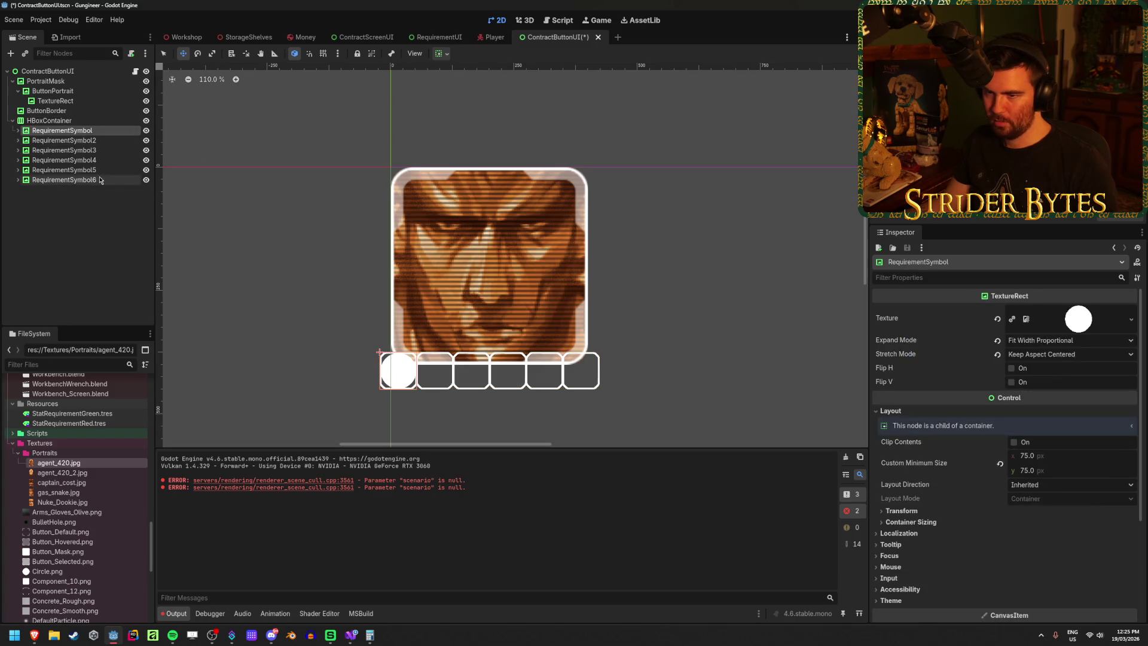
left_click(100, 180, "shift")
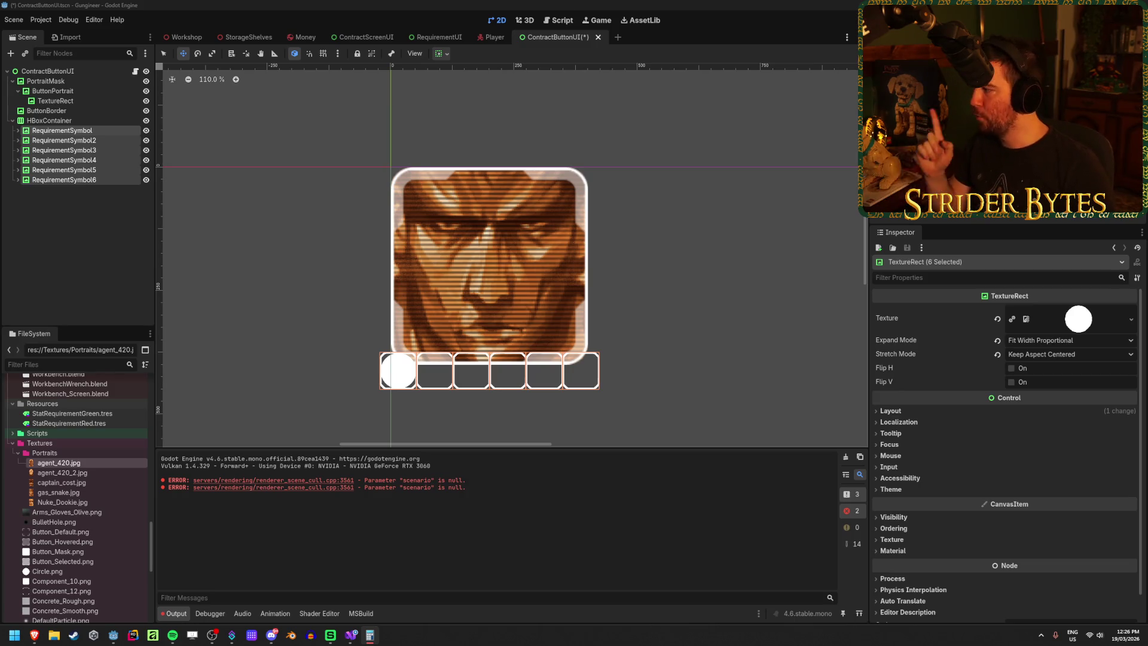
left_click(891, 411)
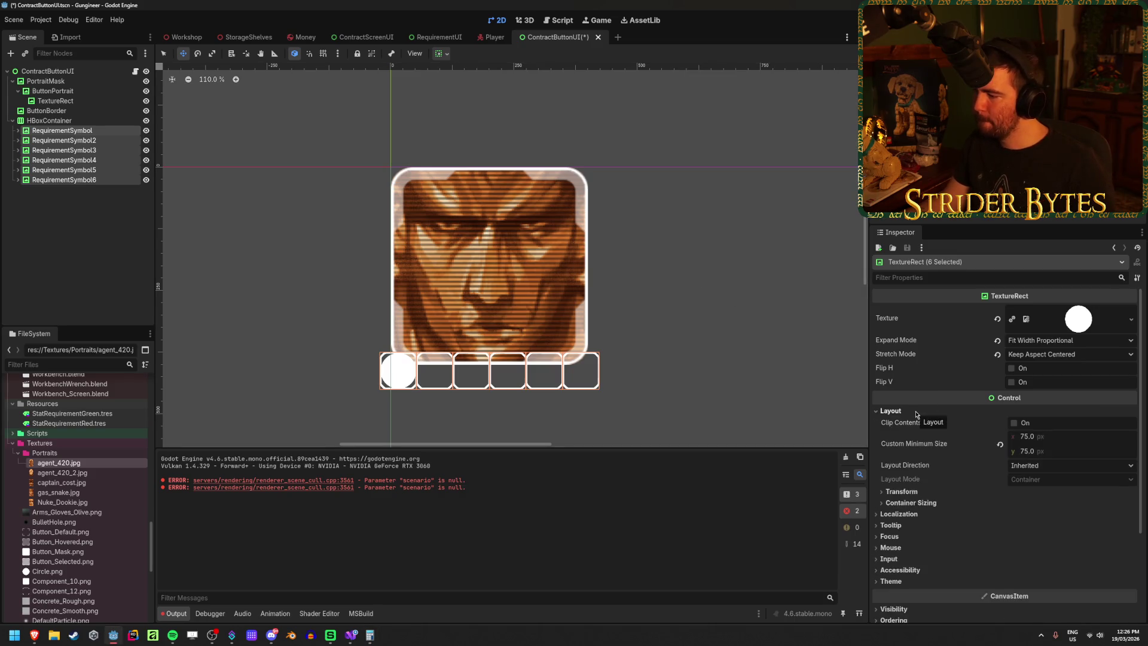
left_click(916, 412)
left_click(100, 233)
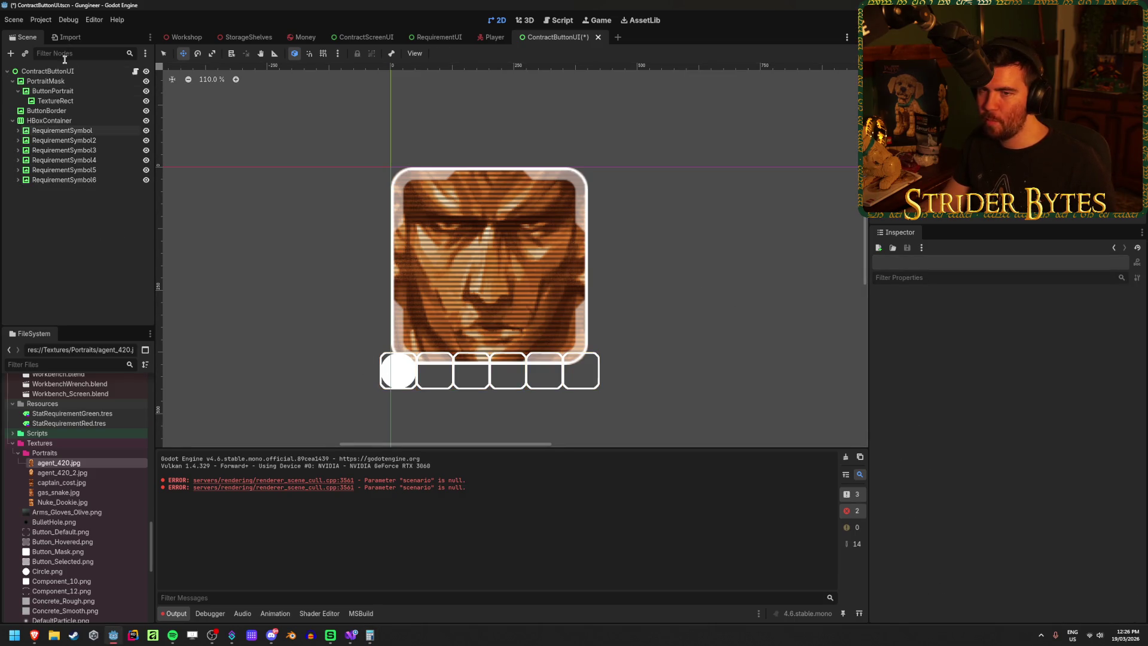
Step: Set the ContractButtonUI root's Custom Minimum Size to 450 x 405 and save
left_click(48, 71)
left_click(1060, 469)
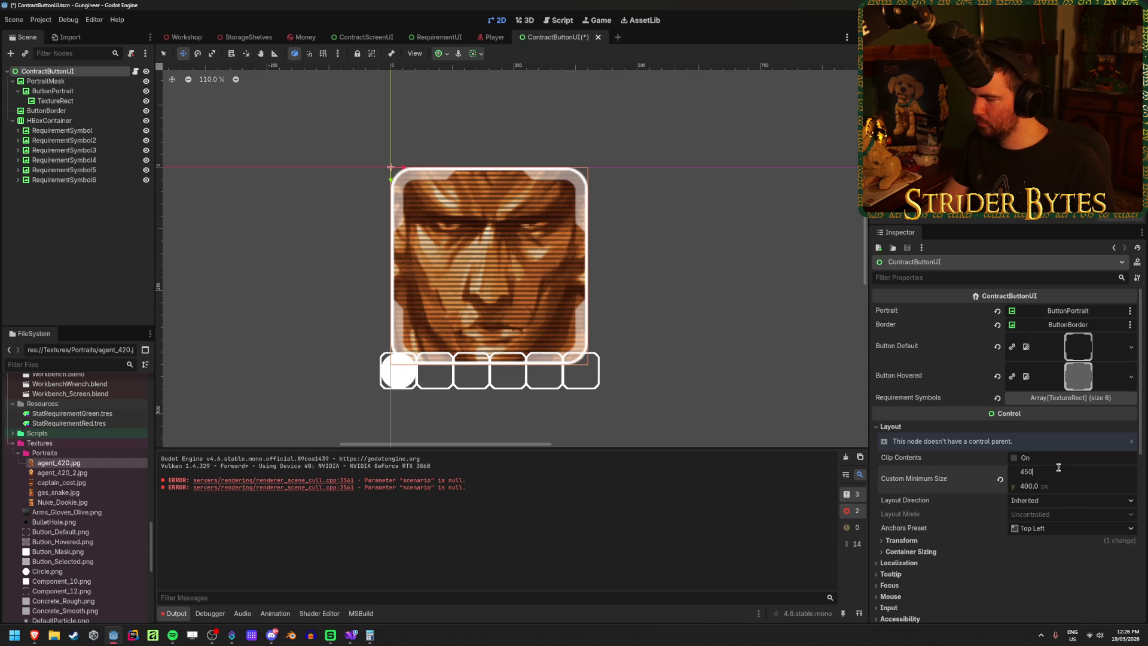
key("Tab")
type("4")
key("Return")
key("ctrl+s")
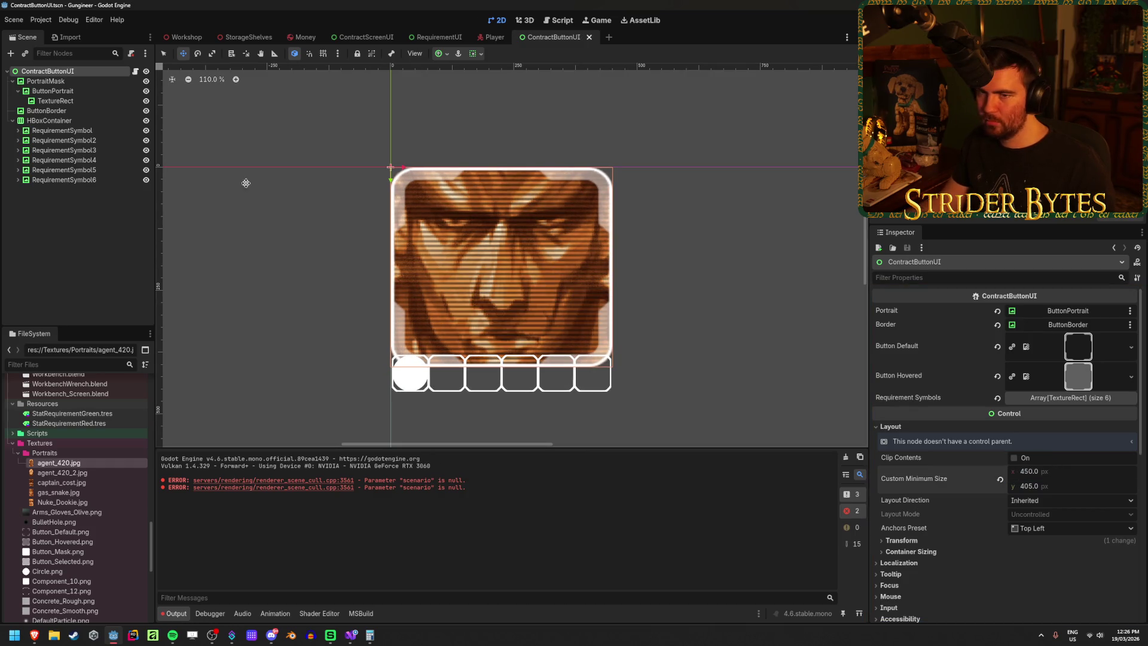
Step: Move the symbol container to Position Y 400, save, and reopen the Workshop scene
left_click(100, 122)
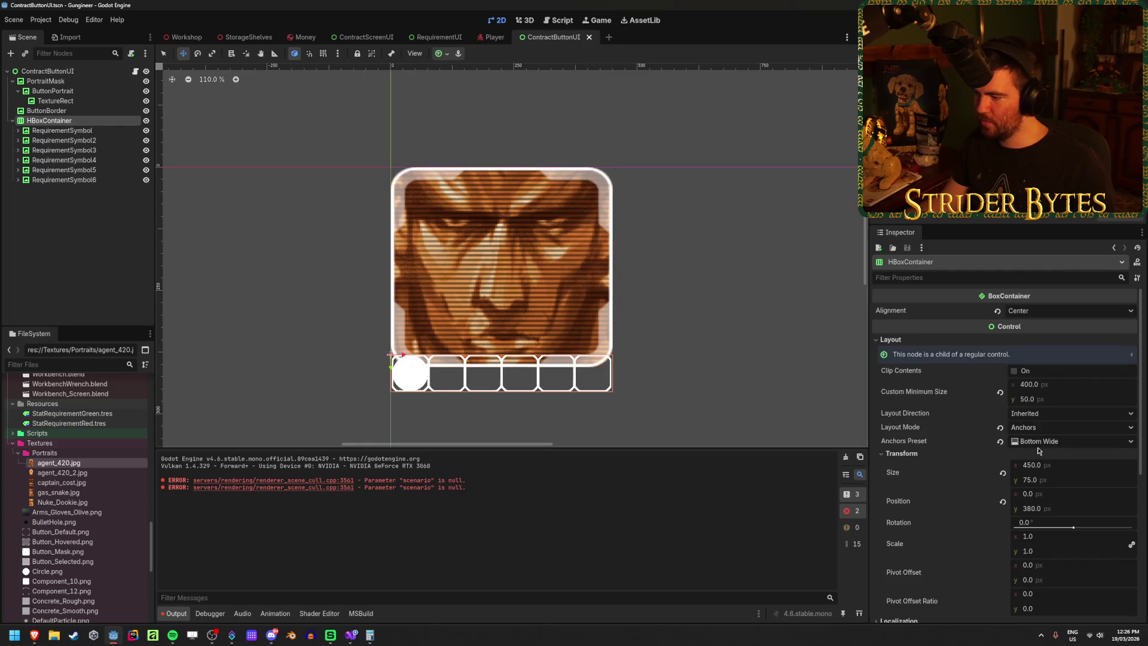
scroll(995, 465, "down", 2)
left_click(1055, 427)
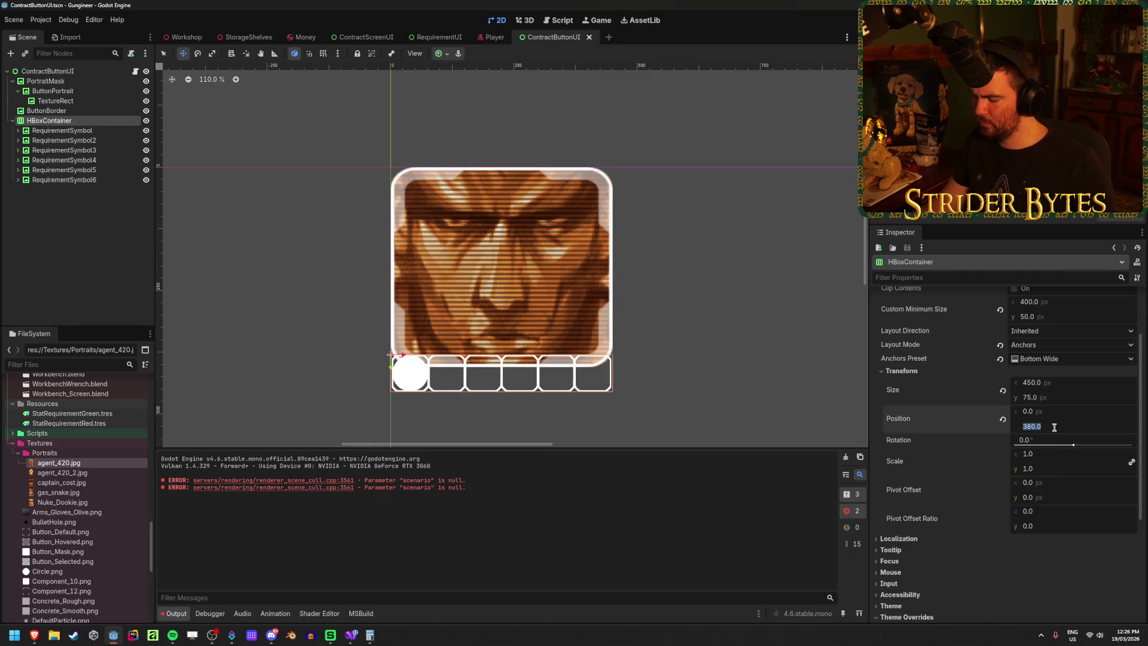
type("400")
key("Return")
left_click(82, 237)
key("ctrl+s")
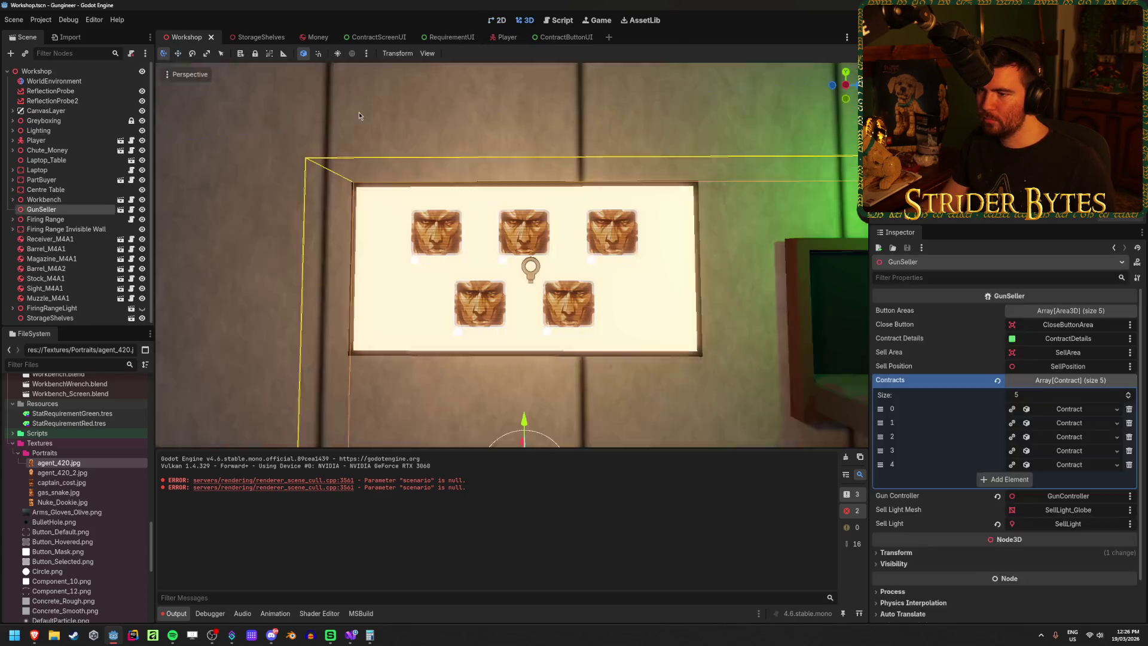
left_click(183, 37)
scroll(593, 264, "up", 5)
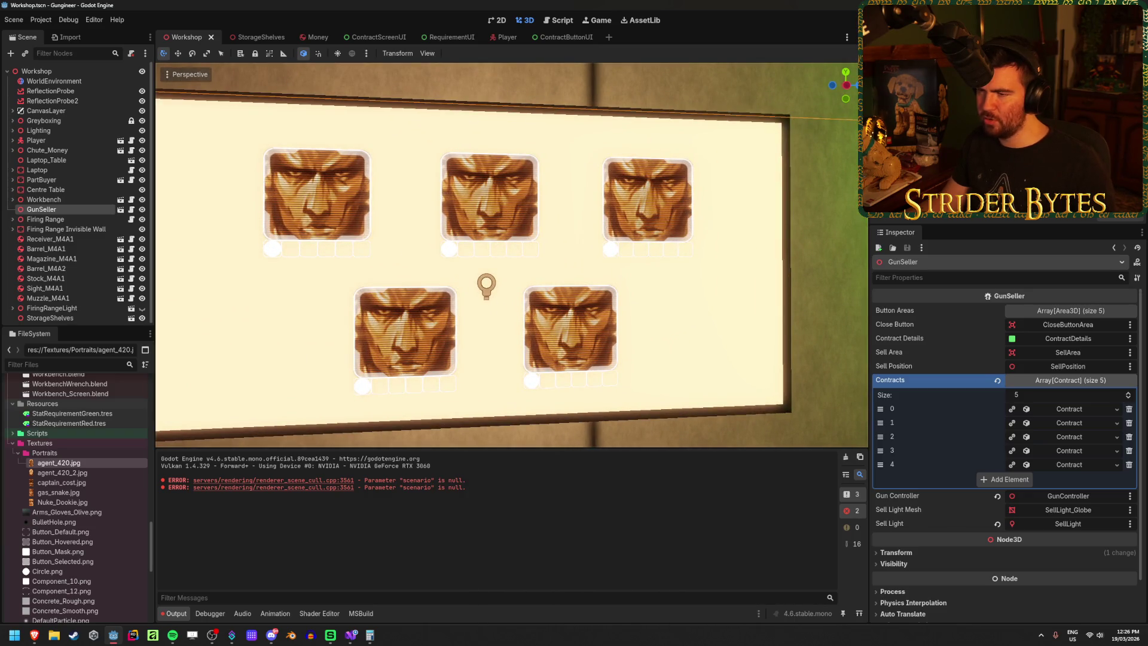
scroll(594, 264, "down", 4)
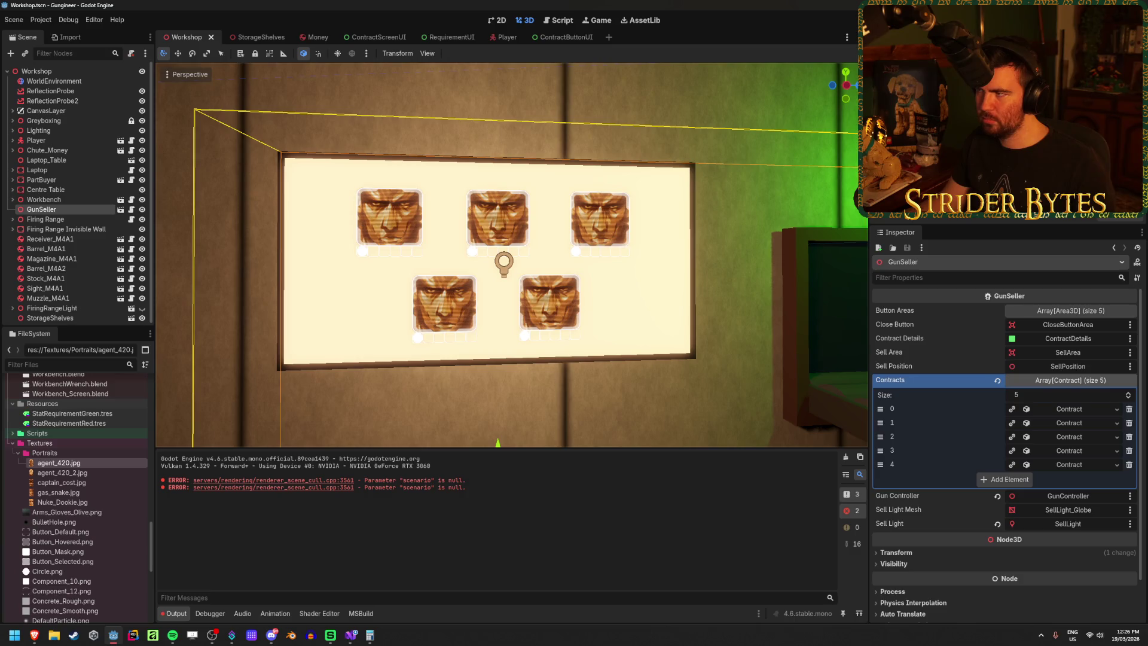
key("F5")
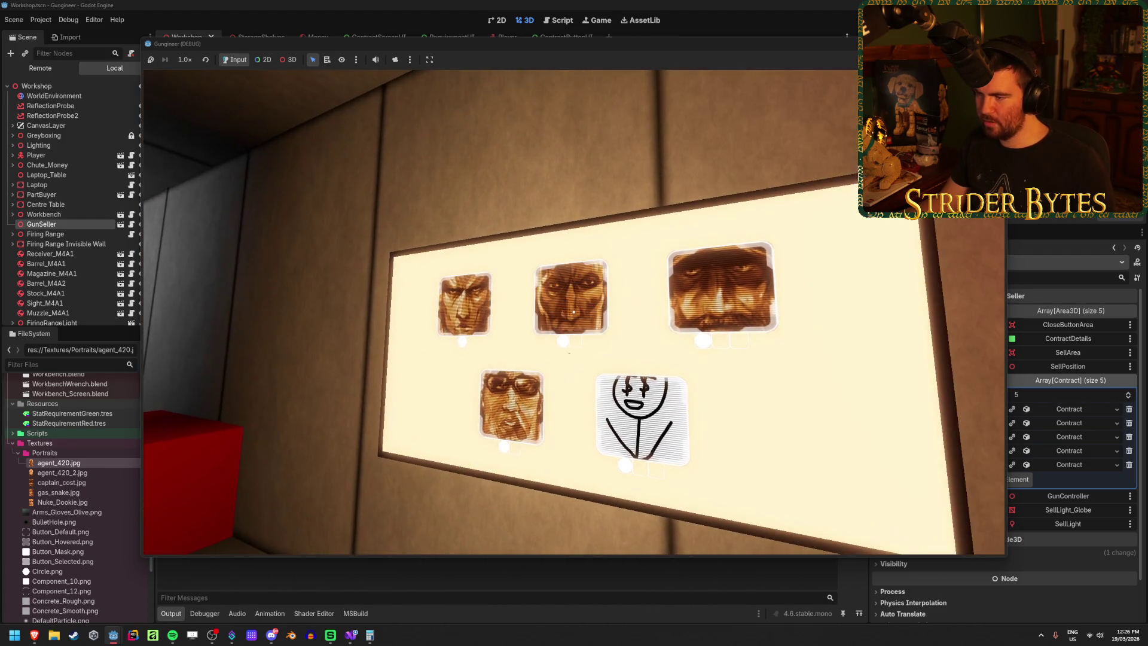
left_click(574, 311)
key("F8")
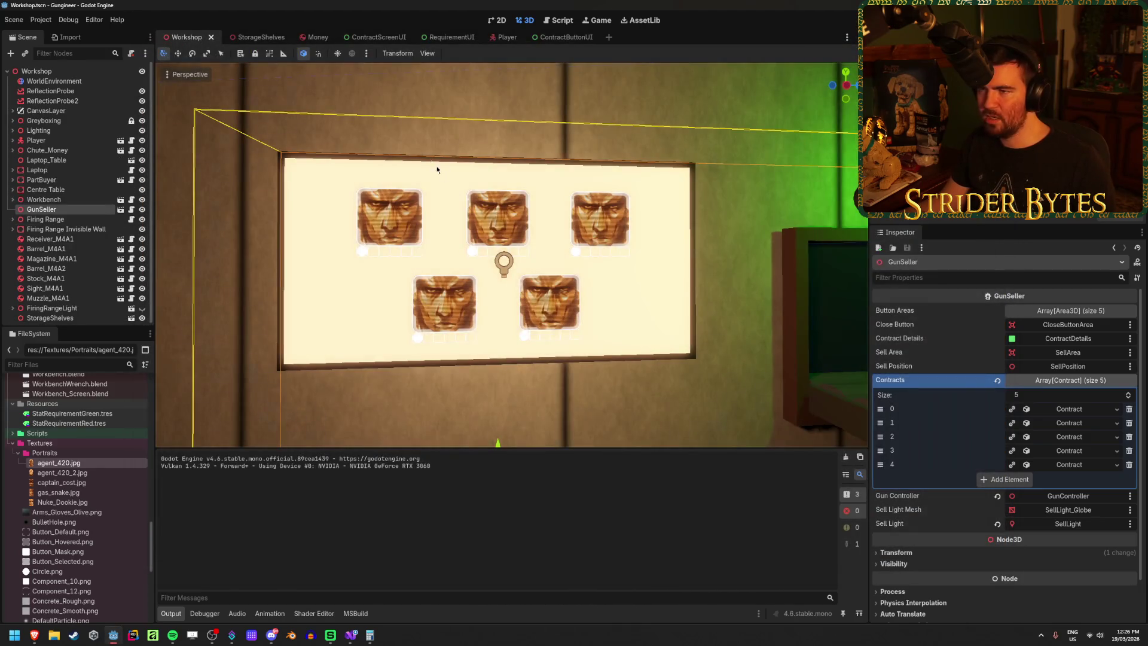
Step: Open the GunSeller scene, select ButtonArea1, and view the wall in Left Orthogonal view
left_click(120, 211)
left_click(55, 121)
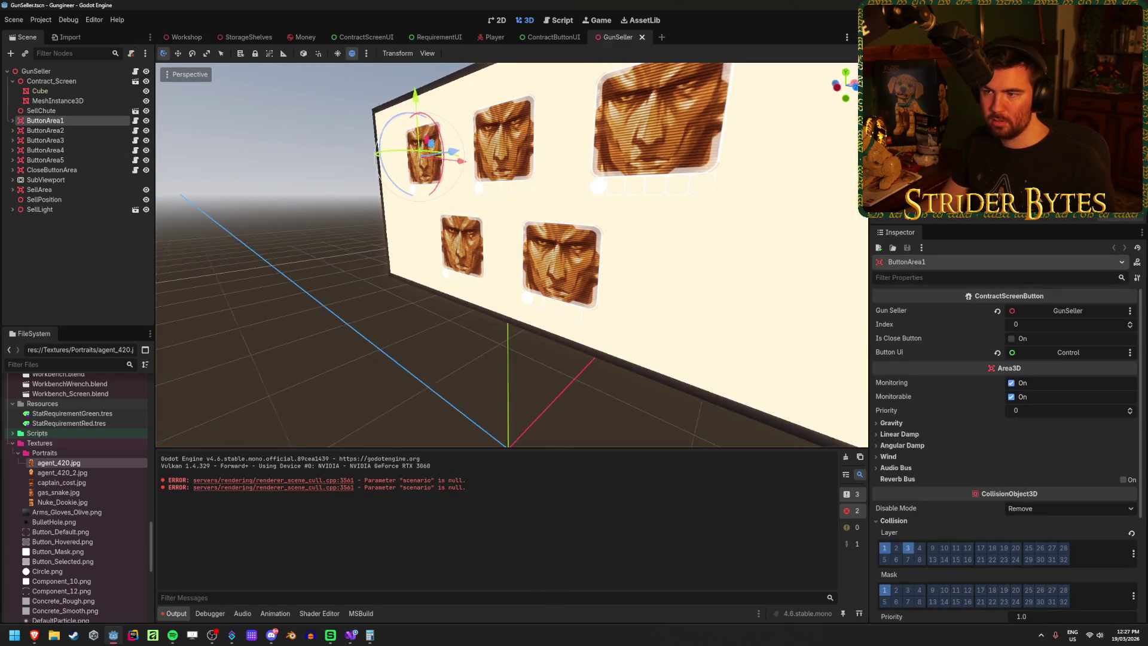
scroll(392, 242, "down", 5)
scroll(405, 369, "up", 8)
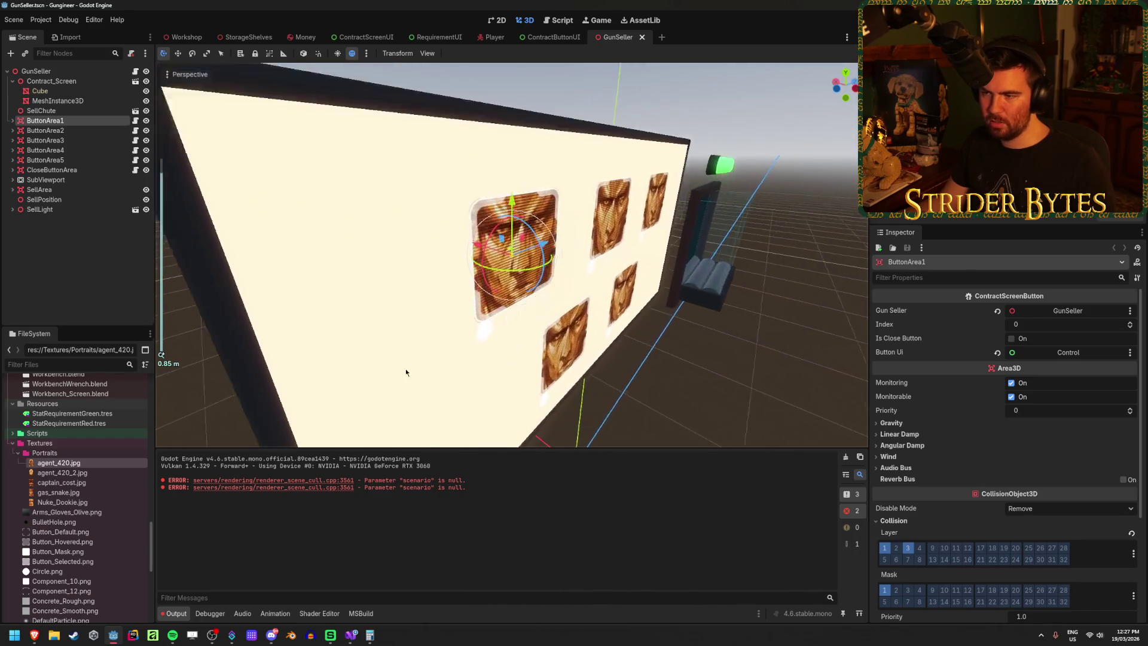
mouse_move(406, 369)
left_mouse_down()
mouse_move(454, 316)
mouse_move(412, 290)
mouse_move(360, 154)
mouse_move(195, 287)
mouse_move(190, 333)
mouse_move(233, 362)
mouse_move(264, 250)
mouse_move(326, 263)
left_mouse_up()
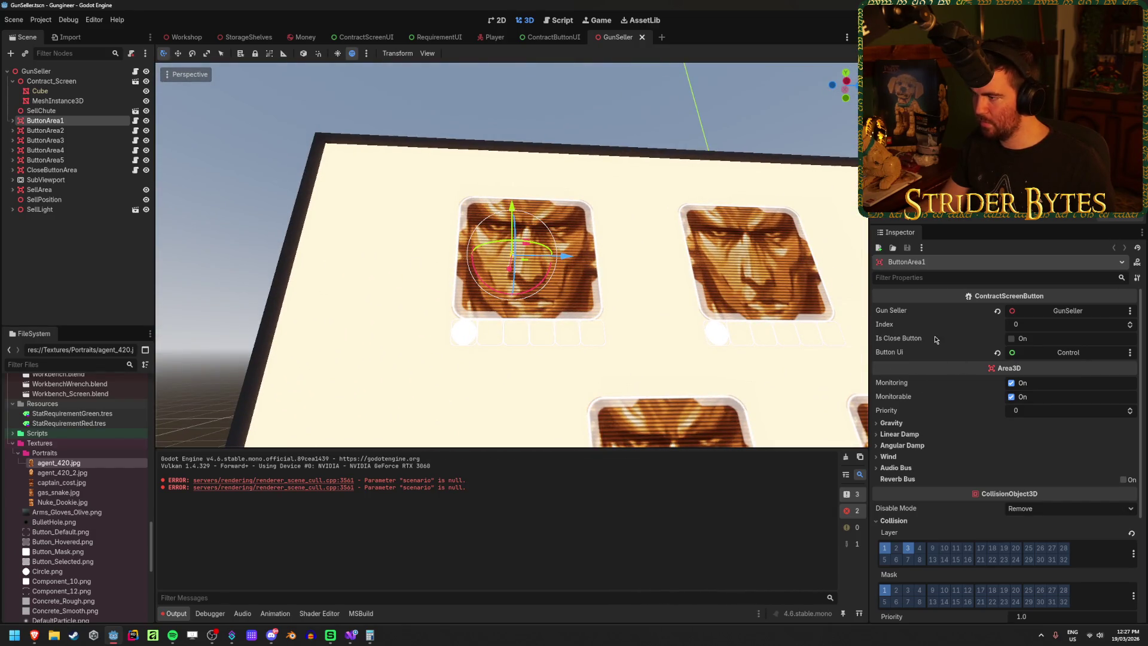
mouse_move(436, 259)
left_mouse_down()
mouse_move(464, 160)
mouse_move(454, 138)
mouse_move(474, 254)
left_mouse_up()
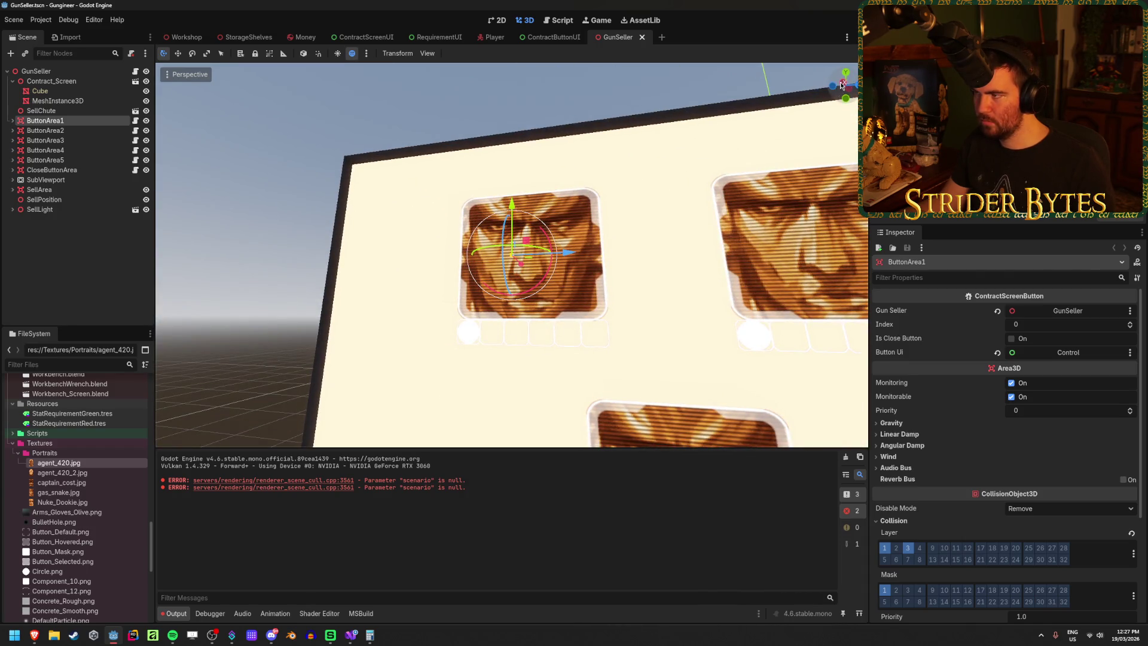
left_click(842, 84)
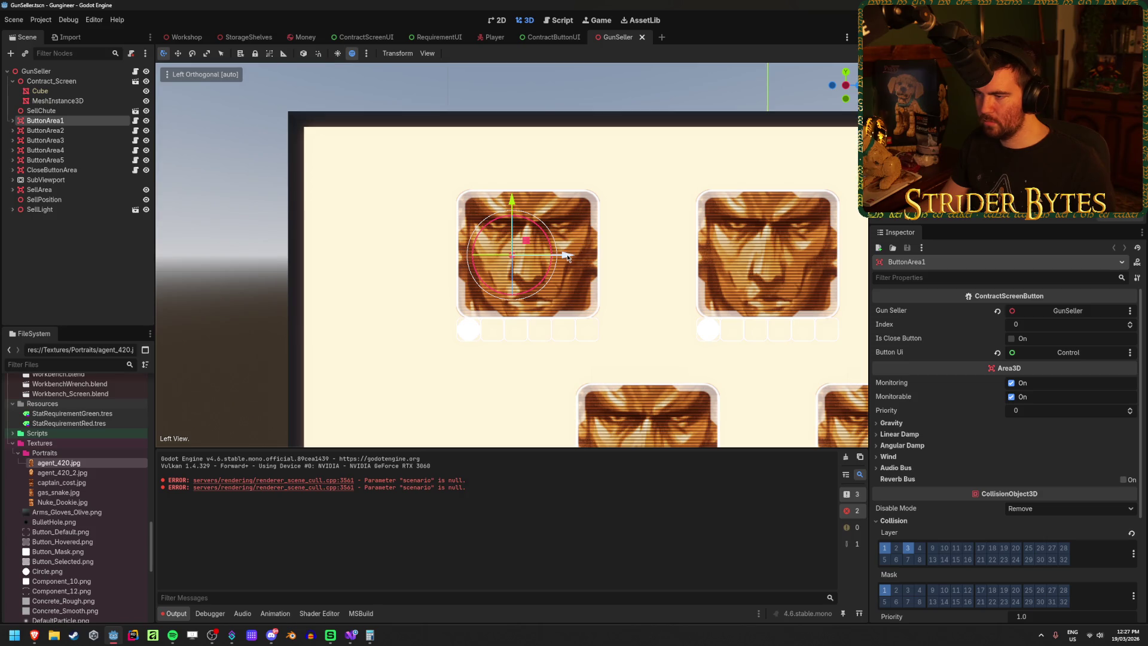
Step: Nudge ButtonArea1 about 0.052 along Z to line up with the first portrait
scroll(652, 316, "down", 5)
scroll(652, 316, "up", 2)
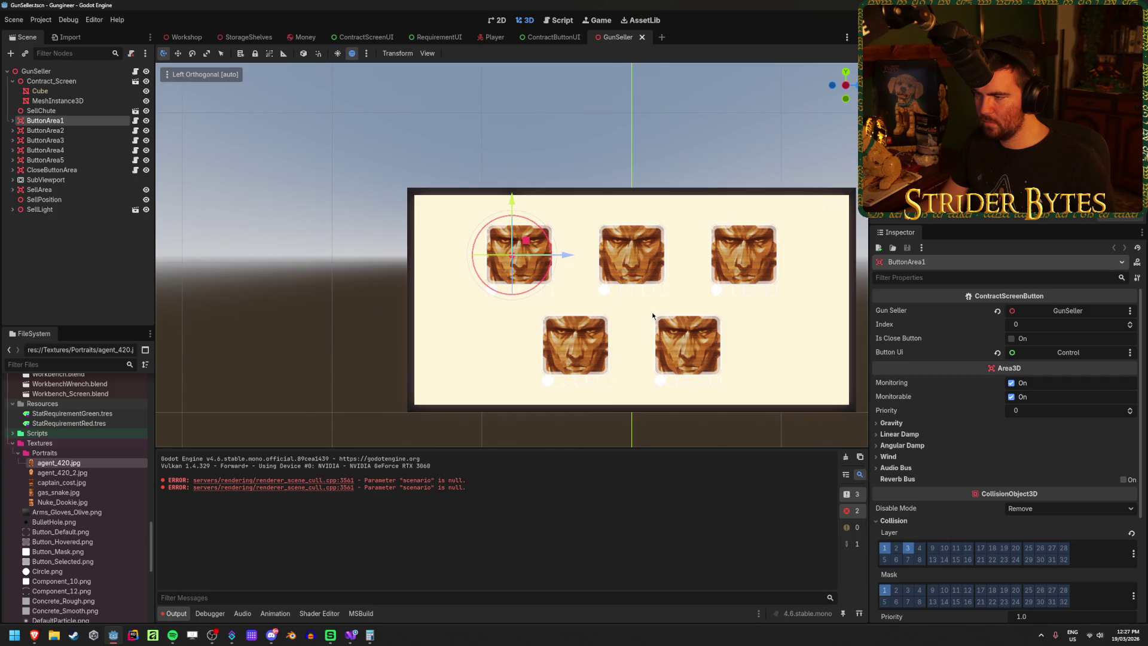
scroll(652, 314, "up", 10)
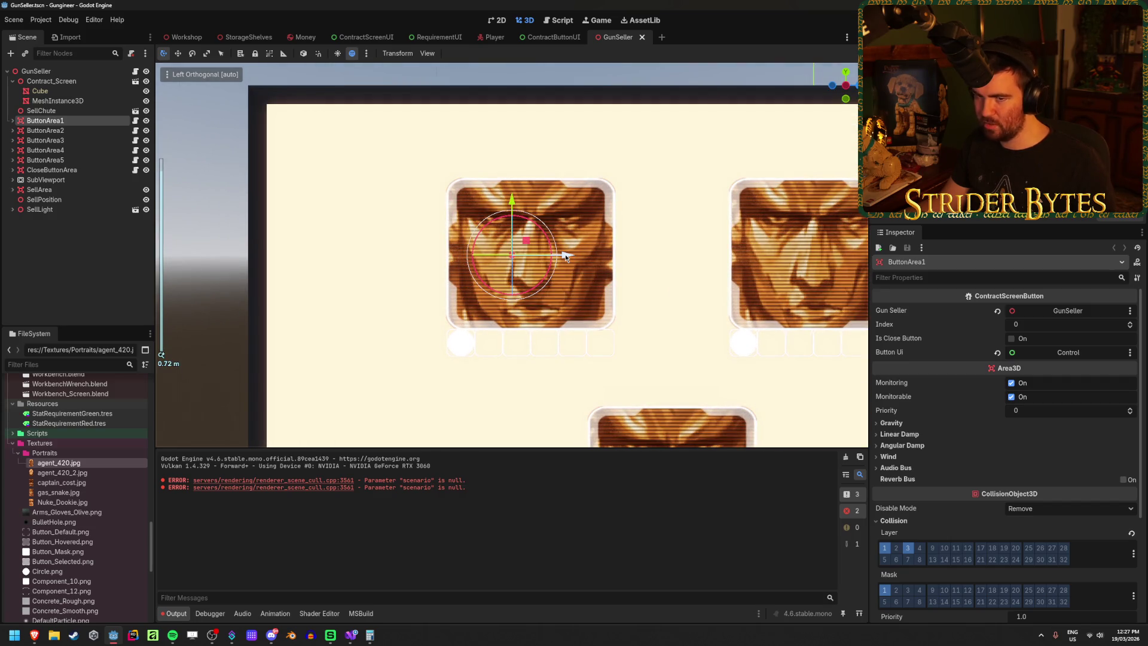
left_click_drag(565, 254, 571, 256)
left_click_drag(583, 256, 575, 258)
left_click(13, 121)
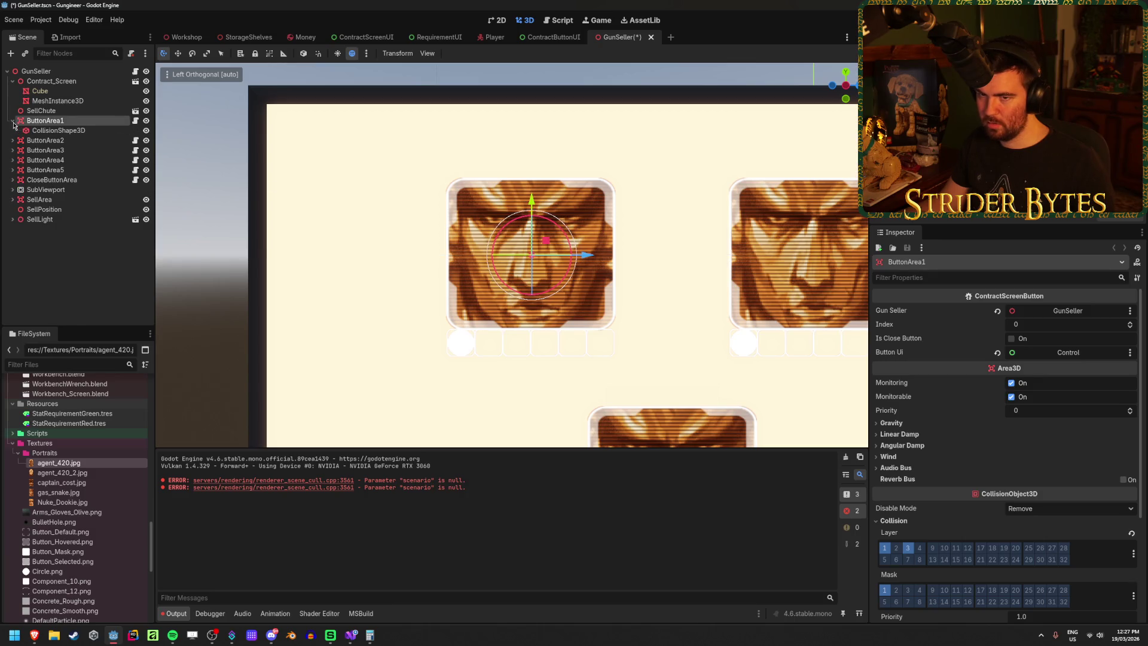
Step: Make the first button's BoxShape3D collision a 0.4 x 0.4 x 0.4 cube and save
left_click(64, 132)
mouse_move(473, 257)
left_mouse_down()
mouse_move(376, 259)
mouse_move(447, 269)
left_mouse_up()
left_click(924, 339)
type("0.4")
key("Tab")
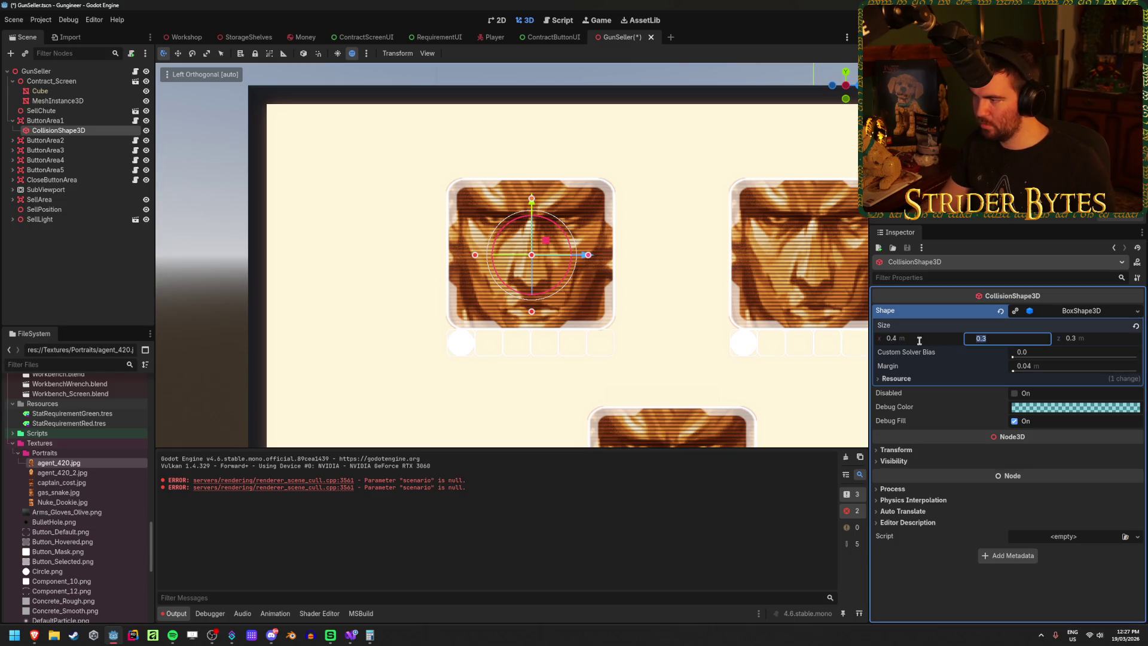
key("Tab")
type(".4")
key("Return")
key("ctrl+s")
Step: Set ButtonArea1's Transform Position z to -0.75
mouse_move(466, 281)
left_mouse_down()
mouse_move(486, 297)
mouse_move(490, 331)
mouse_move(588, 324)
mouse_move(346, 272)
mouse_move(287, 384)
mouse_move(383, 326)
mouse_move(467, 297)
left_mouse_up()
scroll(467, 297, "down", 3)
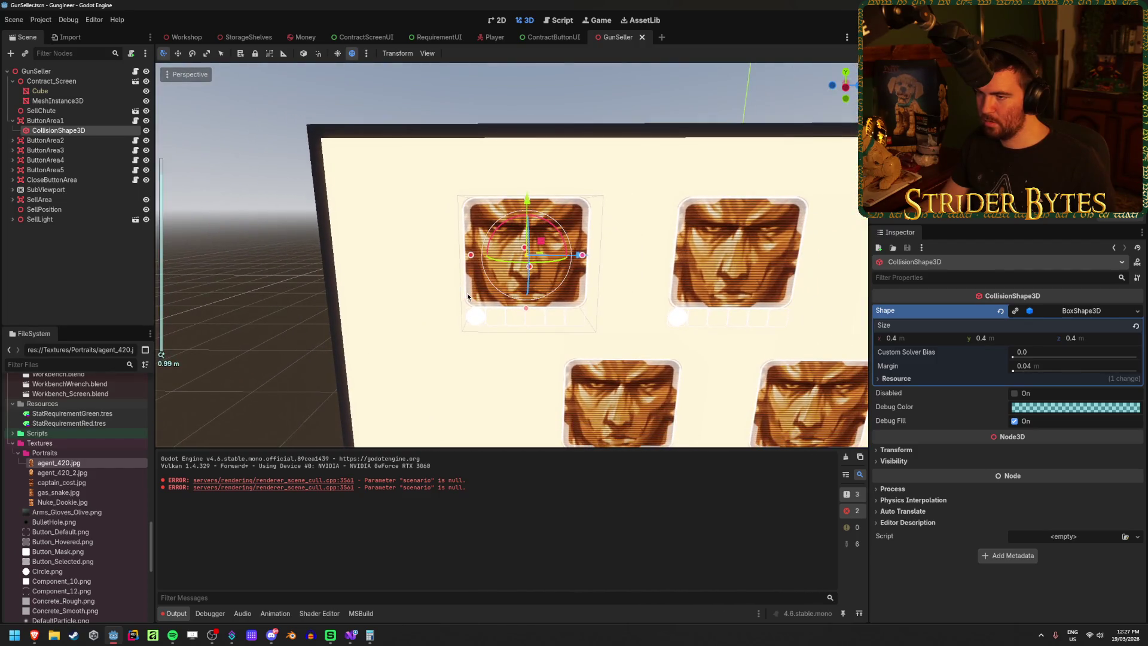
left_click(897, 450)
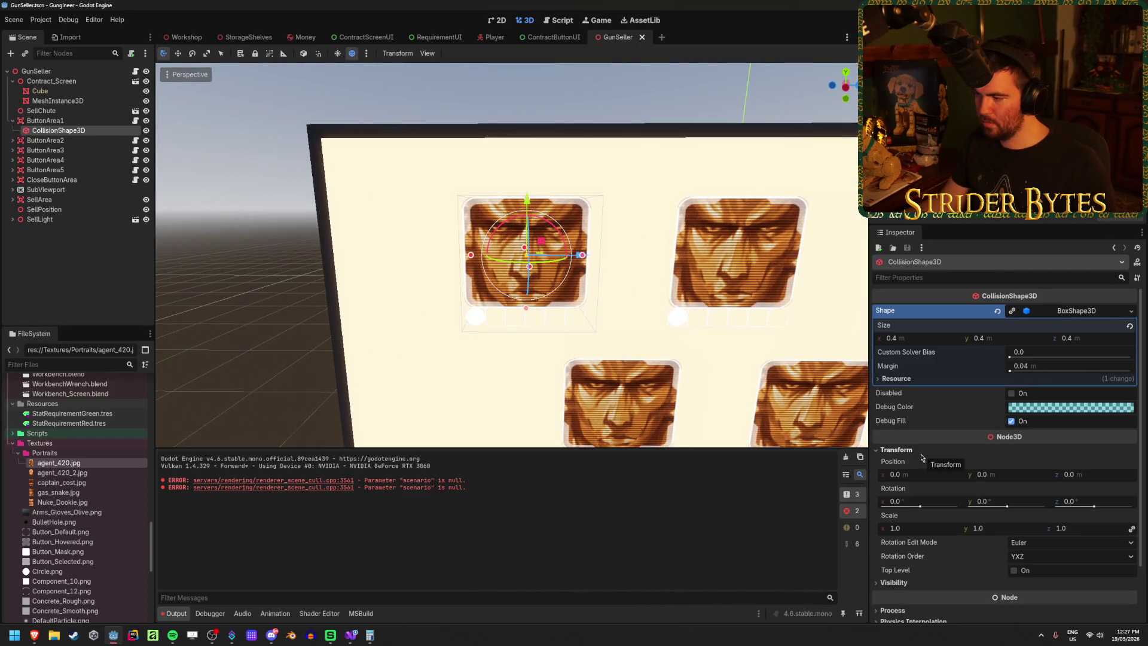
left_click(45, 120)
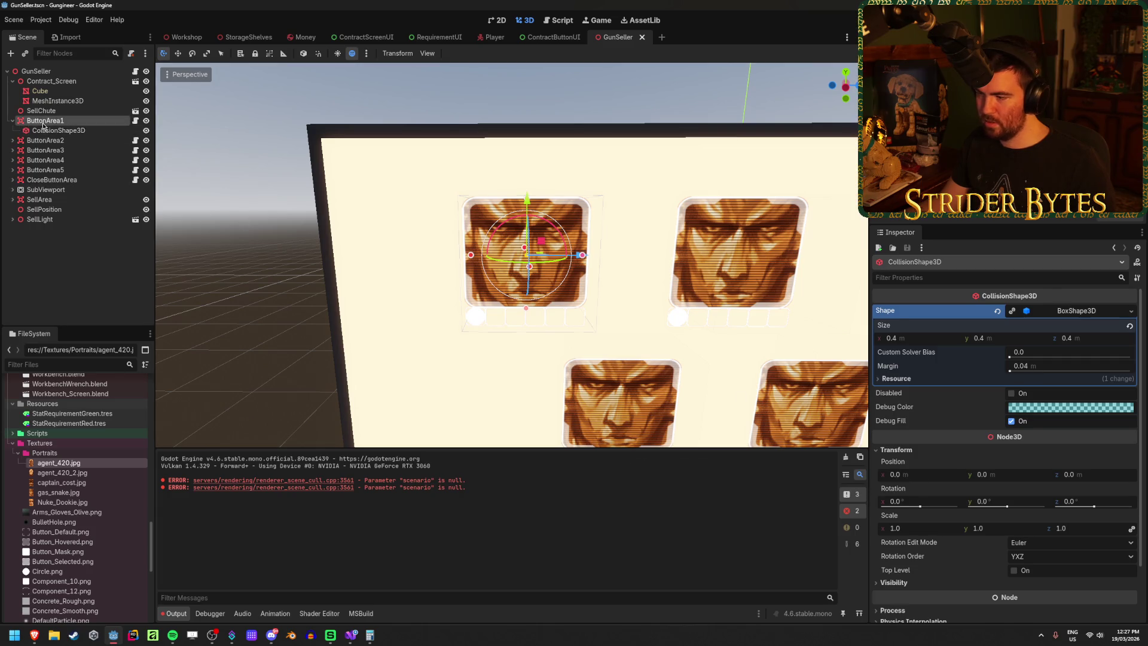
scroll(928, 466, "down", 8)
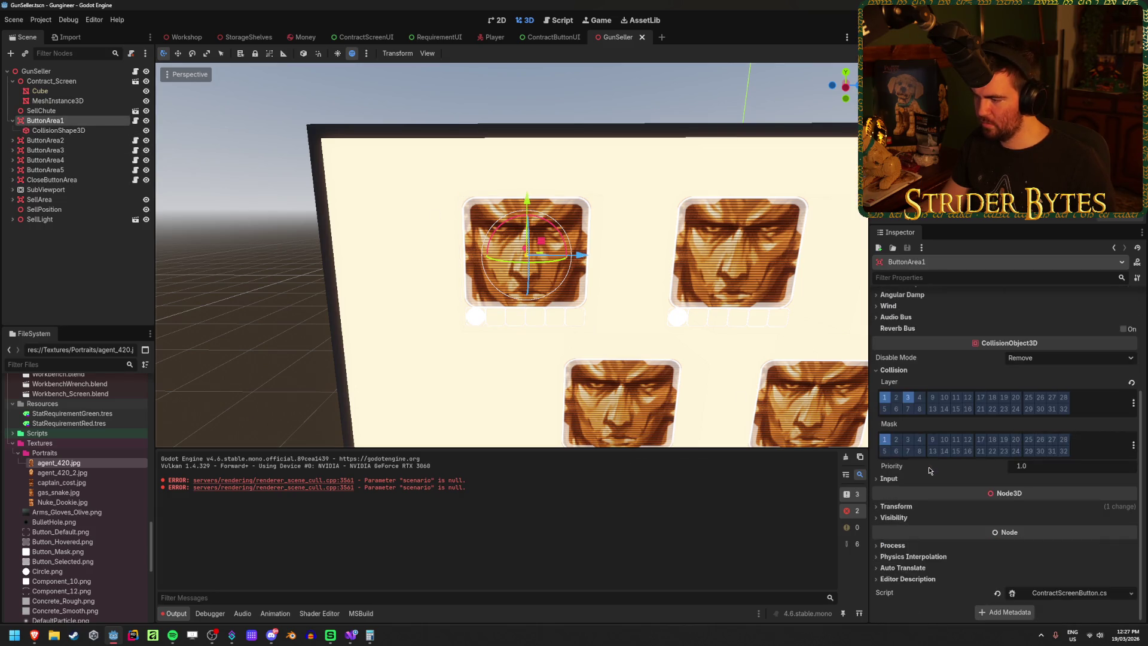
left_click(1096, 448)
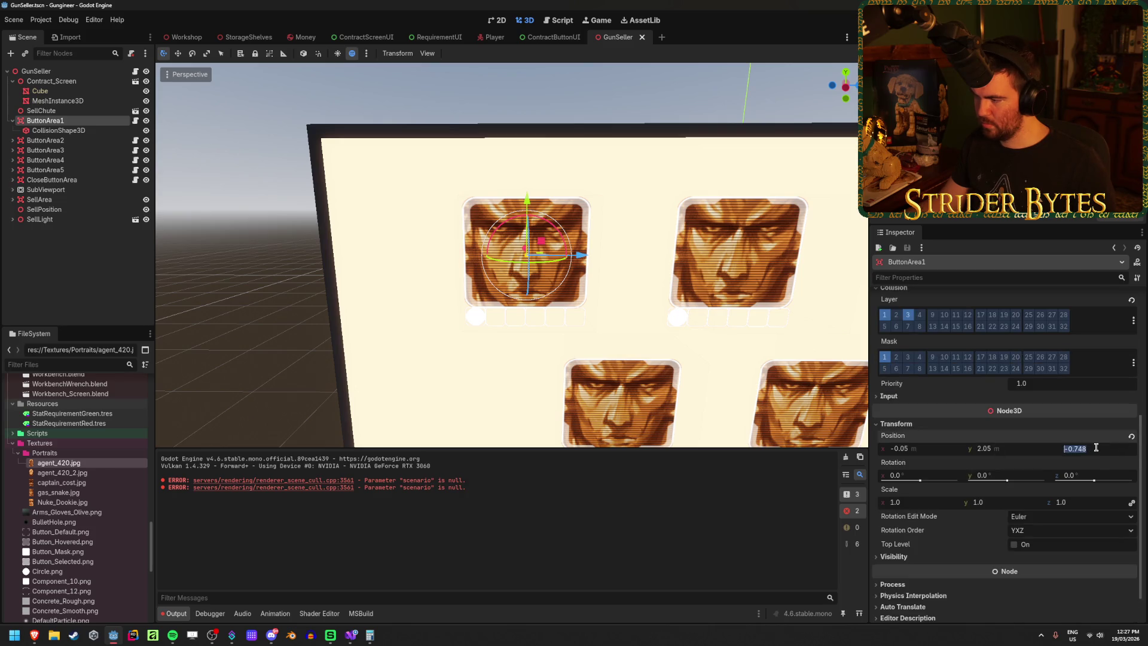
type("5")
key("Return")
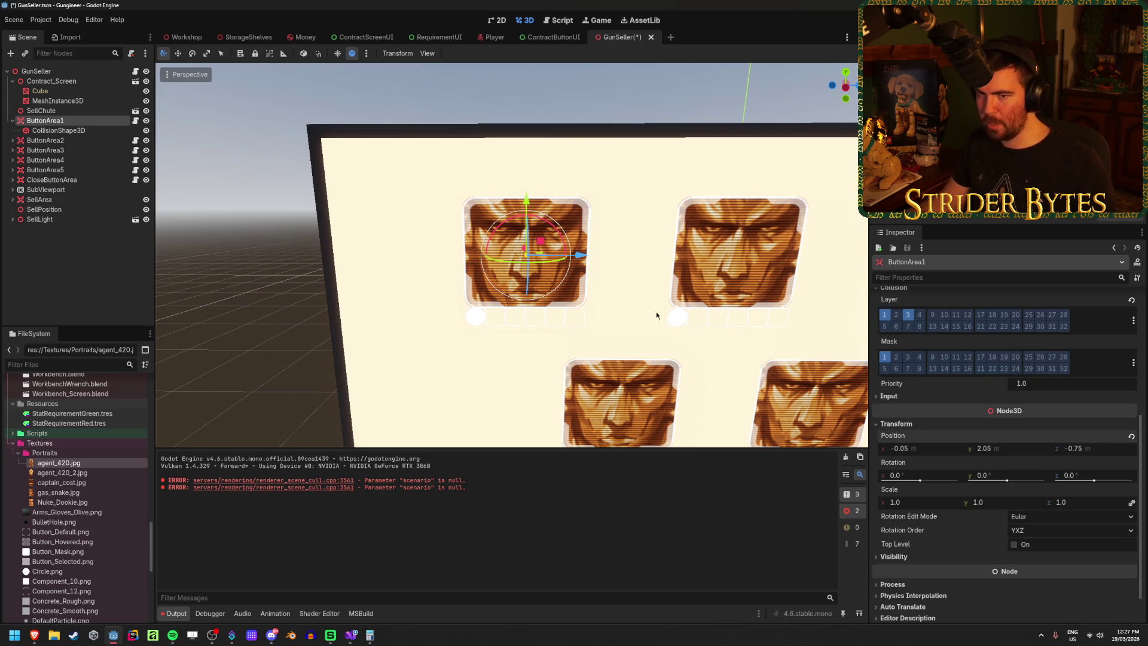
left_click(52, 141)
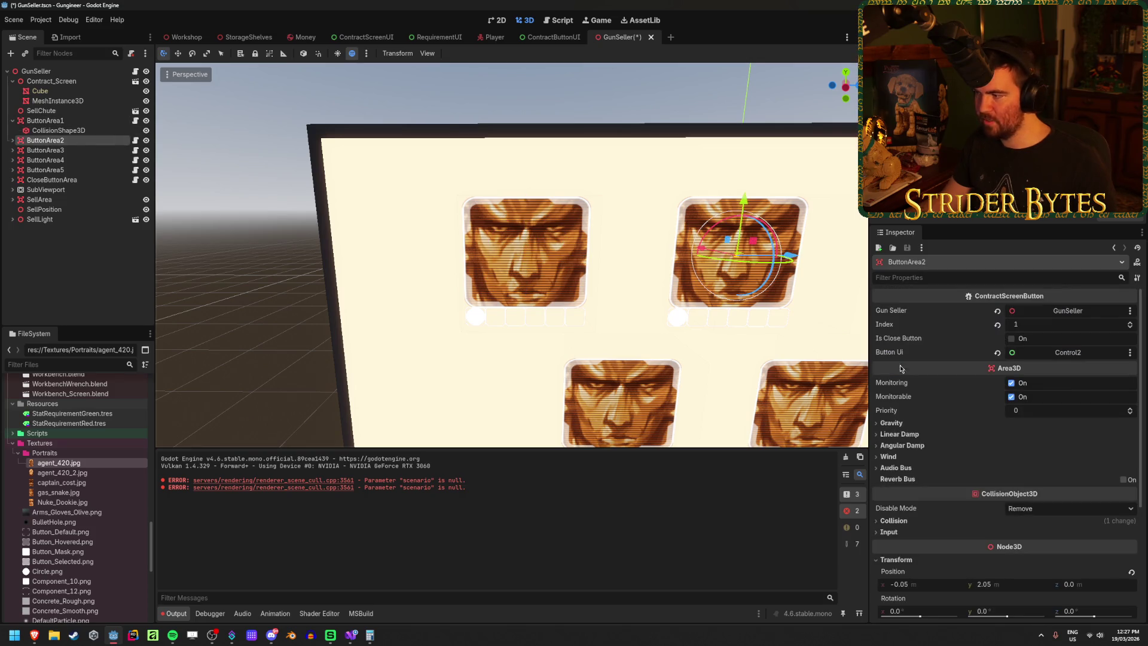
left_click(13, 150)
left_click(13, 140)
left_click(13, 180)
left_click(13, 199)
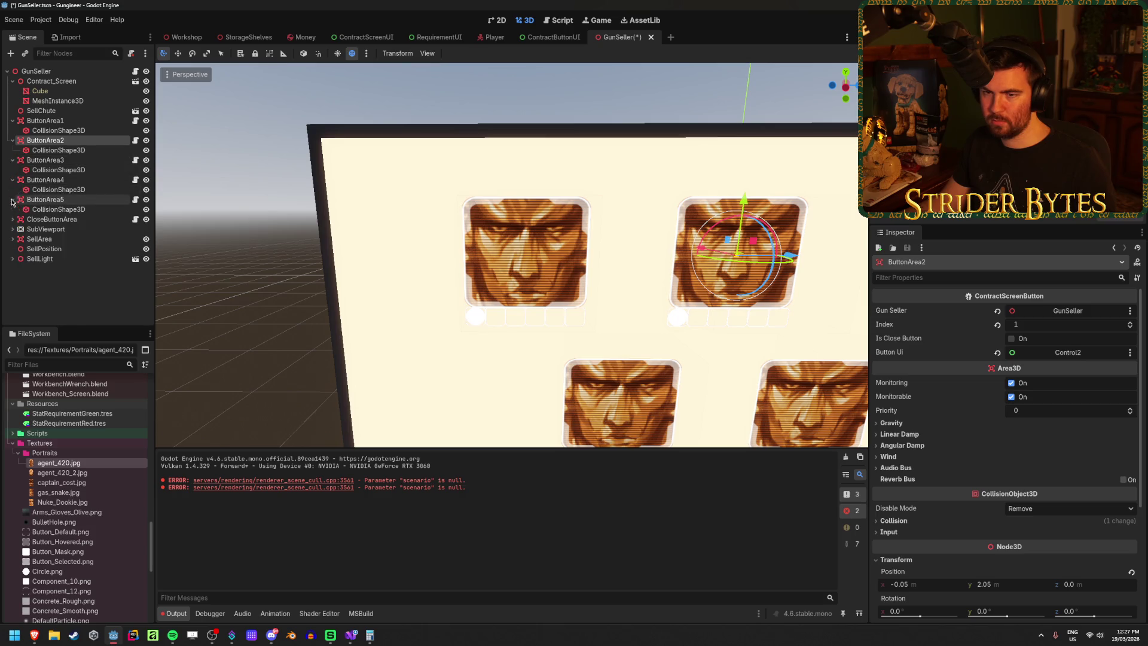
left_click(59, 210)
left_click(59, 189, "ctrl")
left_click(59, 170, "ctrl")
left_click(59, 150, "ctrl")
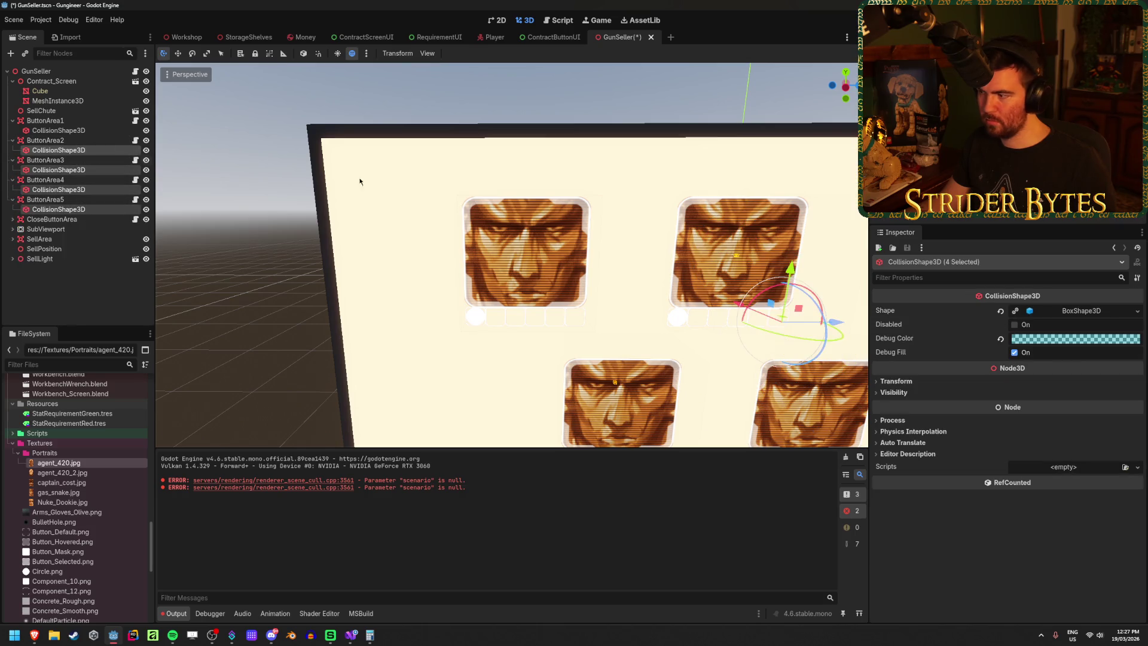
left_click(1084, 312)
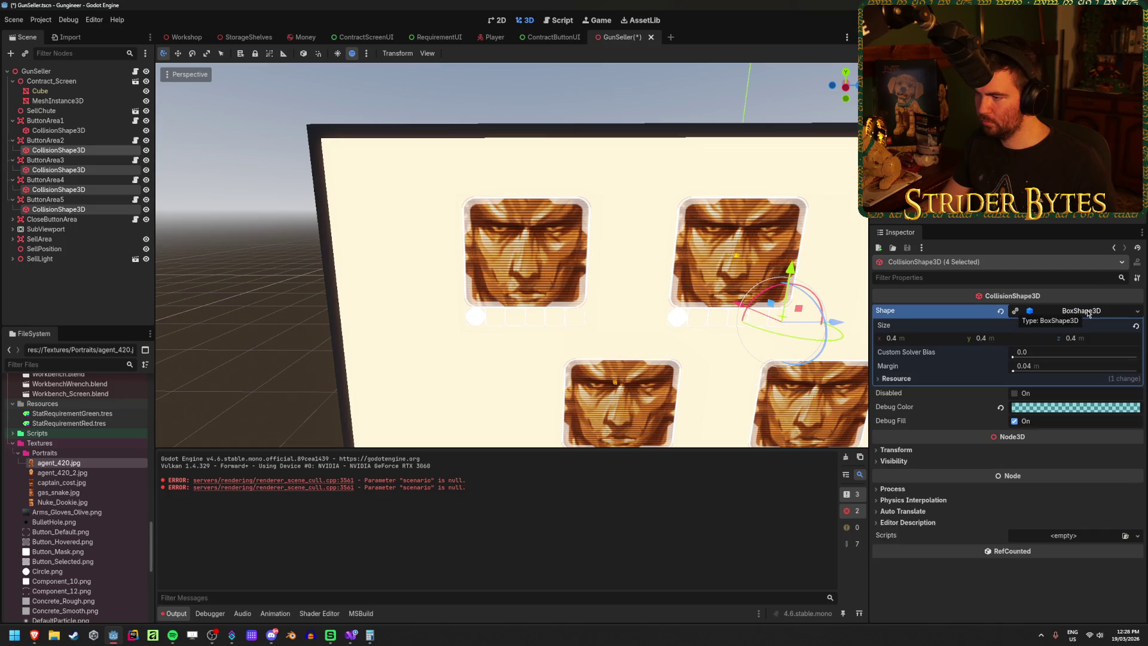
left_click(1087, 313)
left_click(537, 297)
left_click(537, 297)
mouse_move(537, 293)
left_mouse_down()
mouse_move(610, 335)
mouse_move(646, 383)
mouse_move(586, 299)
mouse_move(521, 275)
left_mouse_up()
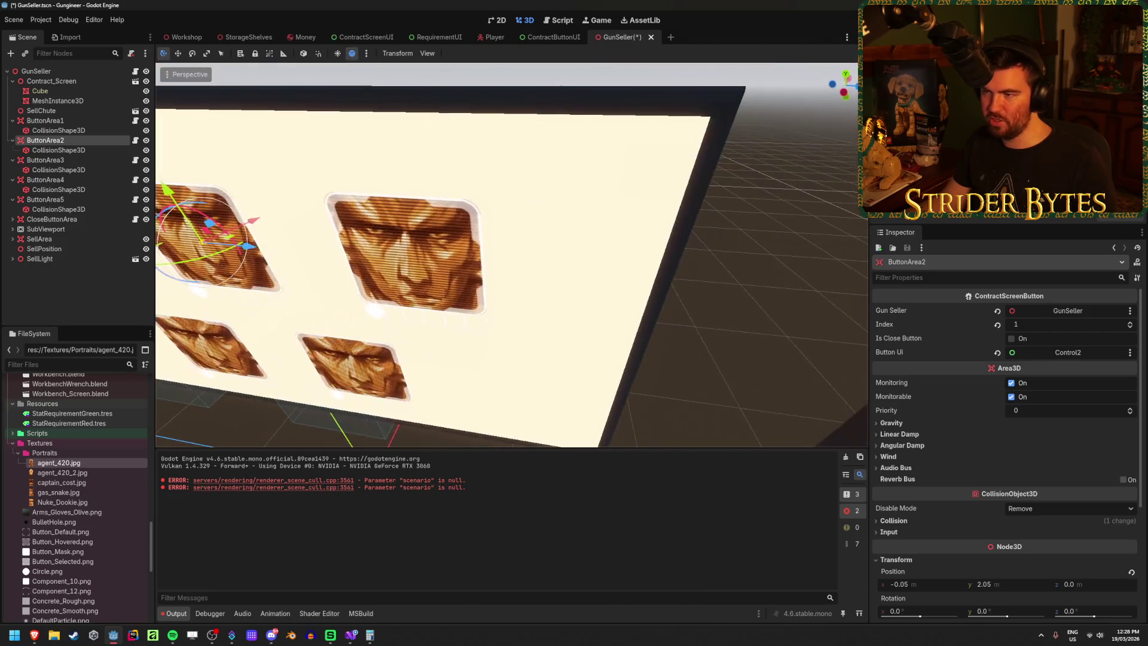
left_click(46, 161)
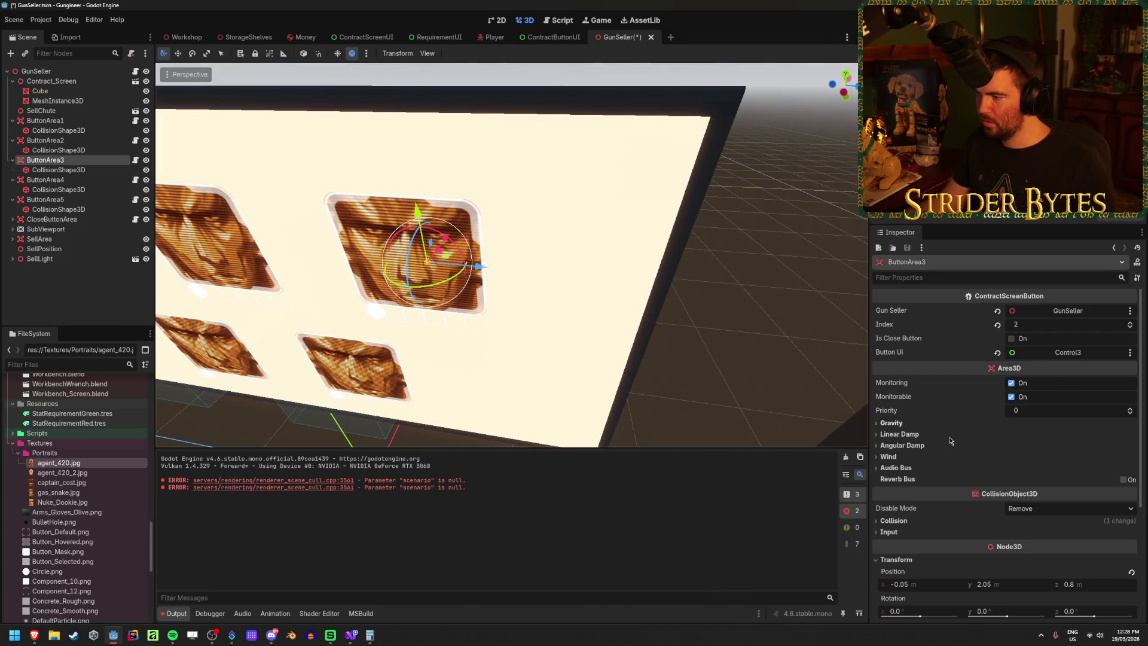
Step: Set ButtonArea3's z position to 0.75, save, and focus the view on it
scroll(957, 514, "down", 3)
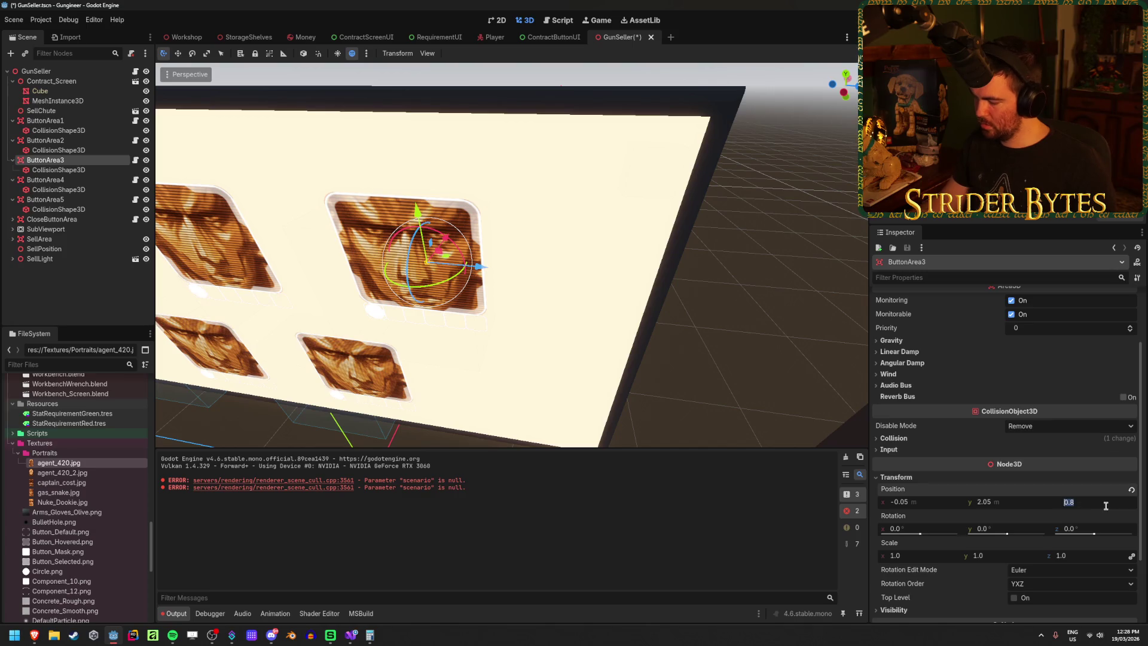
type(".75")
key("Return")
key("ctrl+s")
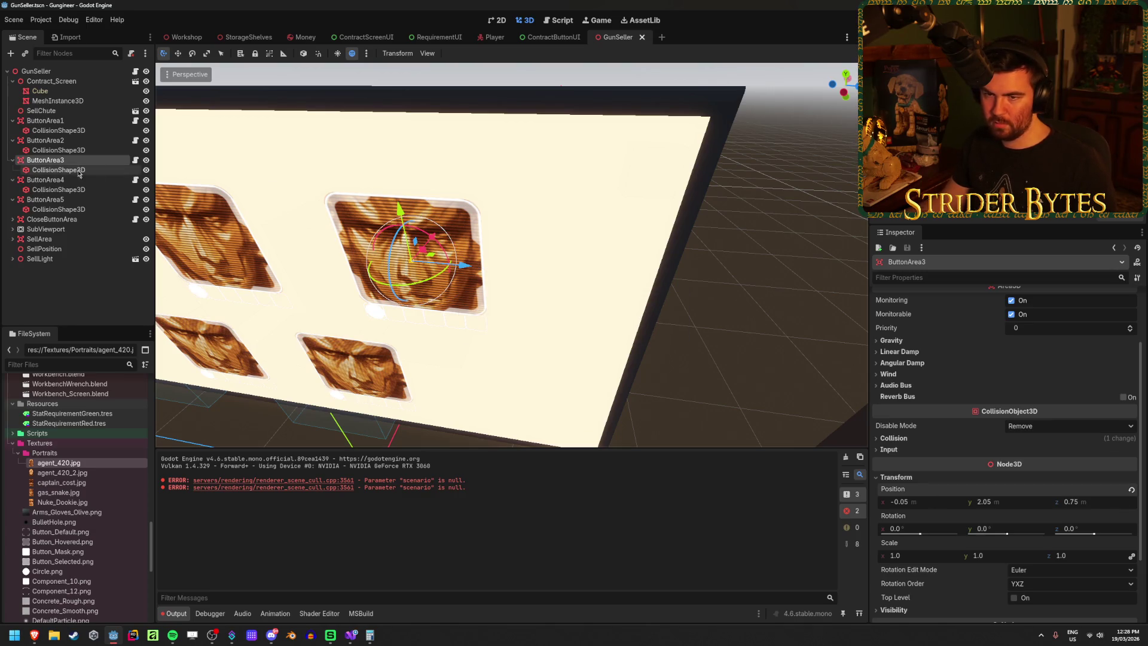
double_click(46, 180)
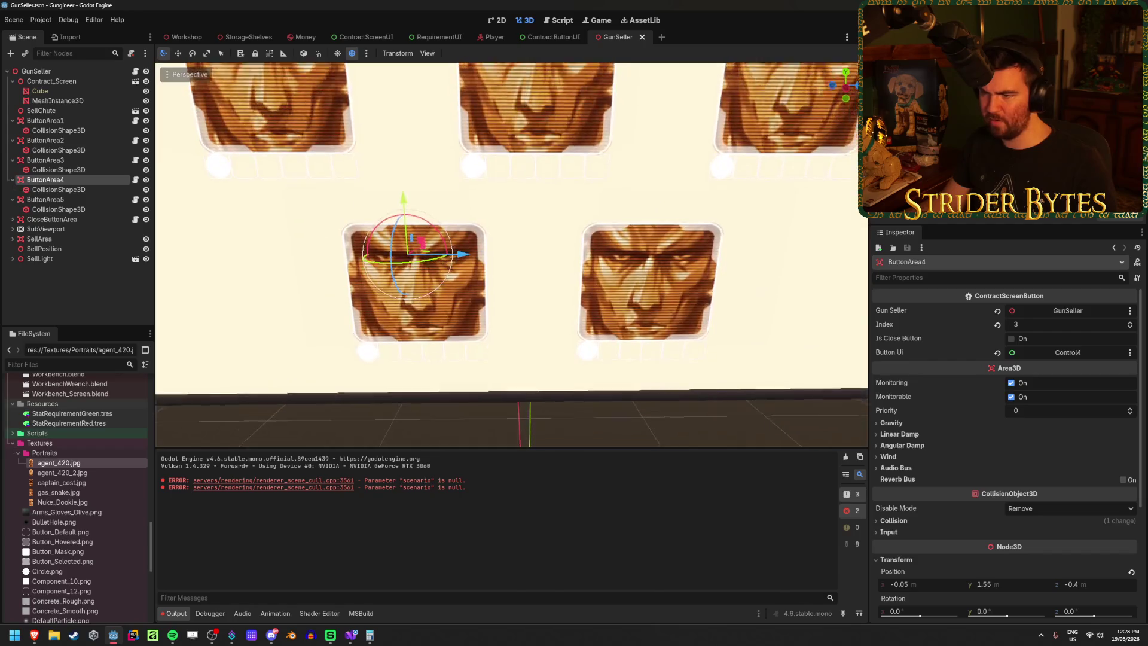
left_click(48, 160)
double_click(48, 160)
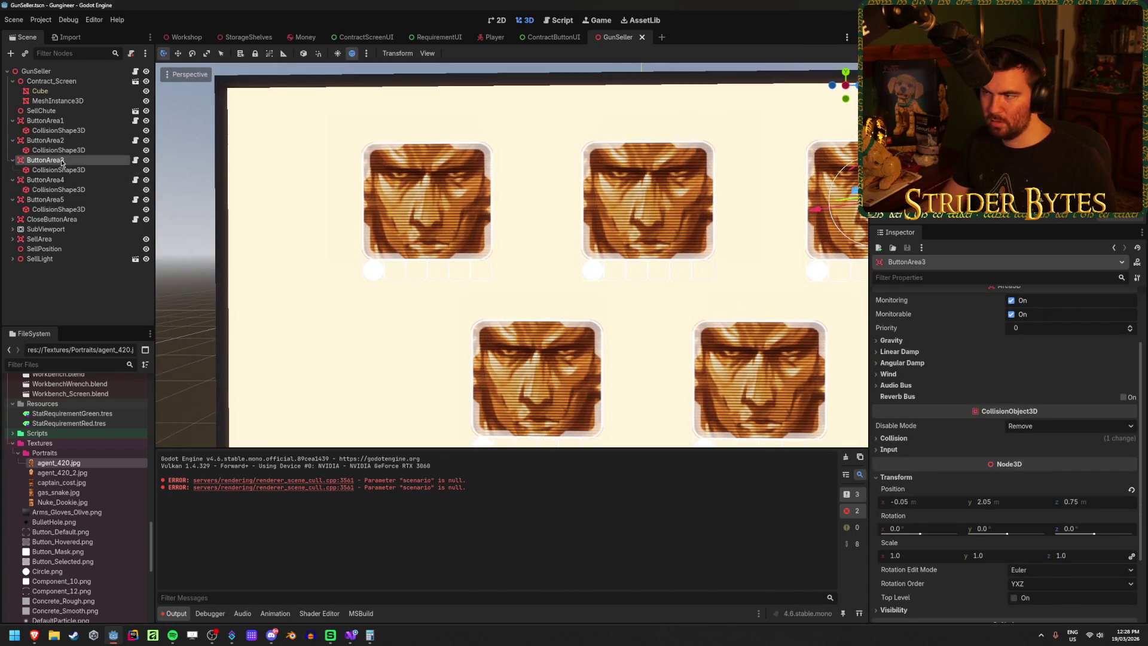
scroll(202, 240, "down", 5)
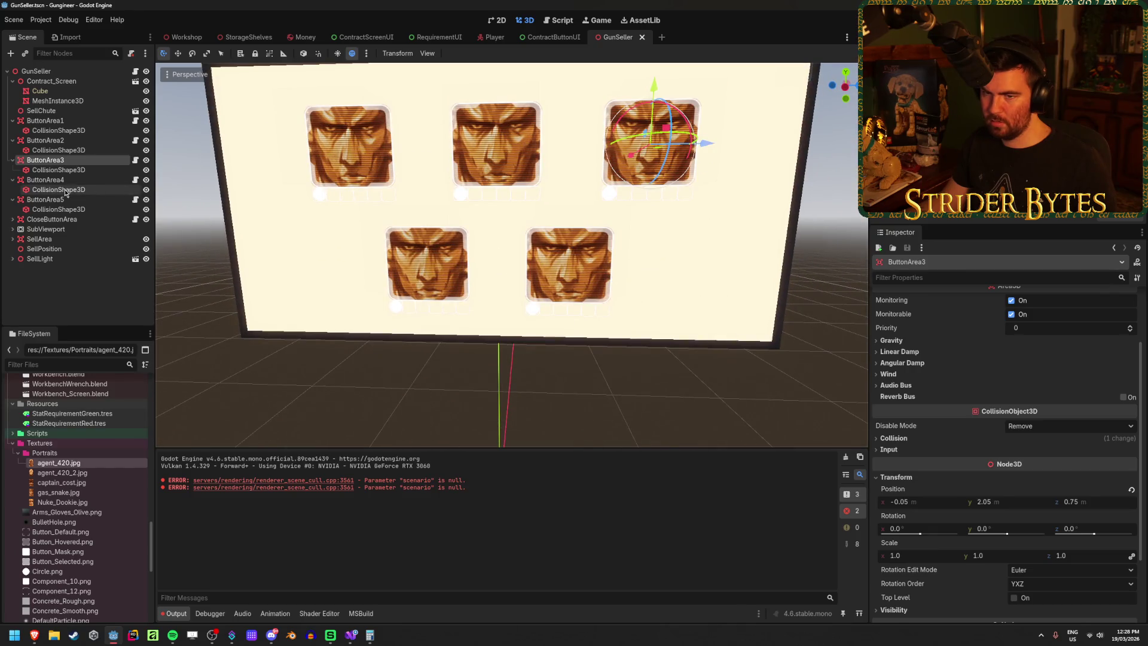
Step: Set ButtonArea4's z position to -0.375 after trying -0.5, -0.3 and -0.4
left_click(65, 180)
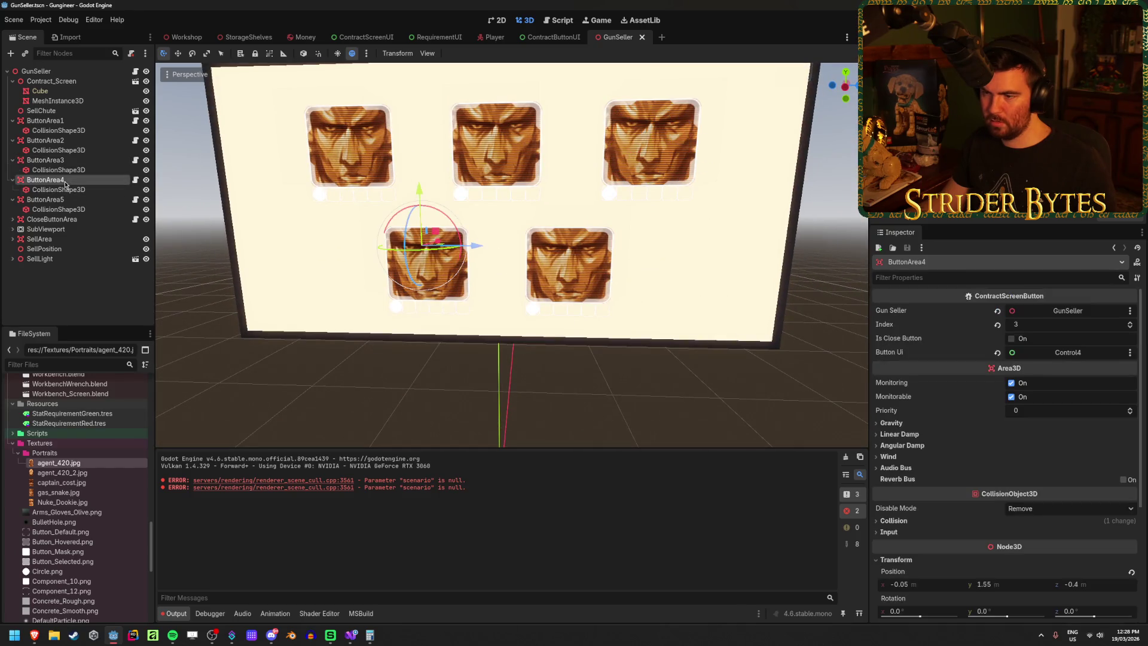
scroll(693, 305, "up", 3)
scroll(957, 448, "down", 2)
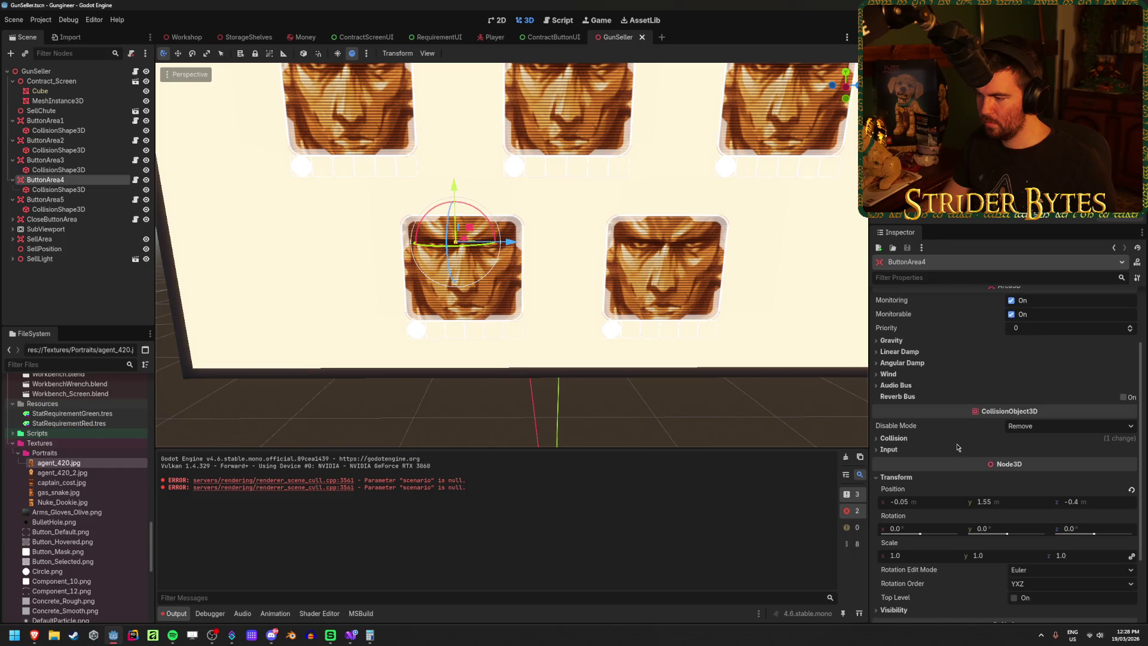
left_click(1096, 502)
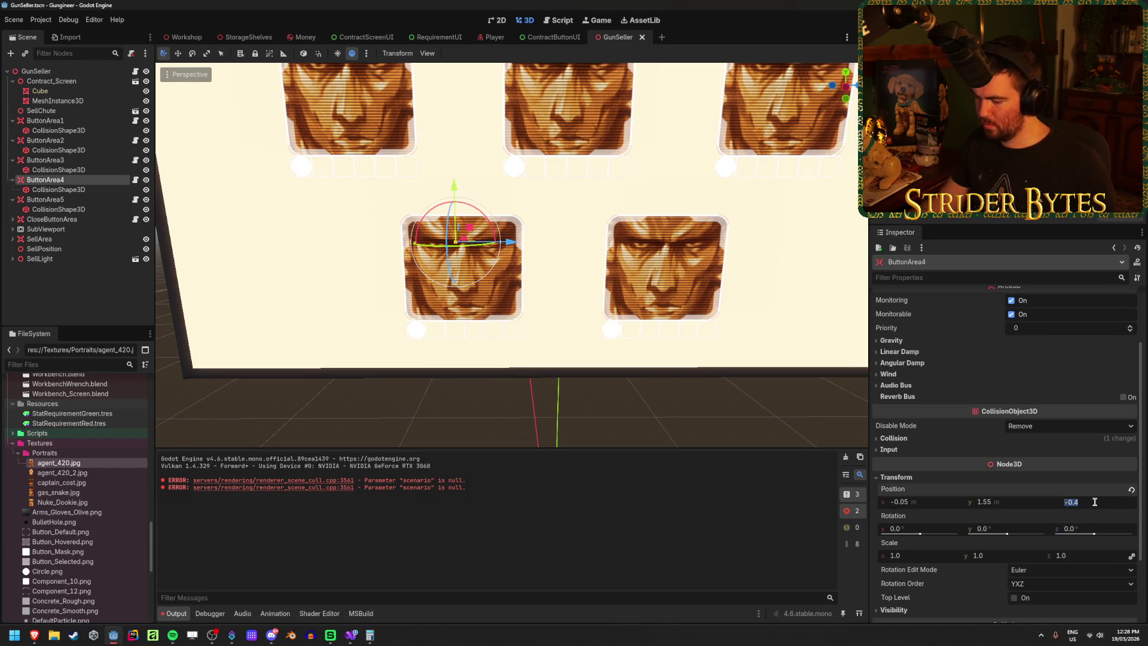
type("-.5")
key("Return")
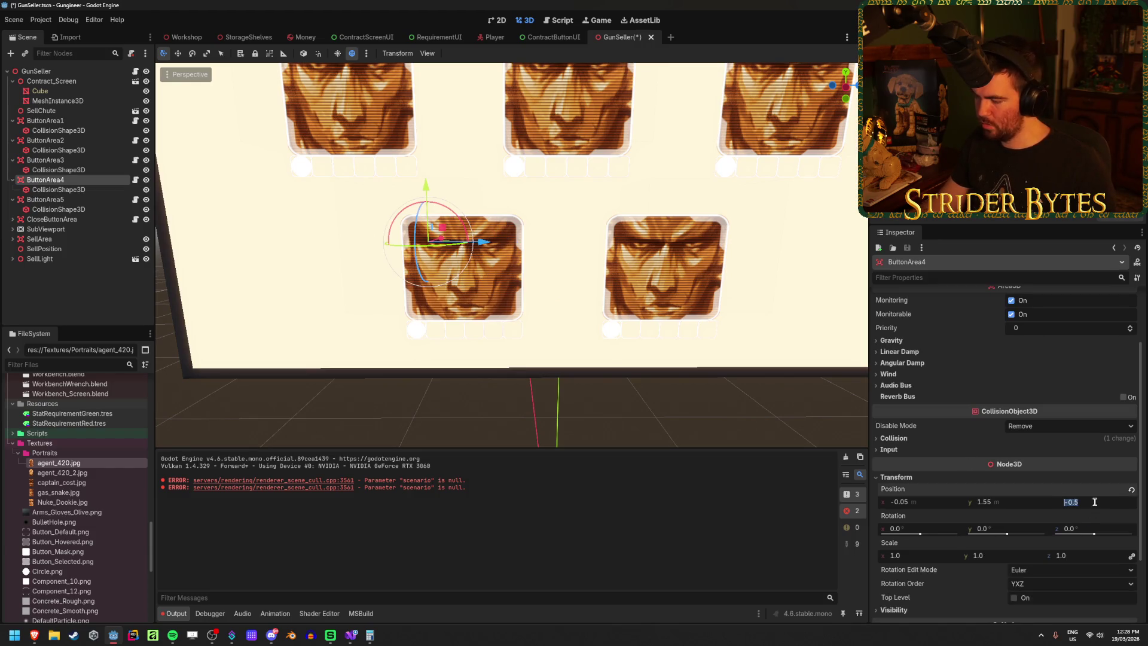
key("Return")
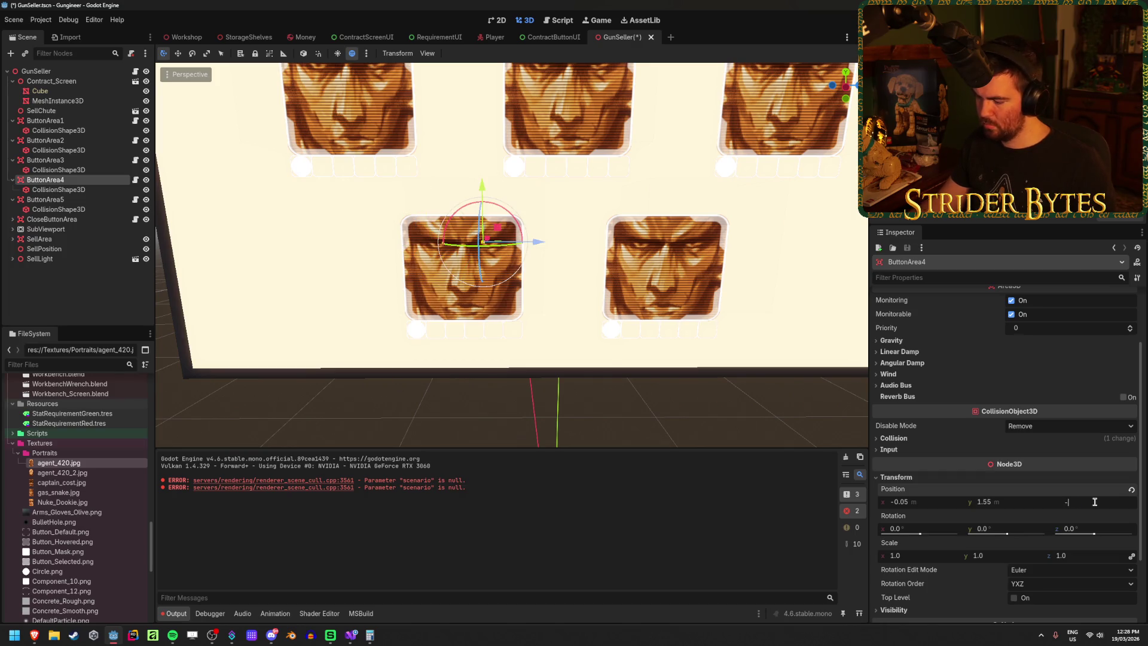
type("0.4")
key("Return")
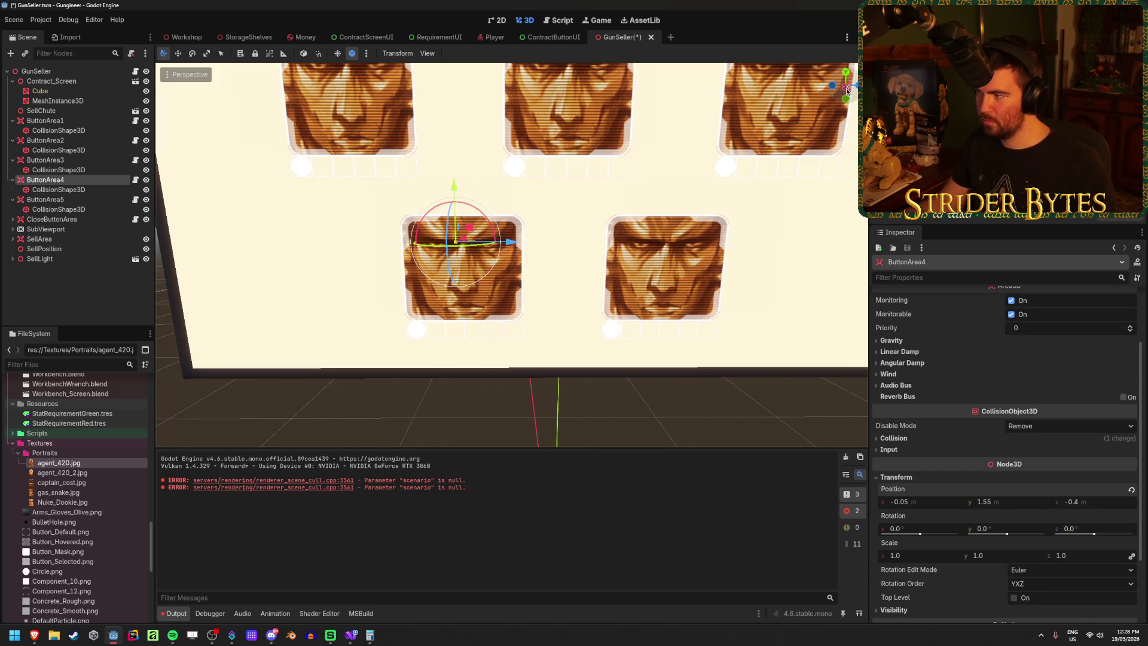
left_click(847, 89)
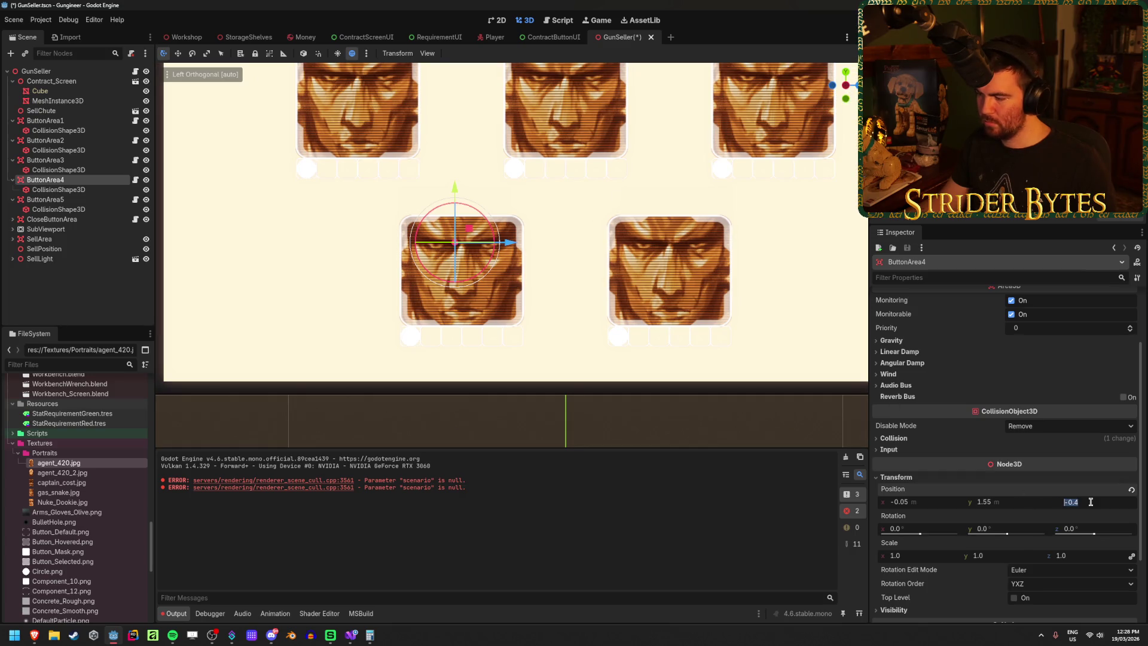
type("-.375")
type("-0.375")
key("Return")
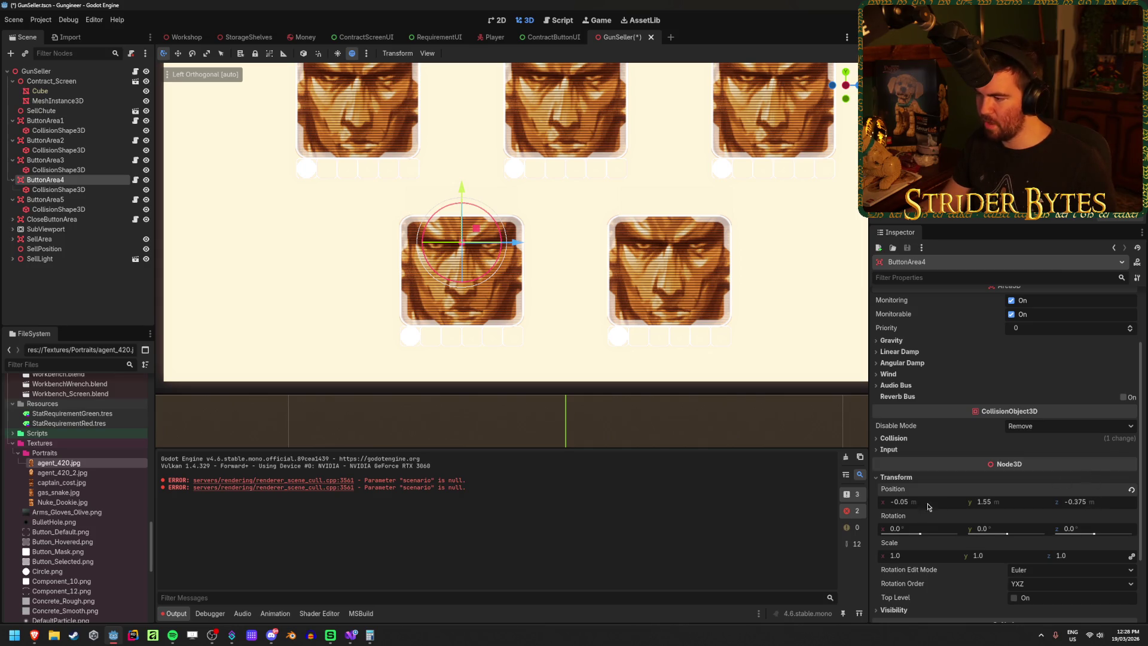
Step: Lower ButtonArea4 to a height of 1.45
left_click_drag(1019, 508, 1009, 509)
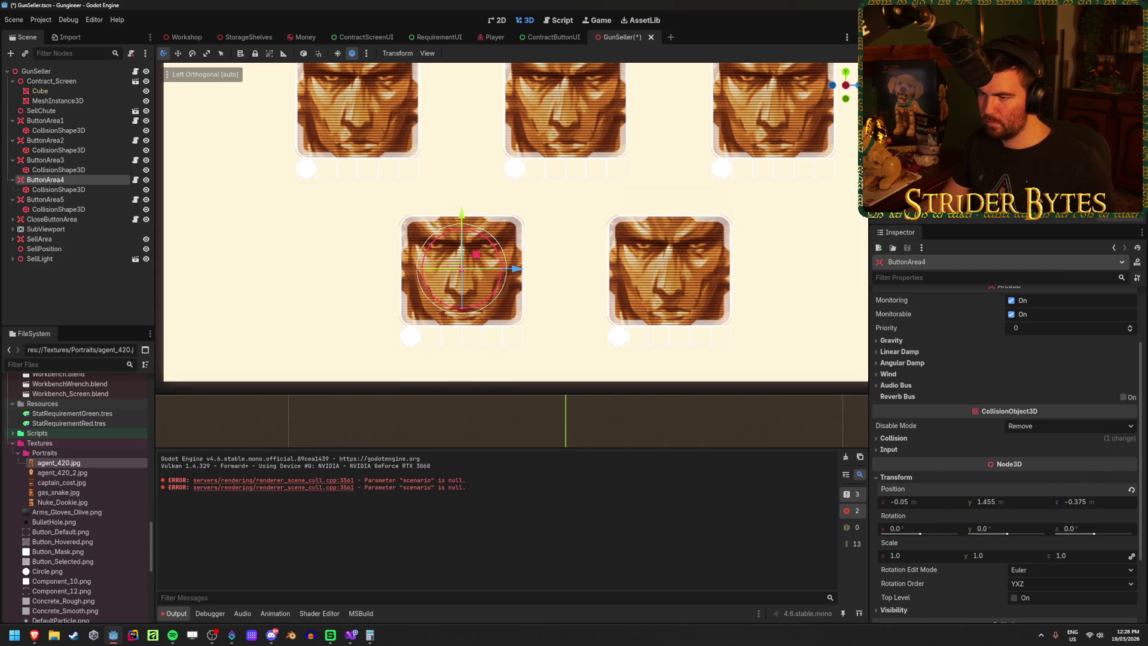
type(".5")
key("Return")
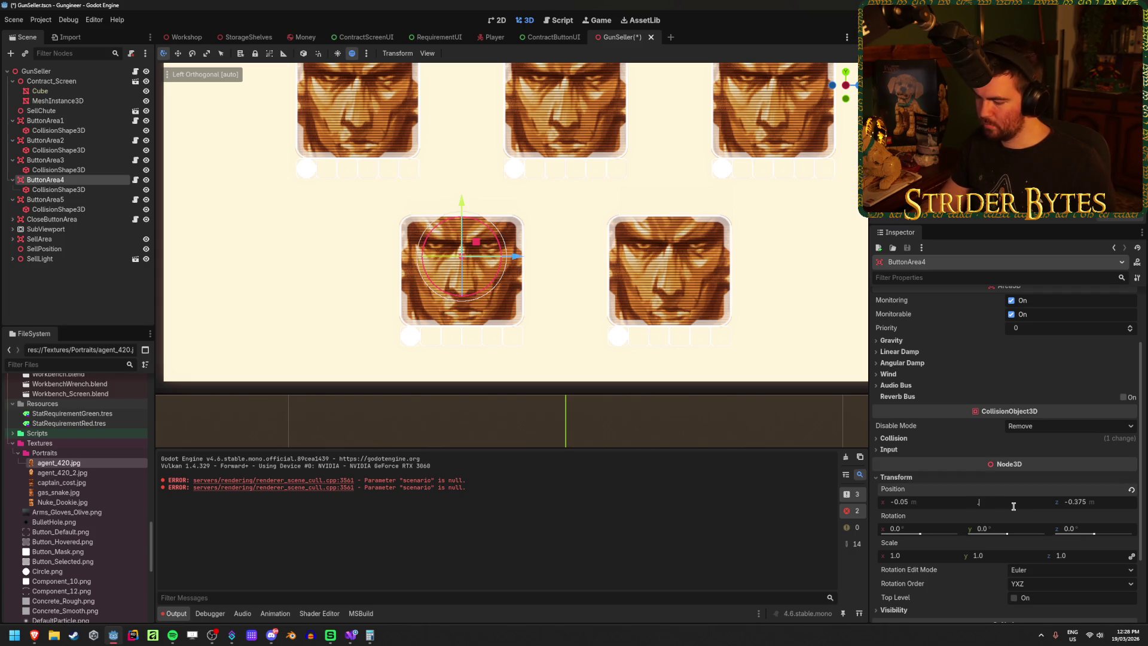
key("Return")
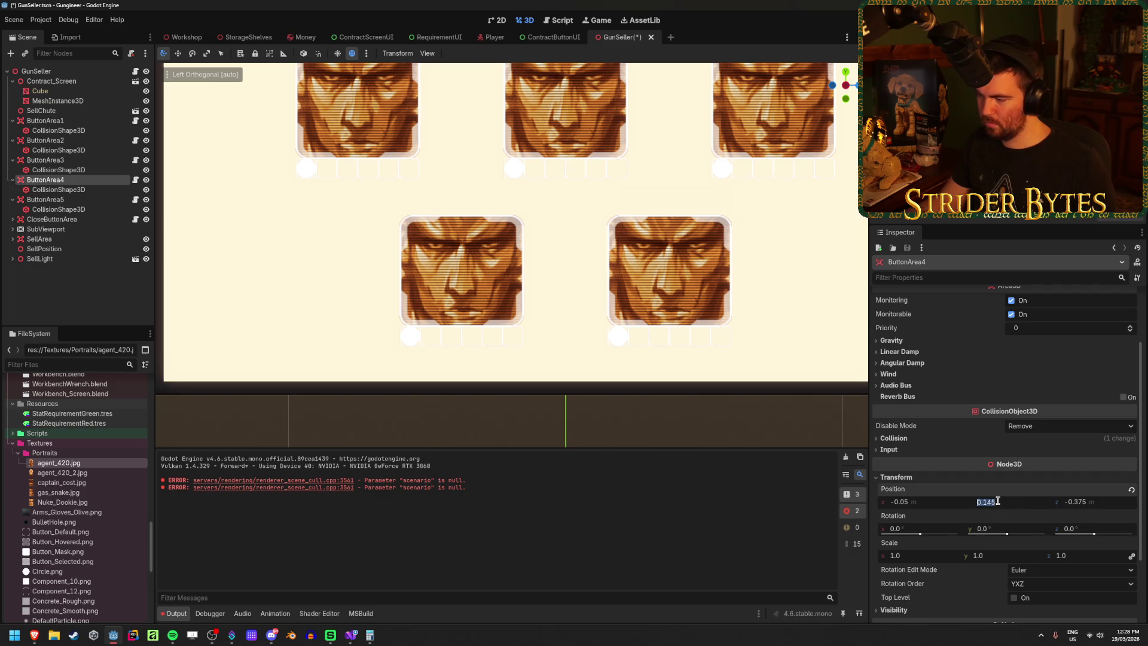
type("1.45")
key("Return")
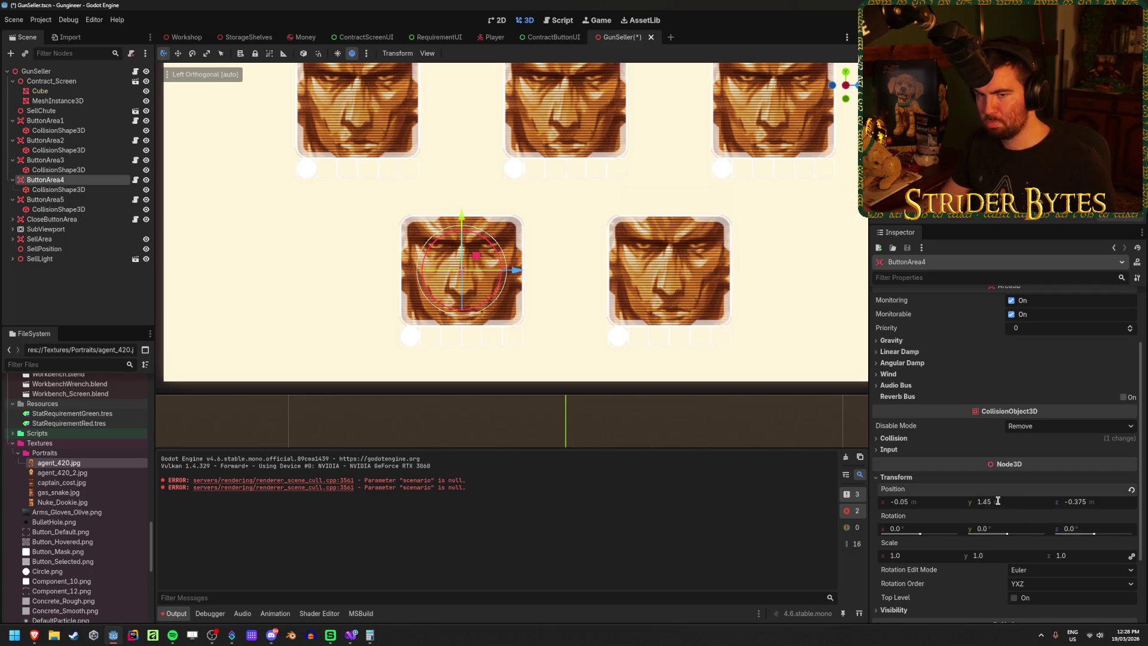
Step: Set ButtonArea5's height to 1.45 and z position to 0.375
left_click(52, 200)
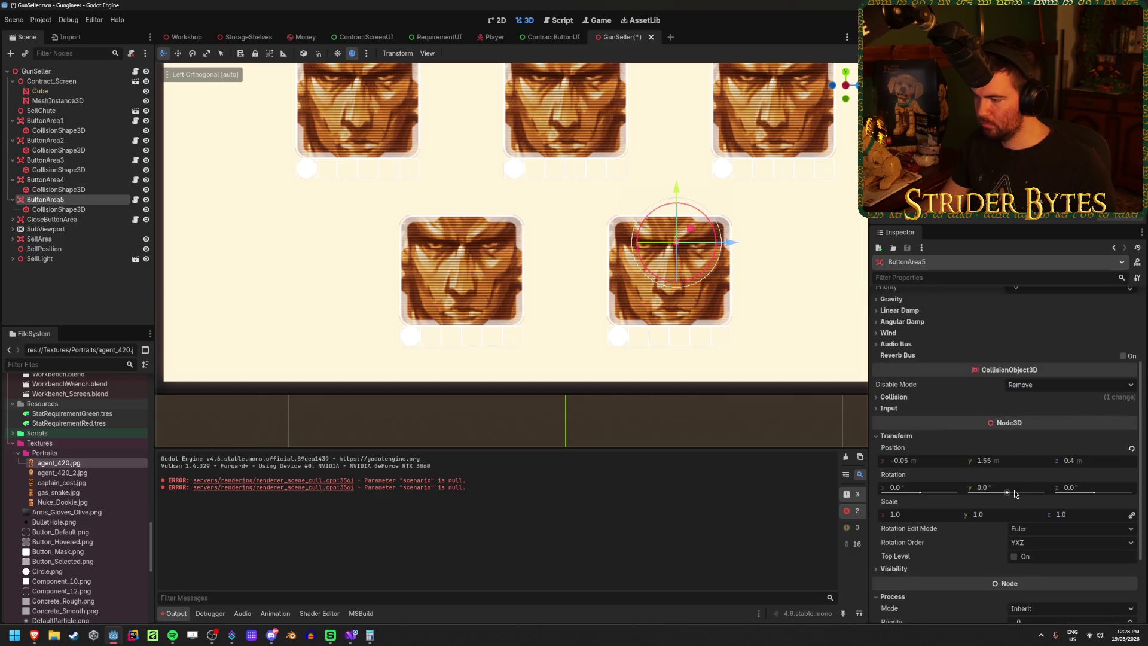
left_click(1004, 461)
key("Return")
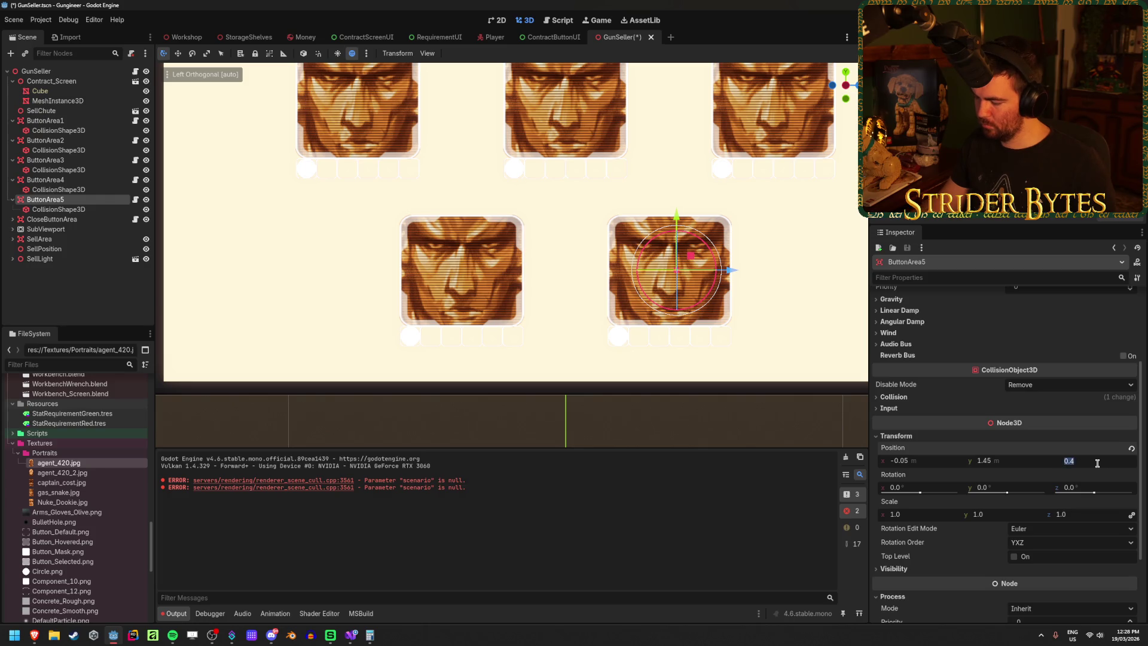
type(".375")
key("Return")
mouse_move(558, 320)
left_mouse_down()
mouse_move(715, 345)
mouse_move(662, 336)
mouse_move(569, 223)
mouse_move(579, 357)
mouse_move(586, 288)
left_mouse_up()
left_click(716, 345)
Step: Select all five button areas and set their shared x position to 0
left_click(79, 195)
left_click(59, 180, "ctrl")
left_click(60, 160, "ctrl")
left_click(60, 140, "ctrl")
left_click(60, 120, "ctrl")
scroll(976, 438, "down", 2)
left_click(957, 512)
left_click(928, 536)
type("0")
key("Return")
Step: Check the screen from a low side angle, save GunSeller, and return to Workshop
mouse_move(730, 390)
left_mouse_down()
mouse_move(648, 271)
mouse_move(635, 202)
mouse_move(400, 203)
mouse_move(336, 264)
left_mouse_up()
scroll(333, 267, "up", 2)
key("ctrl+s")
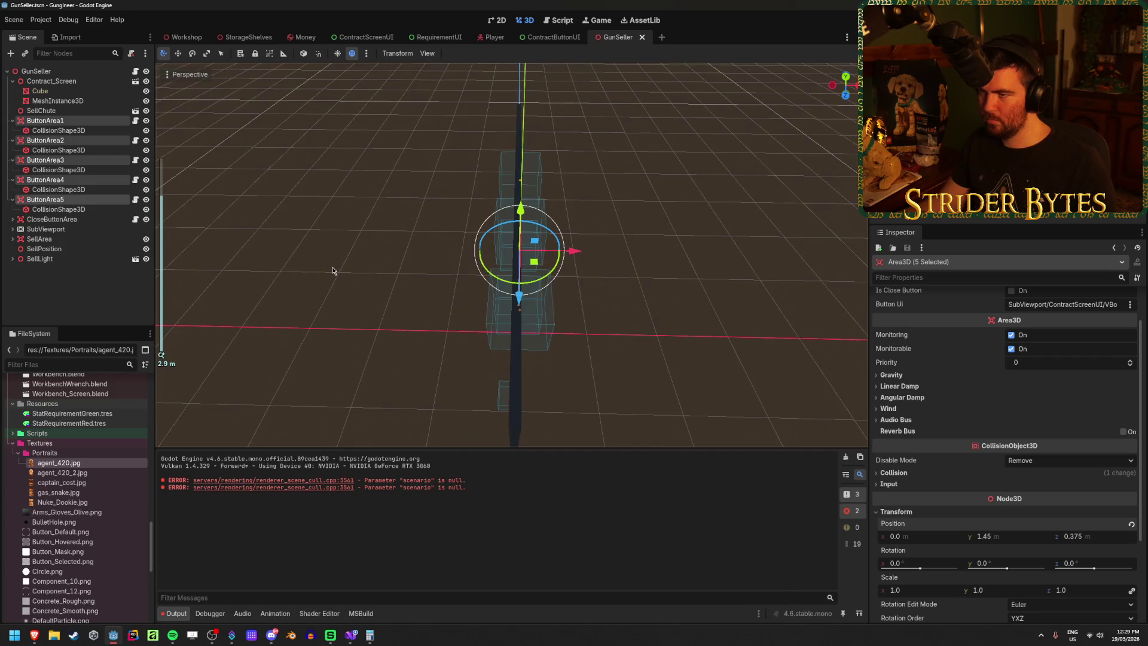
left_click(182, 37)
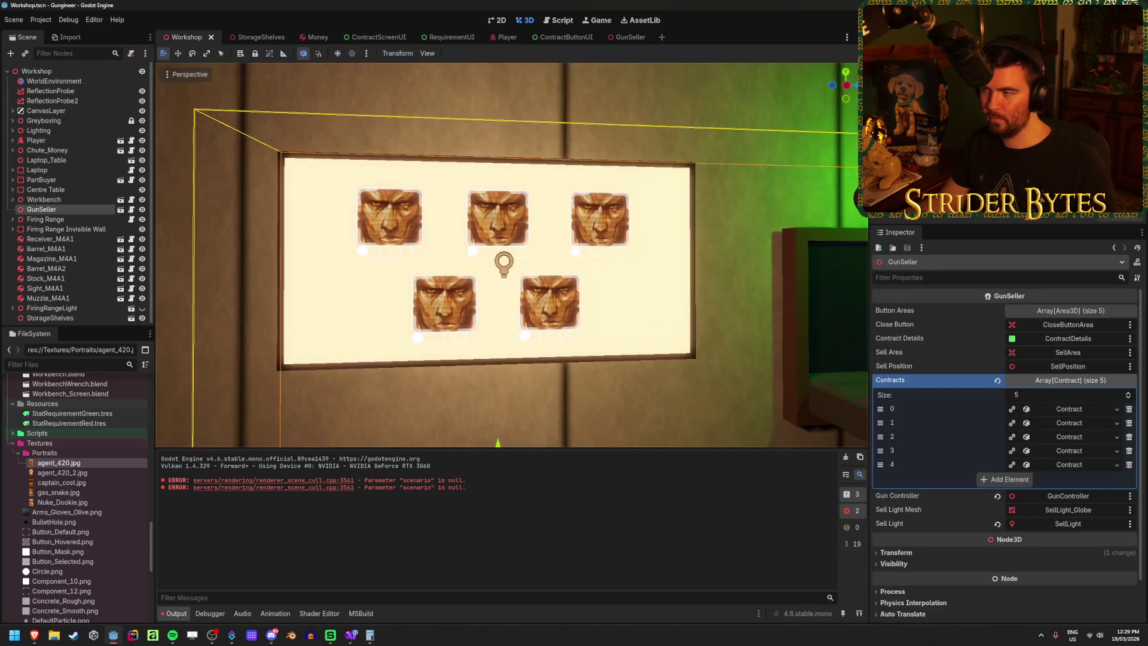
Step: Playtest the game, walking to the portrait board and the lit part-buyer wall screen, then stop it
key("F5")
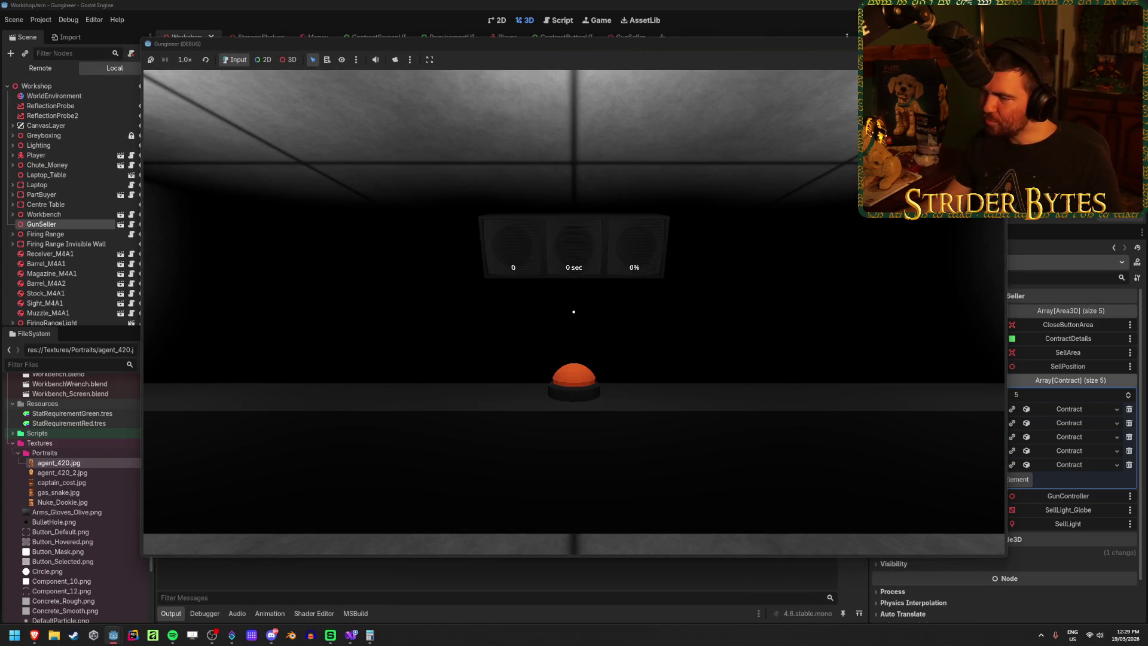
mouse_move(574, 311)
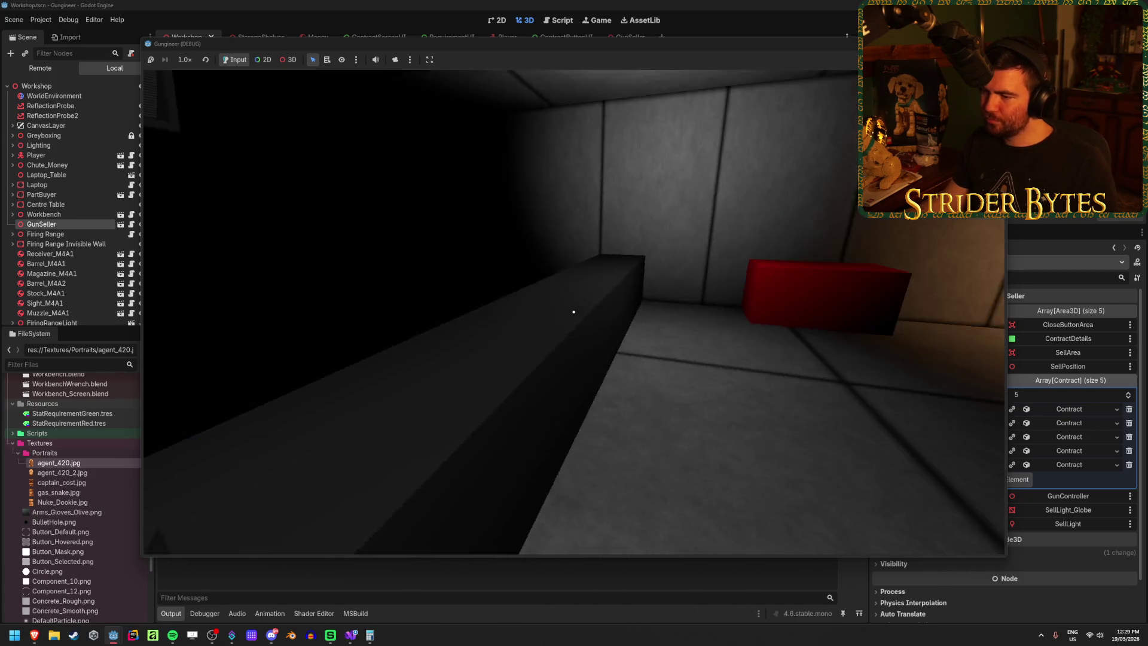
key("w")
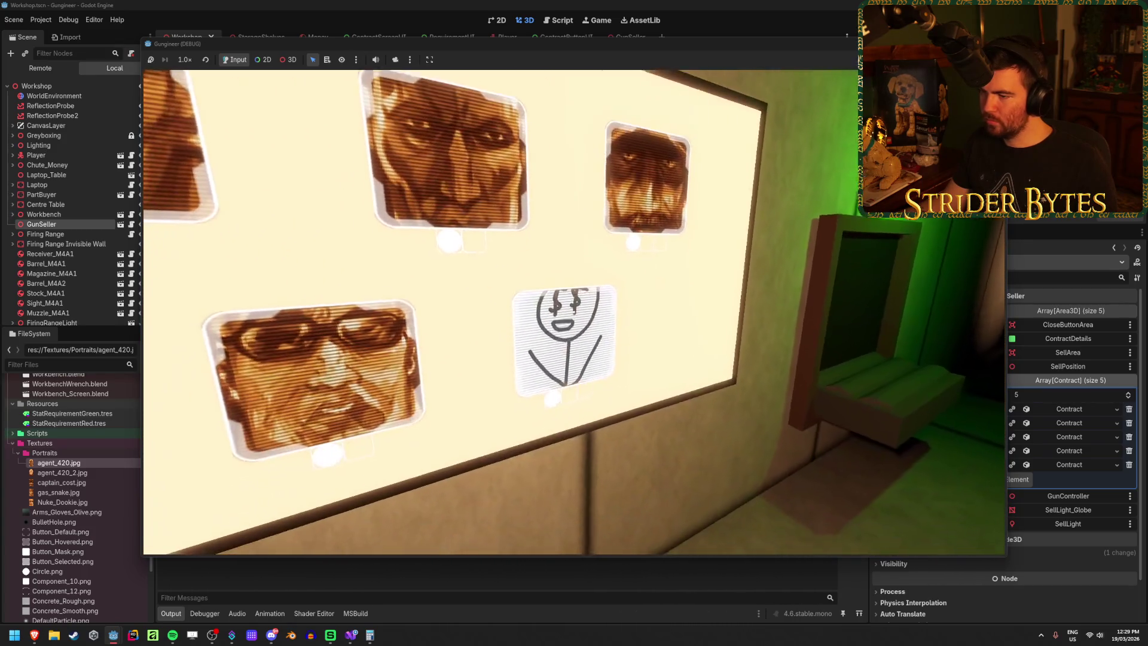
key("s")
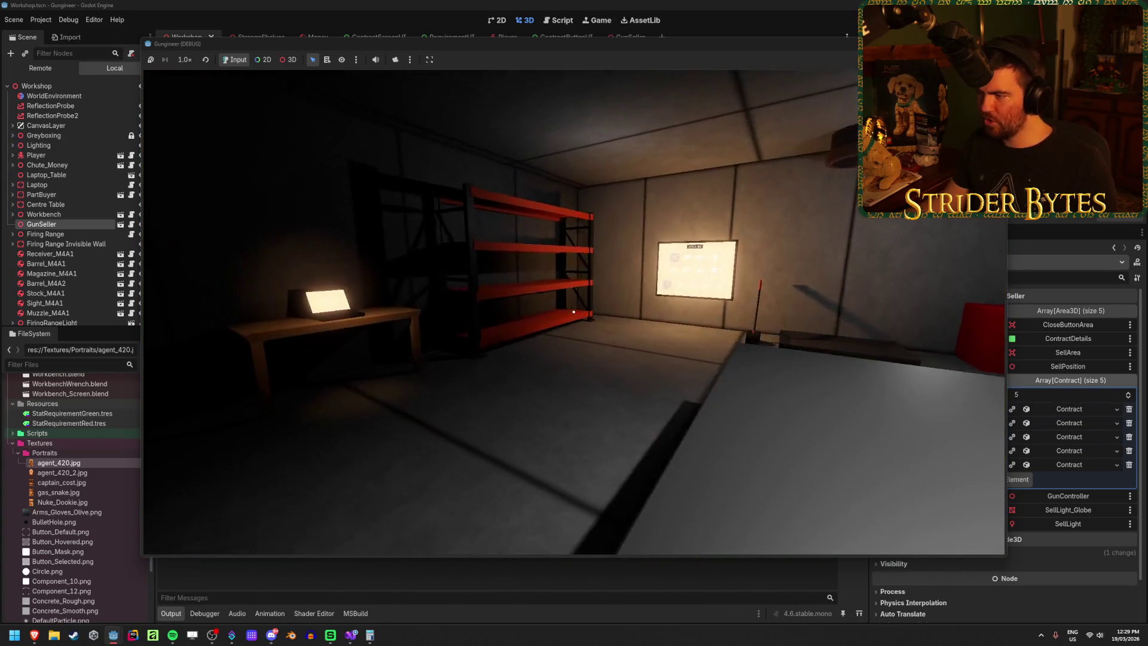
key("w")
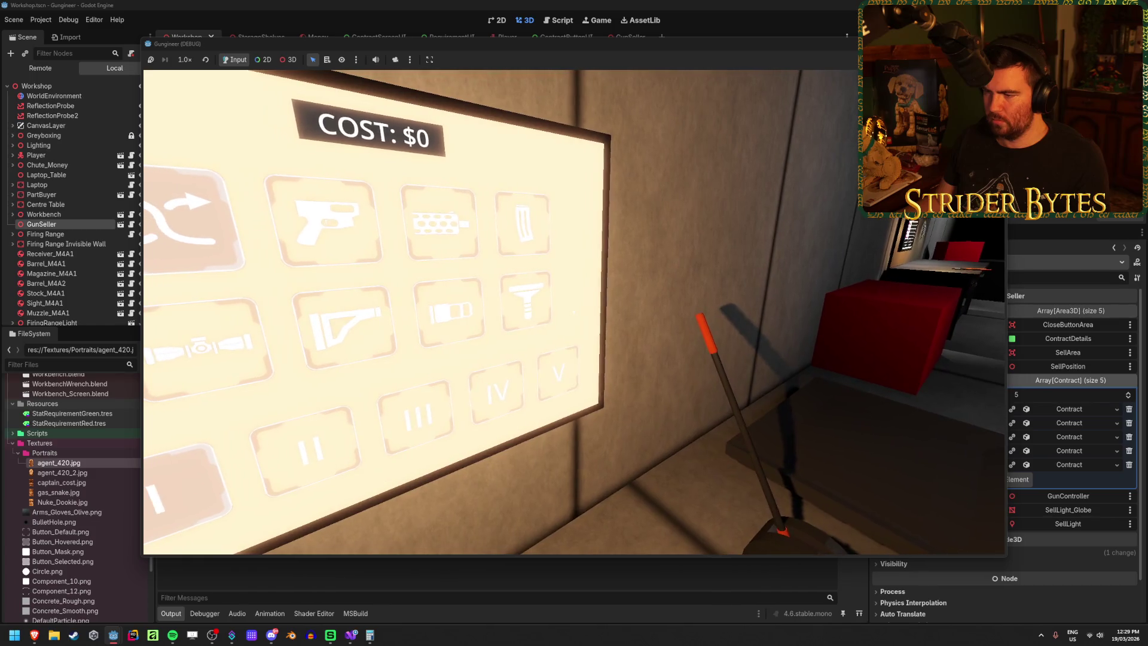
key("F8")
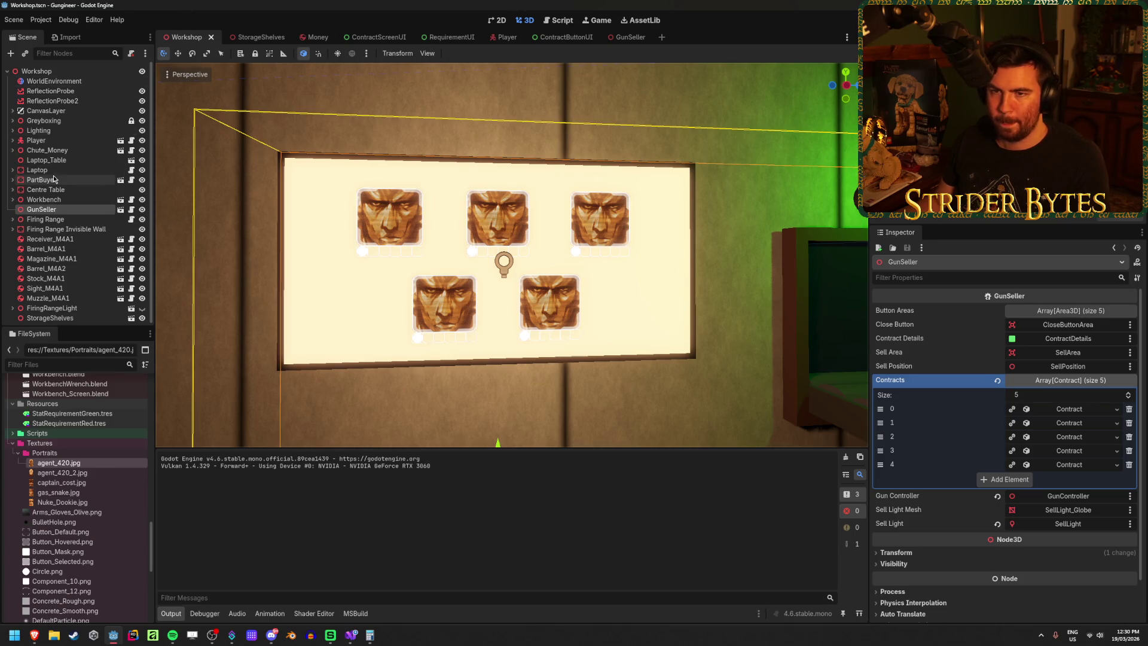
Step: Close the RequirementUI, Player, Money and StorageShelves scene tabs, leaving only Workshop
middle_click(443, 38)
middle_click(443, 37)
middle_click(314, 38)
middle_click(257, 37)
Step: Frame the part-buyer wall screen in the 3D view and select its Parts_Screen mesh
scroll(84, 501, "up", 5)
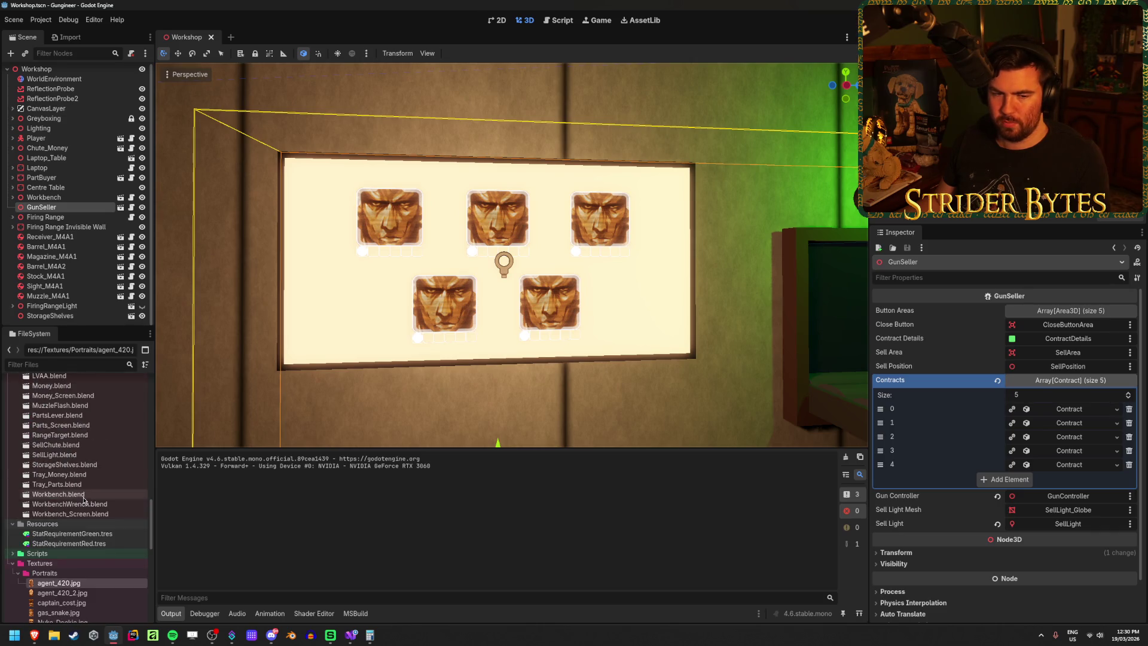
scroll(511, 255, "down", 5)
key("f")
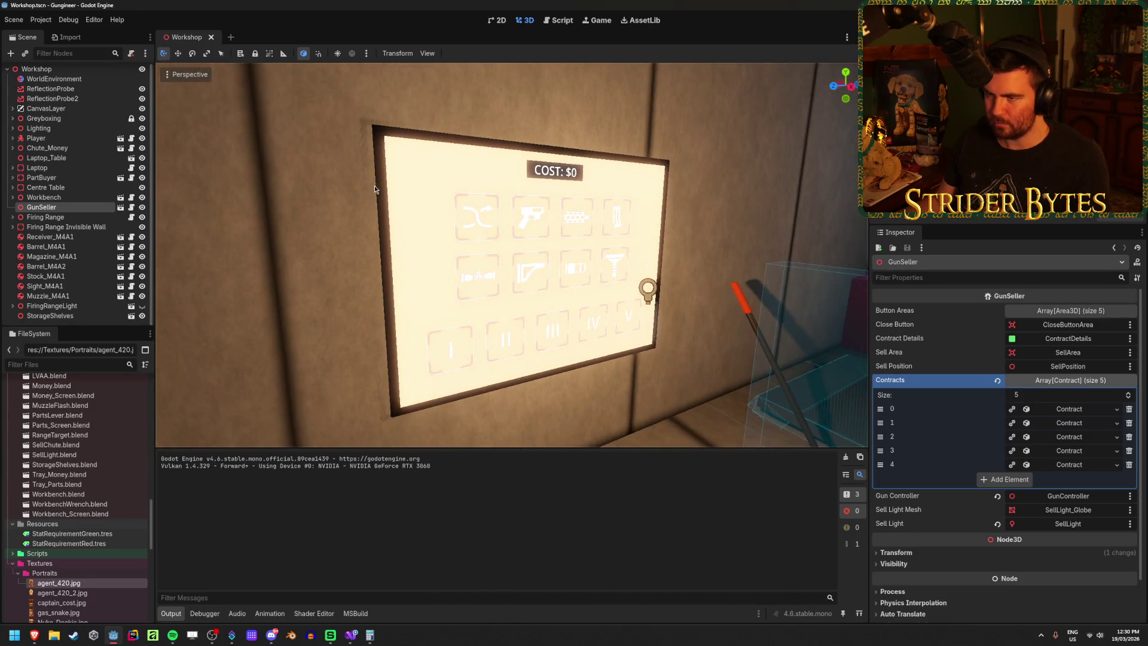
left_click(419, 179)
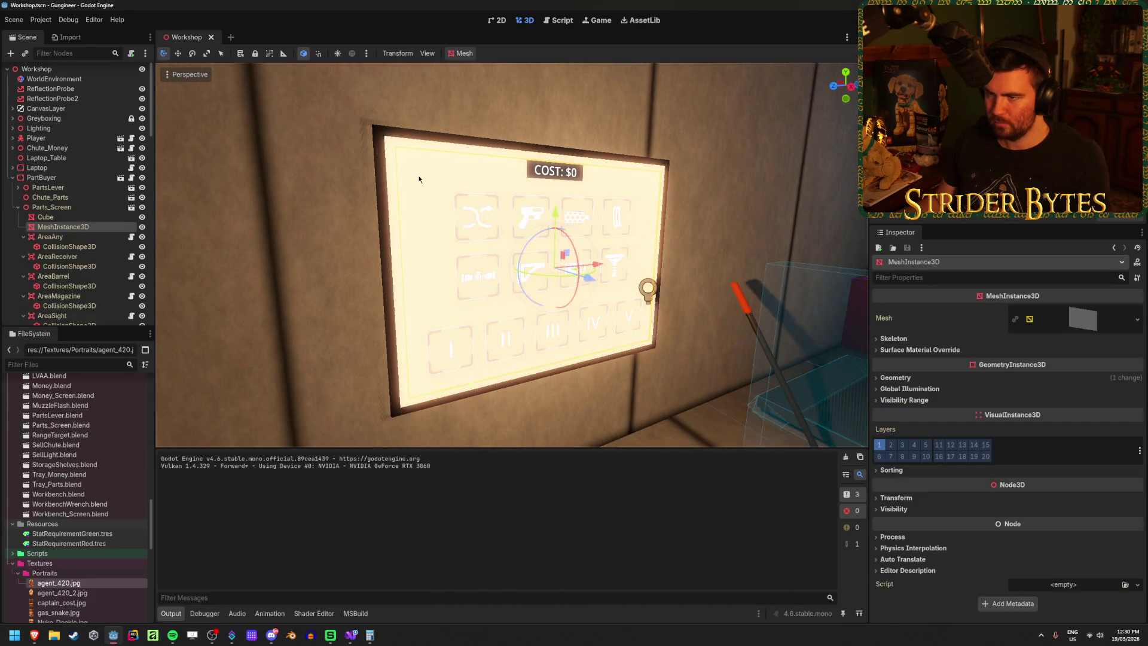
left_click(12, 177)
scroll(88, 479, "up", 15)
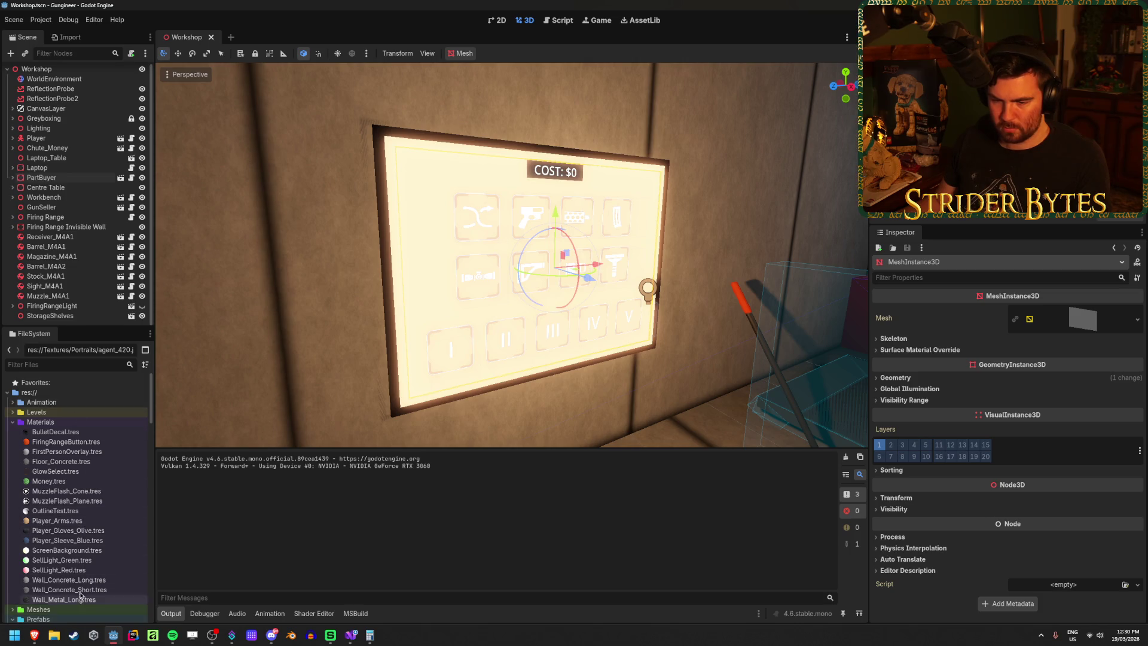
Step: Try a dark orange emission on ScreenBackground.tres, view the screen, then undo it
left_click(100, 551)
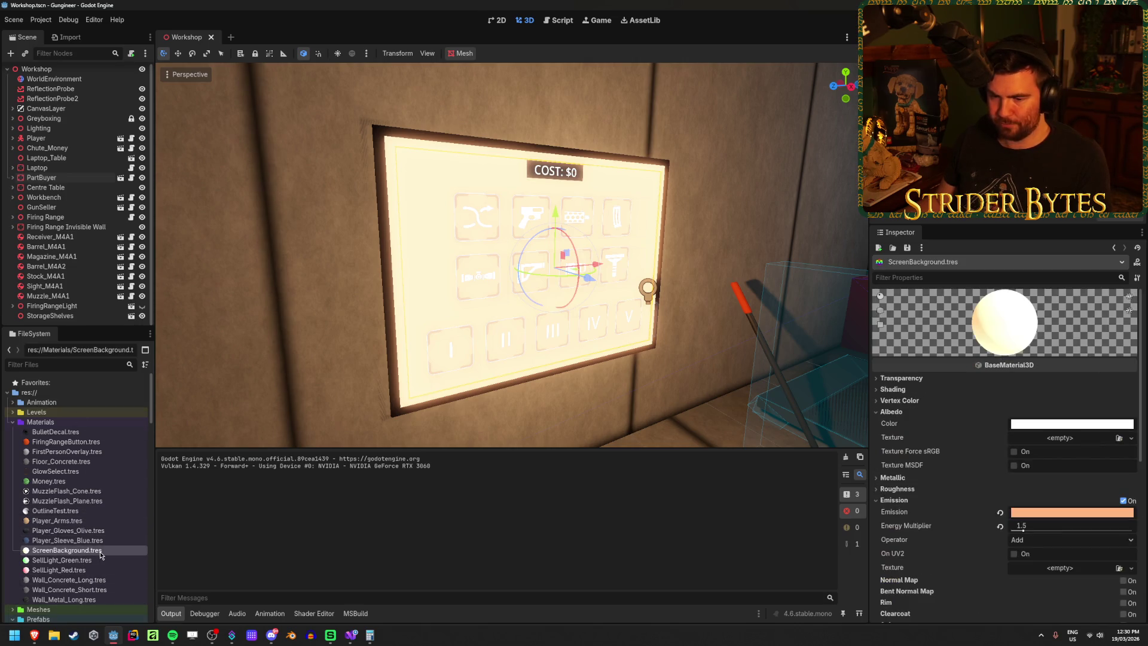
left_click(1080, 518)
left_click(1096, 350)
mouse_move(1130, 257)
left_mouse_down()
mouse_move(1127, 348)
mouse_move(1125, 307)
left_mouse_up()
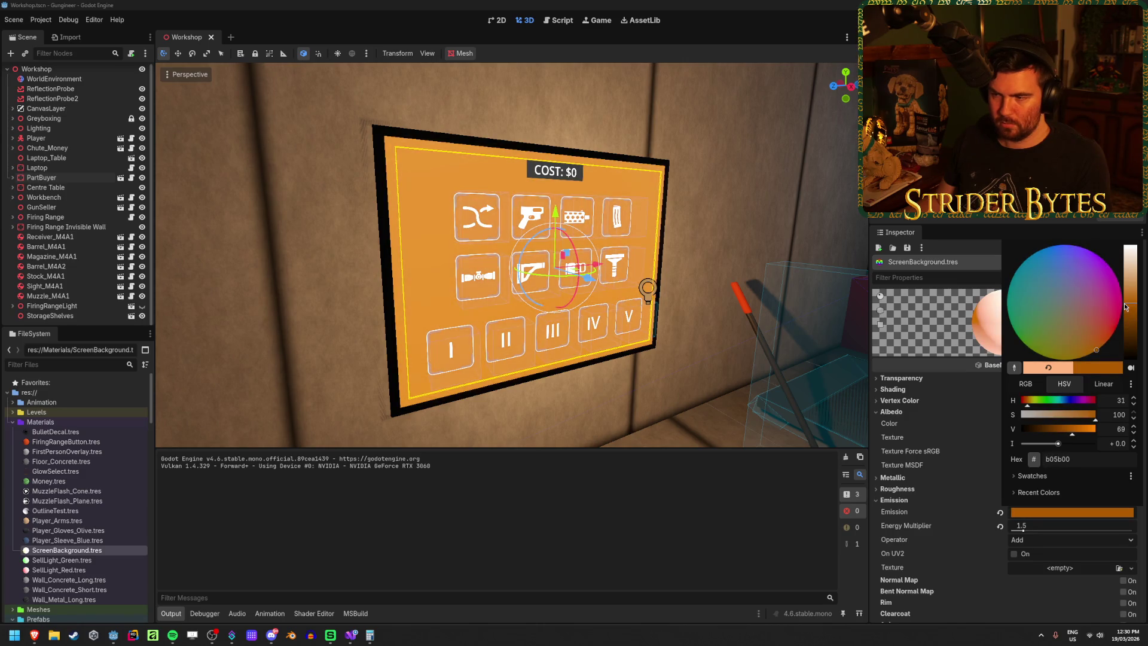
left_click(539, 239)
mouse_move(539, 239)
left_mouse_down()
mouse_move(324, 231)
mouse_move(359, 225)
left_mouse_up()
left_click(324, 230)
scroll(512, 255, "up", 3)
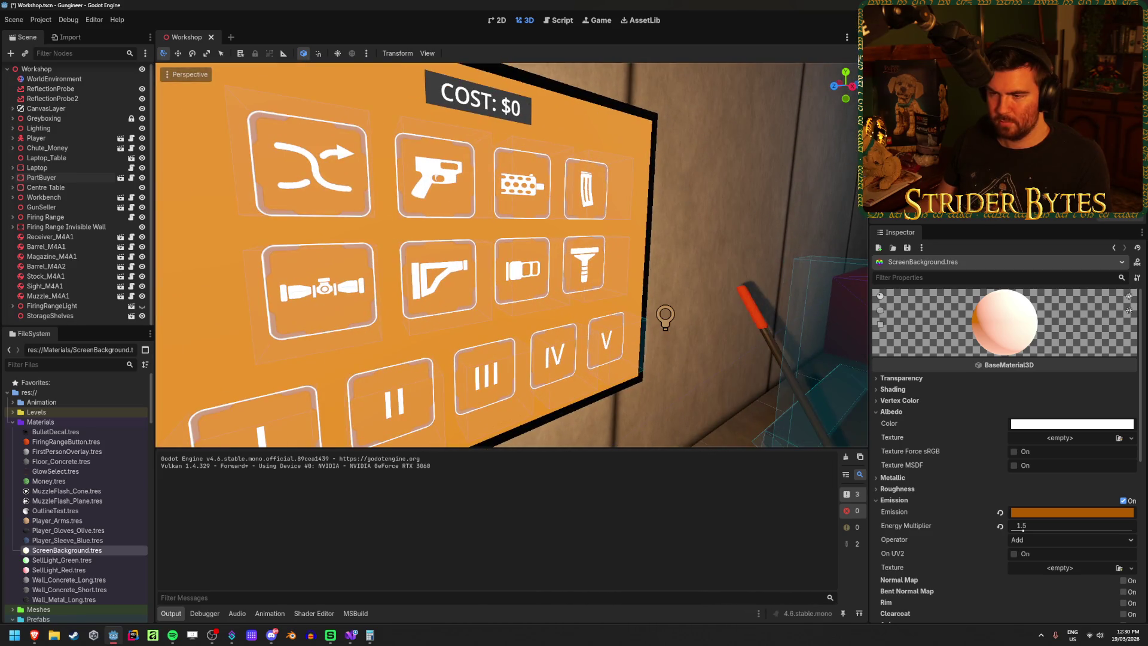
left_click_drag(512, 255, 484, 242)
left_click_drag(576, 320, 576, 320)
key("ctrl+z")
Step: Try white (ffffff) then orange emission colours, then revert the emission to peach
key("w")
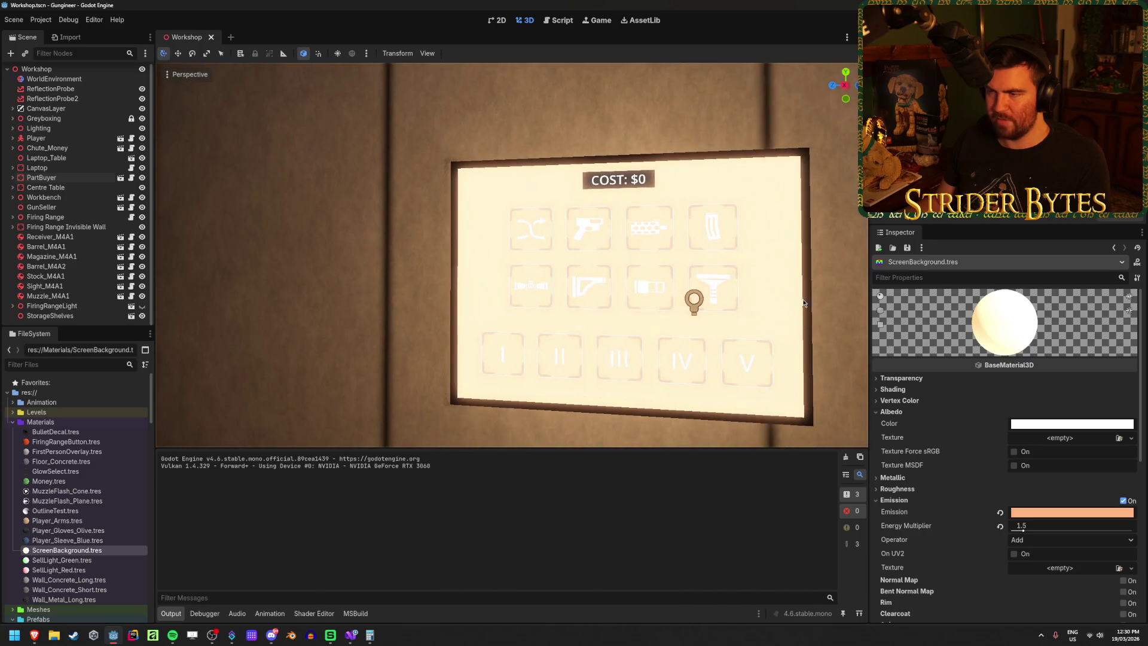
left_click(1094, 513)
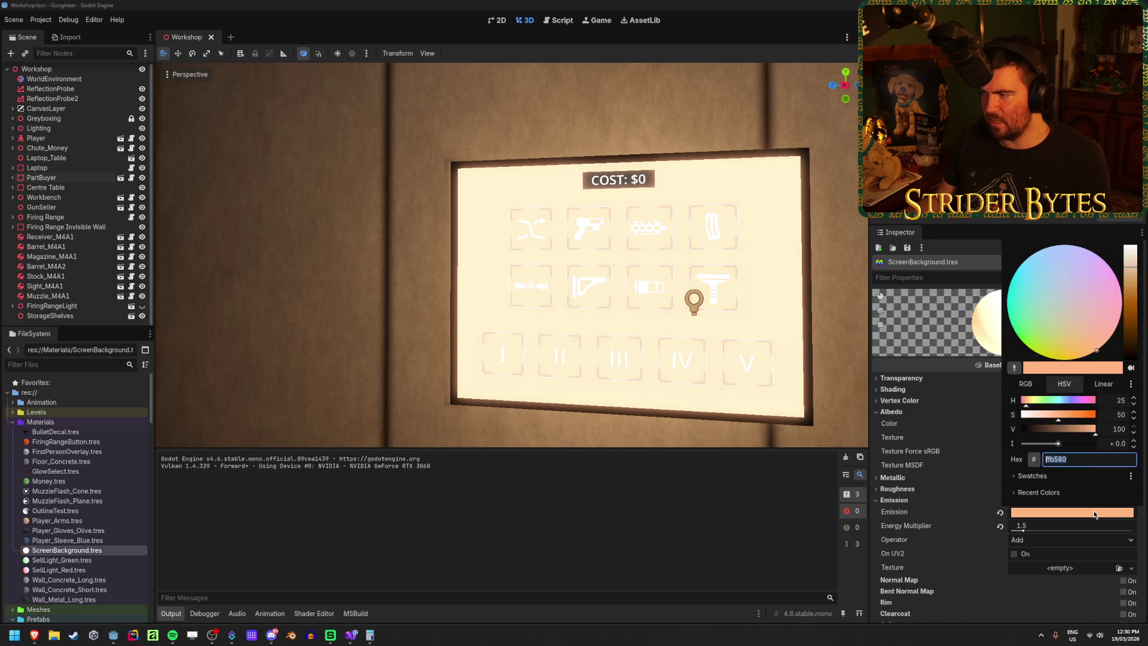
left_click(503, 315)
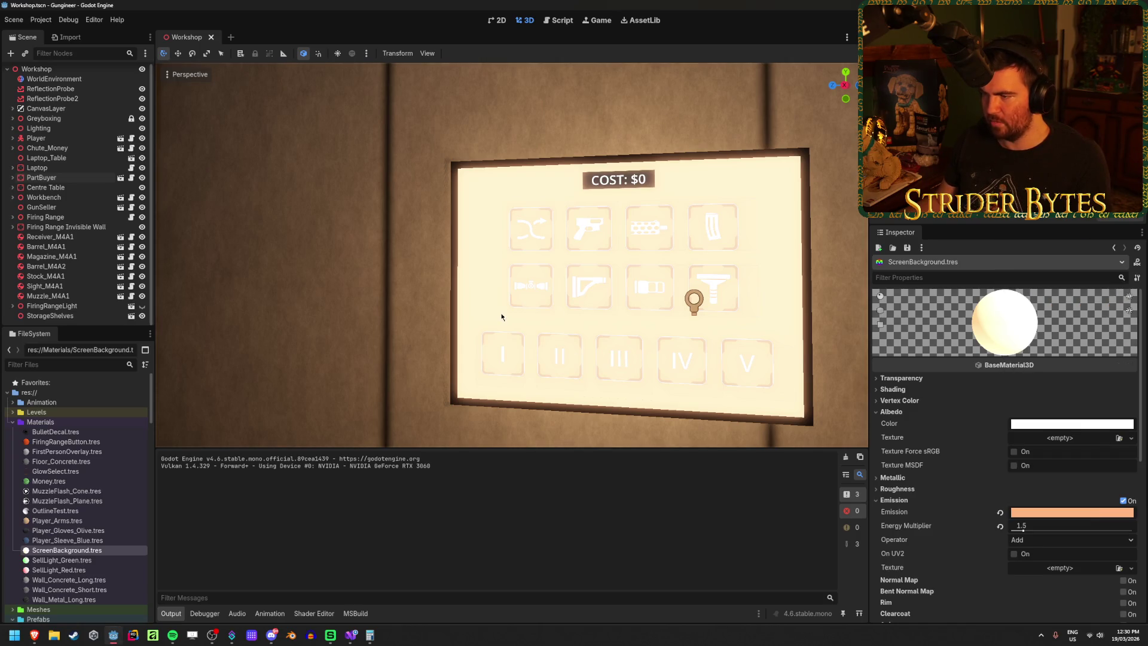
key("d")
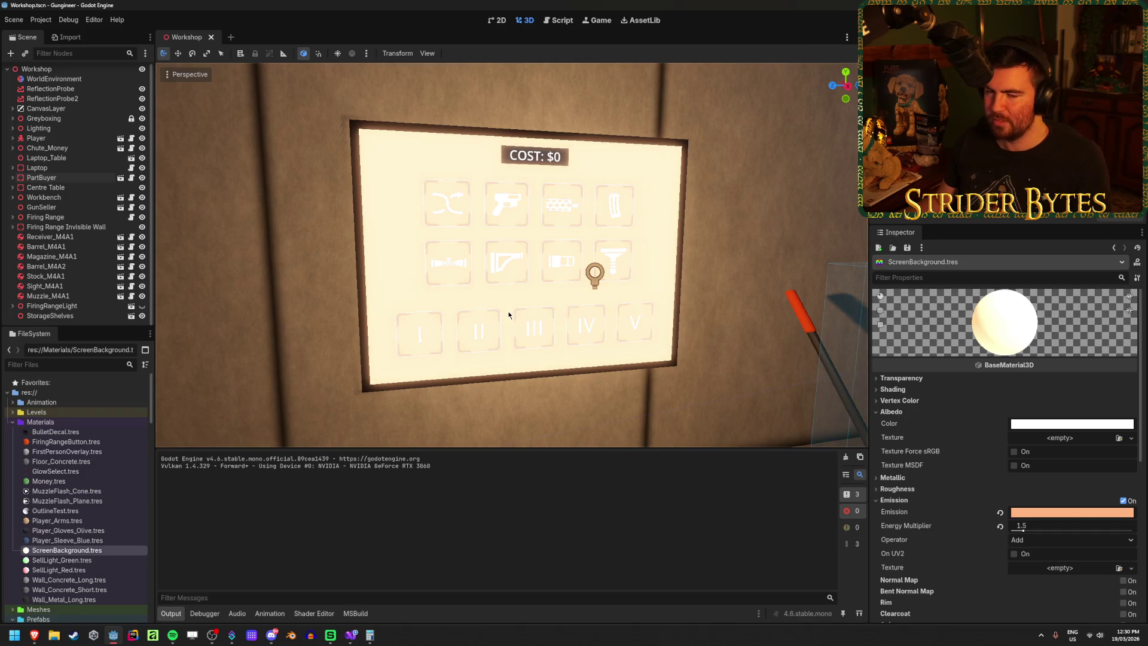
mouse_move(1072, 515)
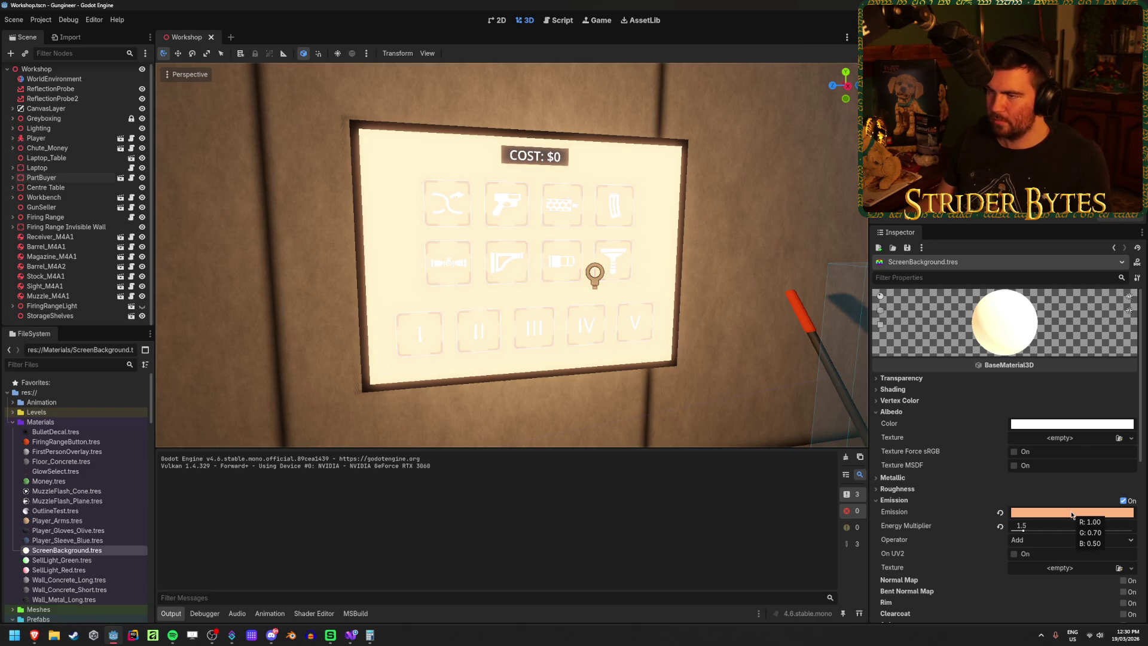
left_click(1072, 513)
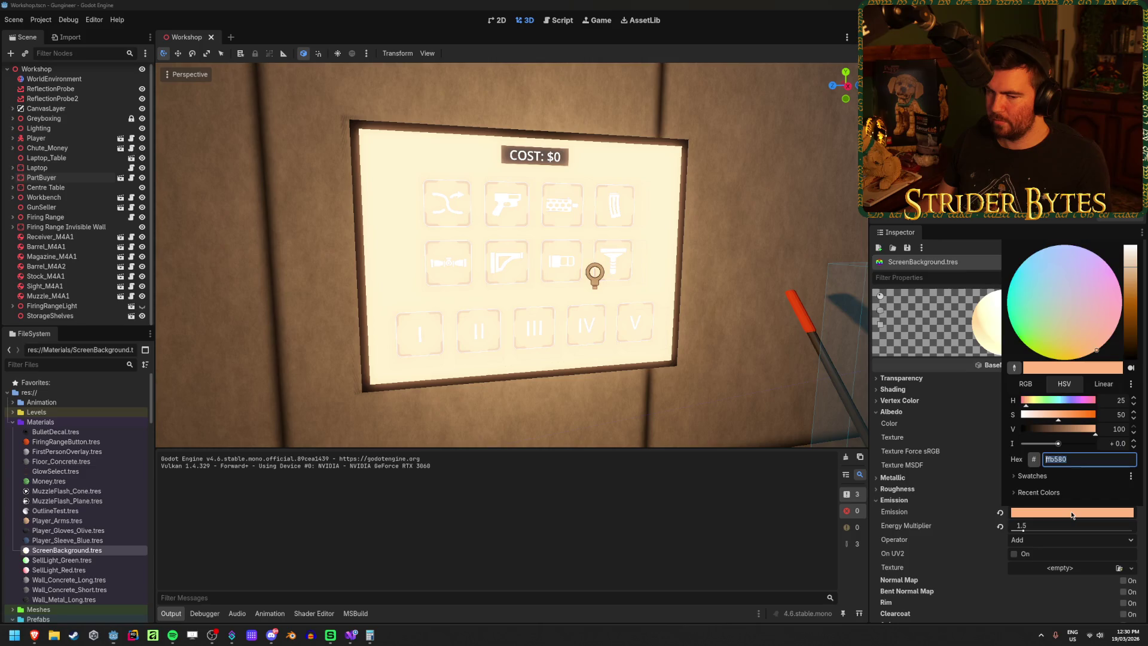
type("ffffff")
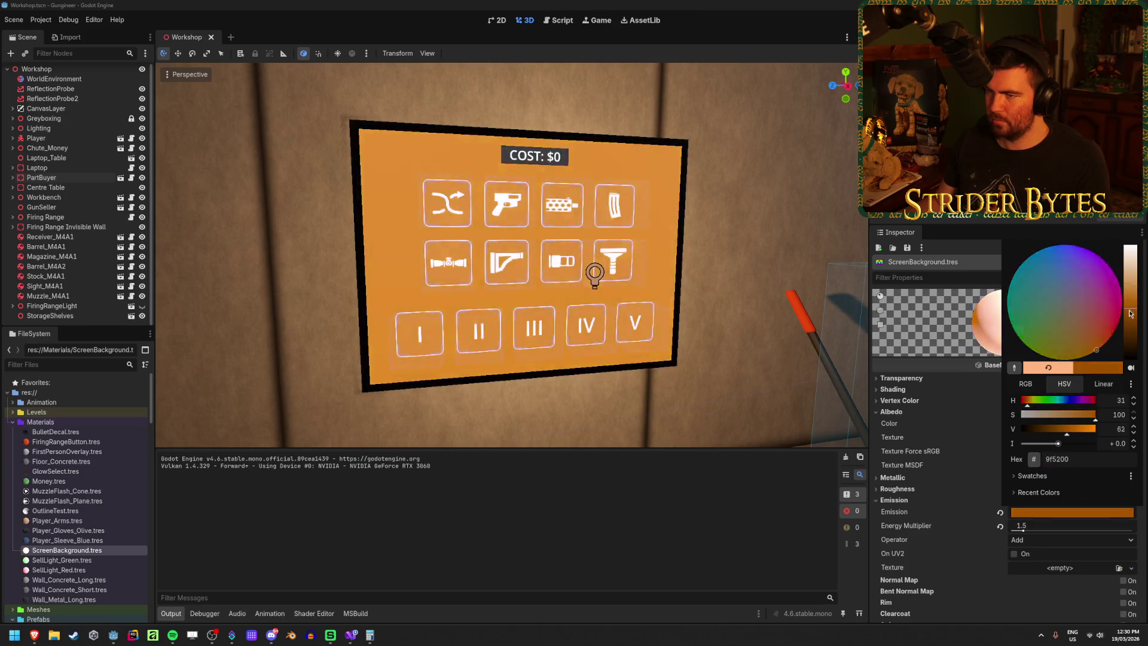
key("Return")
mouse_move(1130, 248)
left_mouse_down()
mouse_move(1130, 379)
mouse_move(1130, 246)
left_mouse_up()
left_click(991, 526)
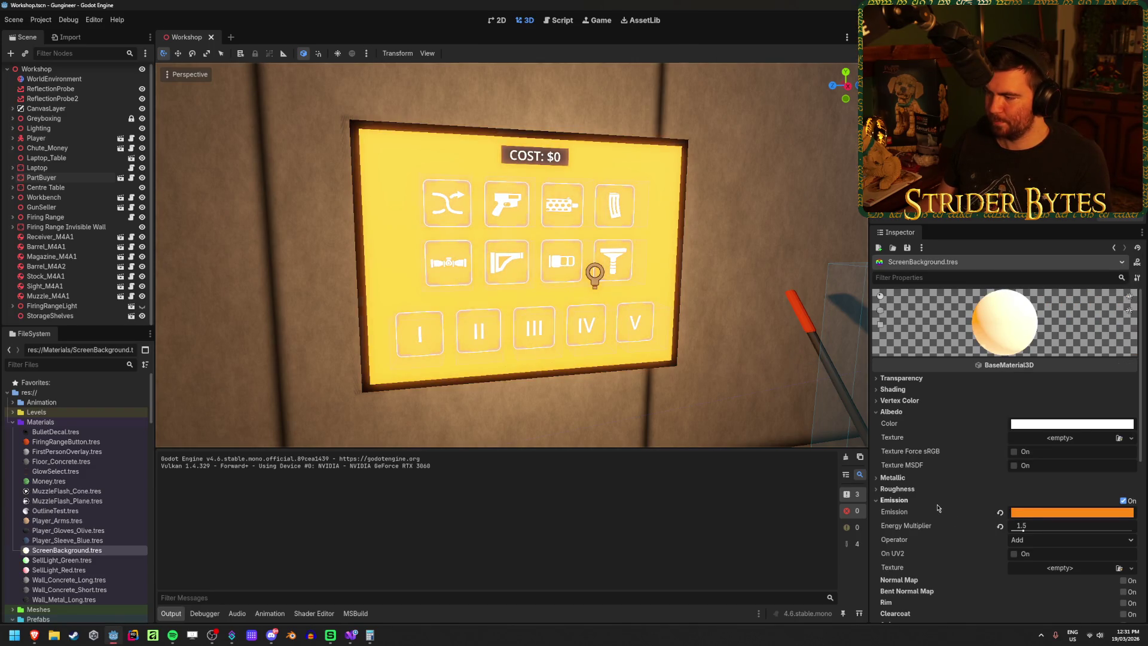
key("ctrl+z")
Step: Brighten the albedo colour, then reset it back to white
left_click(1073, 424)
mouse_move(1080, 329)
left_mouse_down()
mouse_move(1053, 328)
mouse_move(1092, 328)
mouse_move(1029, 297)
mouse_move(1071, 312)
mouse_move(1052, 326)
mouse_move(1066, 332)
left_mouse_up()
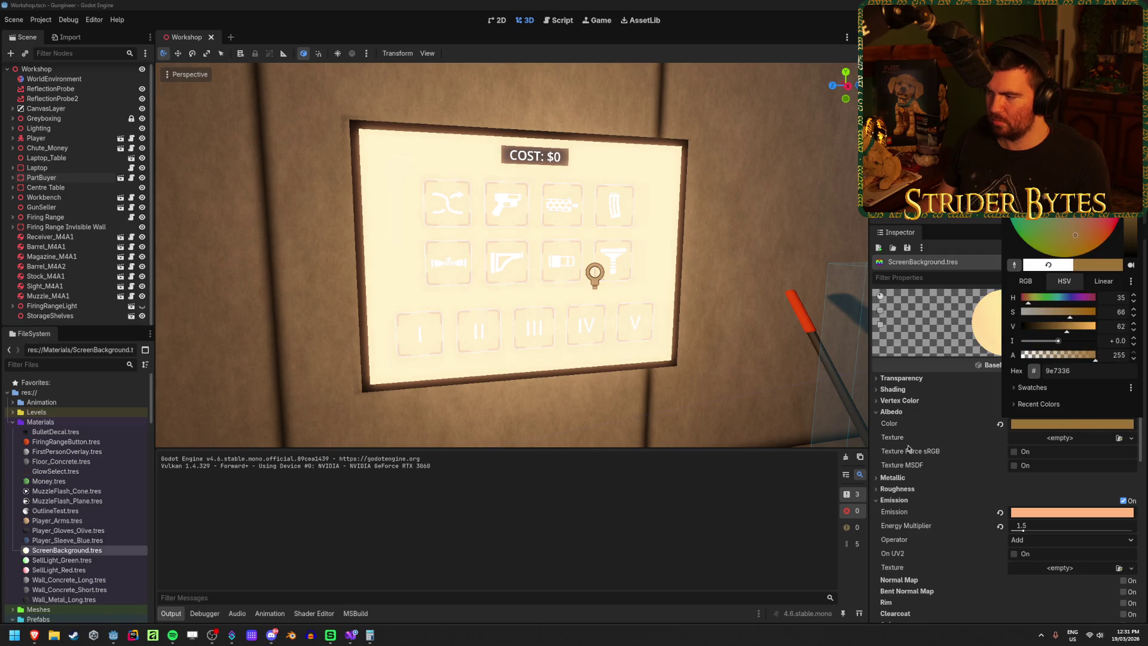
left_click(1000, 425)
left_click(1000, 424)
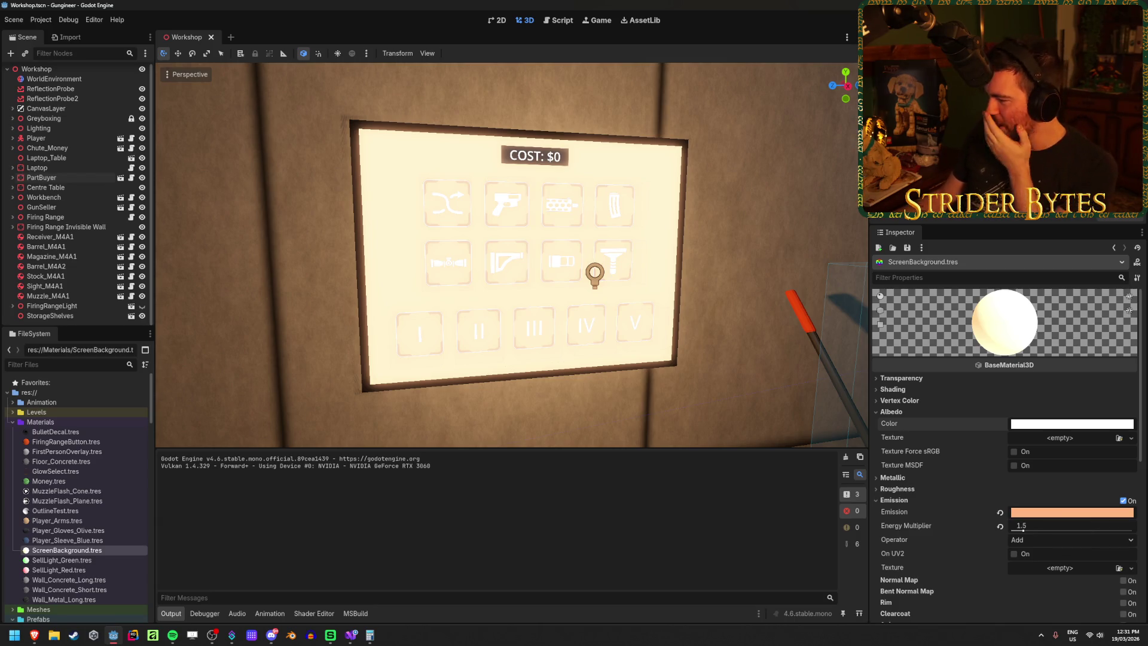
left_click(80, 641)
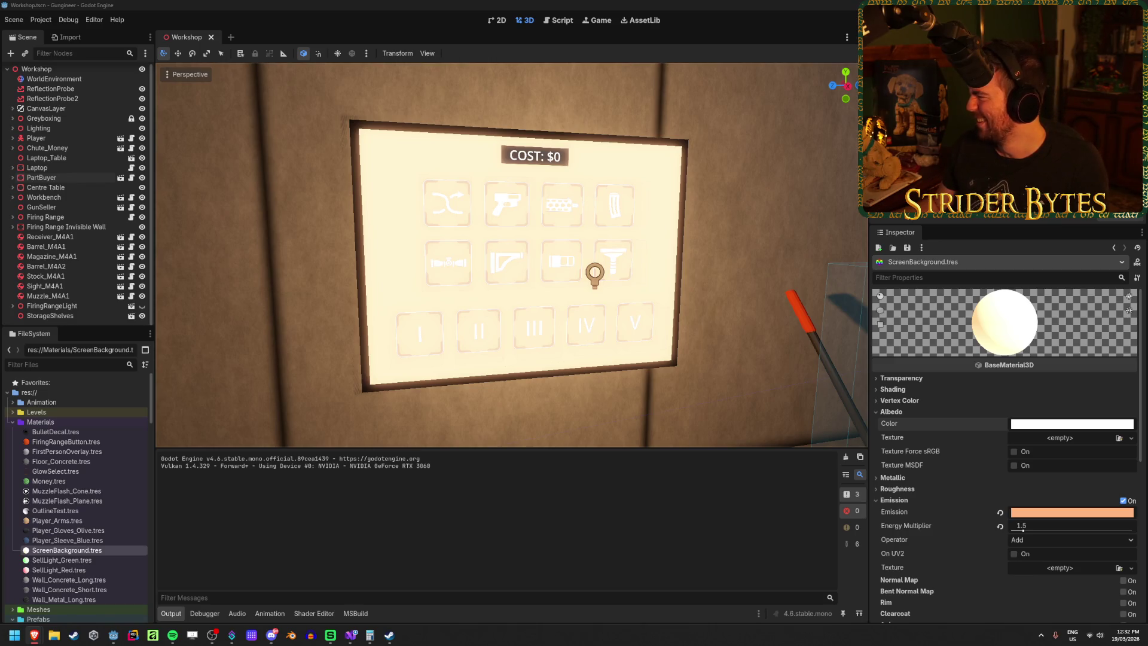
left_click_drag(728, 268, 688, 269)
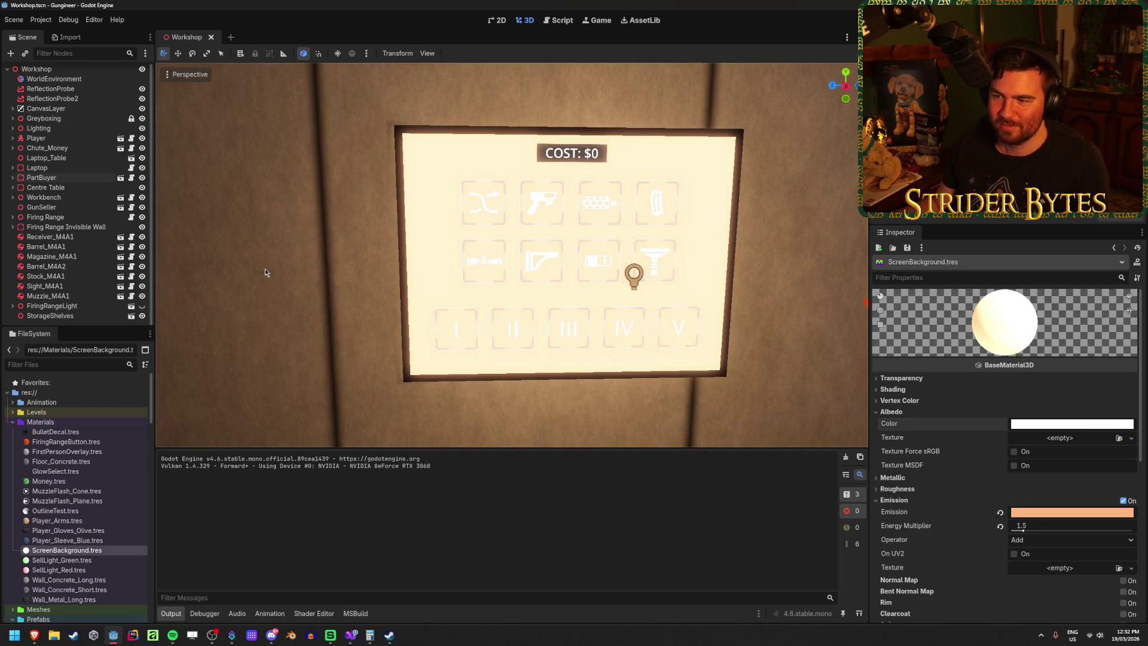
left_click_drag(256, 271, 450, 336)
left_click_drag(313, 298, 358, 299)
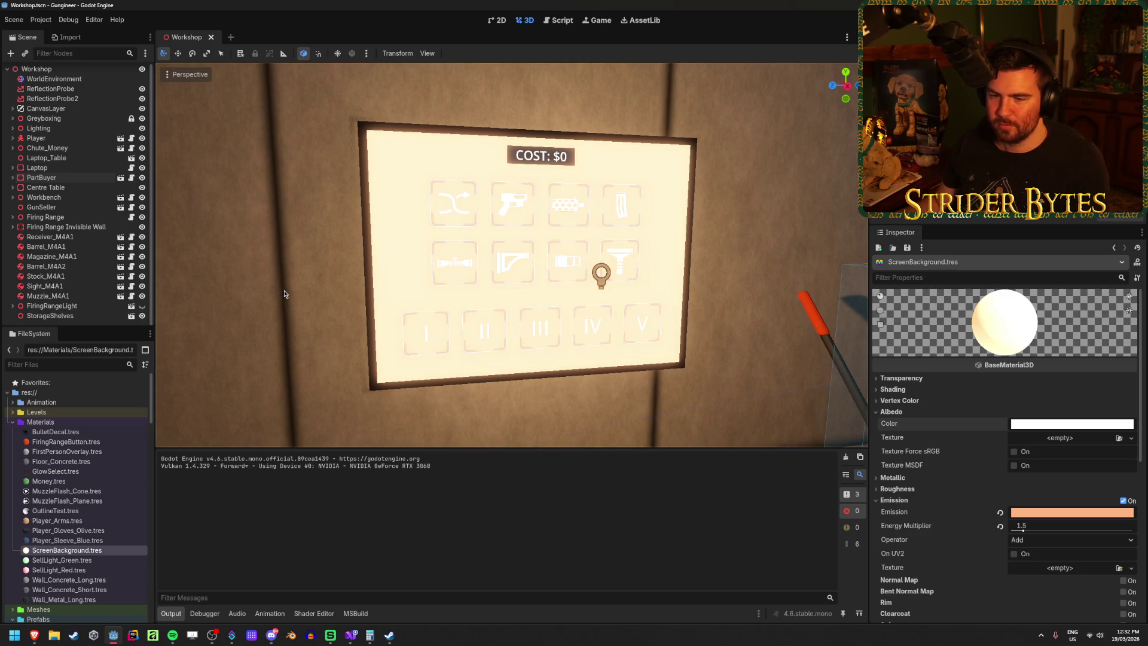
left_click(51, 179)
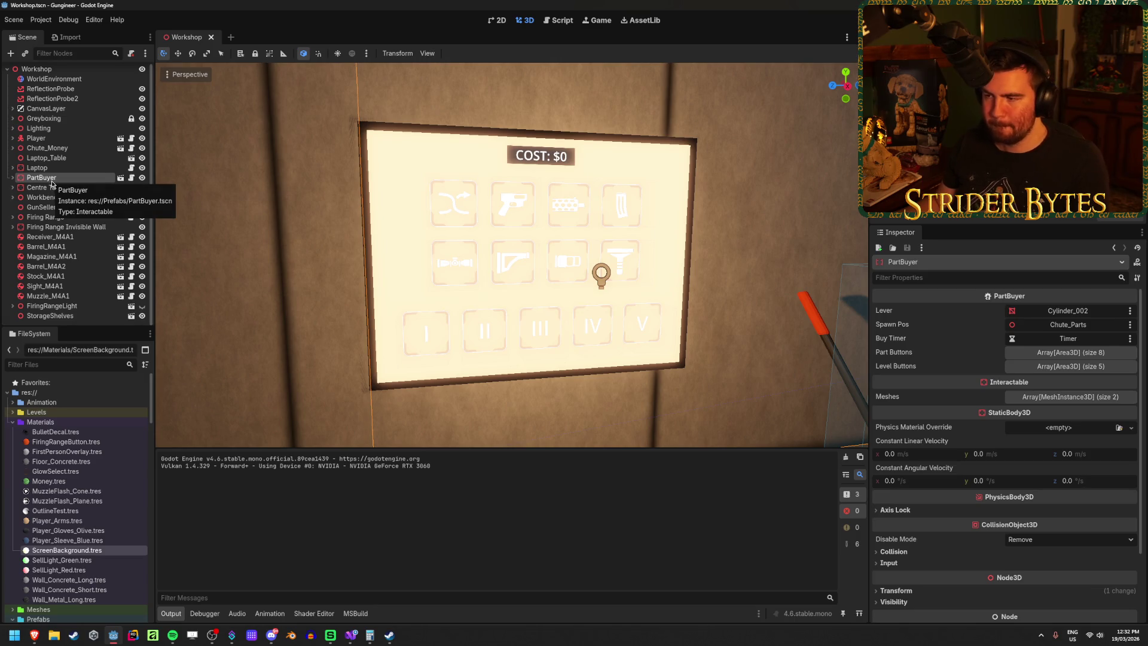
left_click_drag(343, 266, 371, 265)
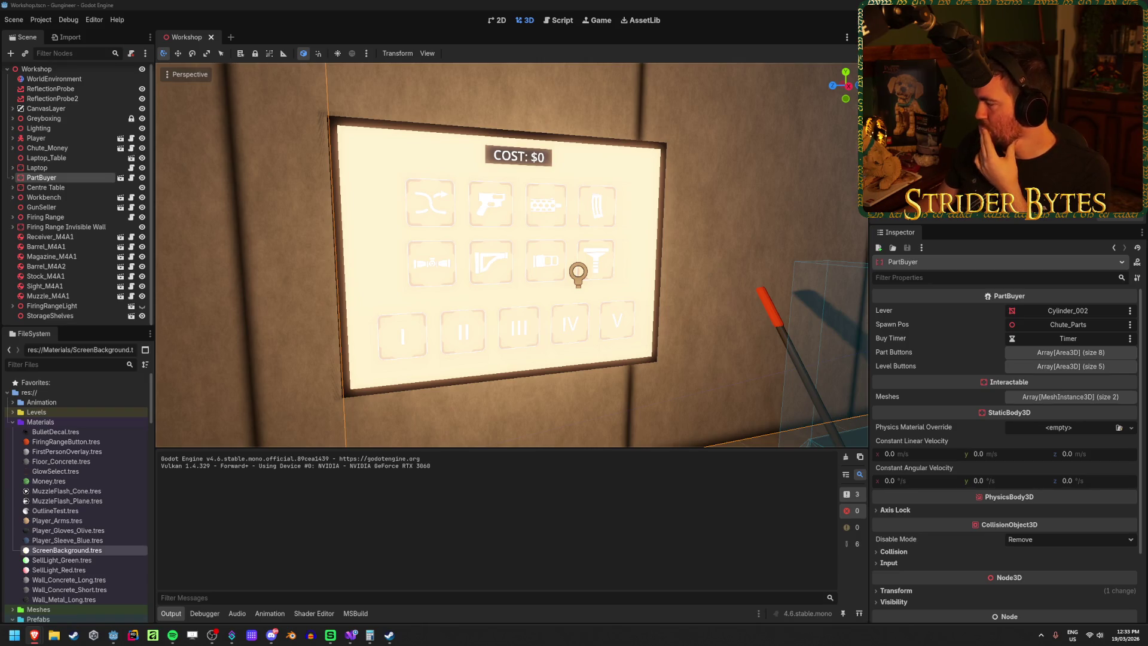
left_click(249, 315)
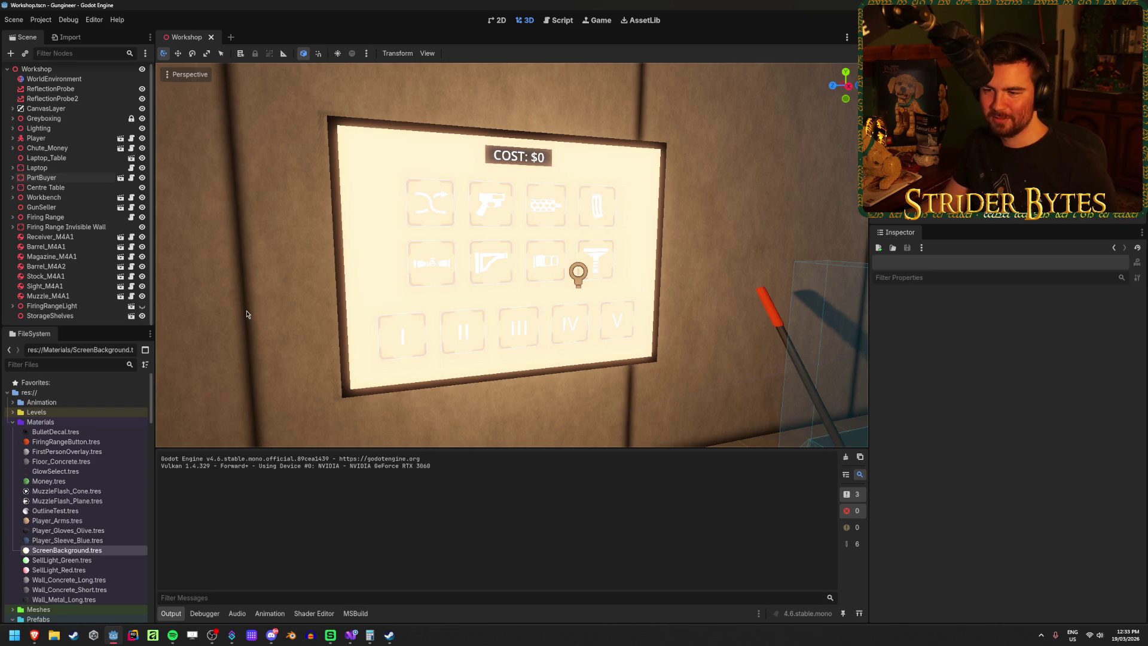
left_click_drag(245, 314, 254, 314)
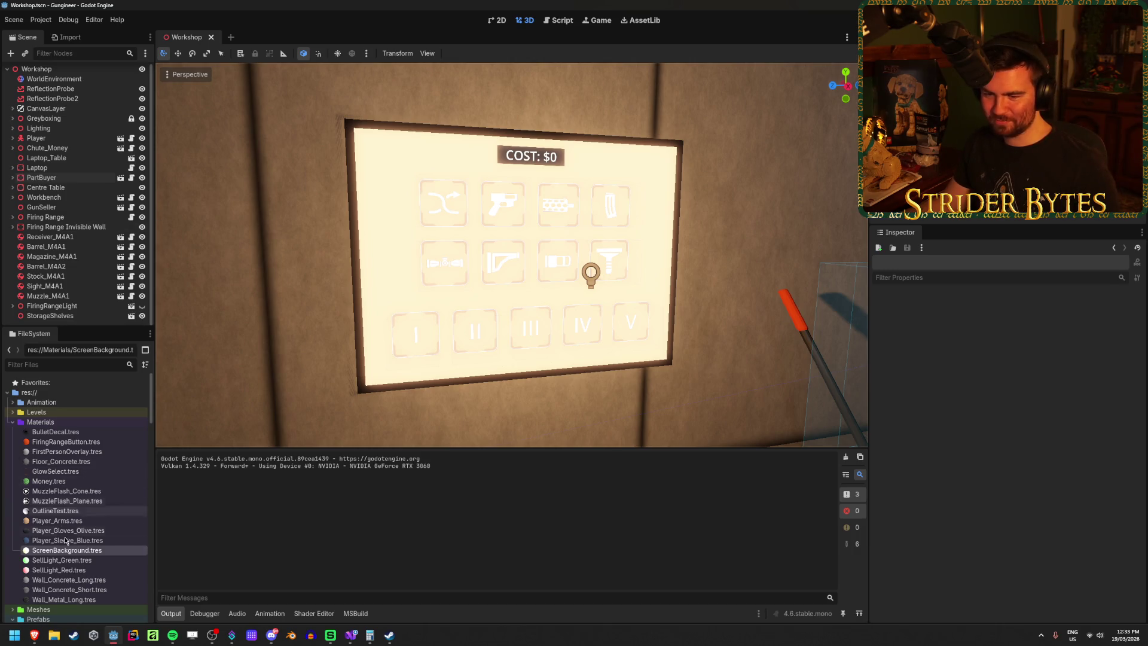
Step: Select the PartBuyer node to show its lever, Chute_Parts spawn, timer and button arrays
key("Up")
key("Down")
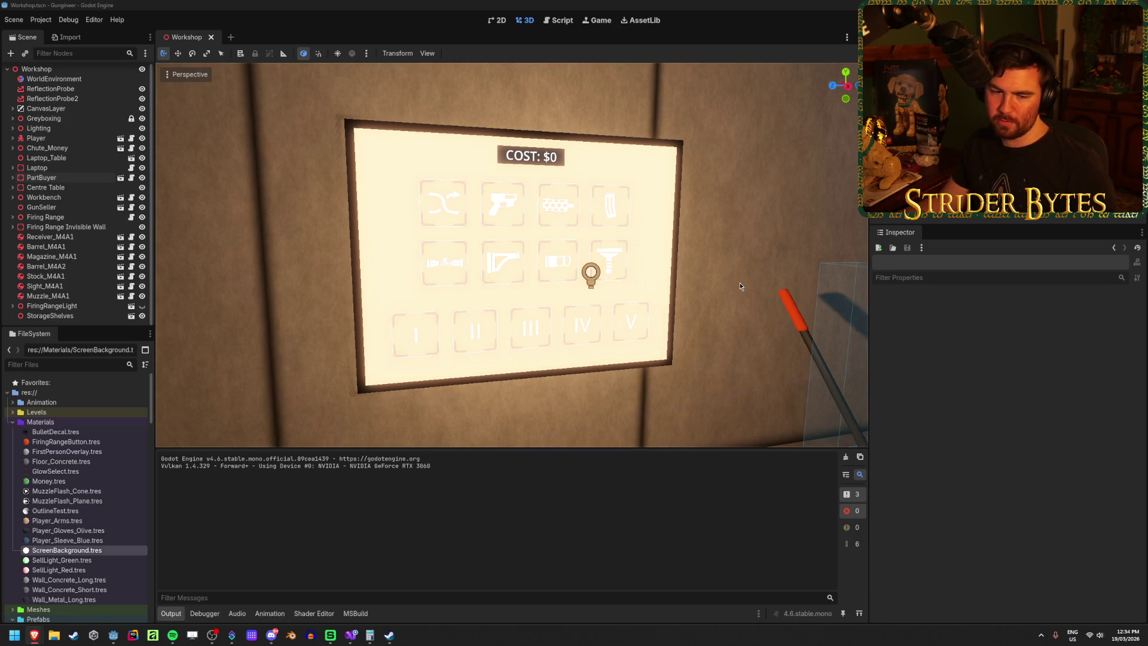
right_click(231, 313)
key("alt+Tab")
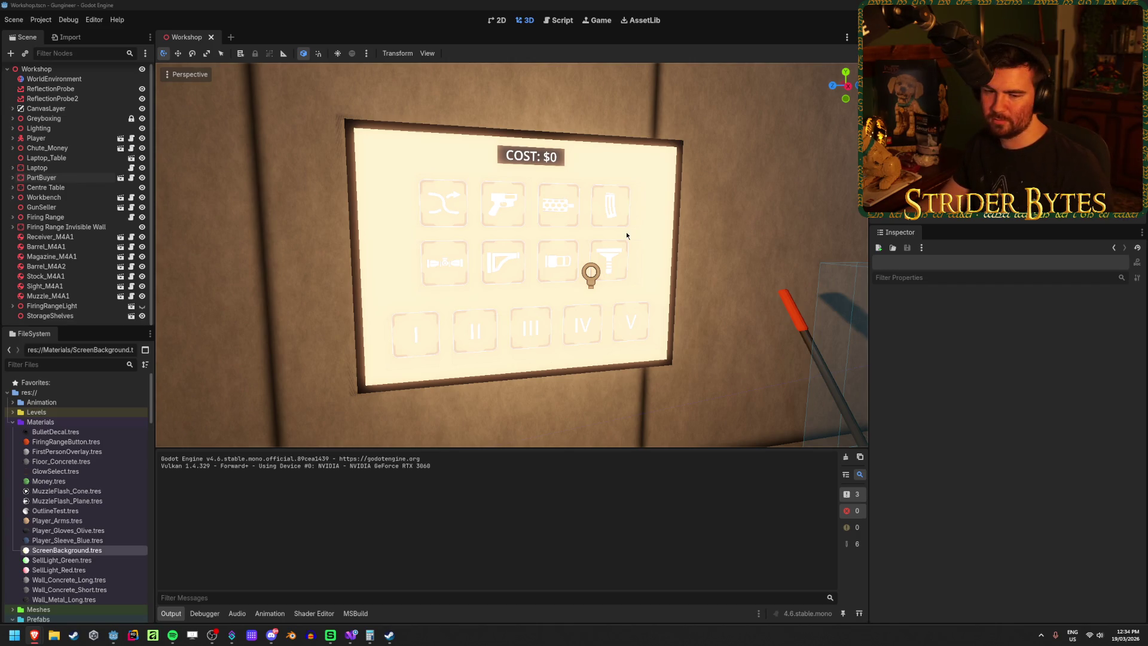
left_click(369, 4)
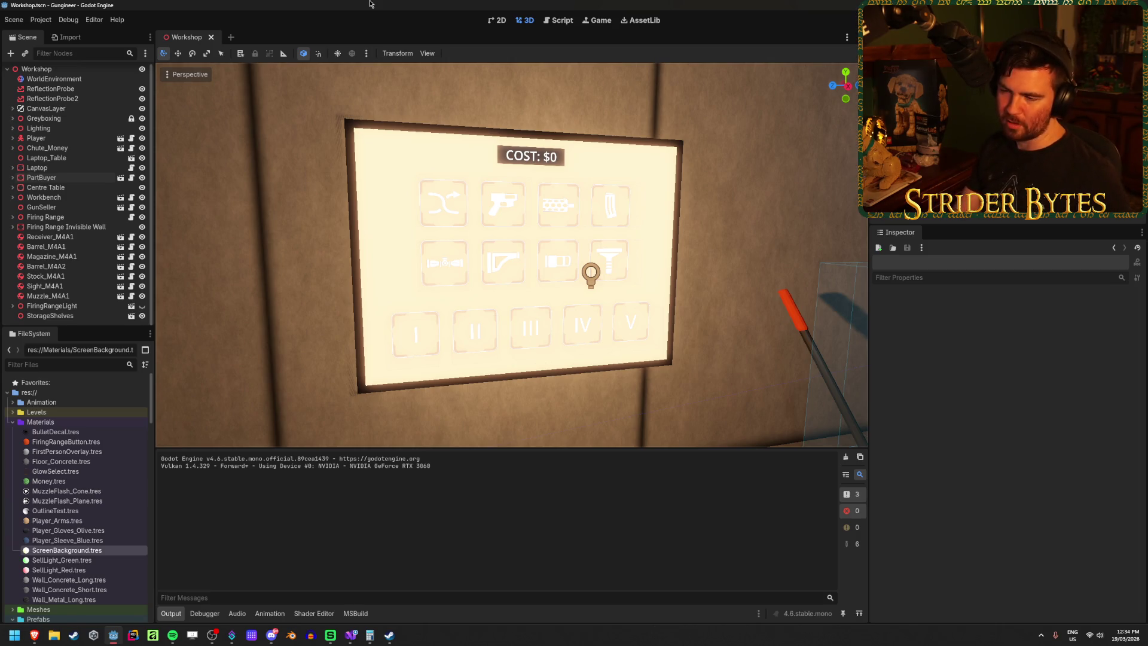
left_click(80, 177)
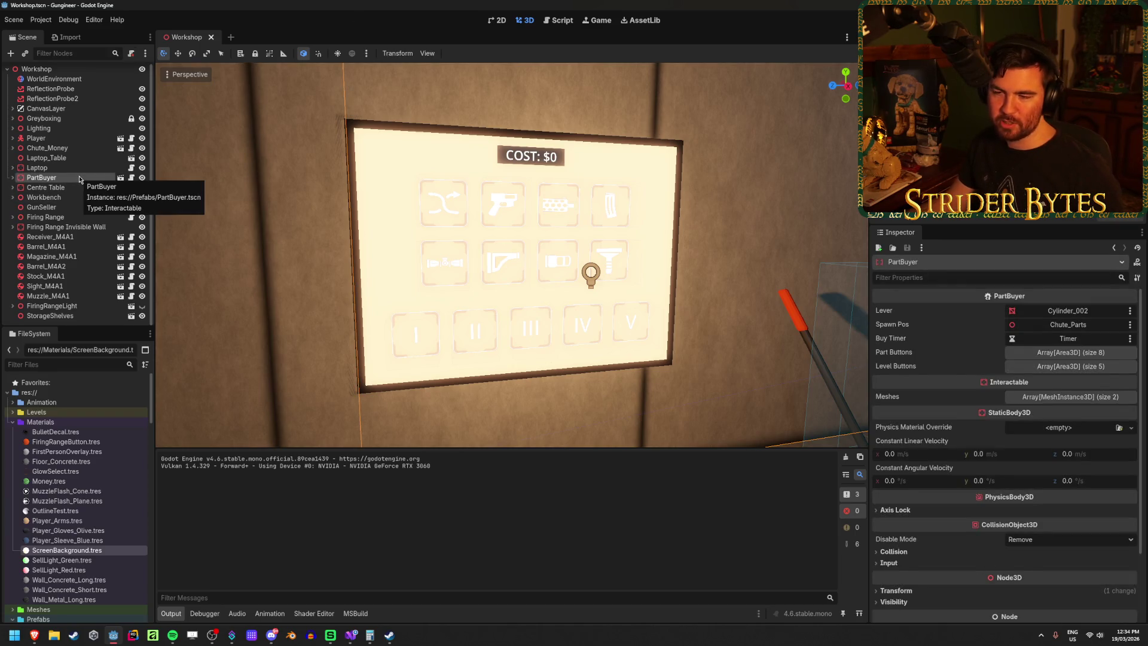
double_click(12, 180)
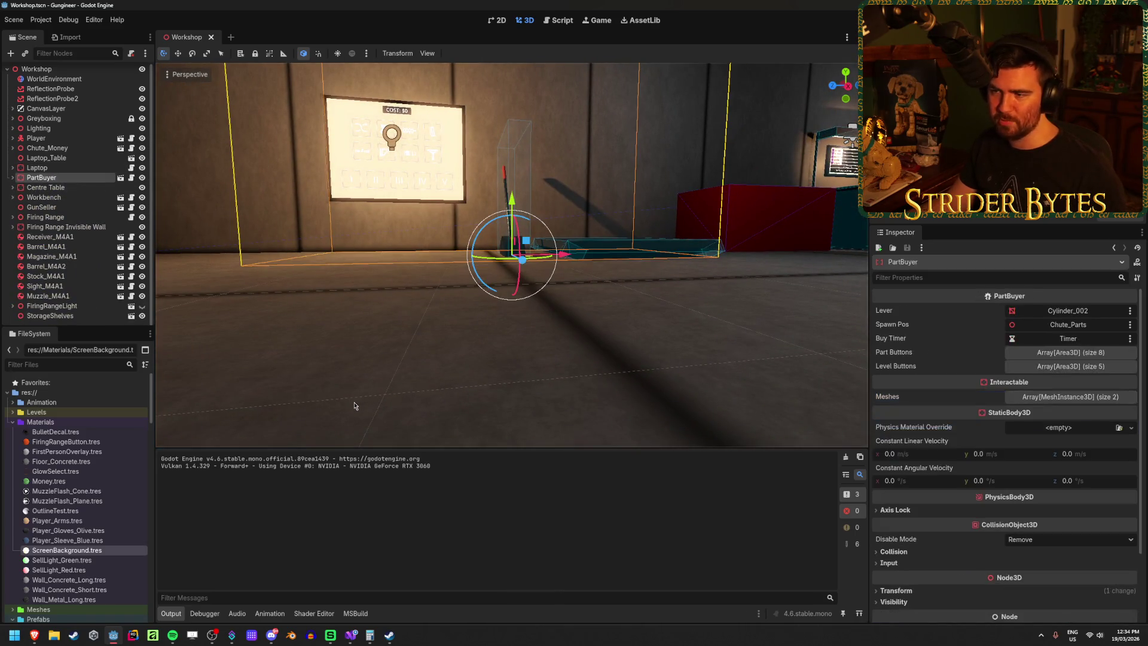
key("w")
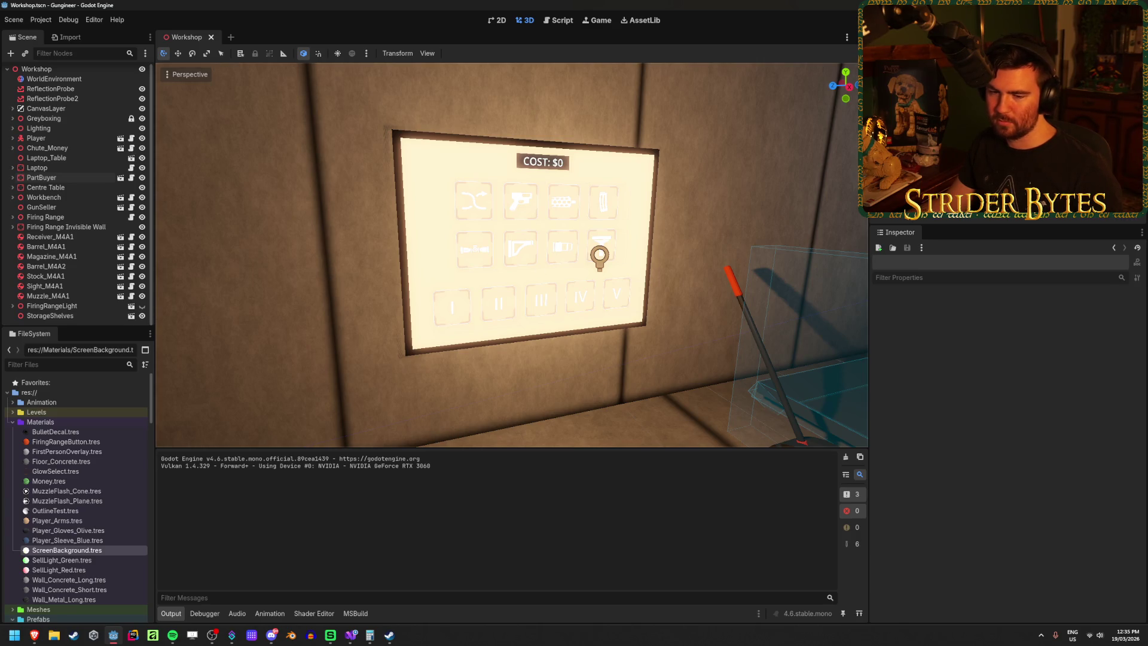
key("alt+Tab")
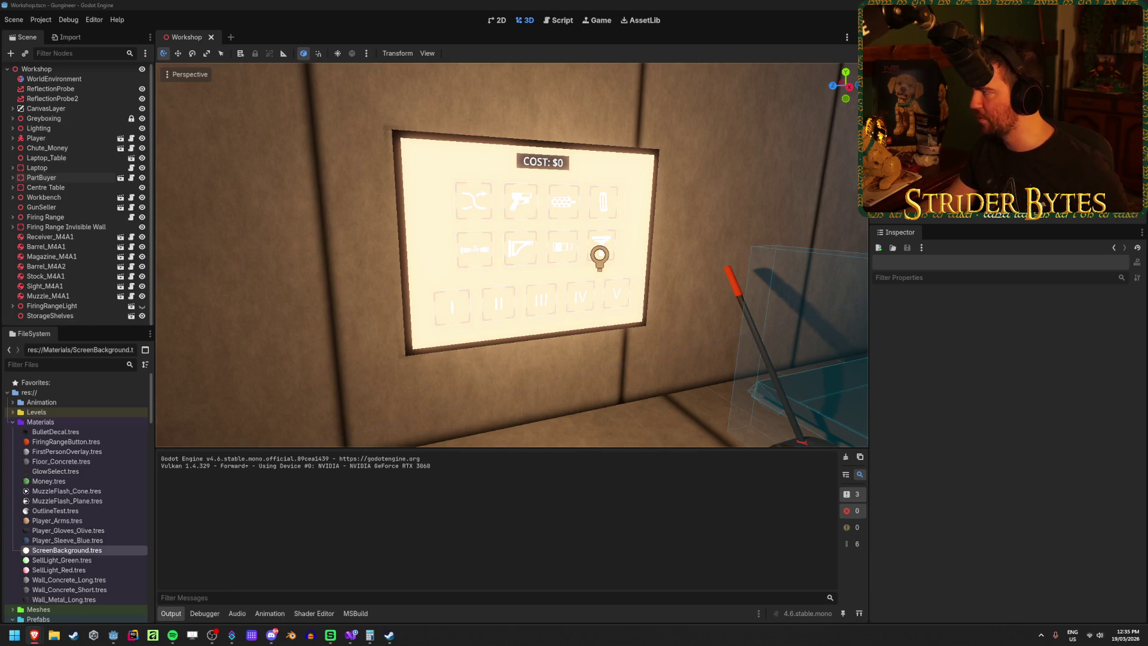
left_click(320, 272)
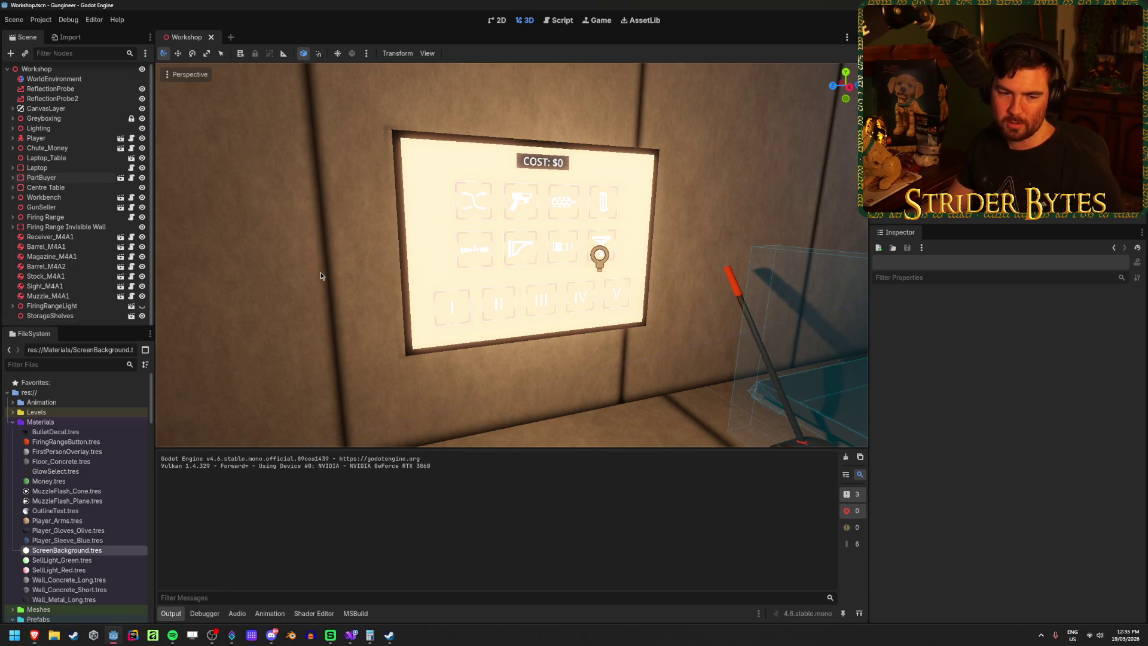
scroll(326, 276, "up", 1)
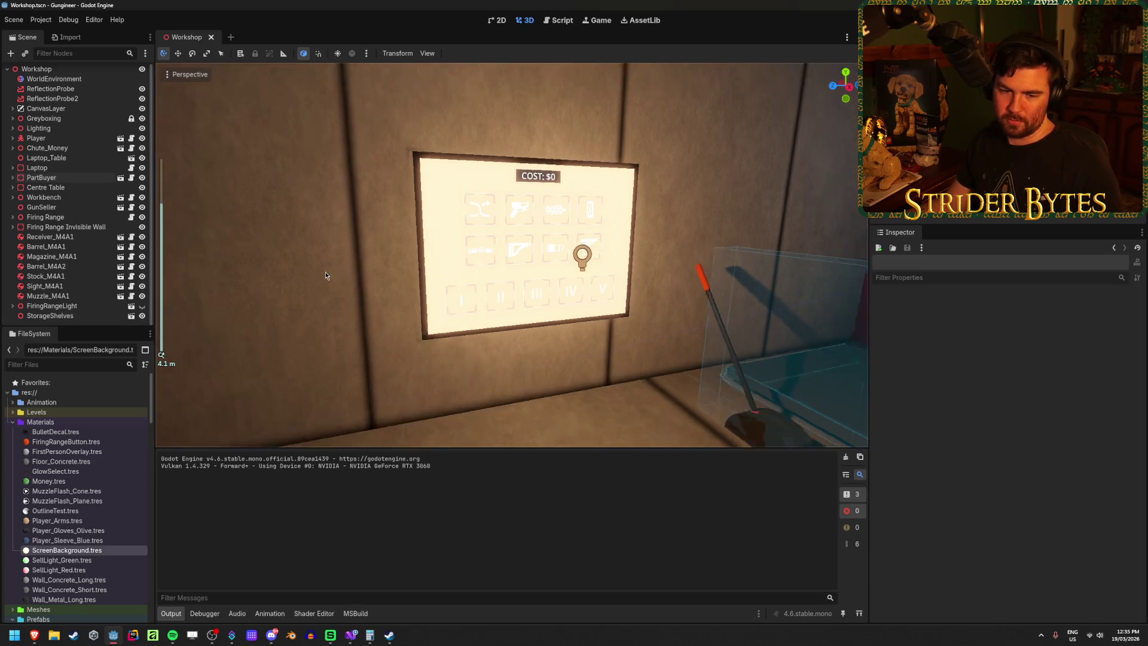
scroll(326, 276, "down", 1)
scroll(326, 276, "up", 1)
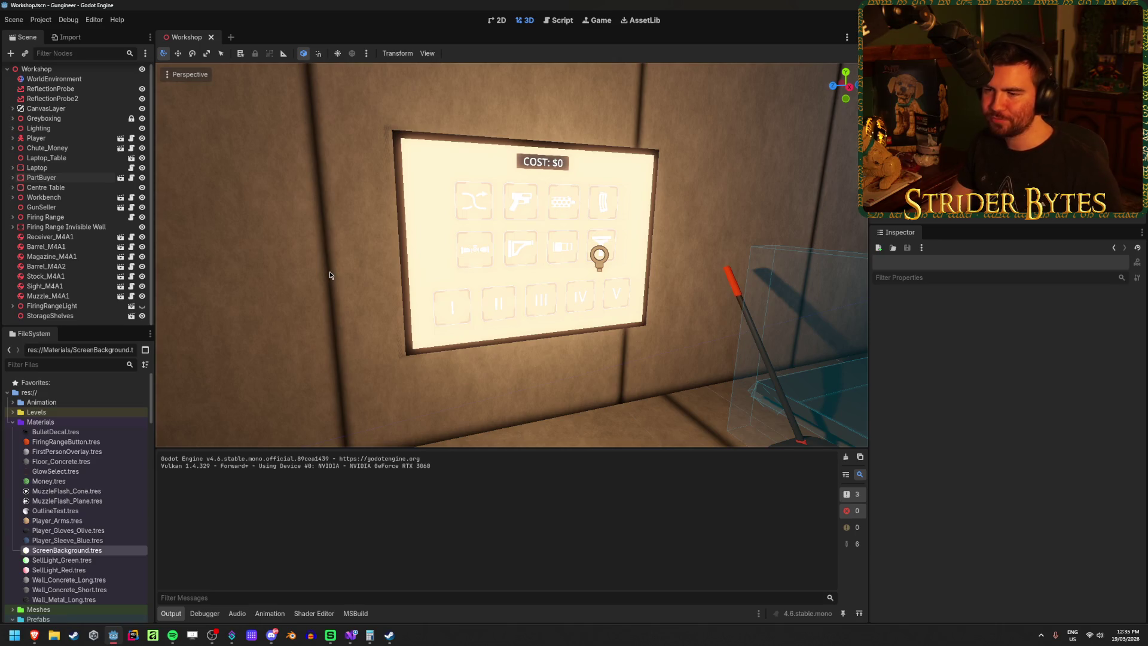
key("shift+f")
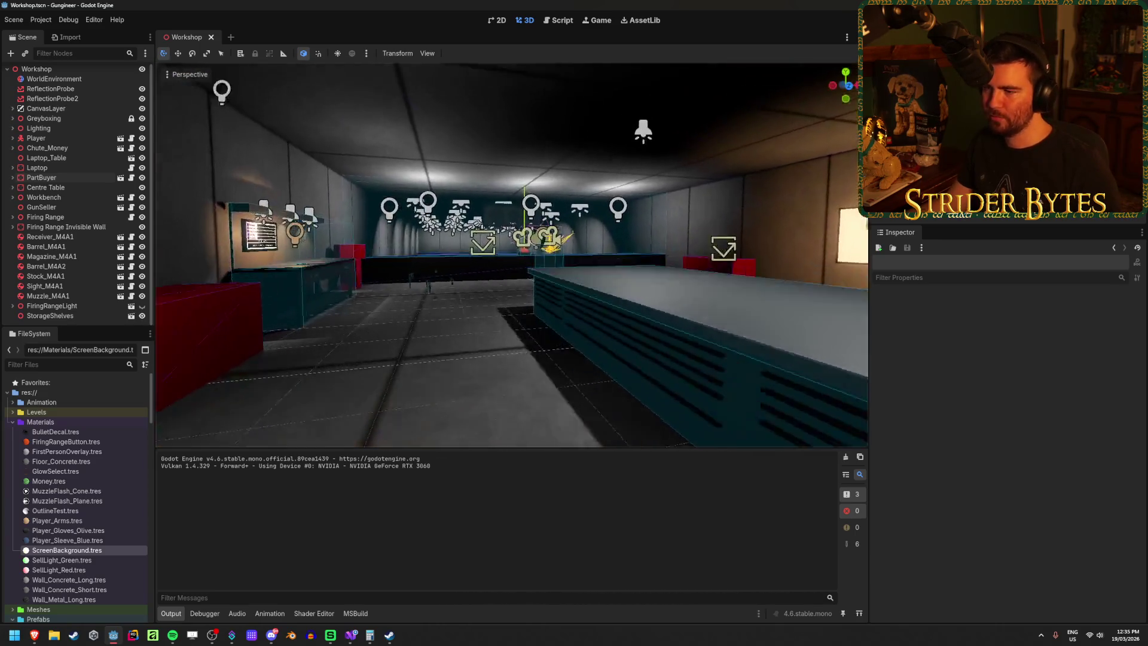
left_click(299, 281)
left_click(538, 358)
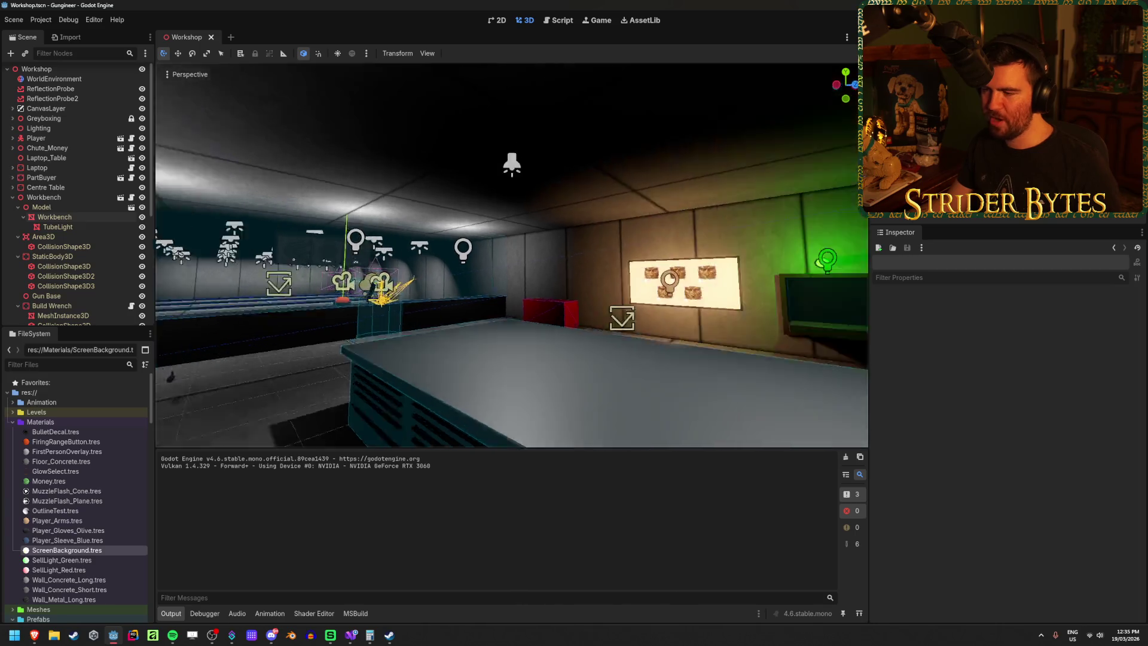
key("w")
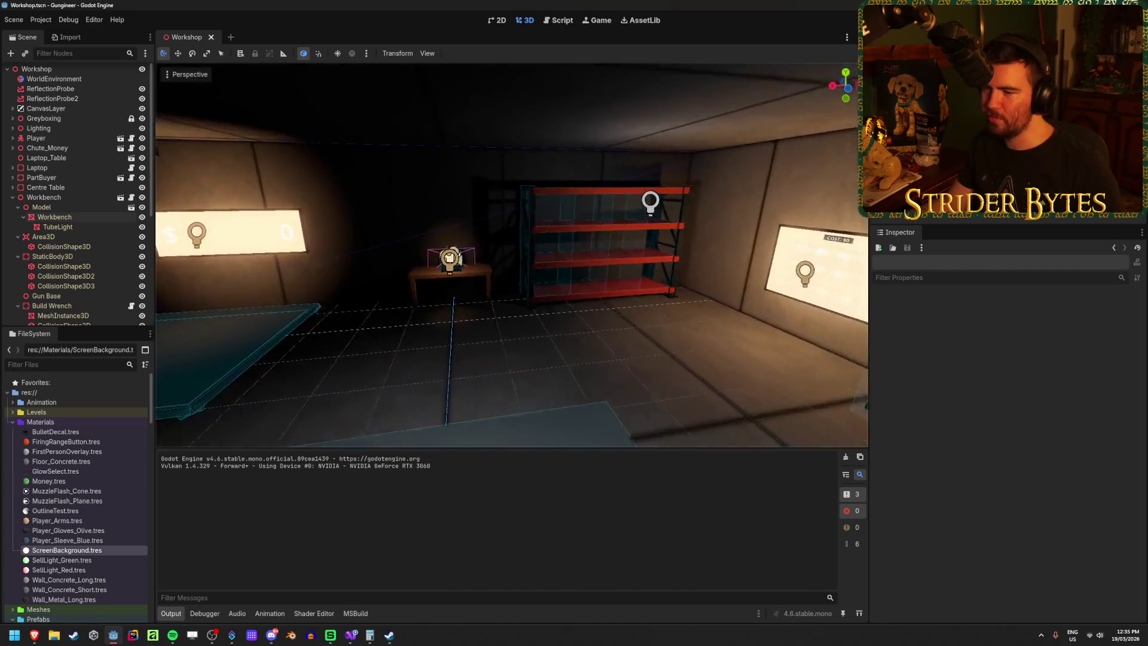
key("w")
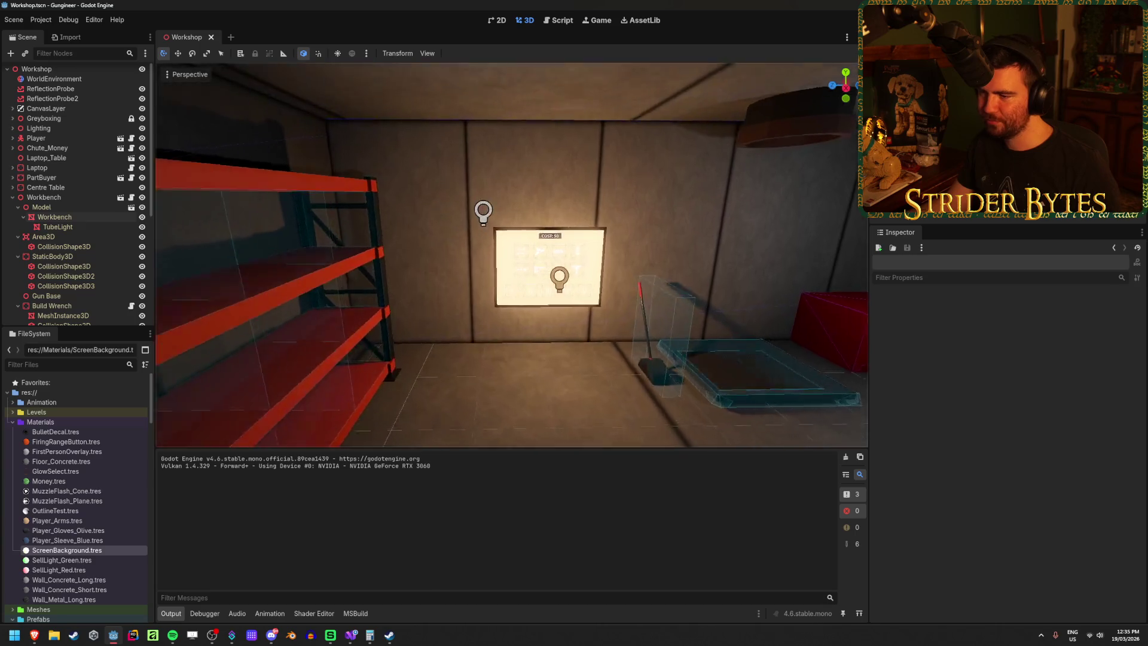
key("w")
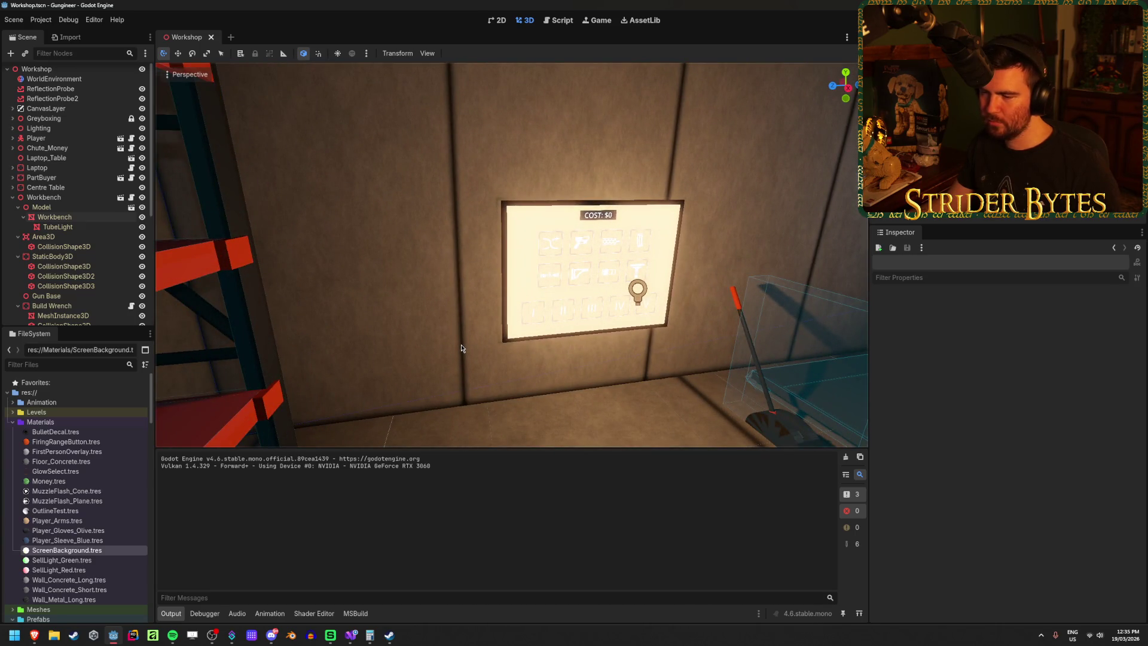
key("w")
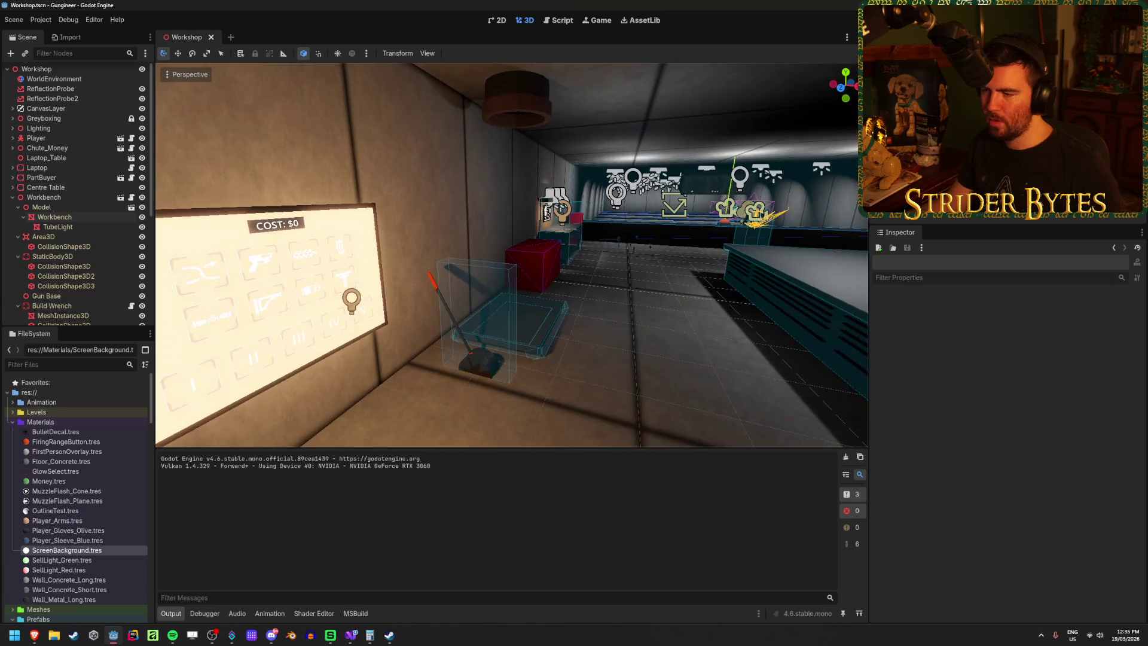
key("w")
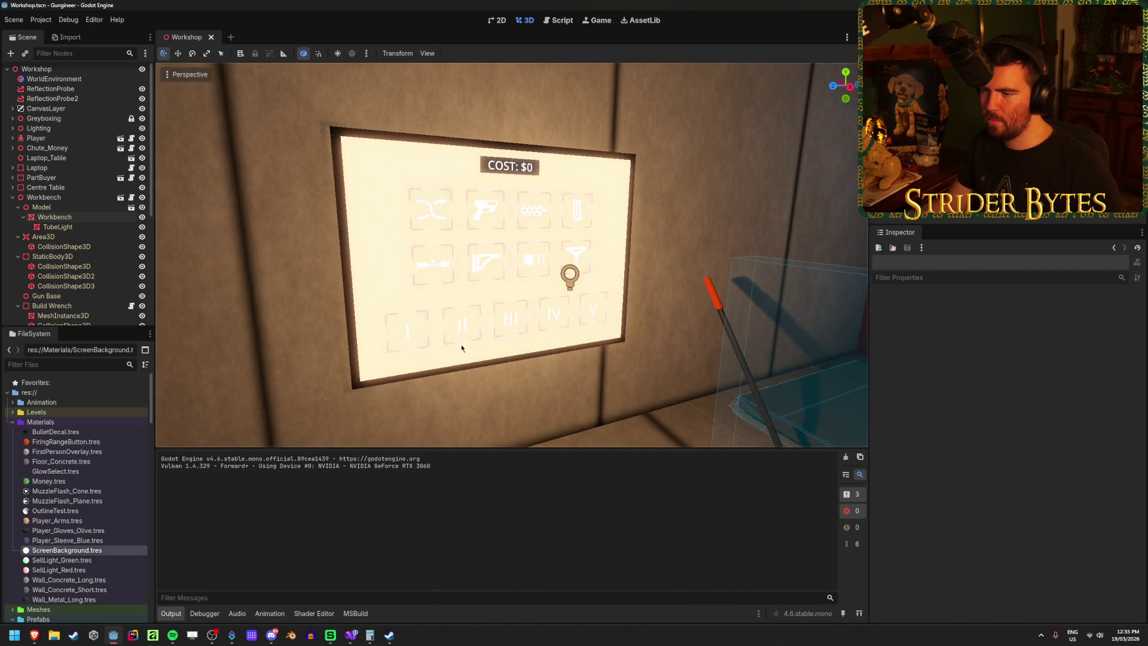
key("w")
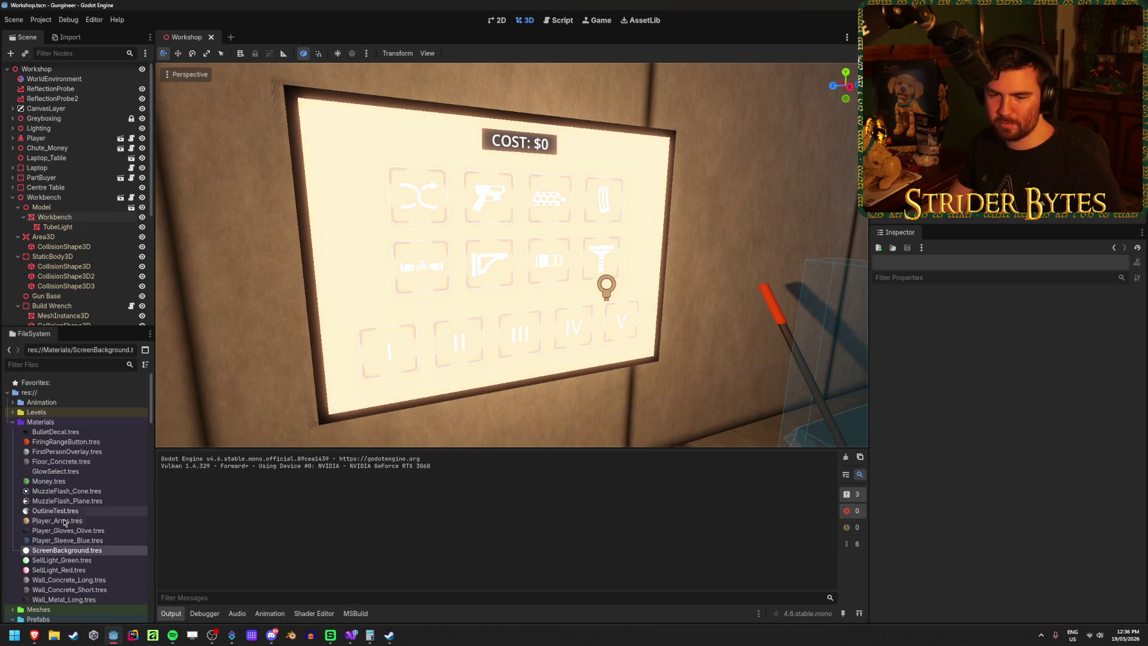
Step: Collapse Materials, browse past Meshes to Prefabs/UI, and open PartsScreenUI.tscn
left_click(12, 422)
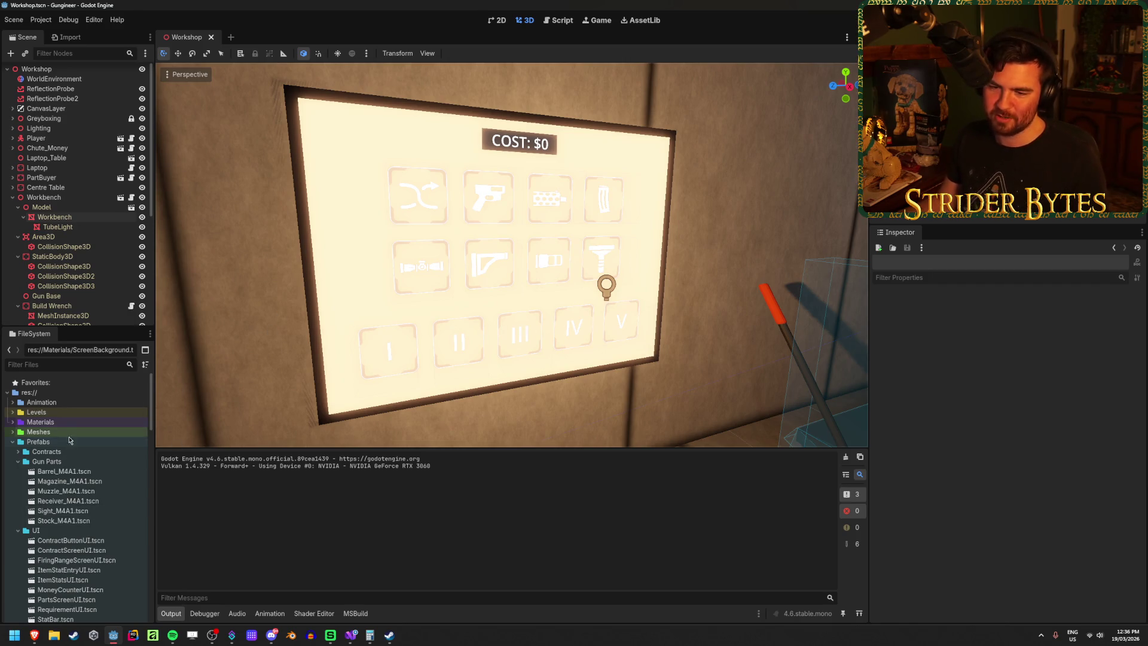
left_click(13, 431)
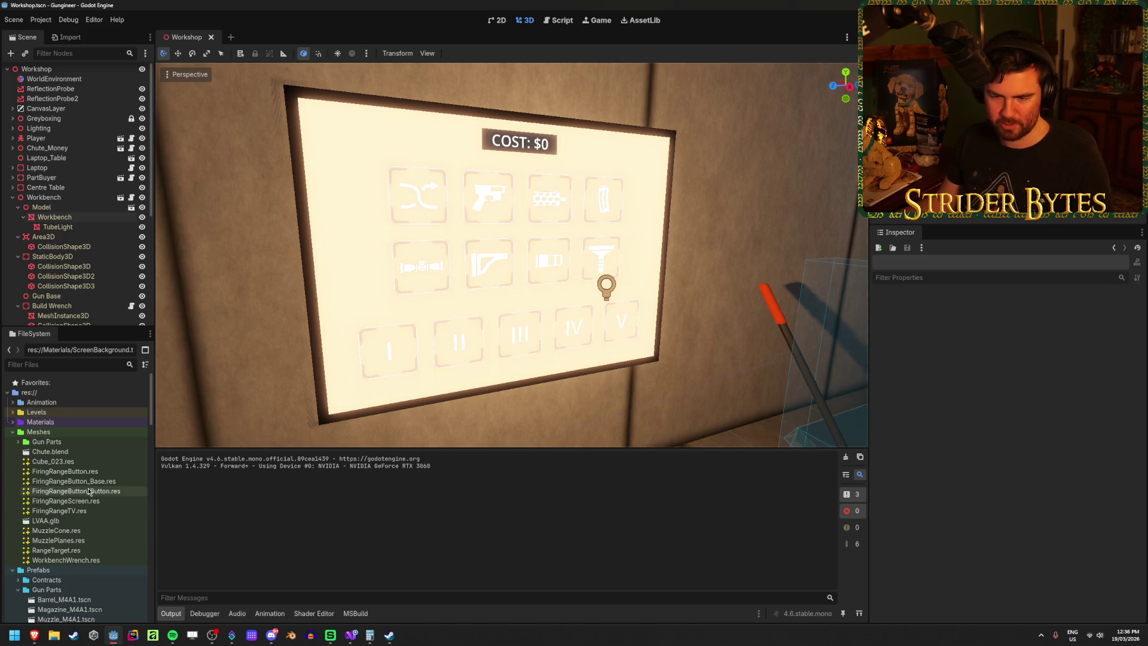
double_click(107, 432)
scroll(107, 441, "down", 3)
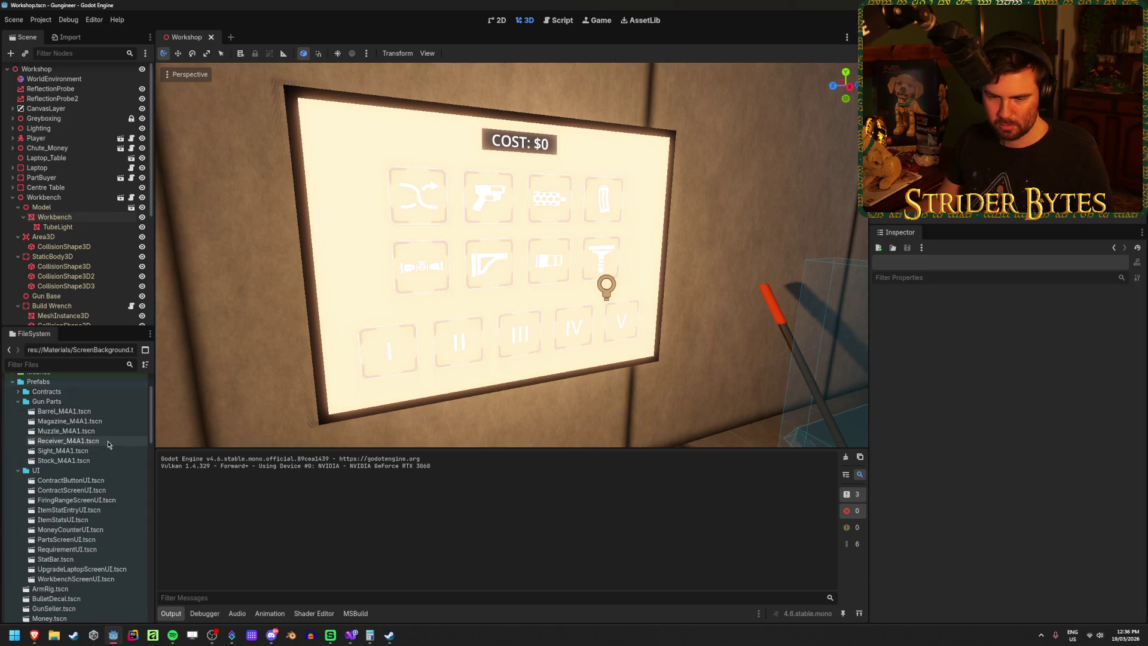
double_click(96, 538)
Step: Show the Panel and change its orange background to a mostly transparent neutral grey
left_click(142, 79)
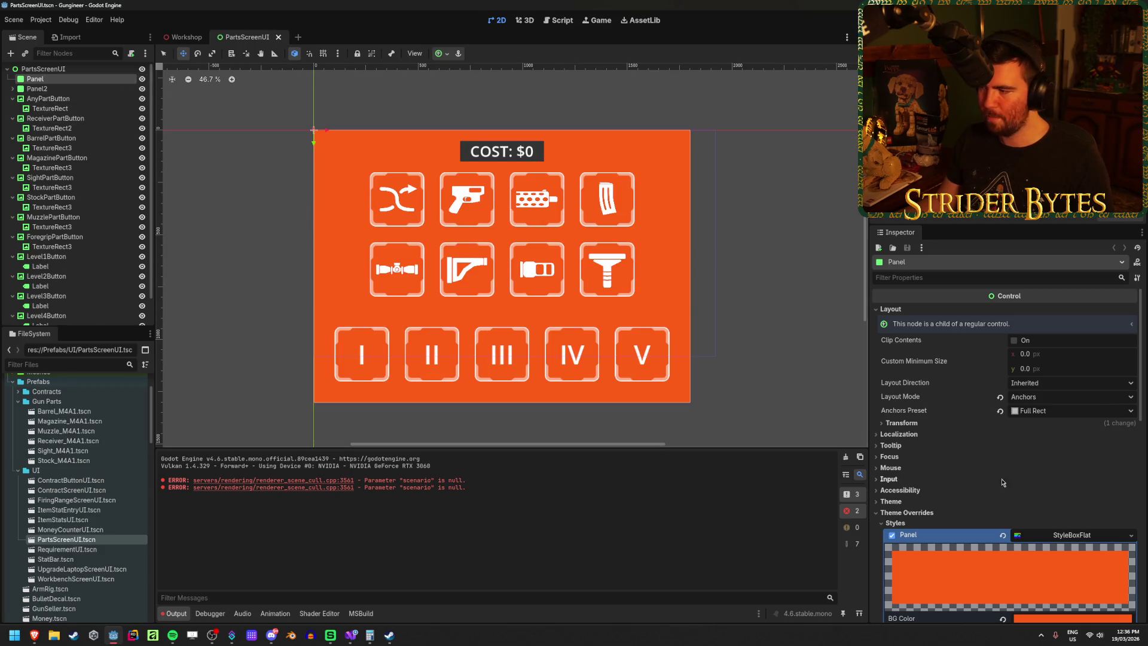
scroll(1017, 515, "down", 3)
left_click(1074, 535)
mouse_move(1138, 328)
left_mouse_down()
mouse_move(1139, 377)
mouse_move(1138, 350)
left_mouse_up()
left_click_drag(1087, 471, 1041, 470)
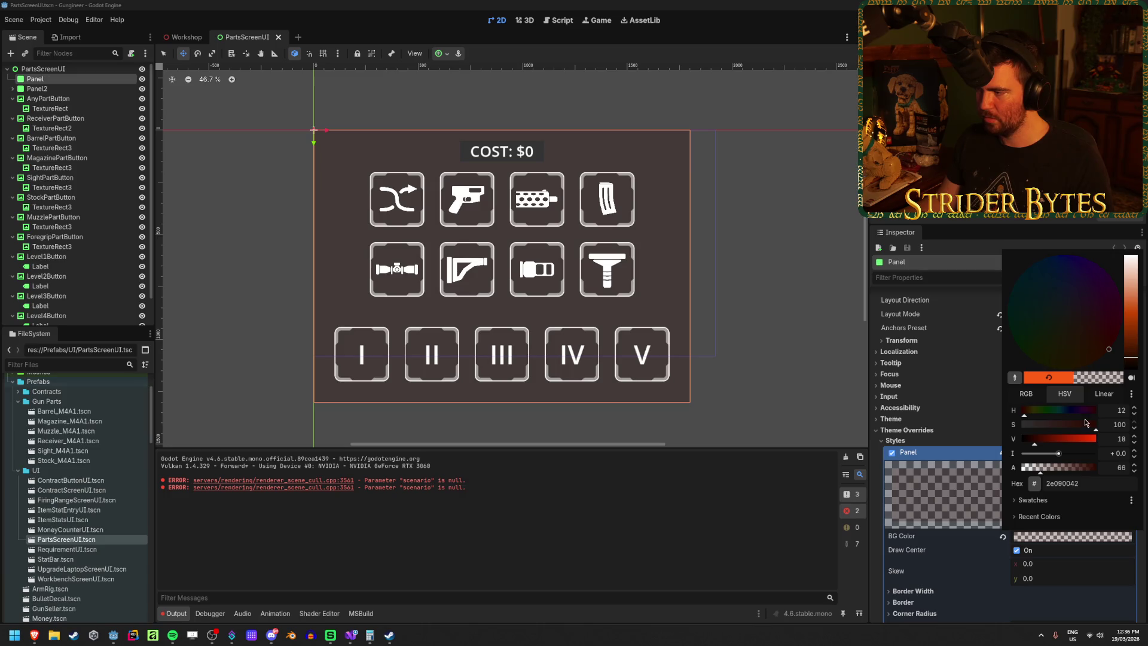
left_click_drag(1139, 339, 1138, 263)
left_click(234, 149)
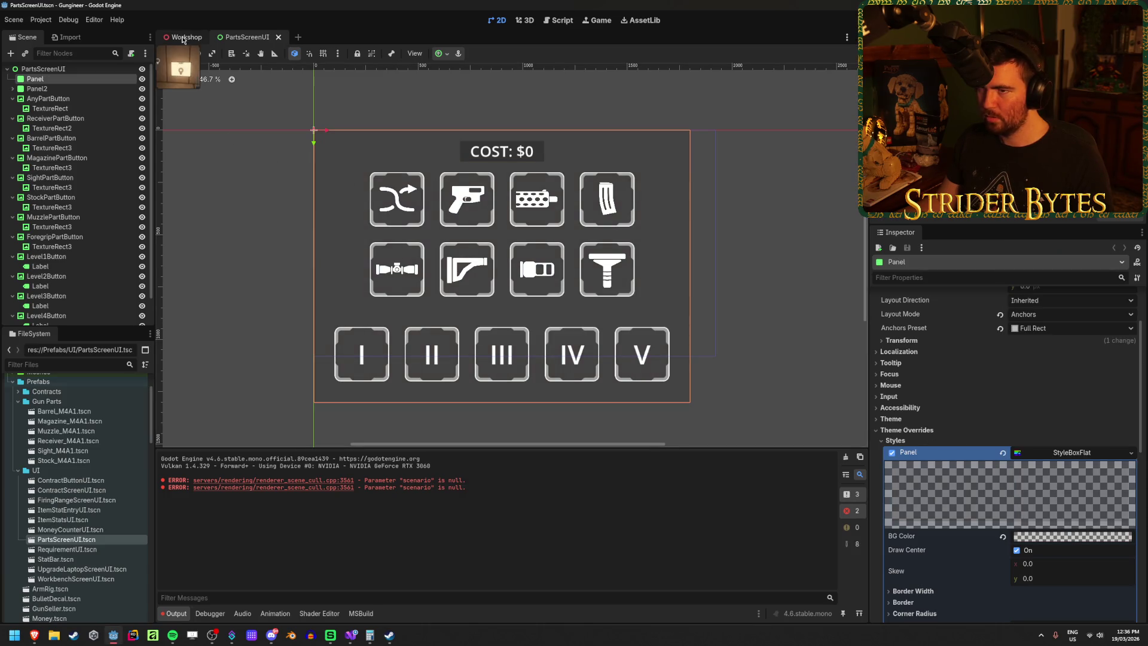
Step: Check the screen in Workshop and make the grey Panel background more opaque (2e2e2ecb)
left_click(183, 37)
scroll(579, 235, "up", 2)
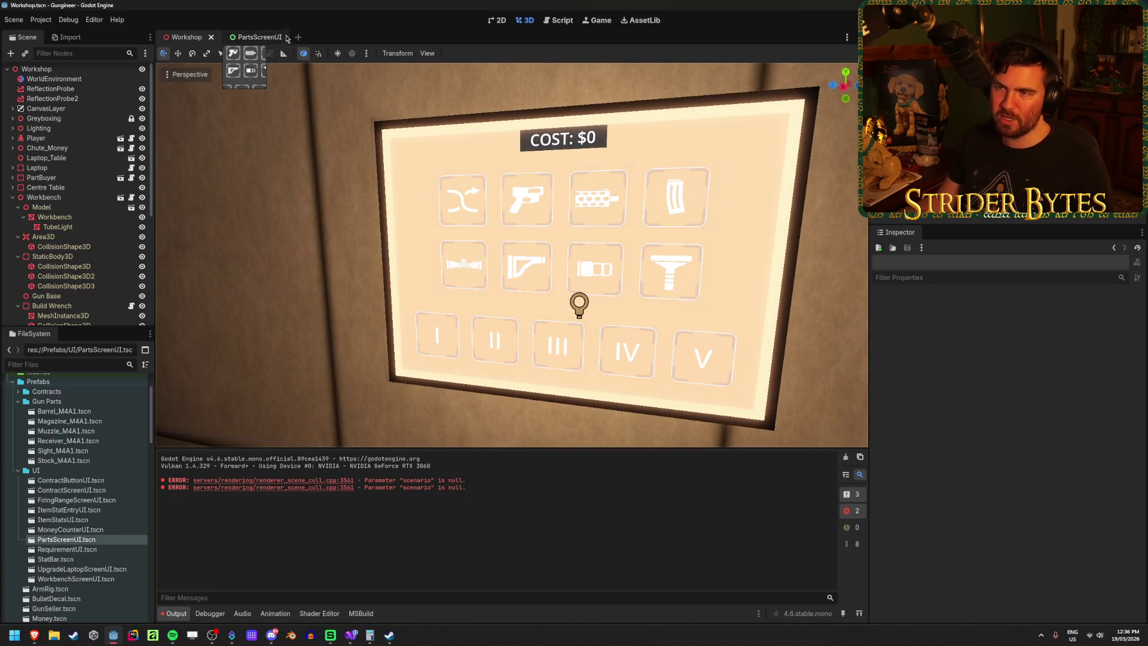
left_click(255, 37)
left_click(1077, 537)
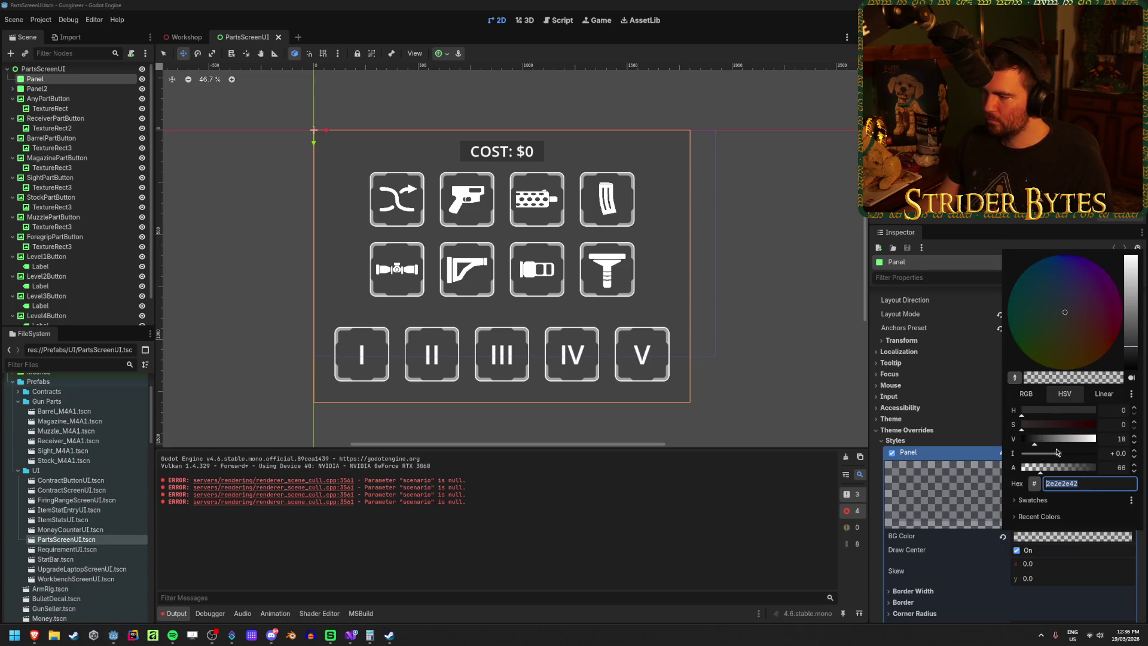
left_click_drag(1040, 467, 1078, 471)
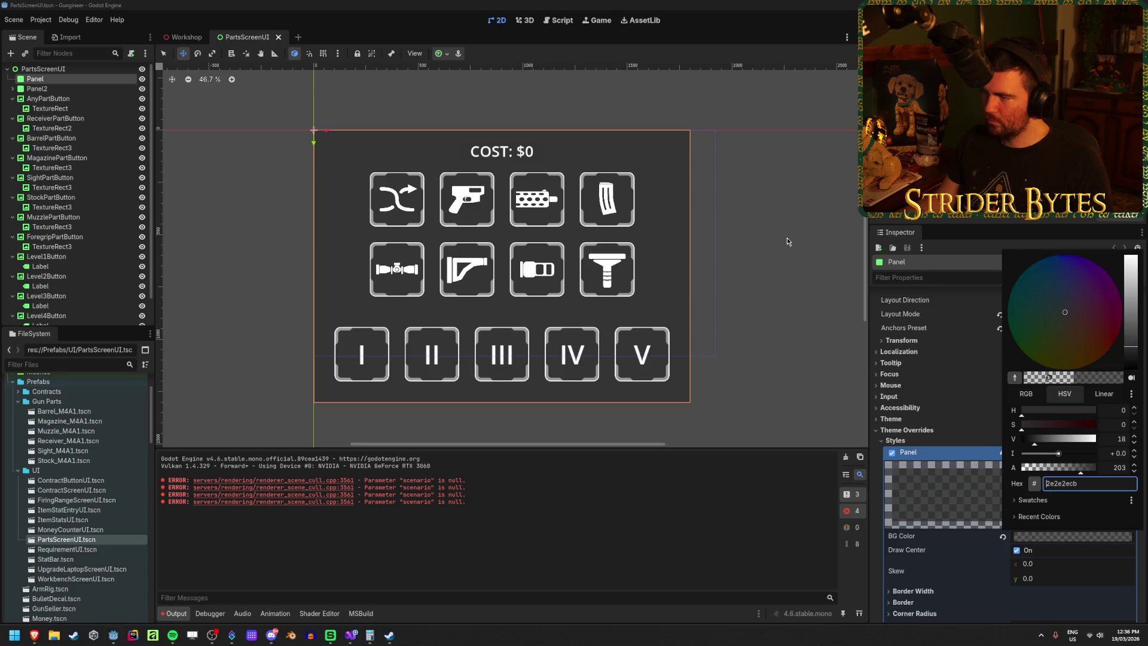
left_click(177, 39)
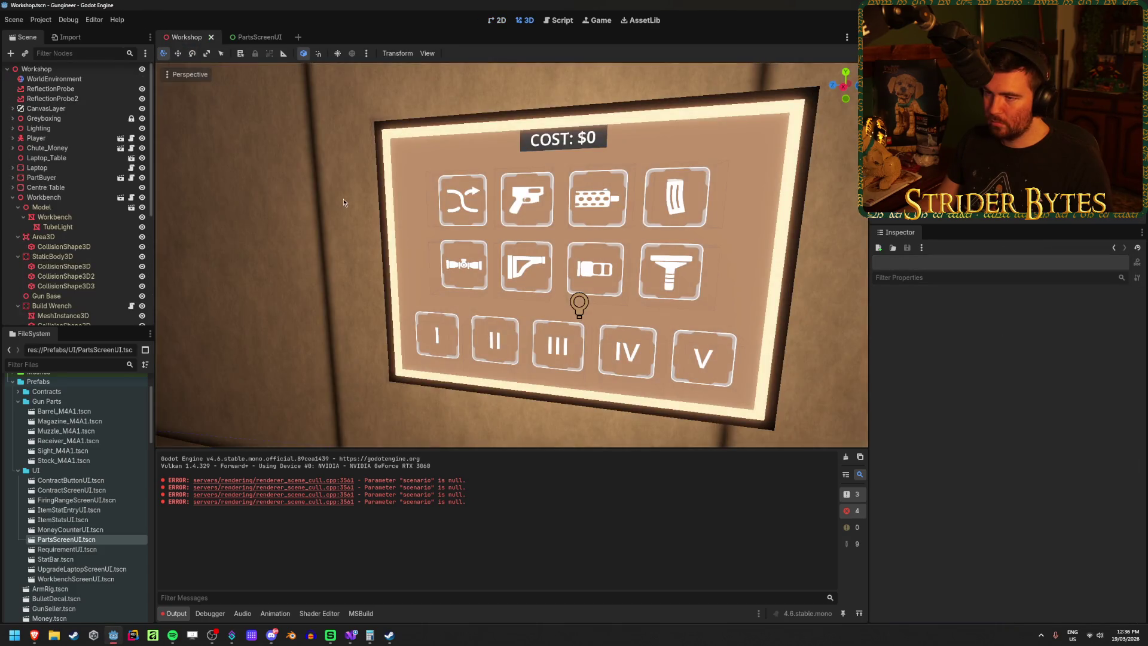
scroll(339, 194, "down", 10)
scroll(512, 256, "up", 10)
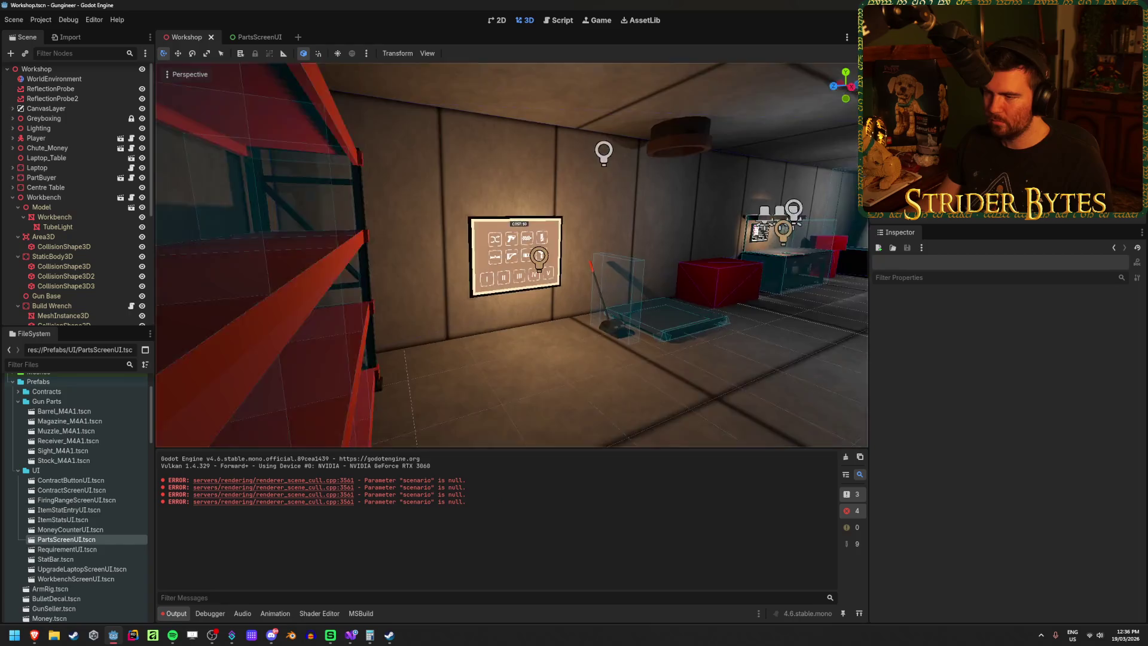
scroll(512, 255, "up", 3)
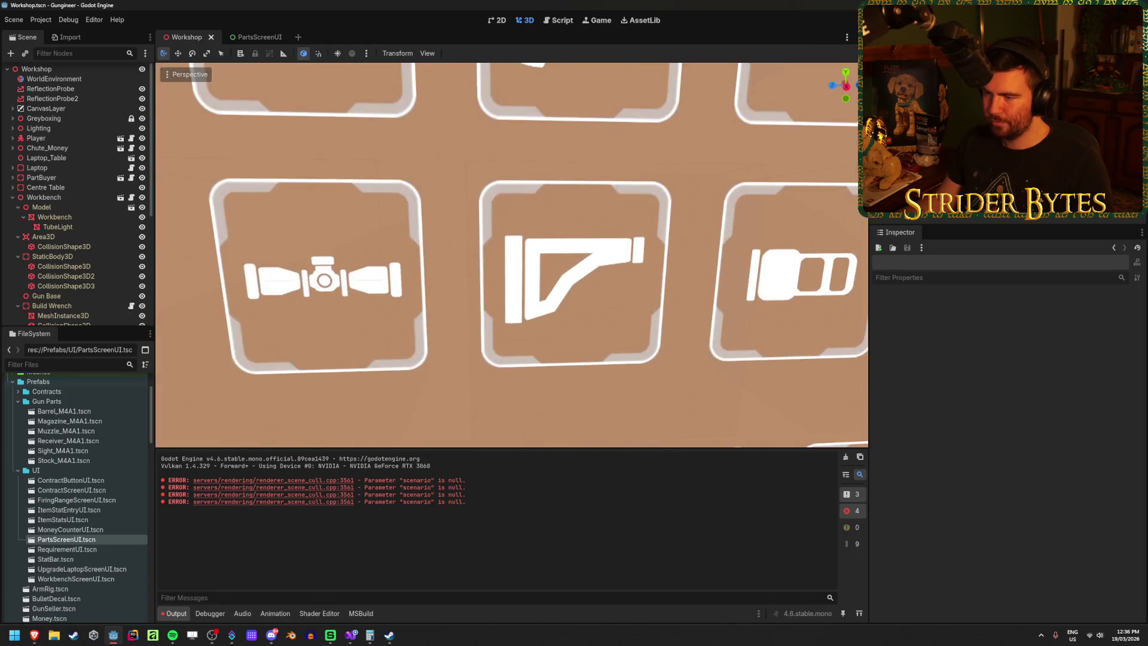
scroll(512, 256, "down", 8)
Step: Back in PartsScreenUI, hide the Panel and select the shuffle icon's TextureRect
left_click(250, 37)
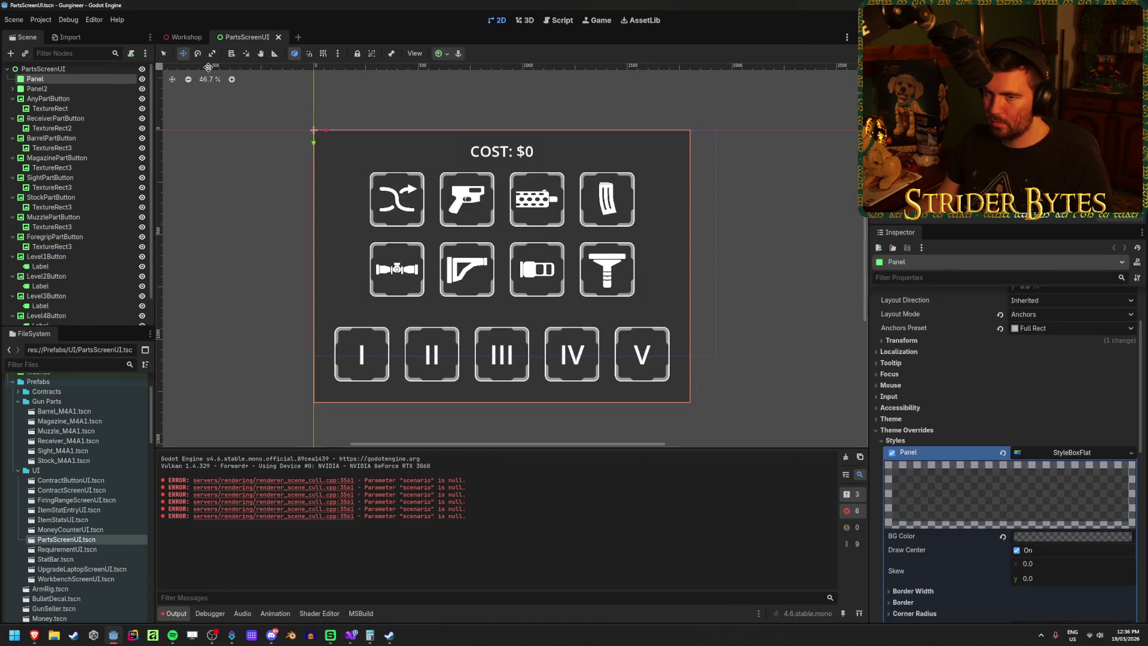
left_click(142, 79)
left_click(56, 108)
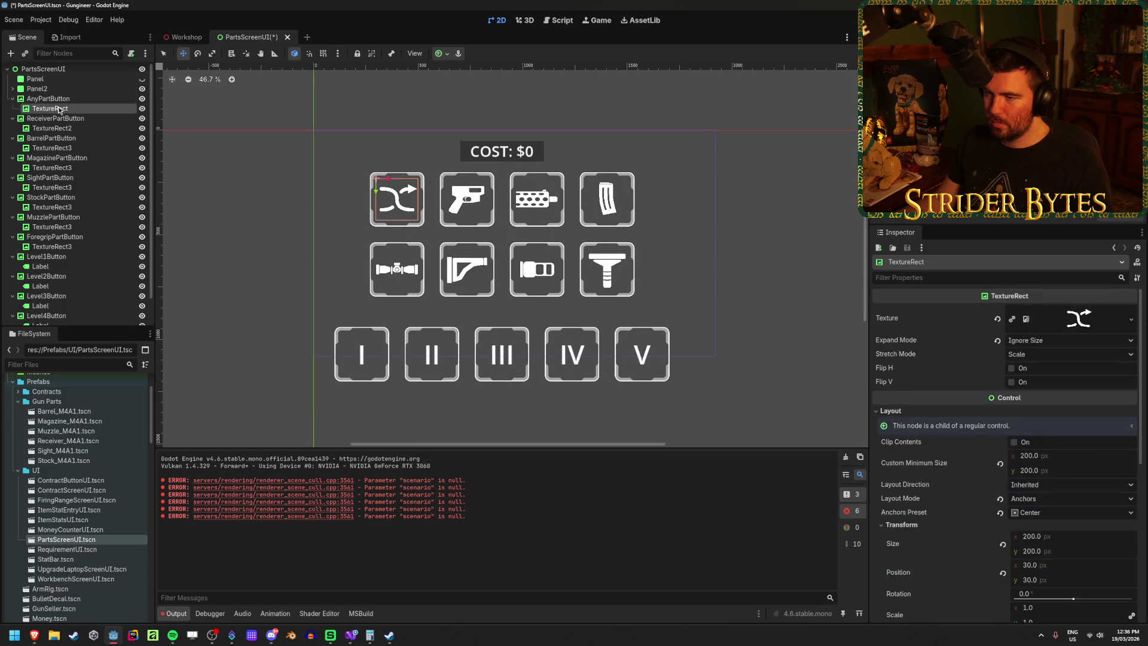
Step: Zoom onto the shuffle button and save PartsScreenUI with Ctrl+S
scroll(381, 173, "up", 8)
key("ctrl+s")
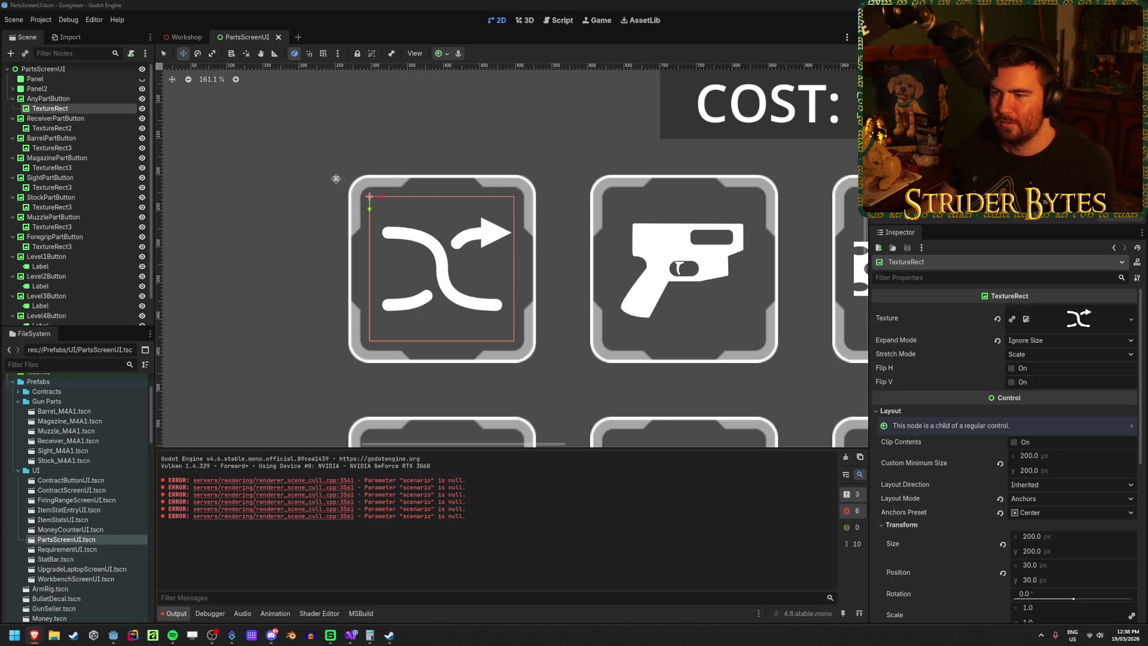
Step: Duplicate the shuffle icon TextureRect and set the copy's Self Modulate to black
right_click(293, 152)
key("Escape")
key("ctrl+d")
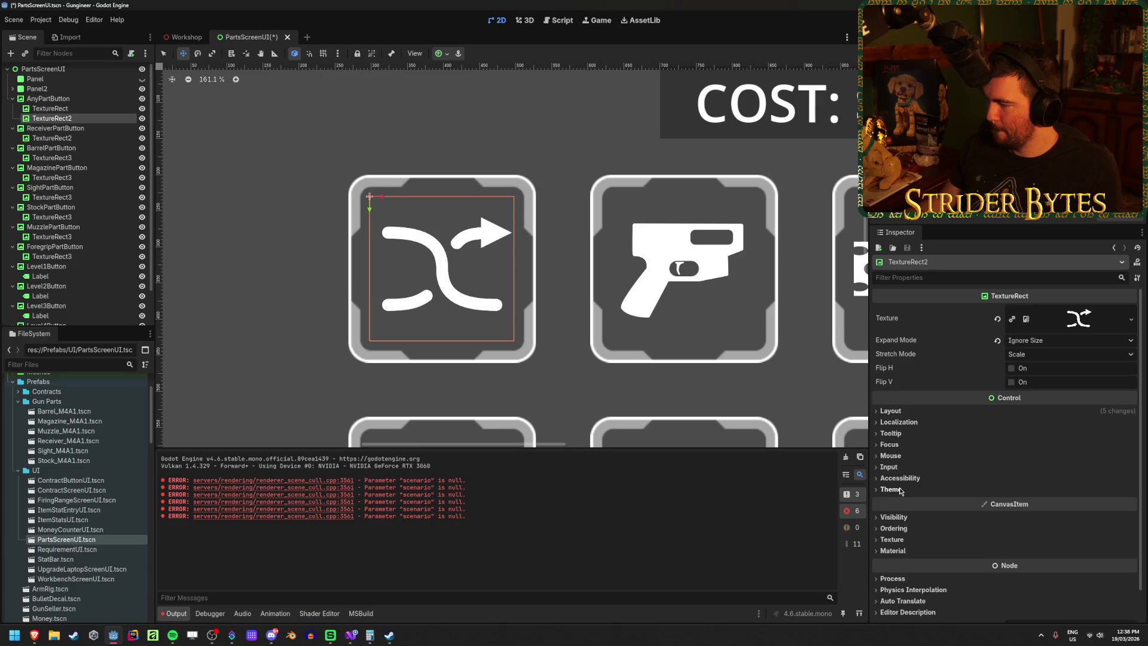
left_click(906, 518)
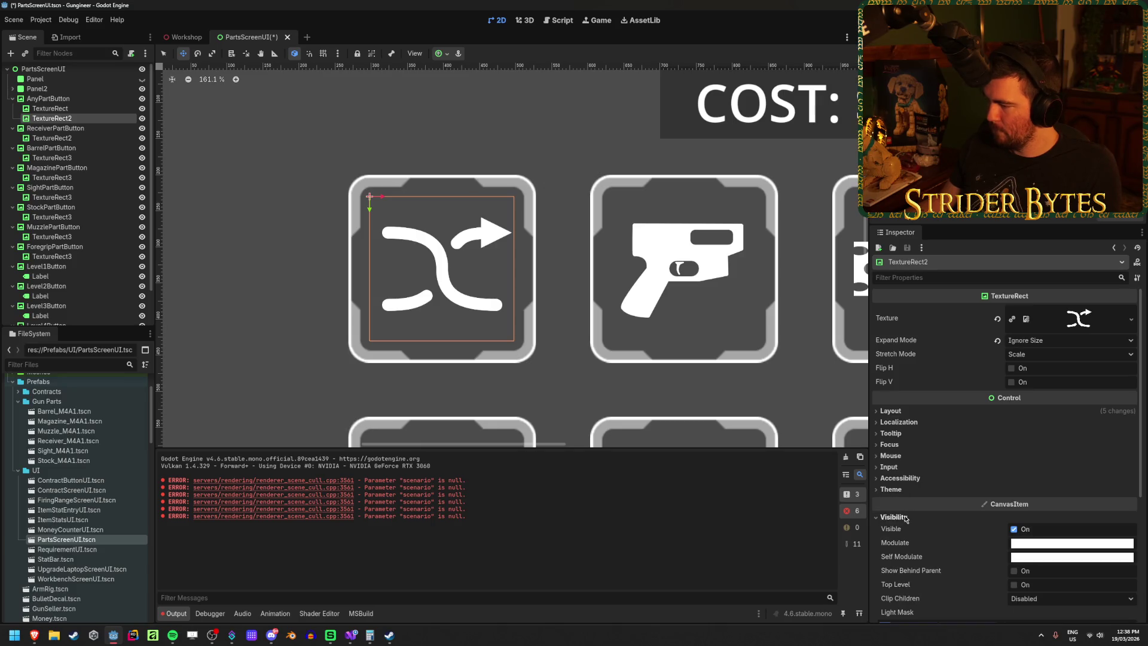
left_click(1038, 559)
left_click_drag(1131, 323, 1131, 395)
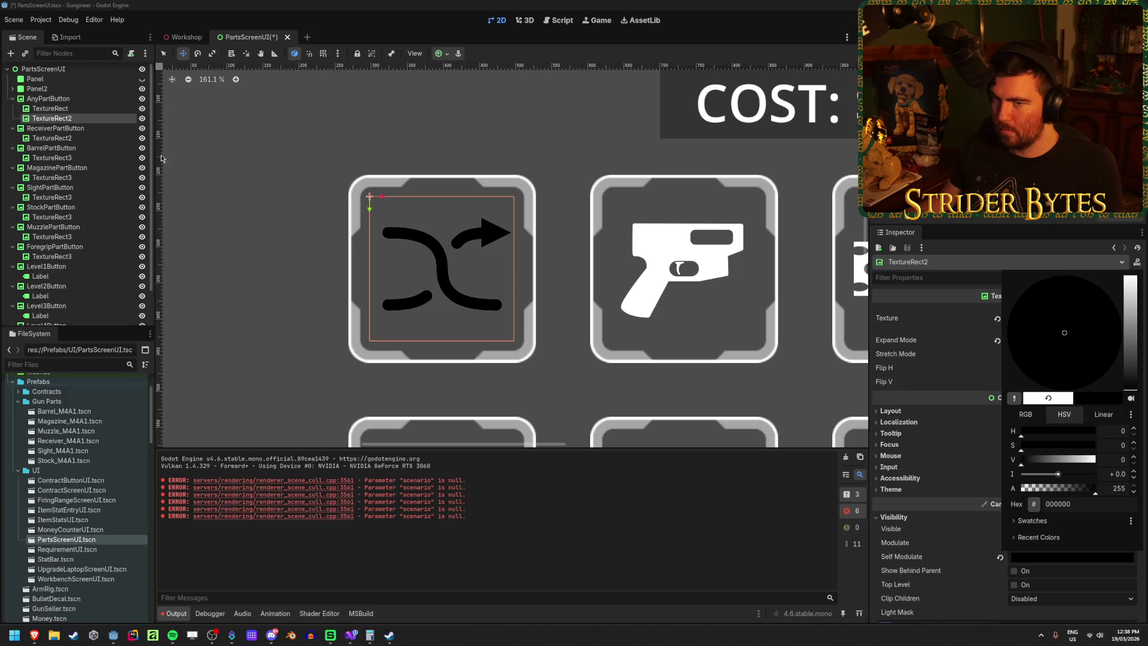
left_click(78, 124)
Step: Select the black copy, nudge it to offset the shadow, and reveal its layout values
left_click(50, 108)
left_click(52, 118)
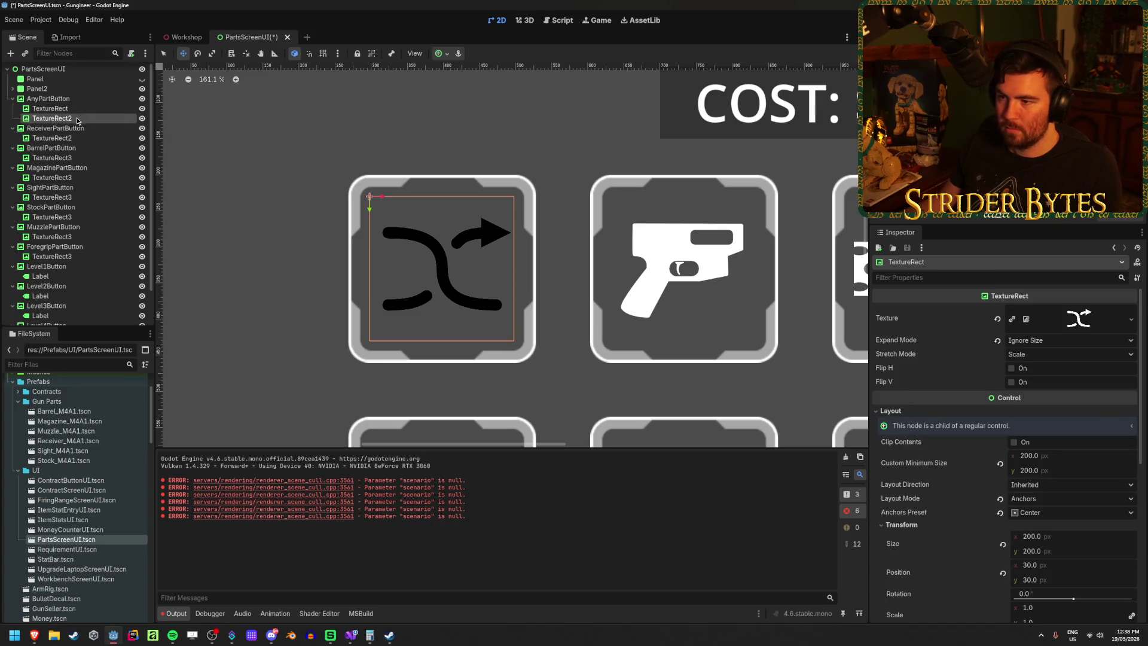
left_click_drag(369, 208, 384, 214)
left_click_drag(50, 108, 70, 123)
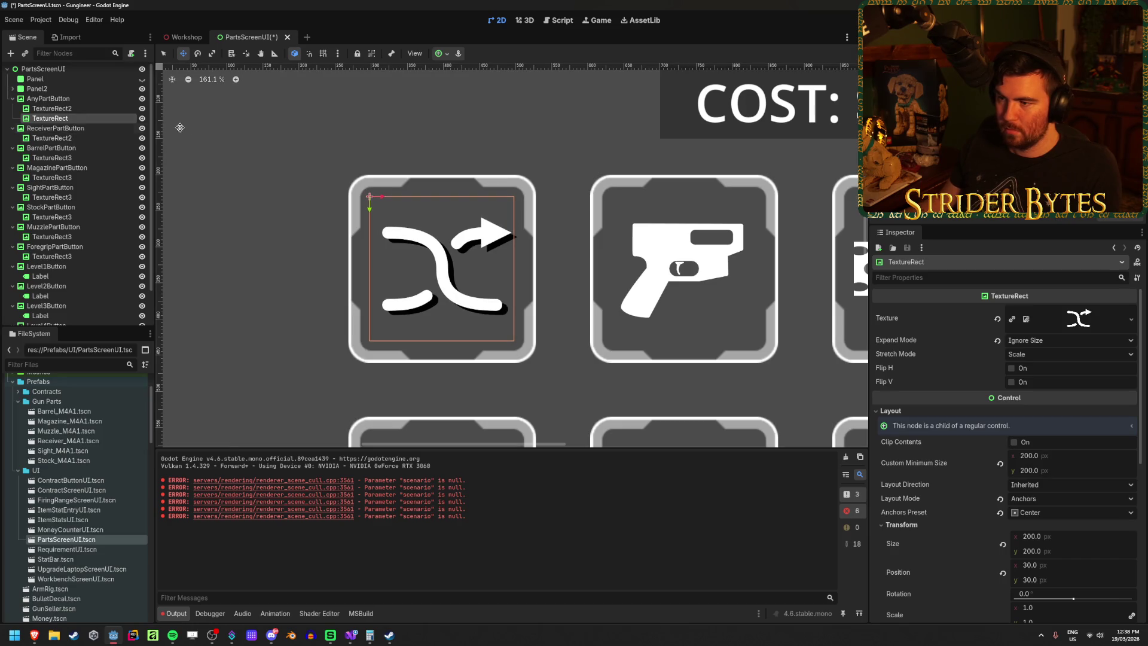
left_click(52, 108)
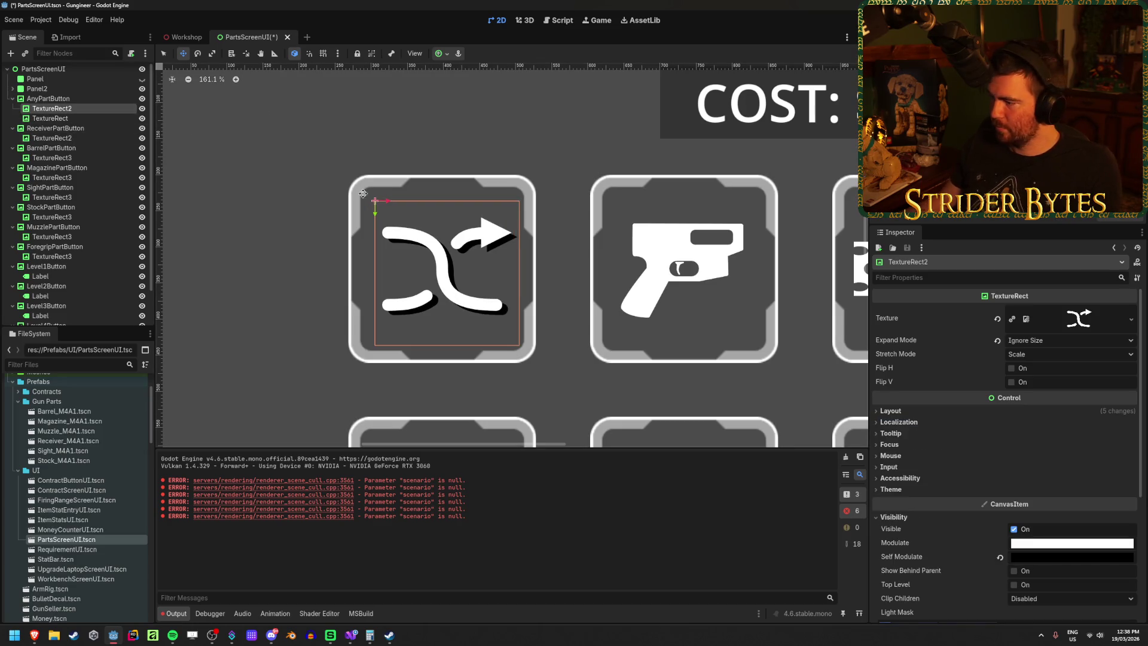
left_click(894, 410)
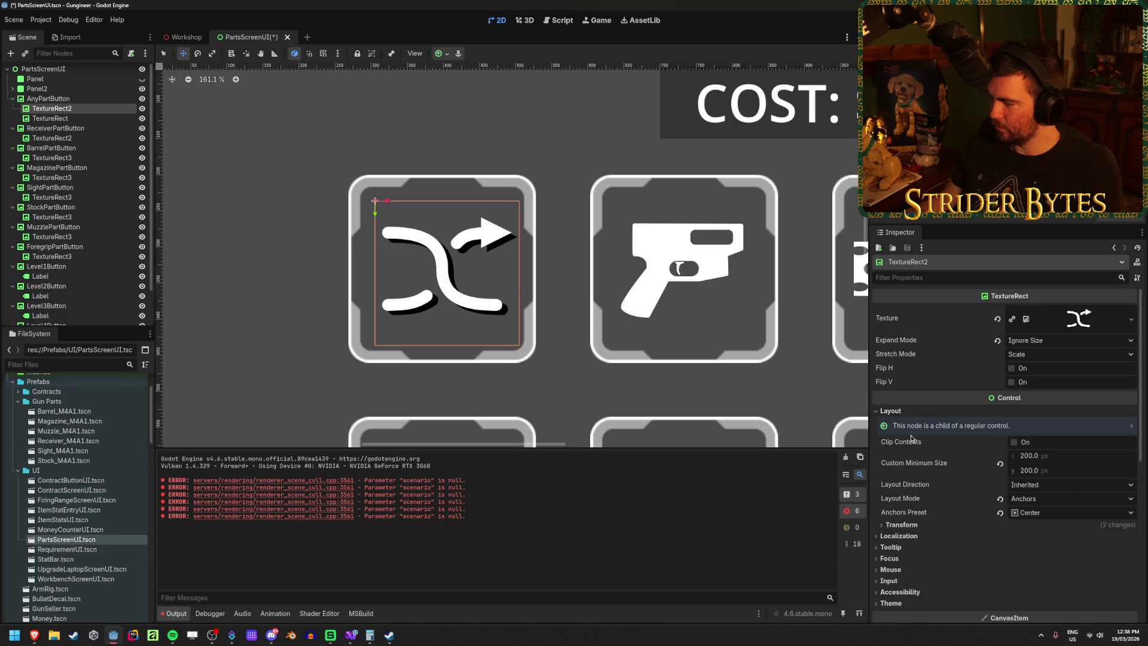
left_click(909, 412)
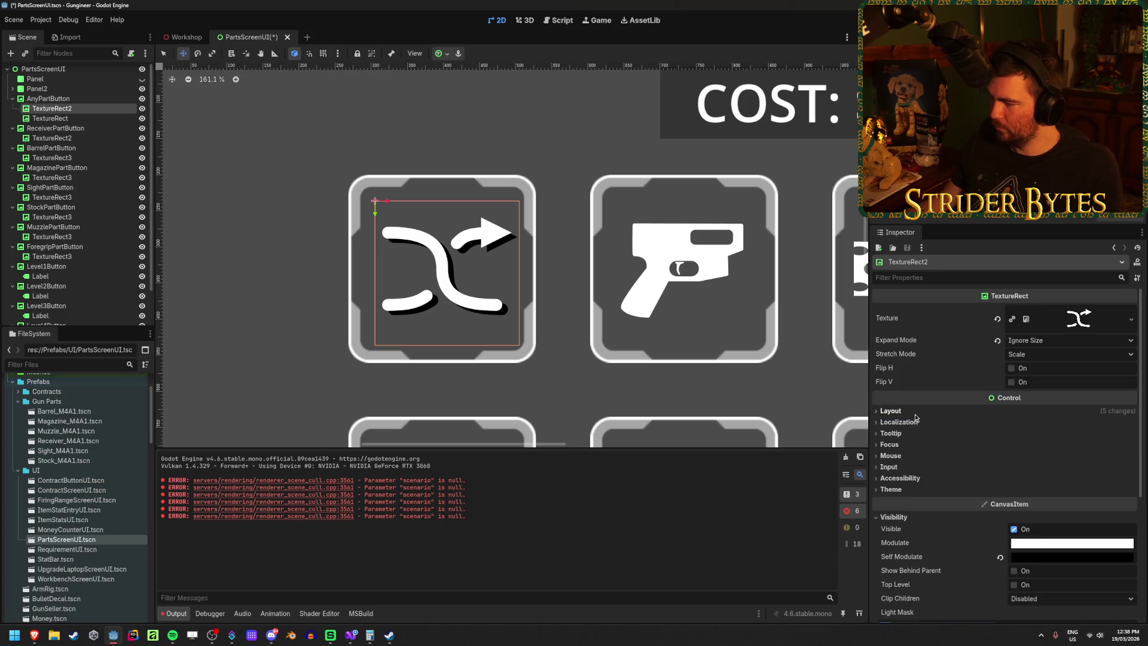
scroll(909, 474, "down", 1)
left_click(908, 482)
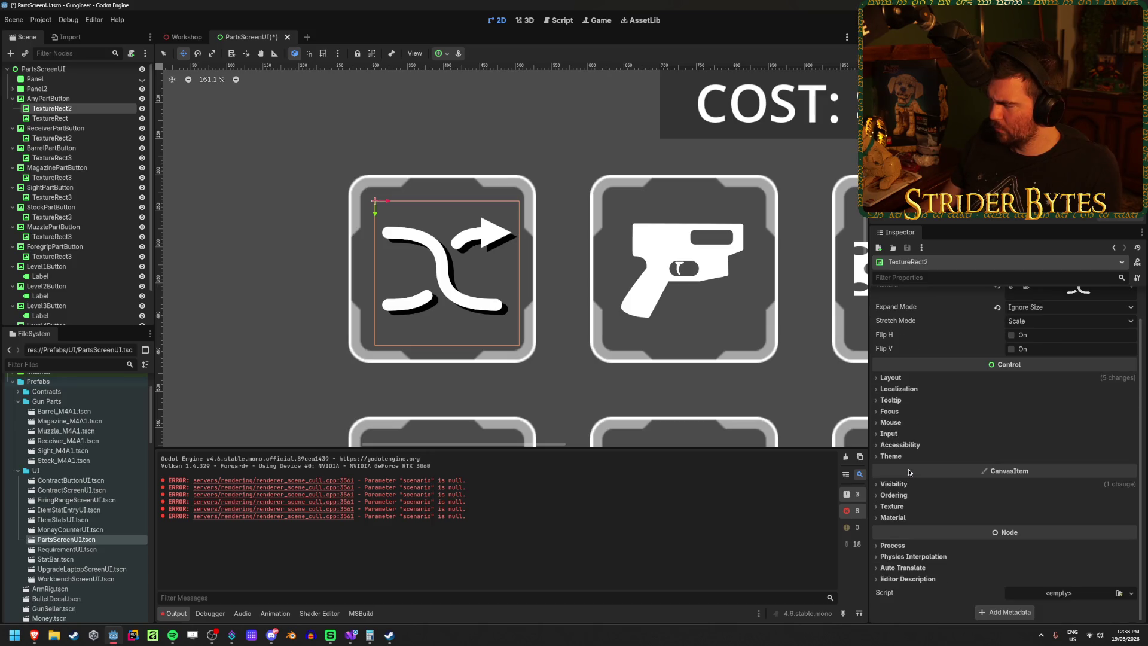
left_click(891, 378)
left_click(912, 489)
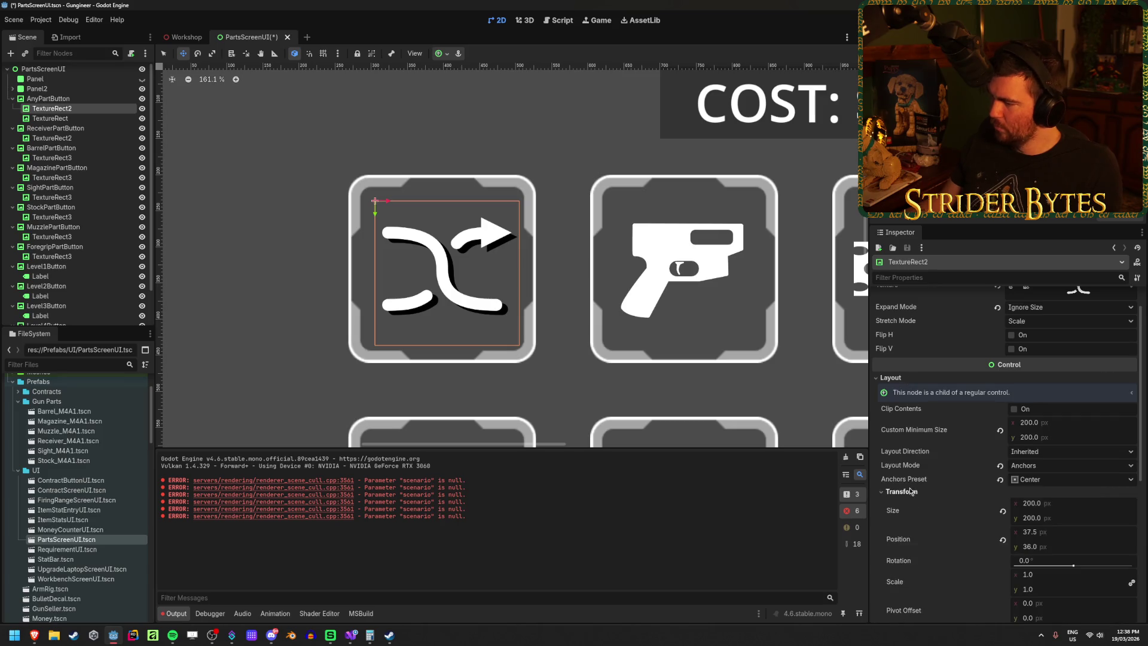
scroll(1017, 466, "down", 2)
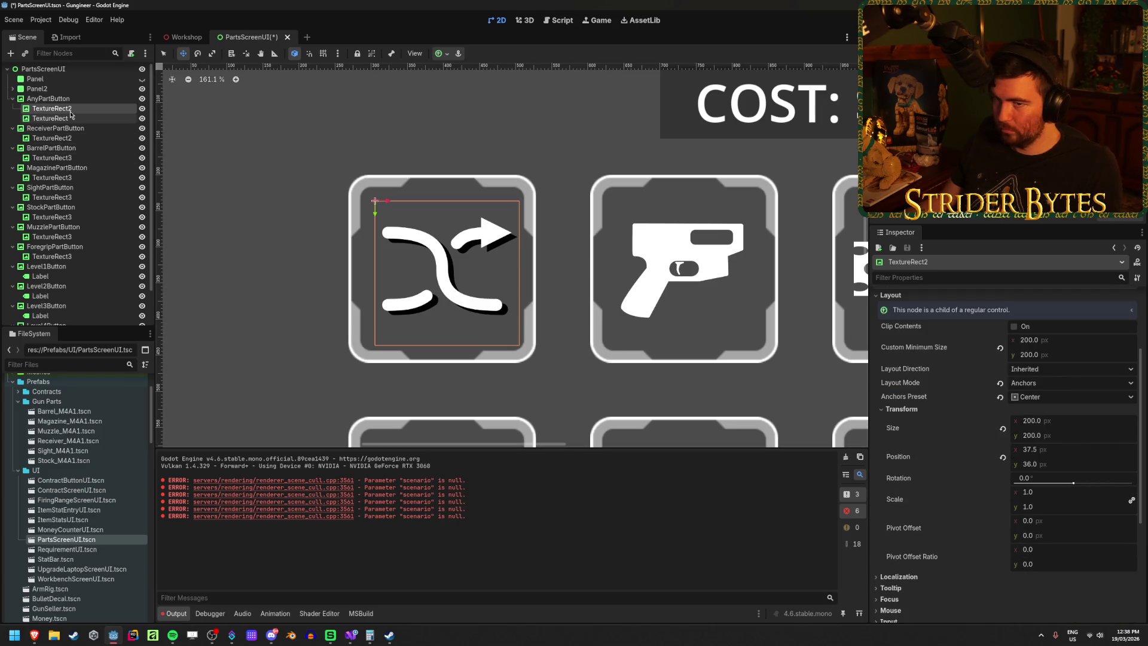
Step: Nest the white shuffle icon under the black shadow copy
left_click_drag(68, 122, 67, 120)
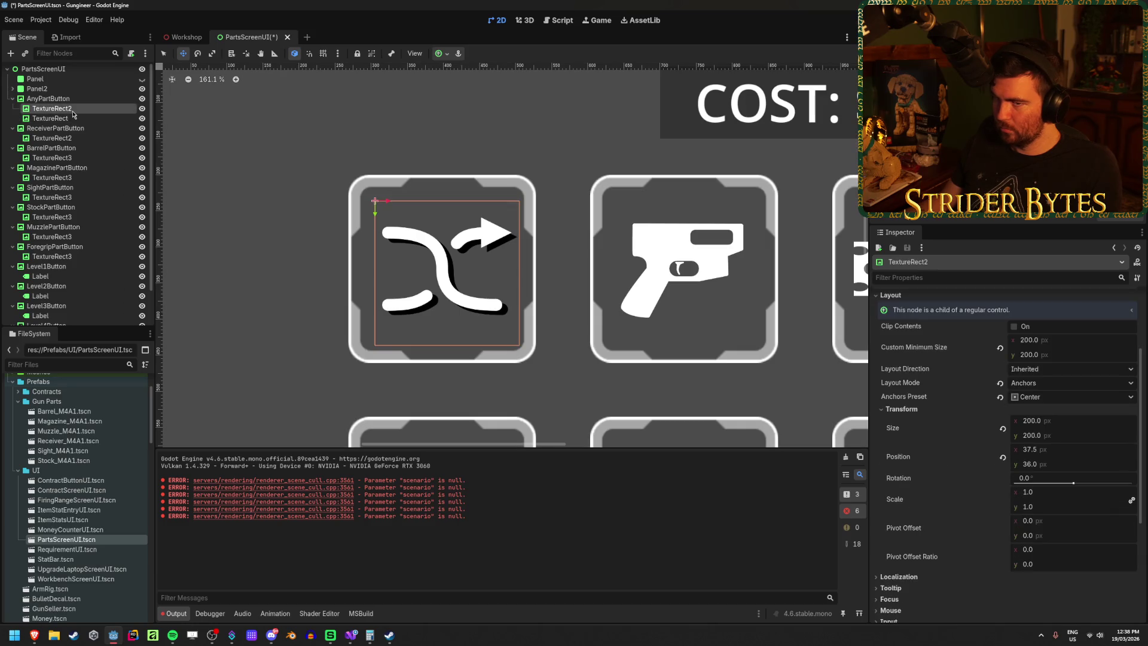
key("ctrl+z")
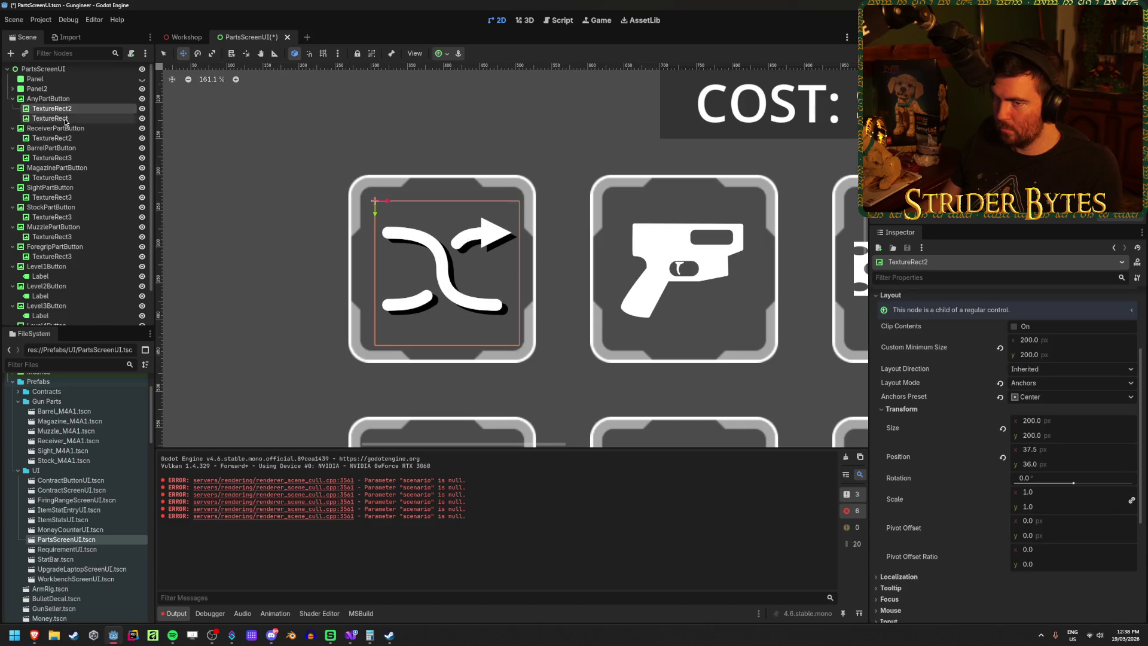
left_click(71, 121)
left_click_drag(62, 120, 72, 113)
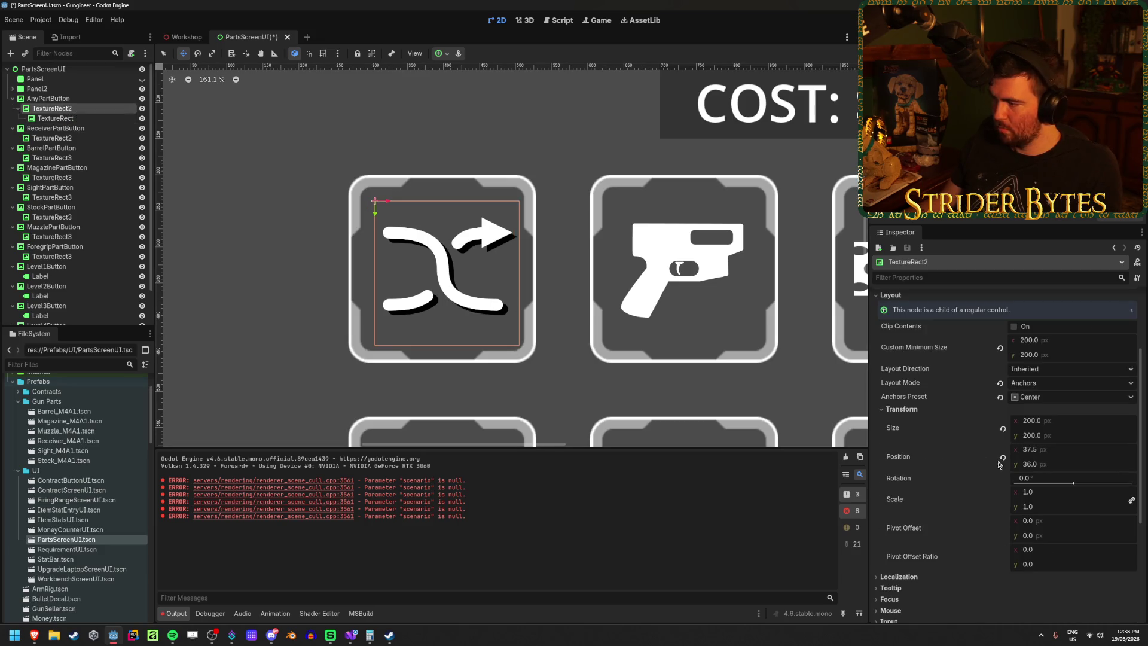
Step: Set the nested icon's position to 30, 30 and save PartsScreenUI
left_click(1056, 451)
type("40")
key("Tab")
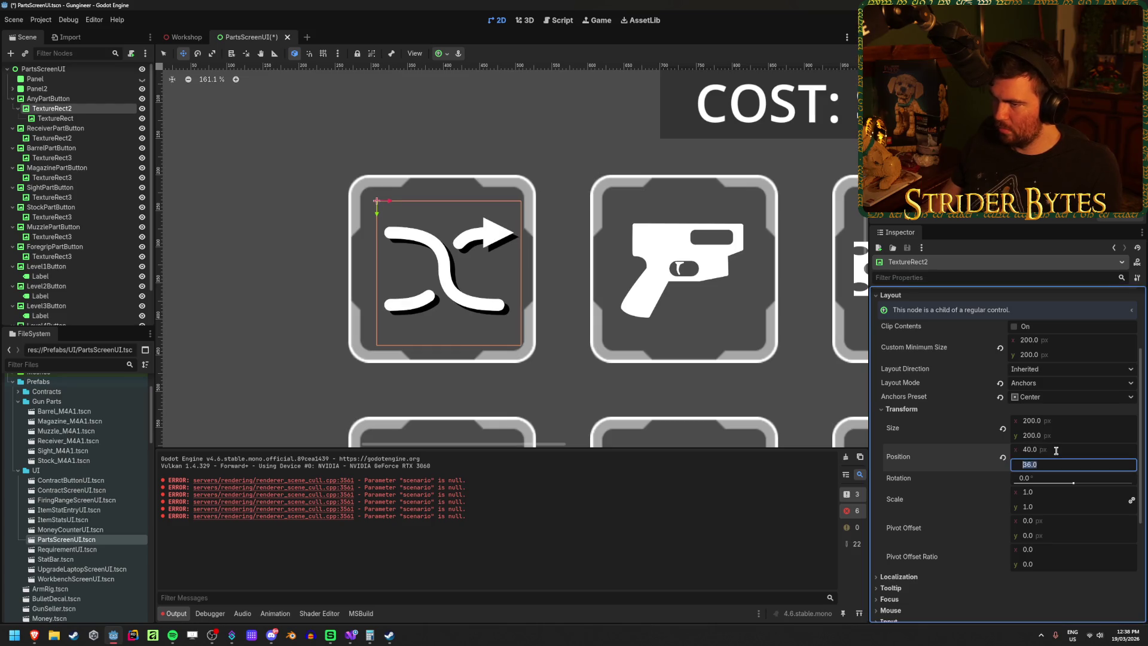
type("40")
key("Return")
left_click(1056, 451)
type("30")
key("Tab")
type("30")
key("Return")
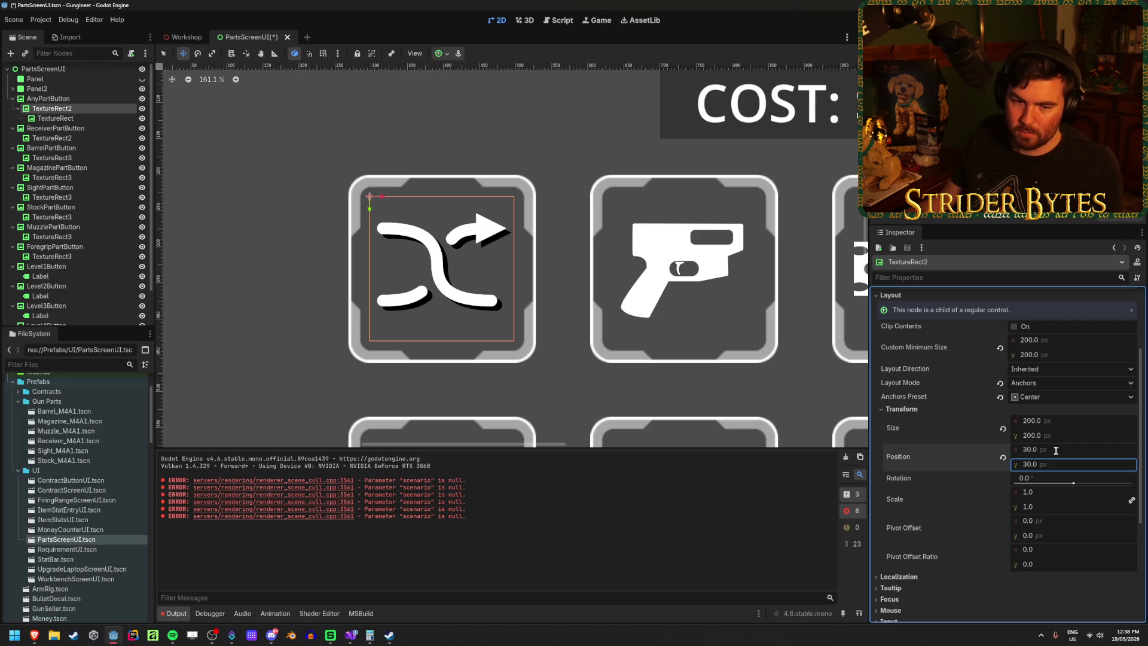
key("ctrl+s")
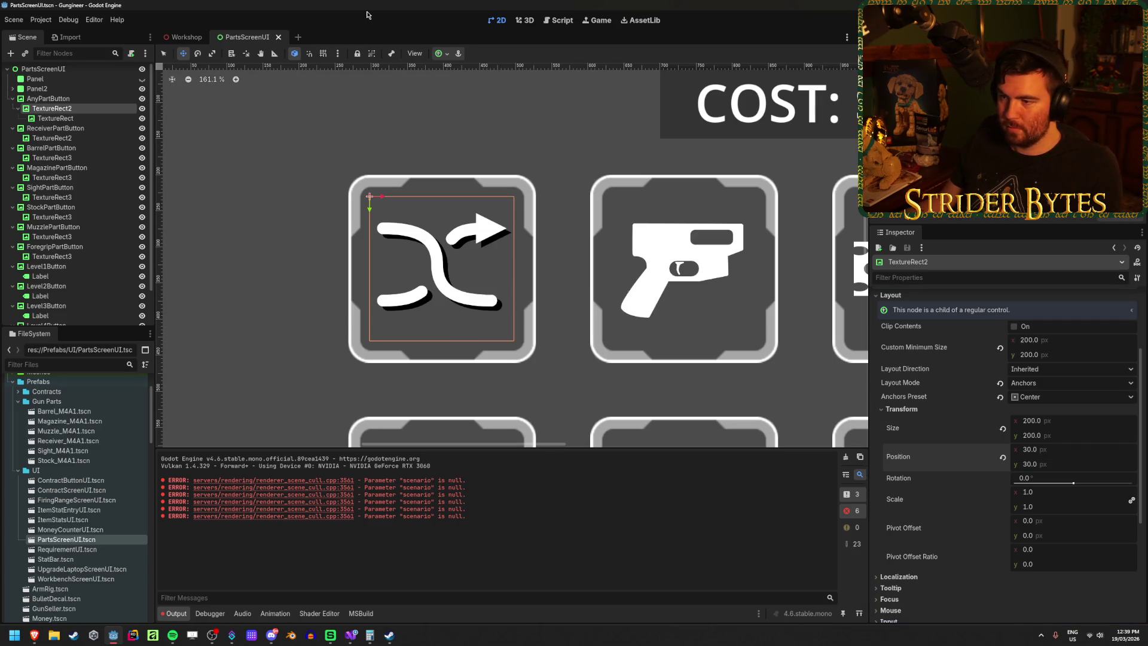
left_click(48, 99)
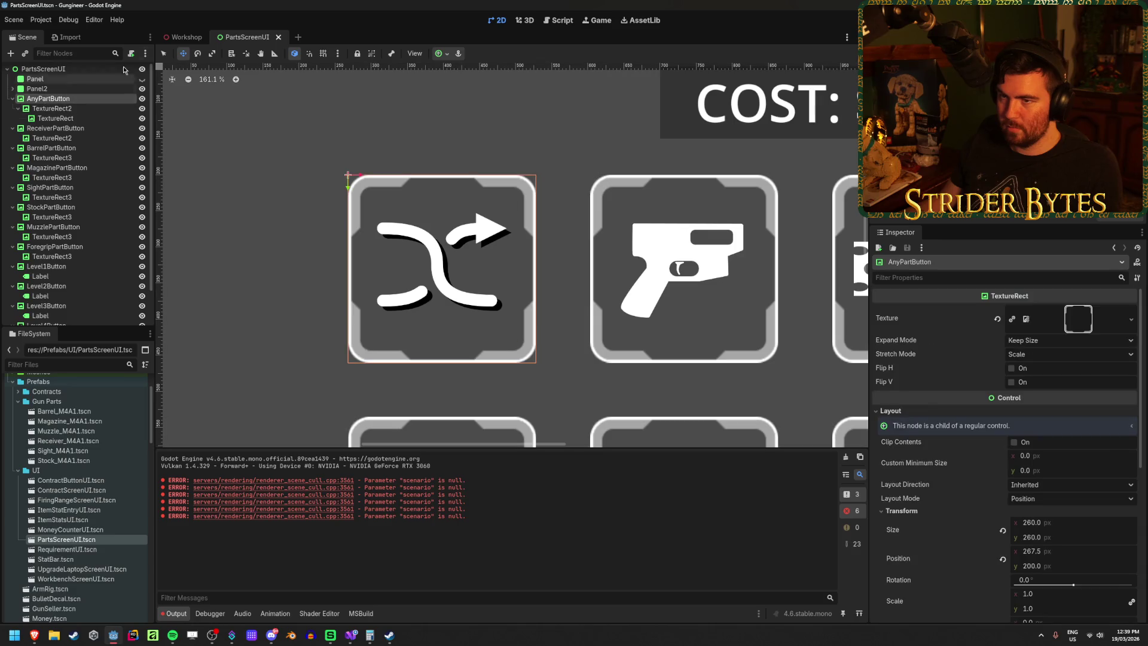
Step: Check the shadow copy and shuffle button nodes in PartsScreenUI, then return to Workshop
left_click(169, 40)
left_click_drag(169, 39, 263, 45)
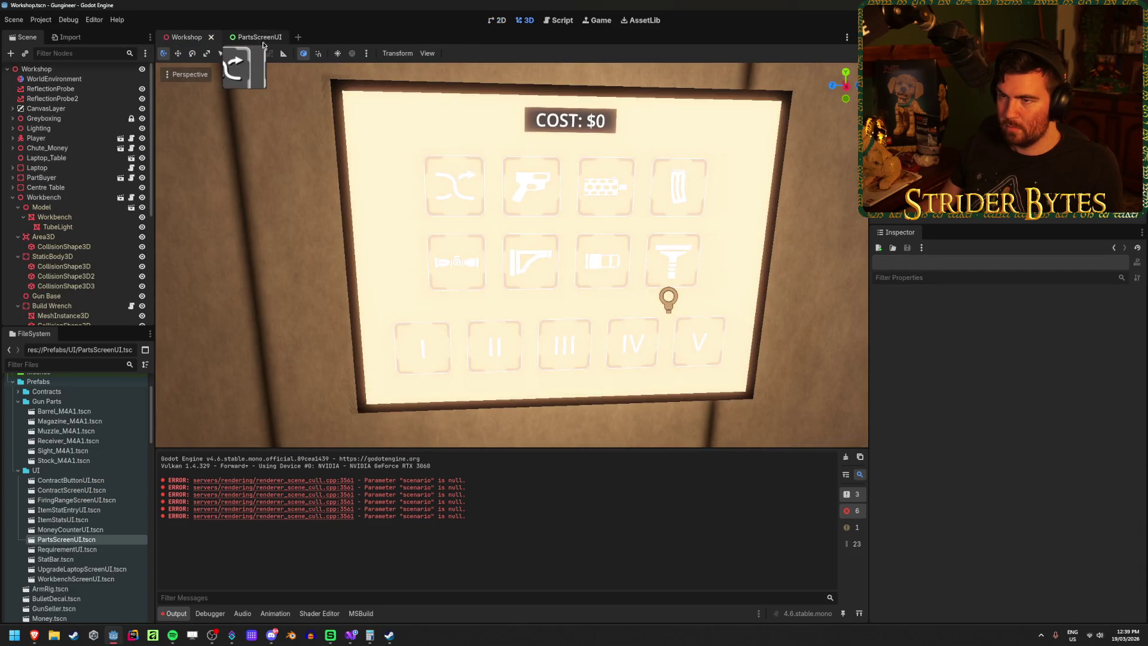
left_click(273, 40)
left_click(74, 109)
left_click(71, 101)
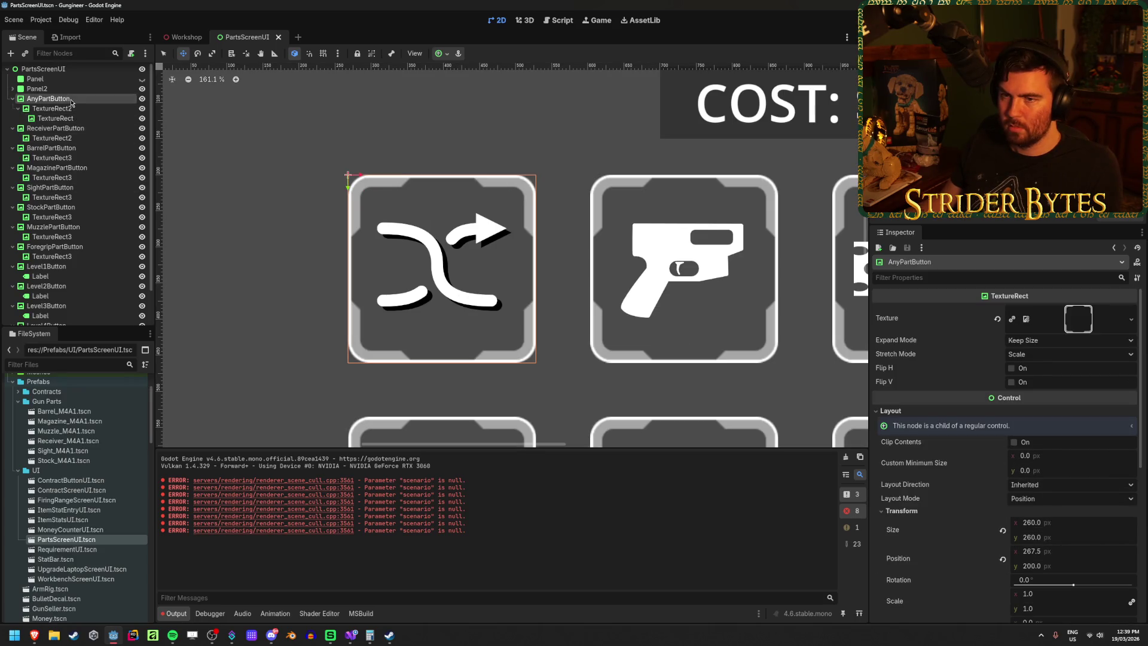
left_click(74, 90)
left_click(187, 41)
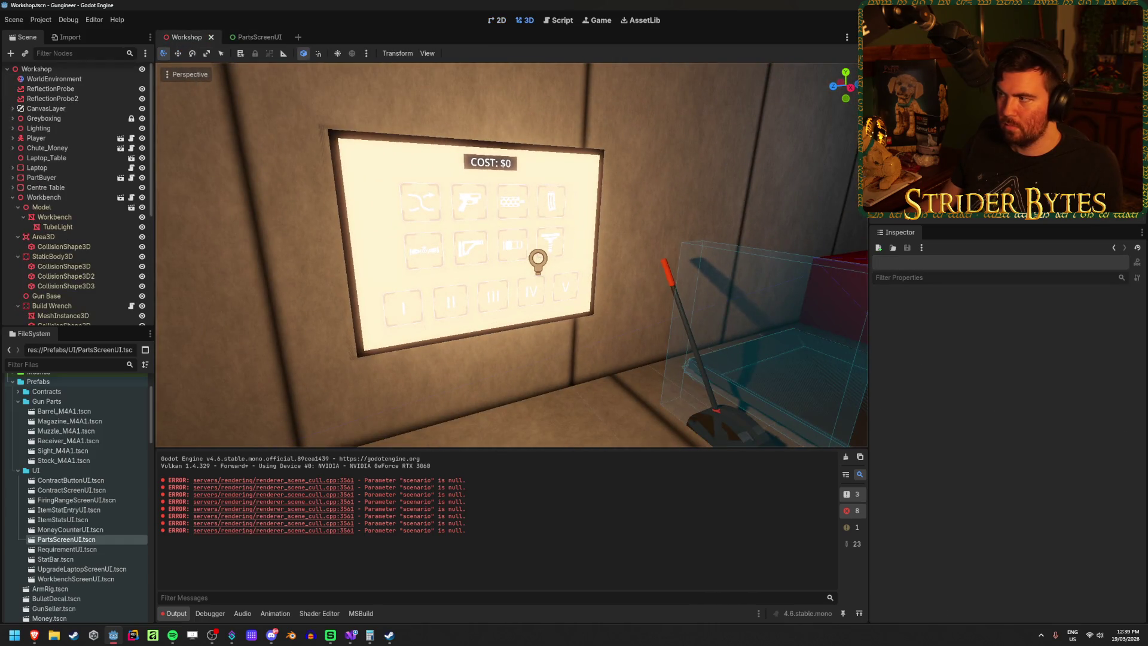
Step: Run the game, interact with the parts screen, then stop it with F8
key("F5")
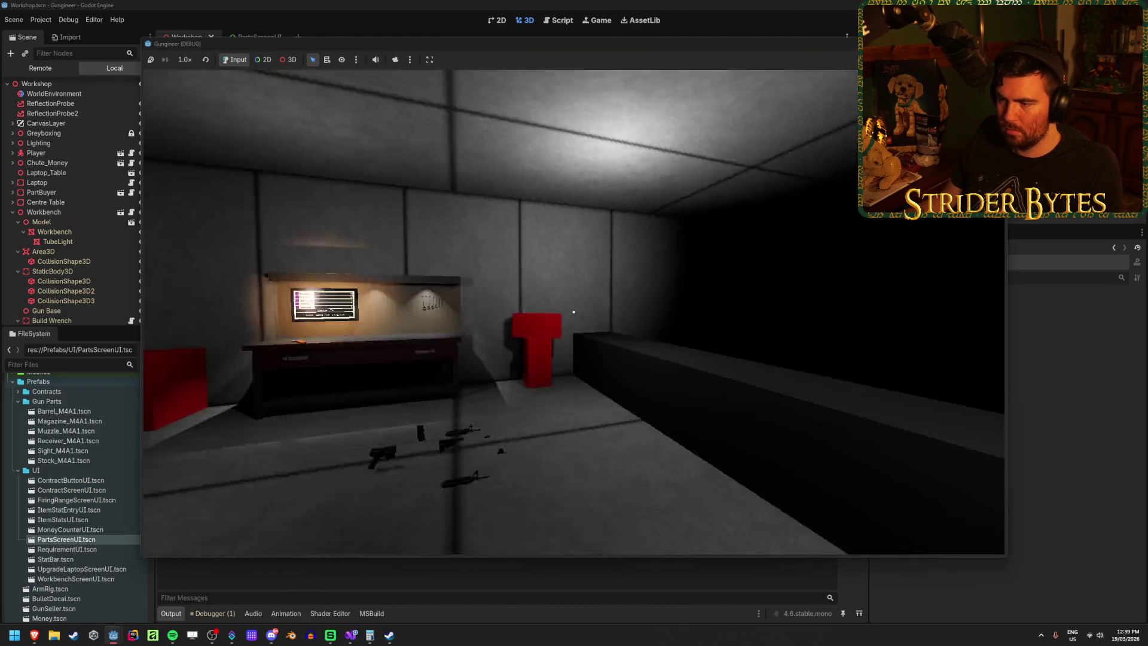
key("e")
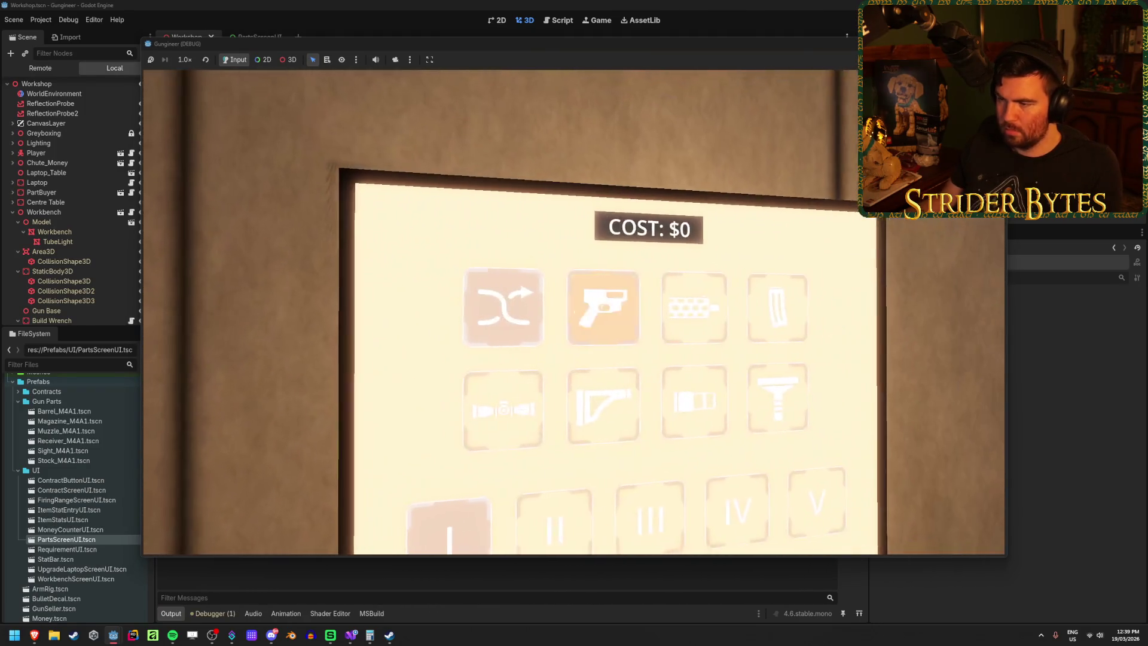
key("e")
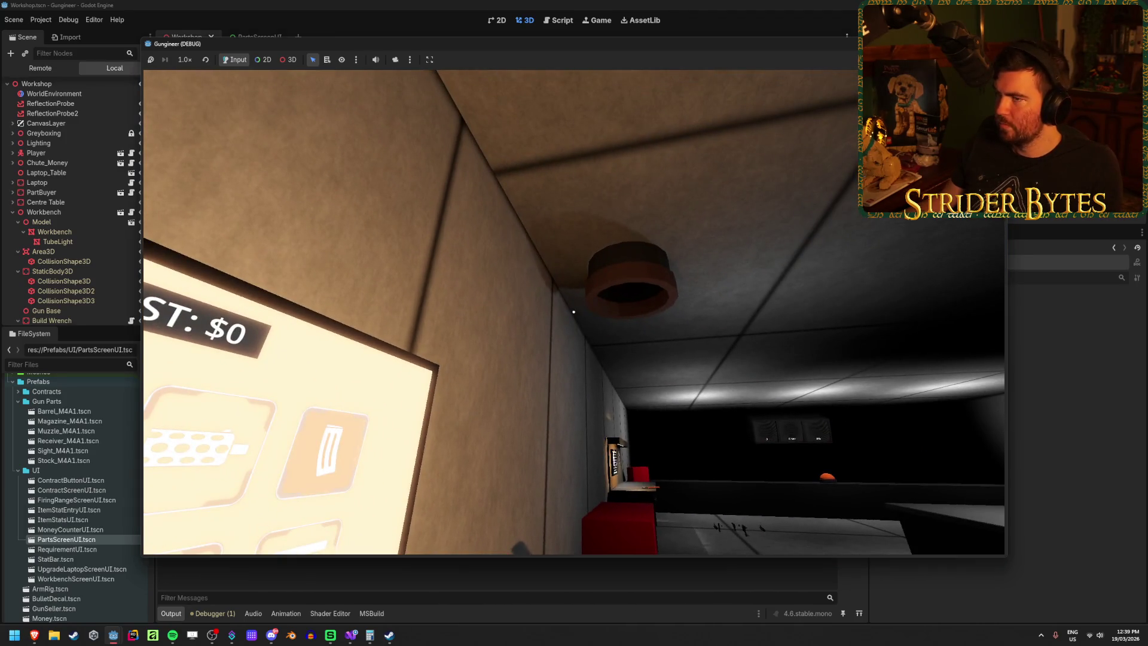
key("F8")
left_click(257, 37)
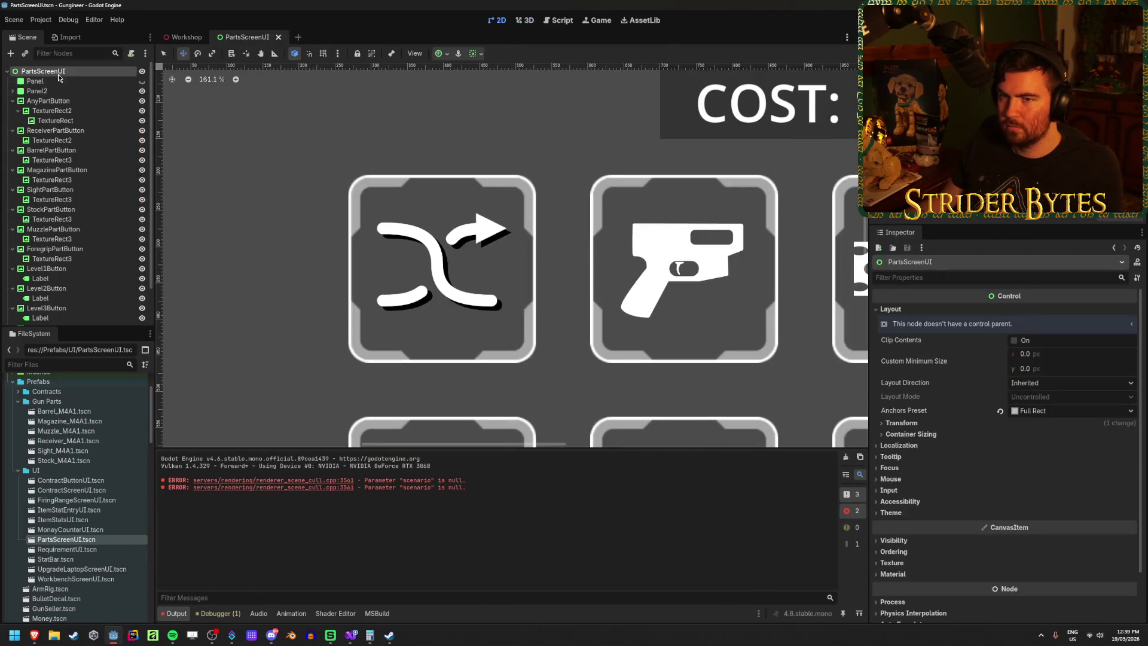
scroll(396, 292, "down", 4)
scroll(412, 195, "up", 10)
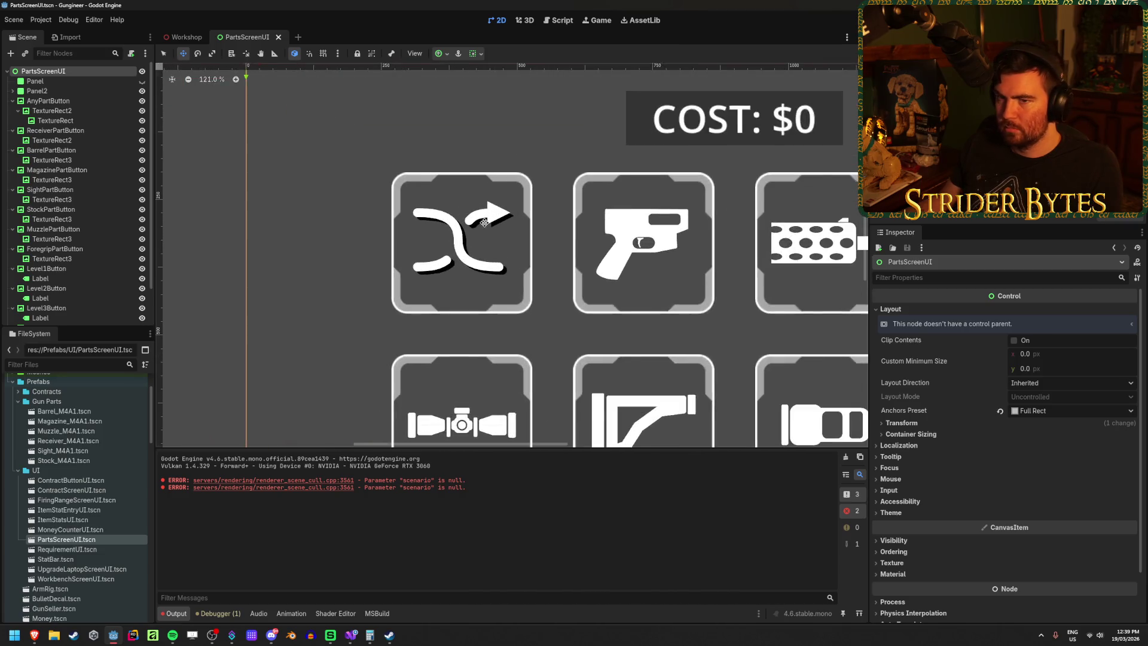
left_click_drag(411, 195, 406, 192)
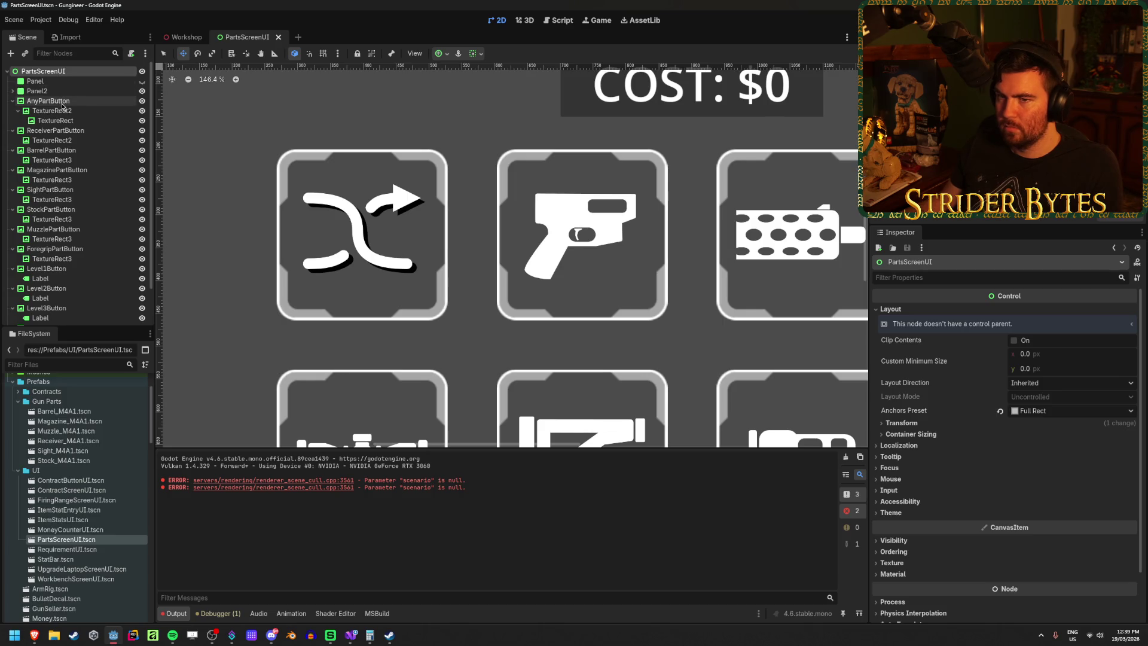
left_click(51, 140)
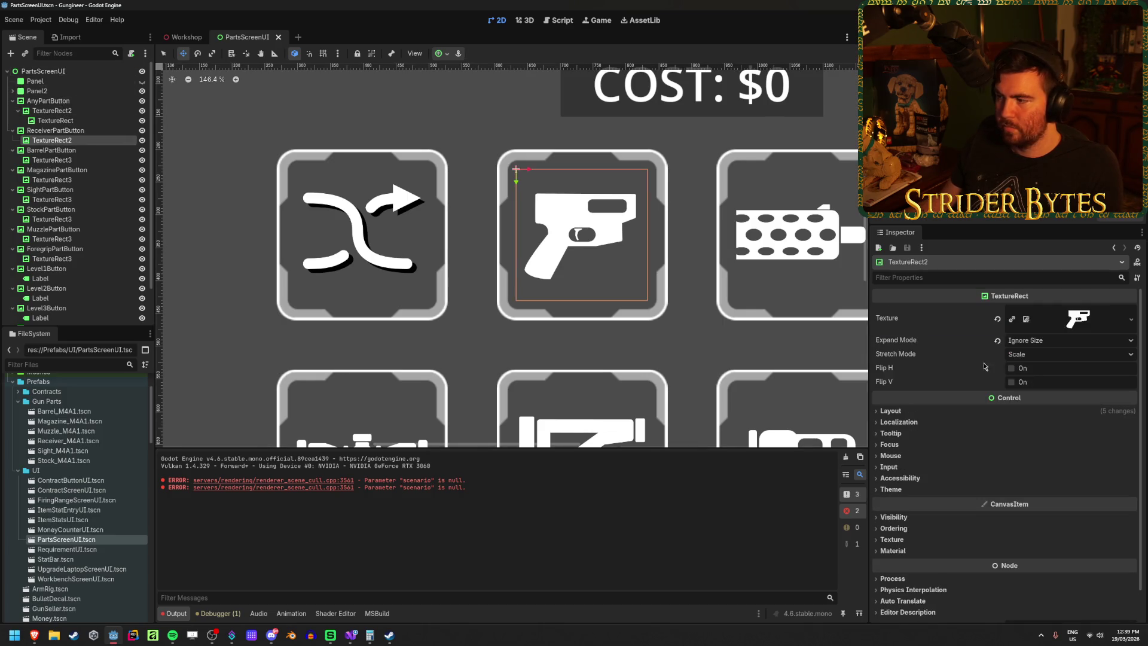
scroll(894, 458, "down", 1)
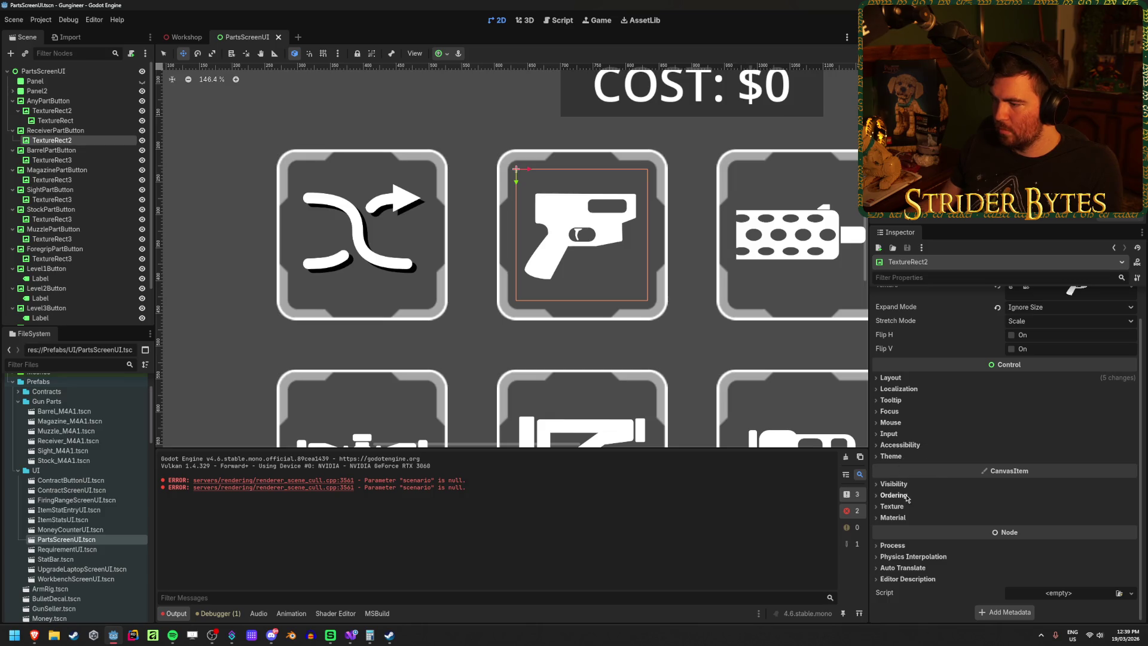
left_click(894, 484)
left_click(1073, 524)
left_click_drag(1131, 252, 1133, 358)
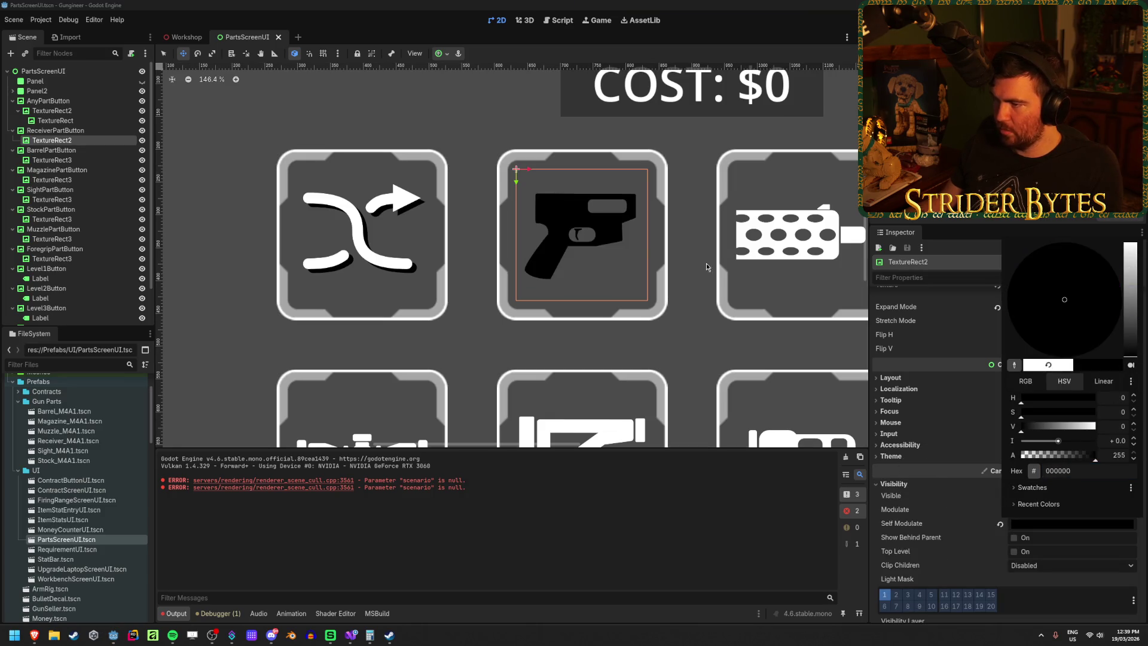
left_click(693, 152)
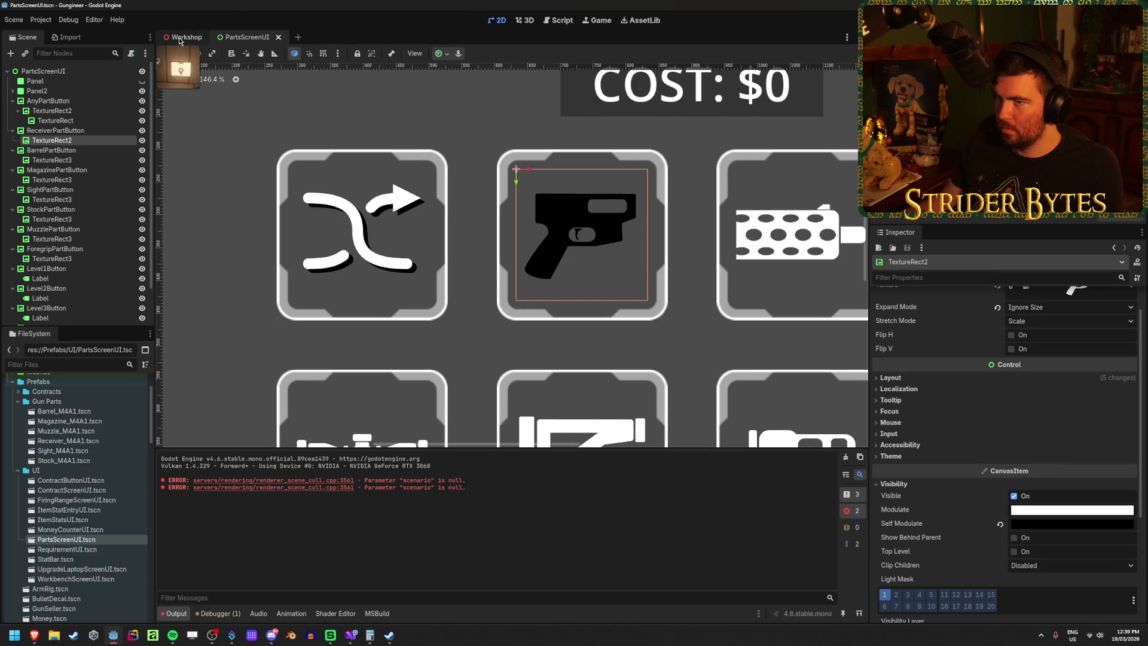
left_click(182, 38)
scroll(511, 256, "up", 3)
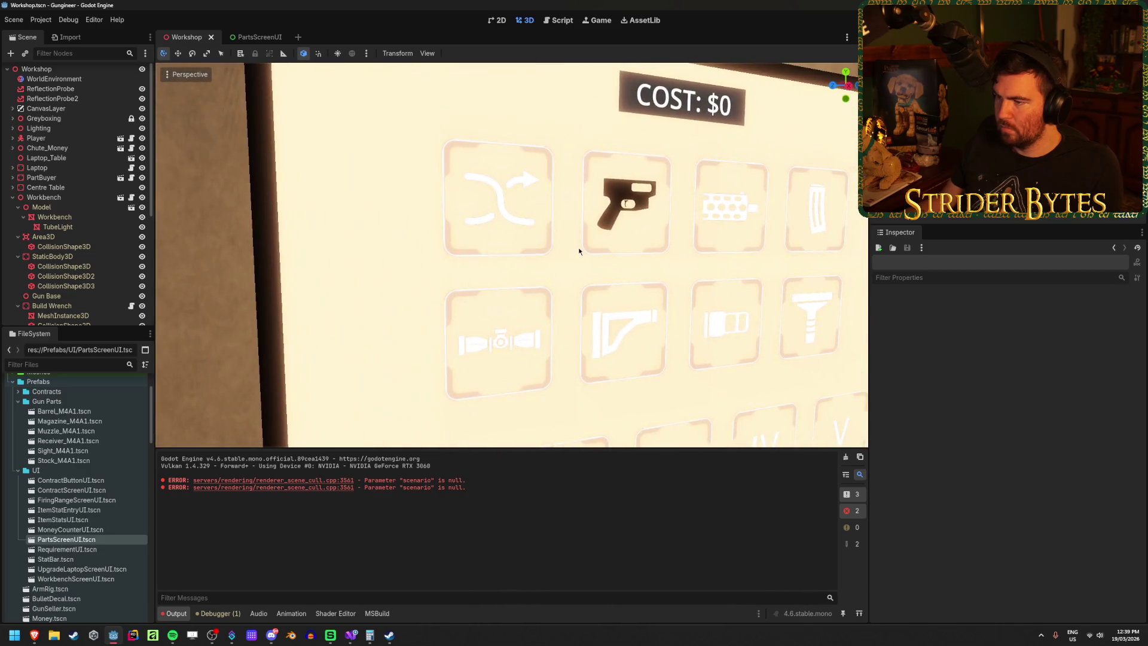
left_click(256, 37)
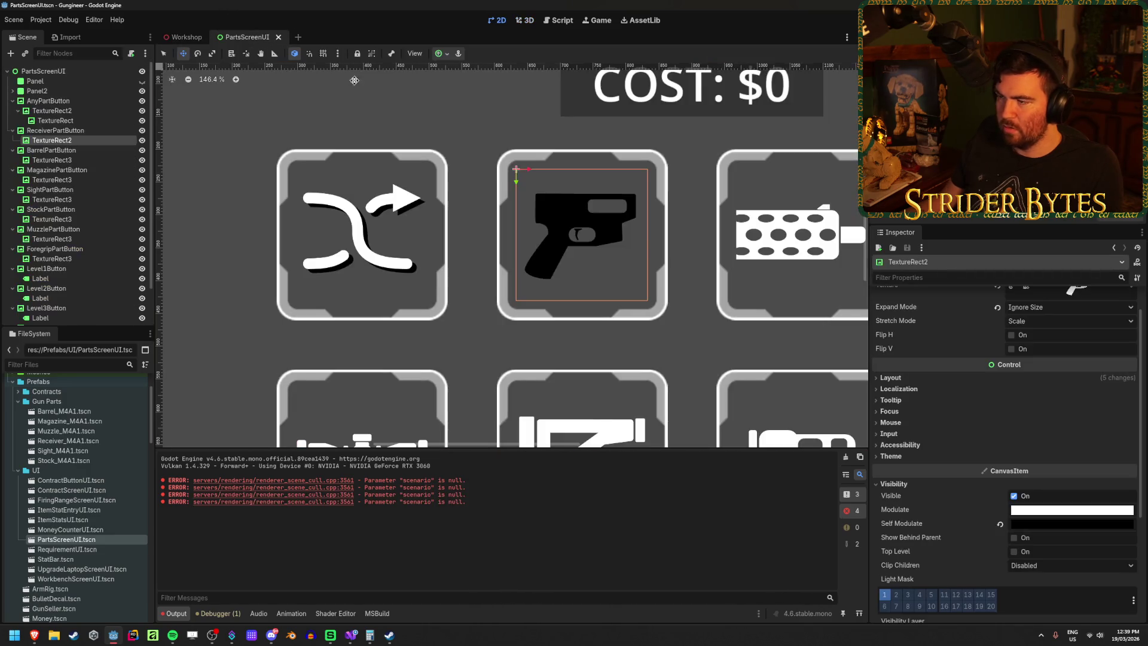
left_click(78, 123)
left_click(82, 111)
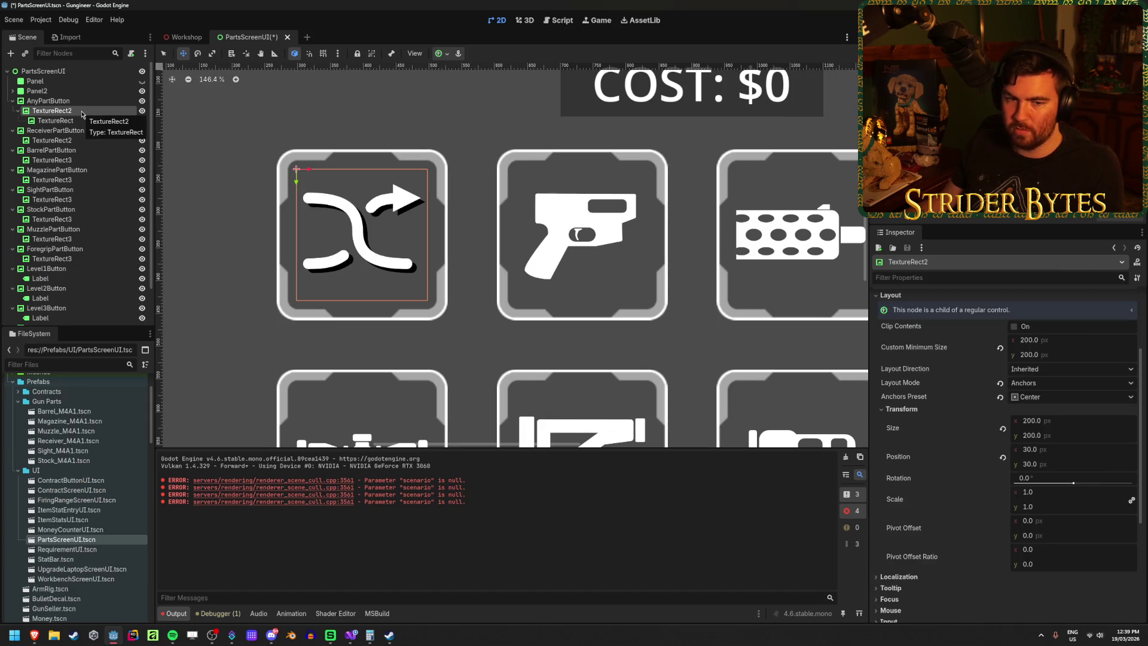
left_click(77, 122)
left_click_drag(78, 121, 96, 109)
key("ctrl+s")
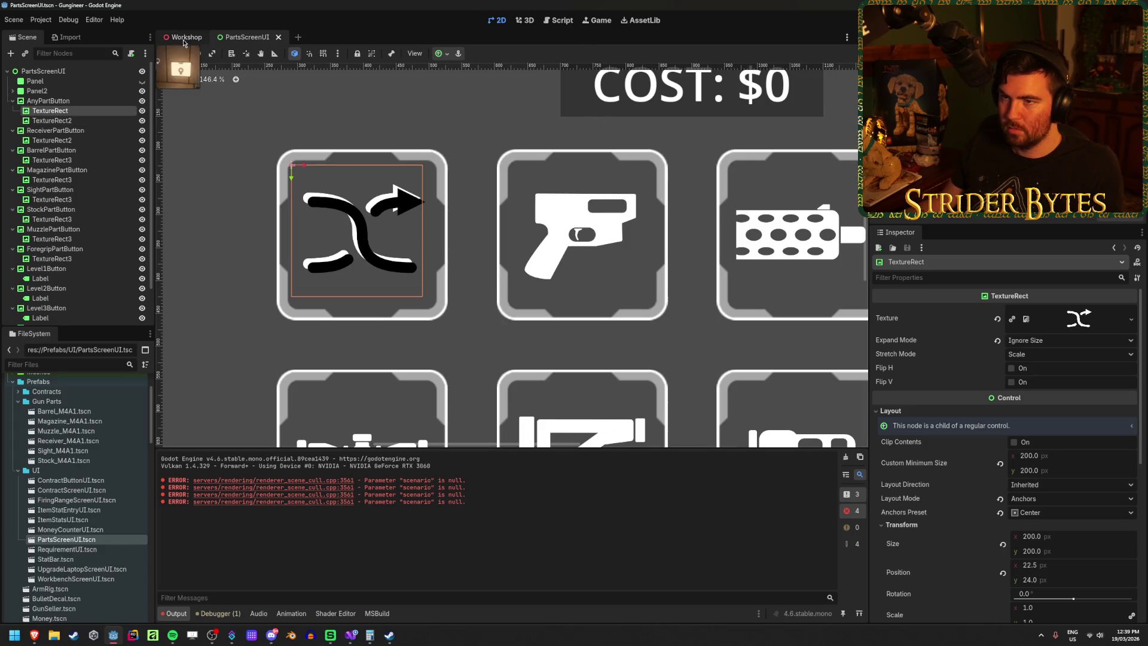
left_click(177, 38)
scroll(509, 257, "up", 3)
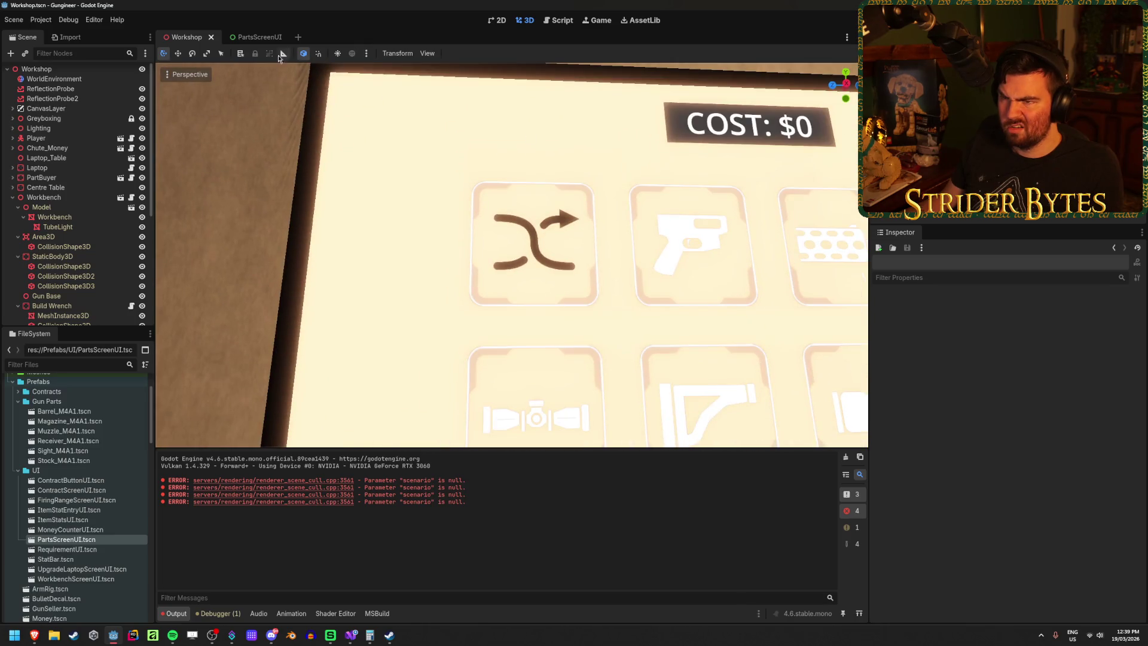
left_click(239, 37)
scroll(978, 422, "down", 1)
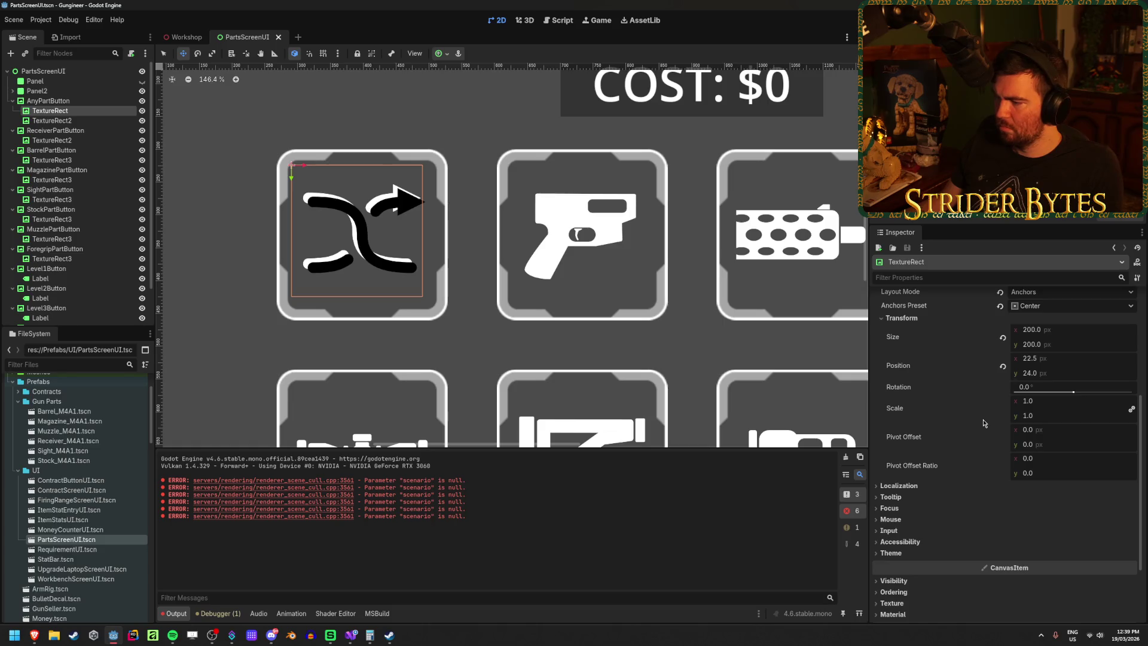
left_click(70, 121)
left_click_drag(70, 122, 85, 113)
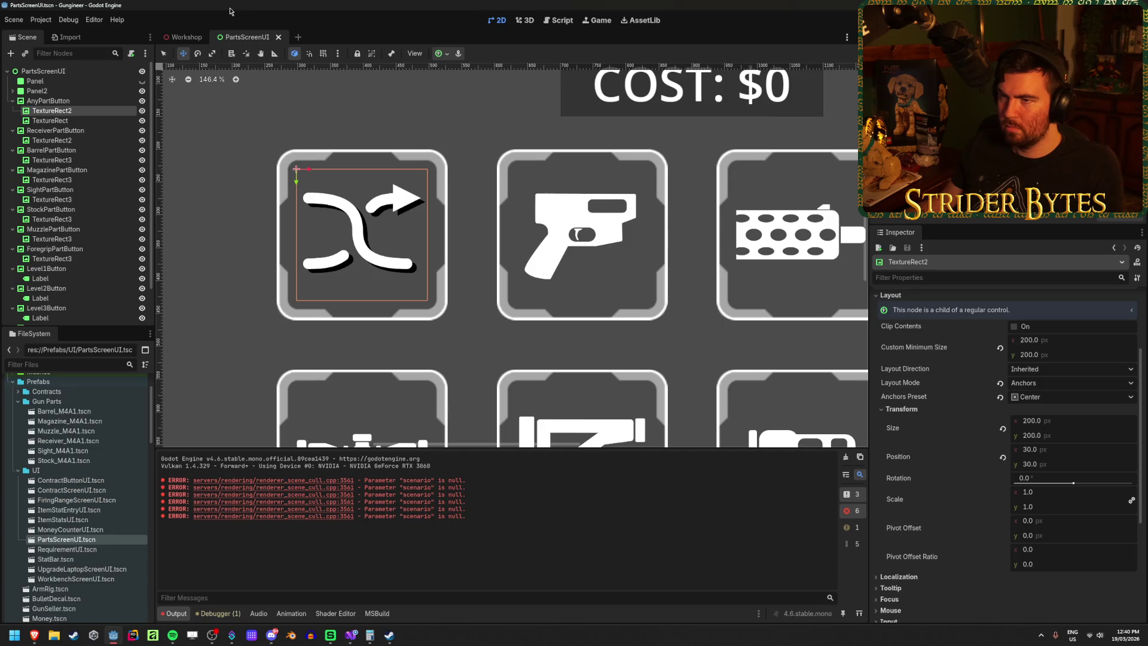
left_click(182, 38)
left_click(248, 37)
Step: Compare the Self Modulate tints of AnyPartButton's TextureRect and TextureRect2 layers
left_click(73, 101)
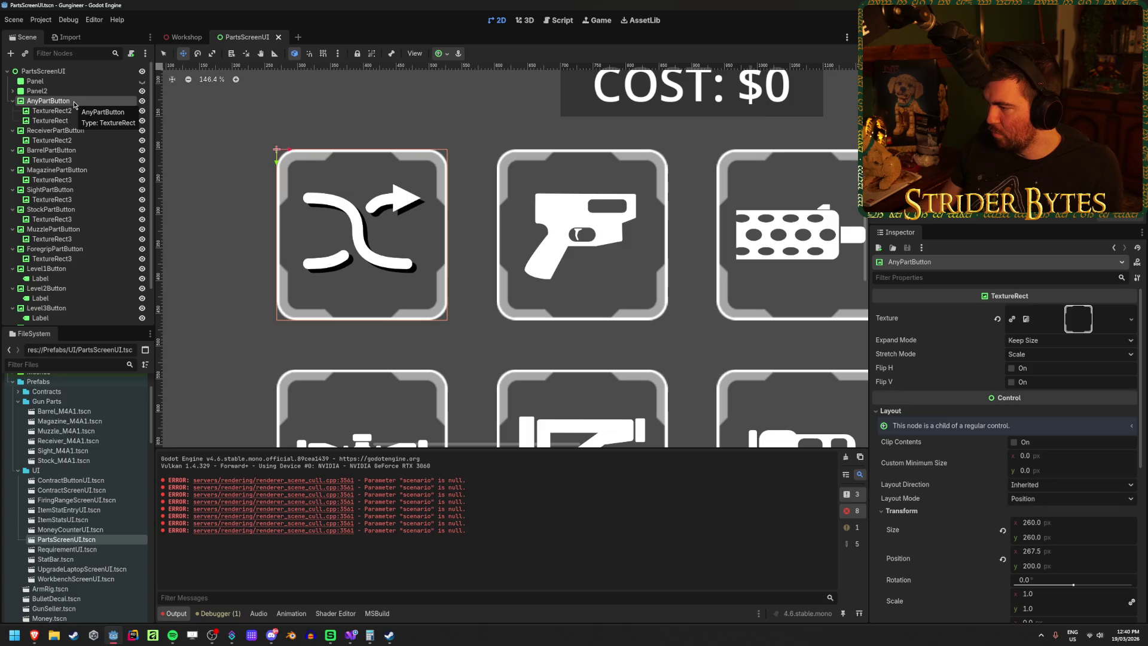
left_click(66, 112)
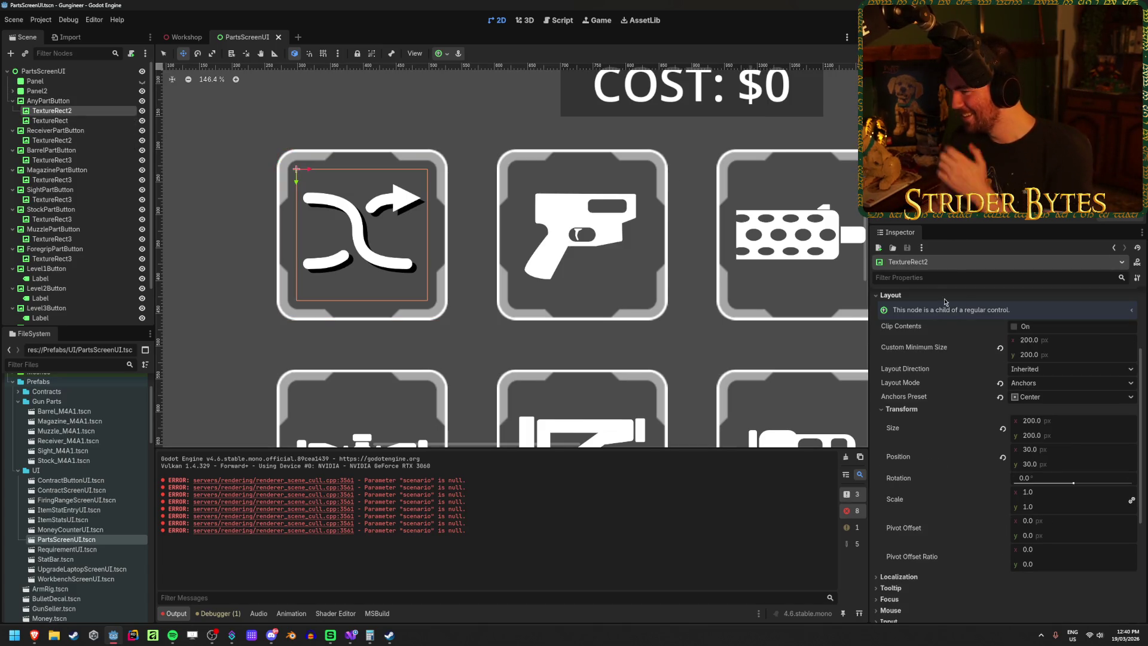
scroll(947, 302, "down", 3)
scroll(933, 369, "up", 5)
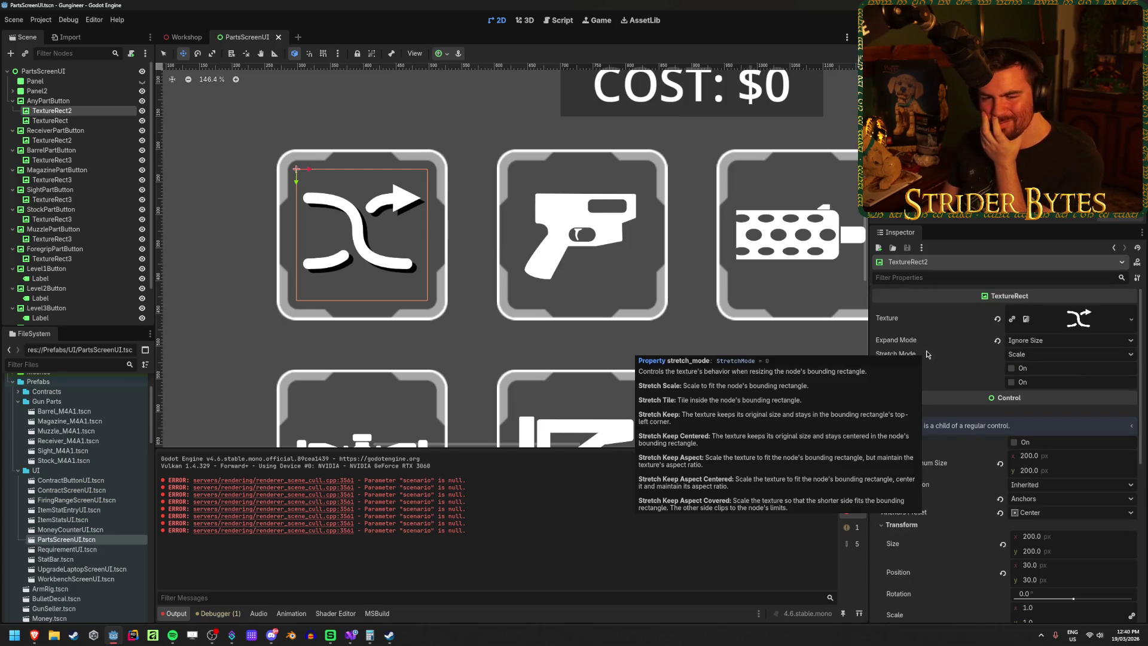
scroll(926, 351, "down", 2)
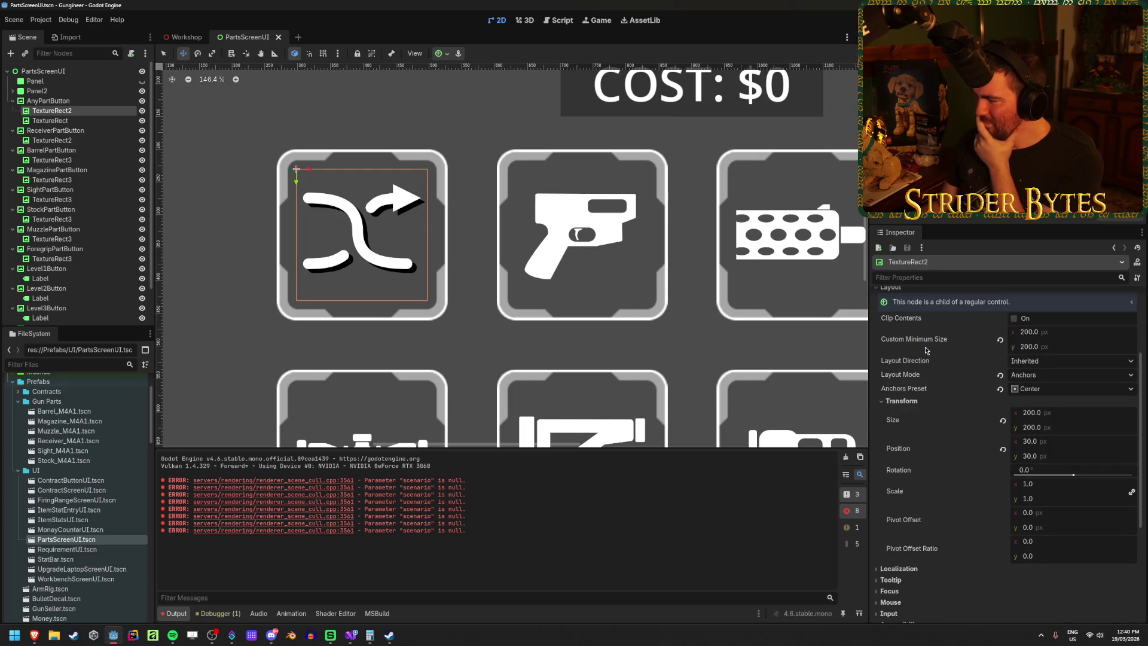
scroll(927, 349, "down", 2)
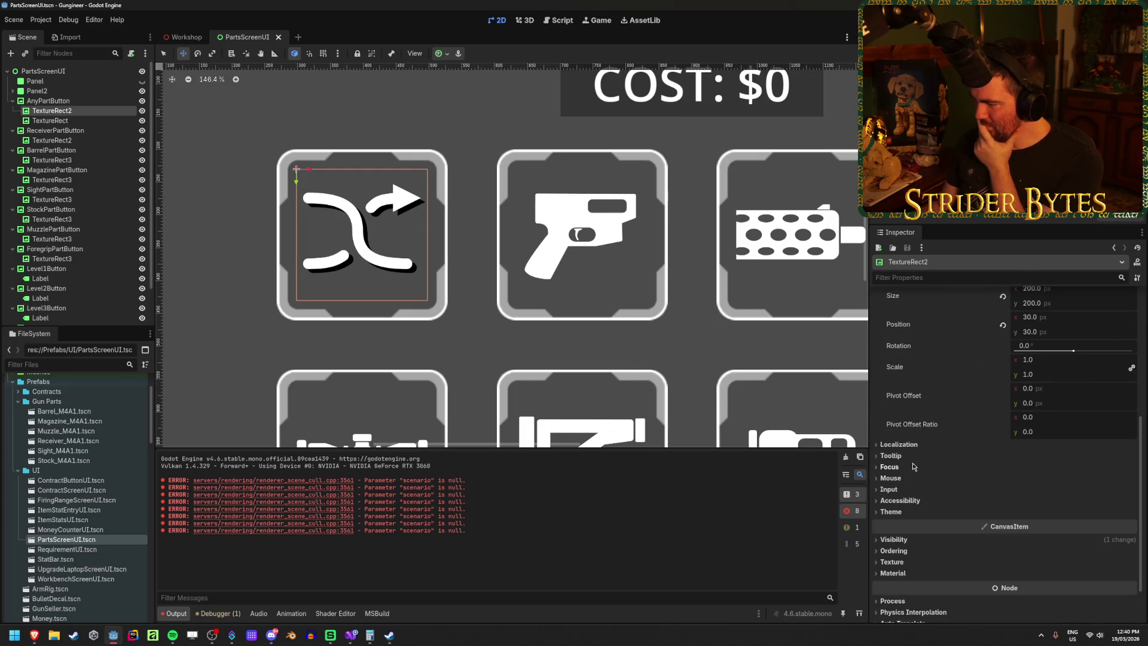
scroll(904, 490, "down", 1)
left_click(909, 486)
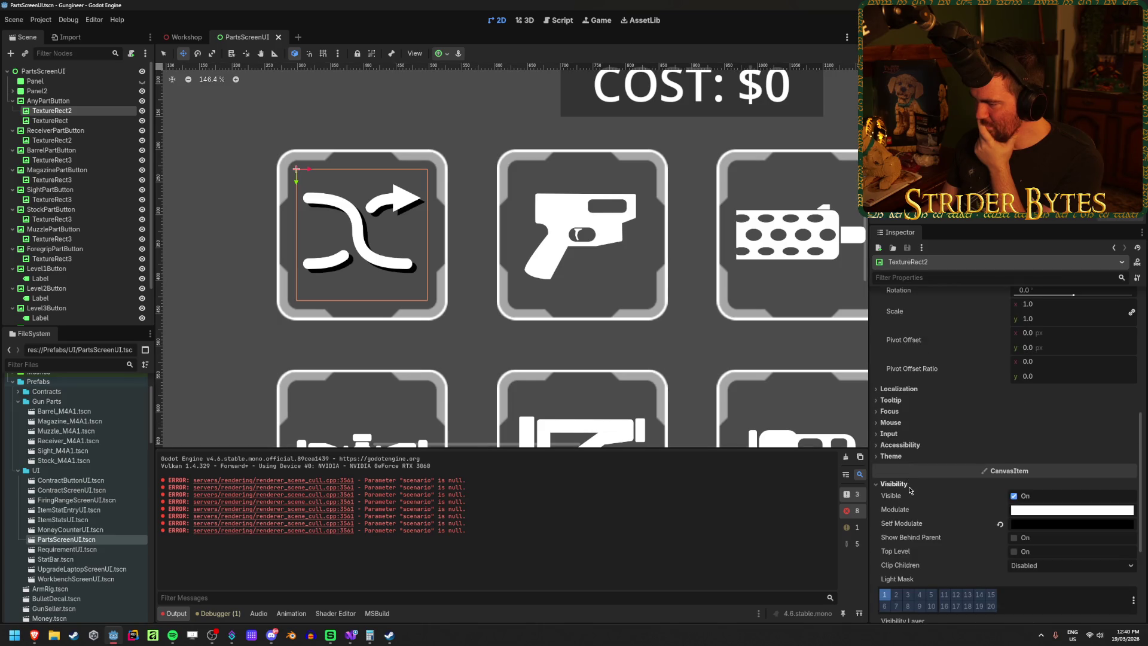
left_click(59, 121)
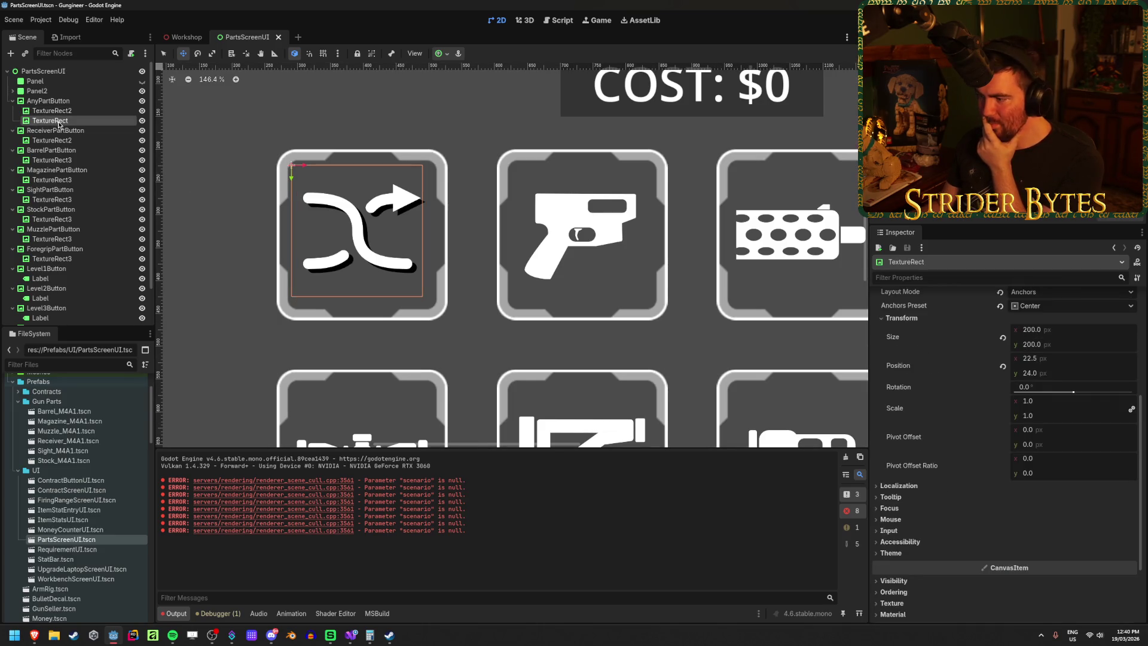
scroll(893, 477, "down", 2)
left_click(914, 484)
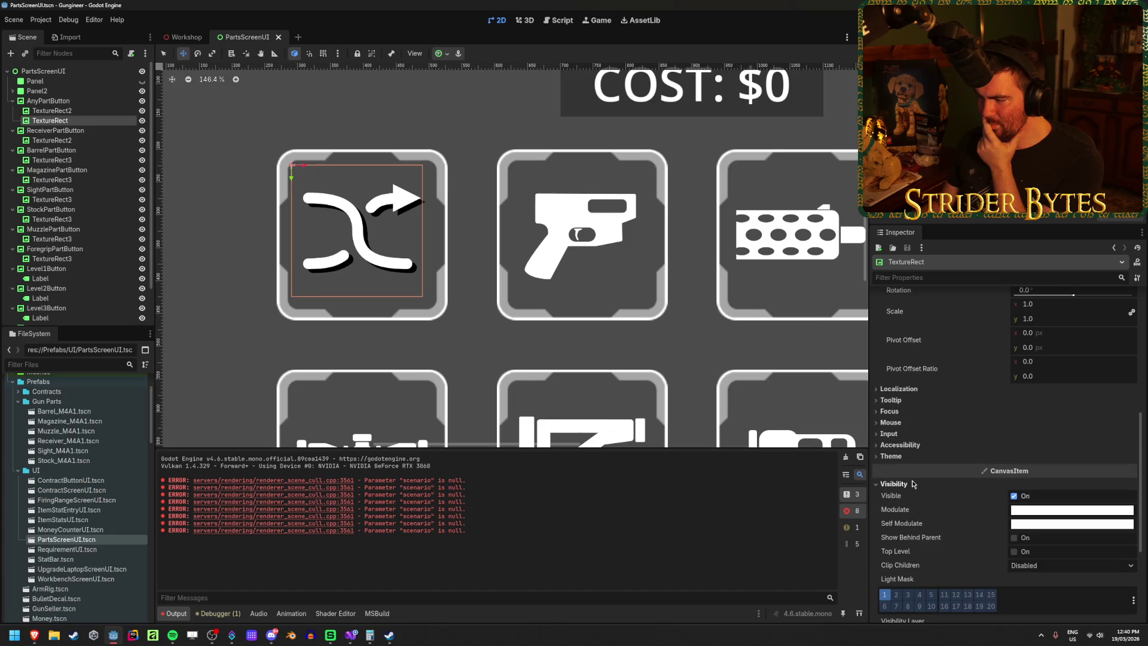
left_click(52, 113)
left_click(63, 120)
left_click(63, 112)
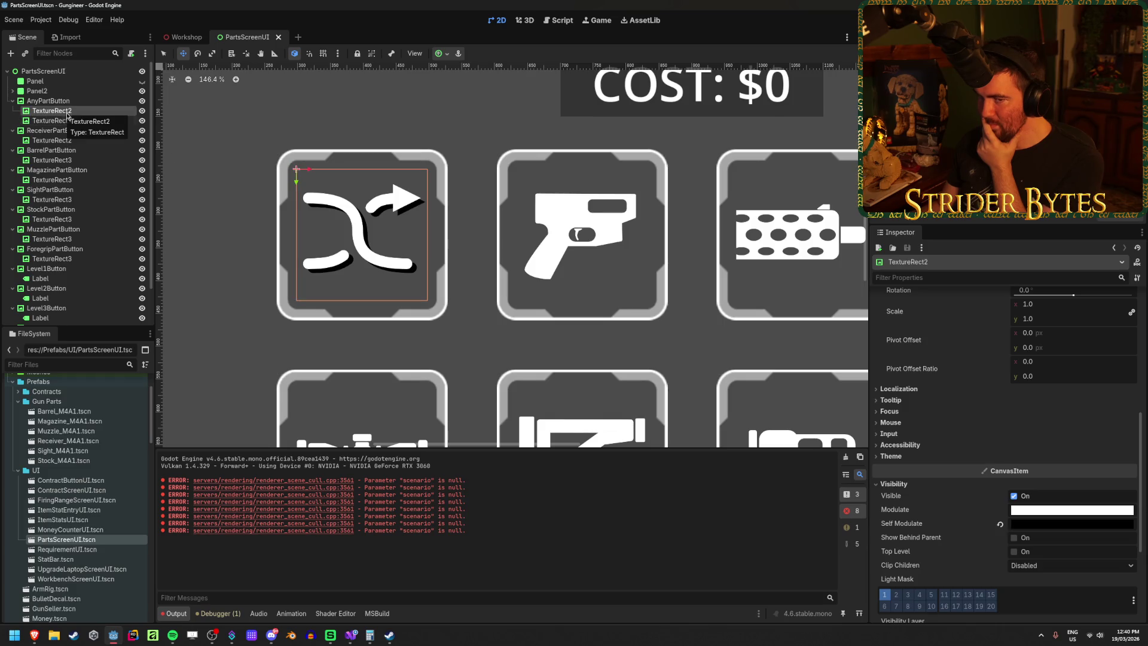
Step: Test and restore TextureRect2's shadow opacity, then duplicate ReceiverPartButton's gun icon as TextureRect3
left_click(1049, 525)
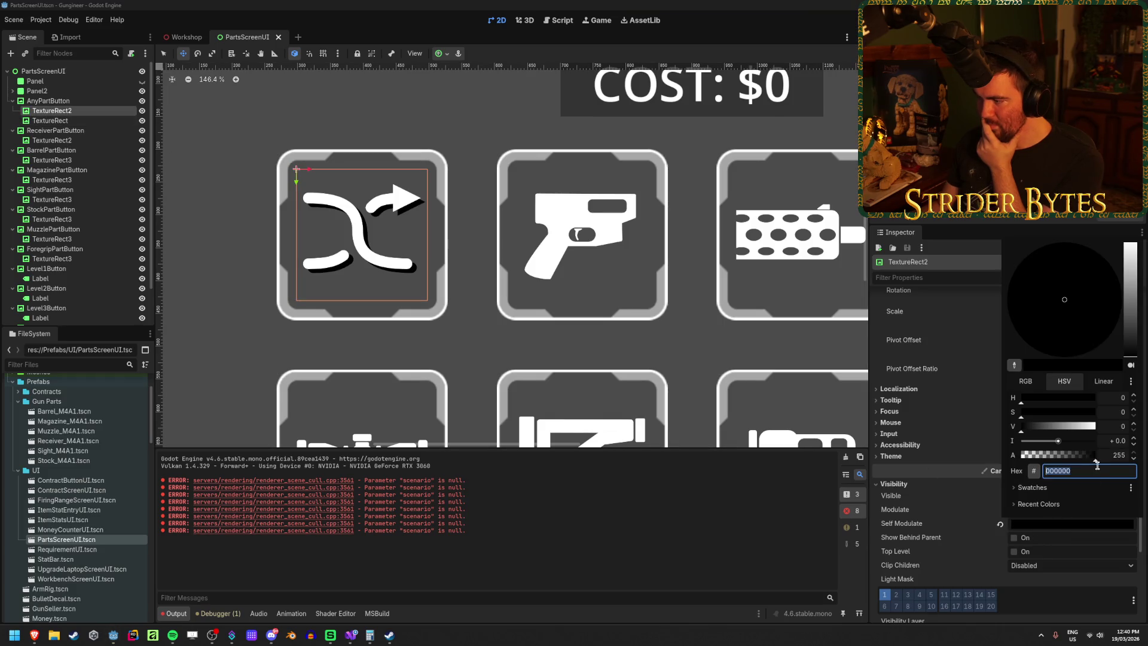
mouse_move(1096, 461)
left_mouse_down()
mouse_move(1070, 461)
mouse_move(1118, 461)
left_mouse_up()
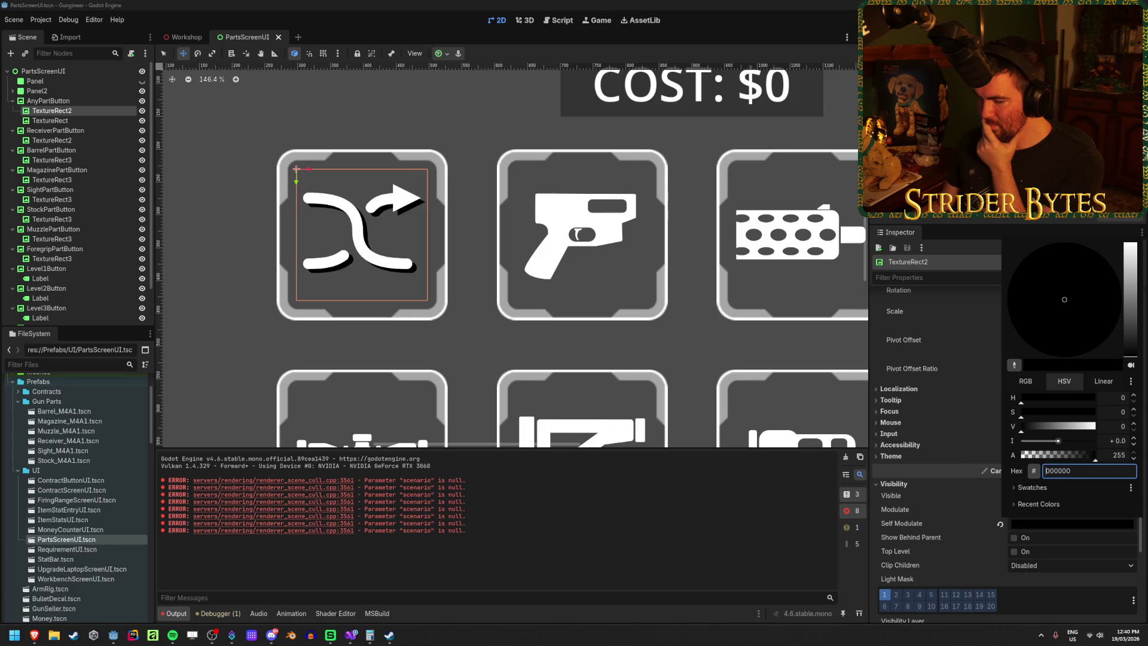
left_click(969, 251)
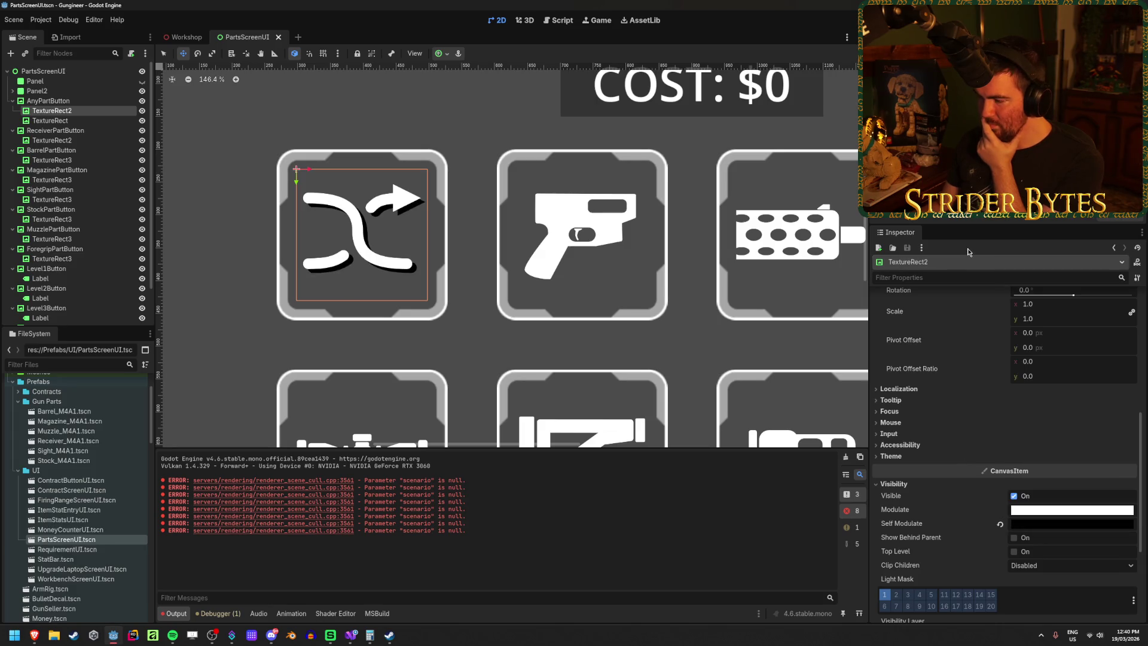
left_click(84, 141)
key("ctrl+d")
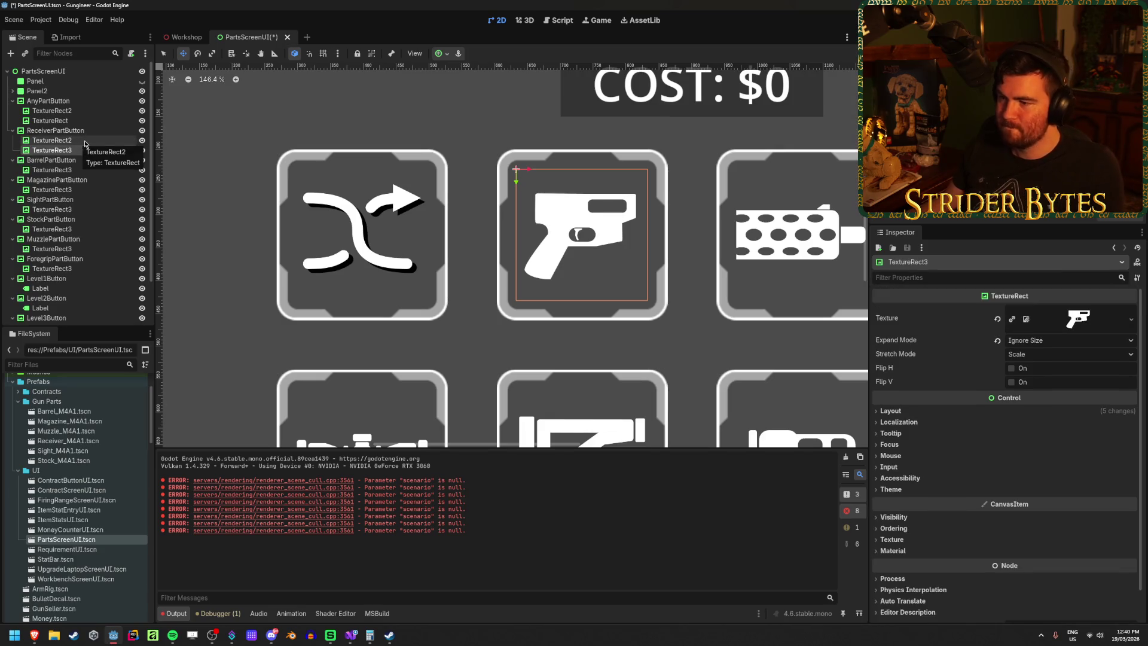
Step: Nudge the duplicate gun icon down, preview it in Workshop, then delete that duplicate layer
key("shift+Down")
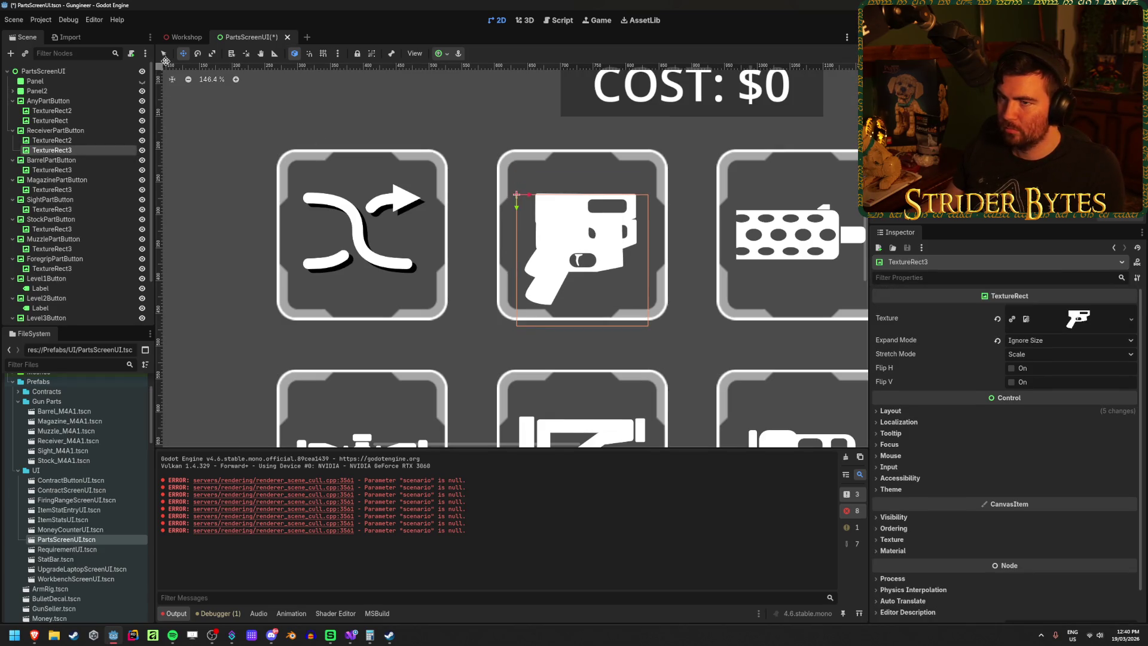
key("ctrl+s")
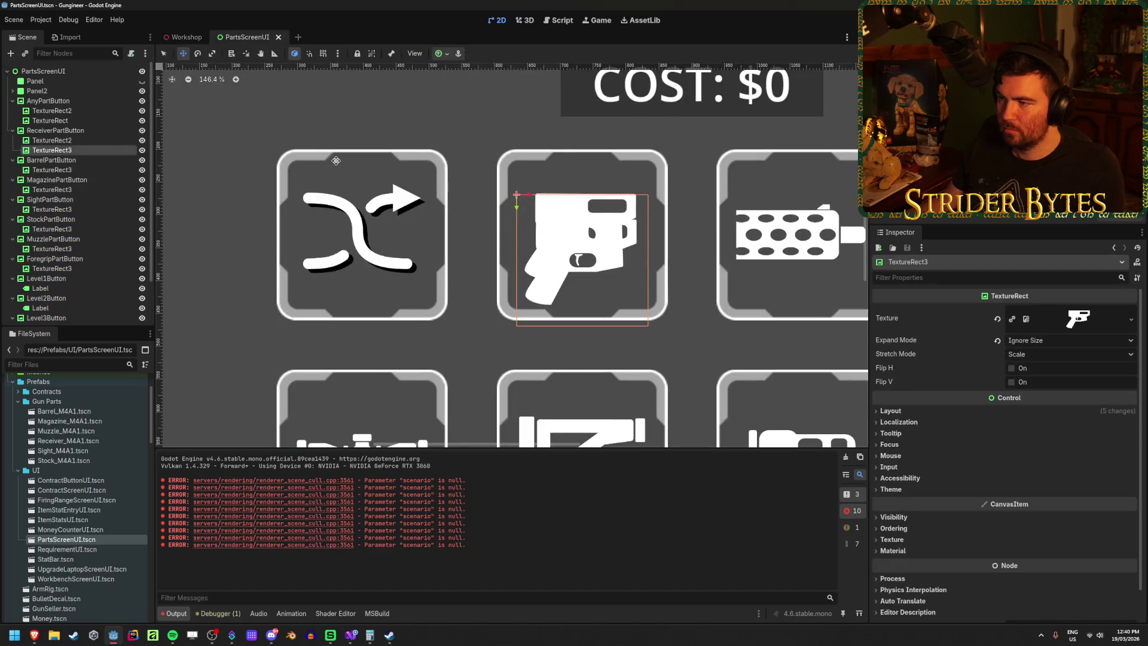
left_click(186, 37)
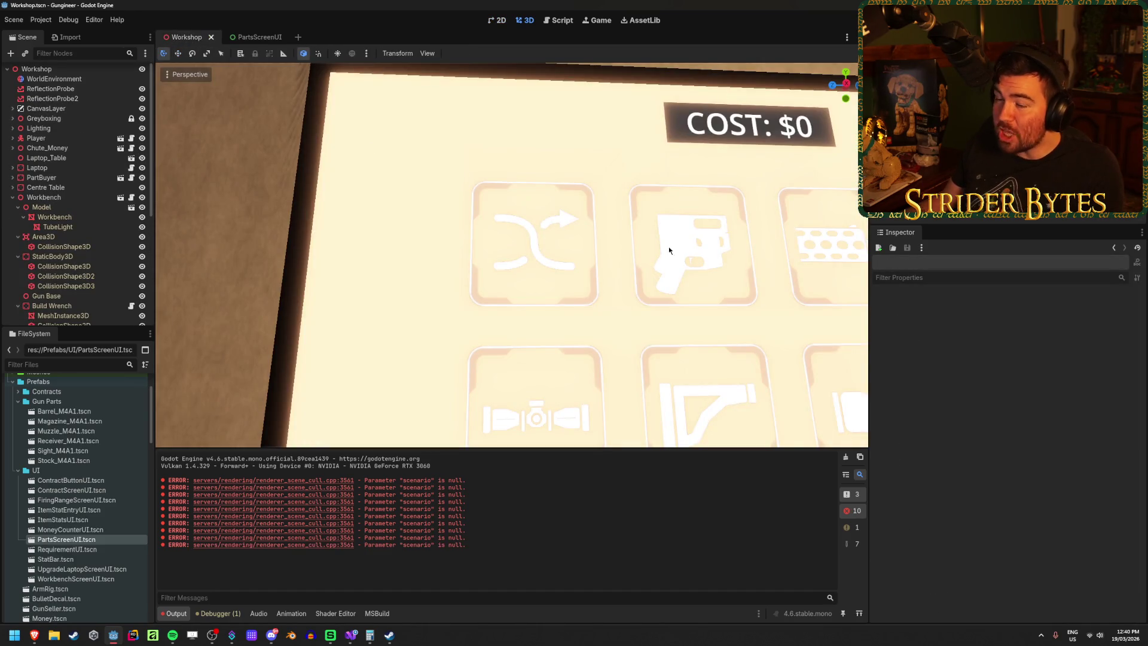
key("ctrl+Tab")
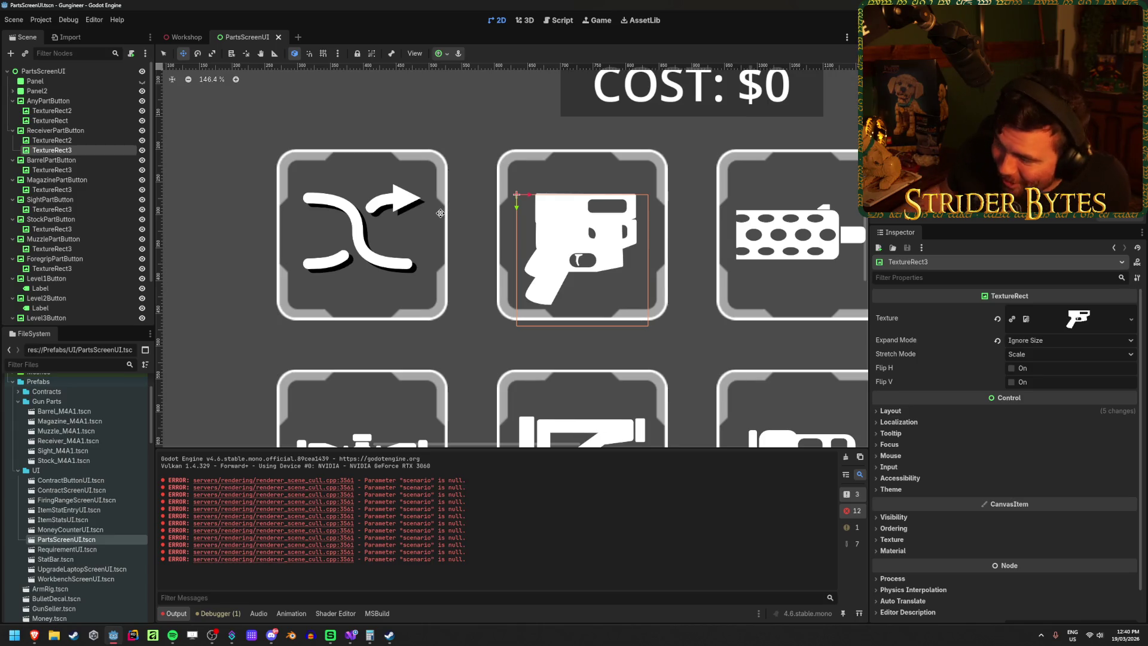
key("Delete")
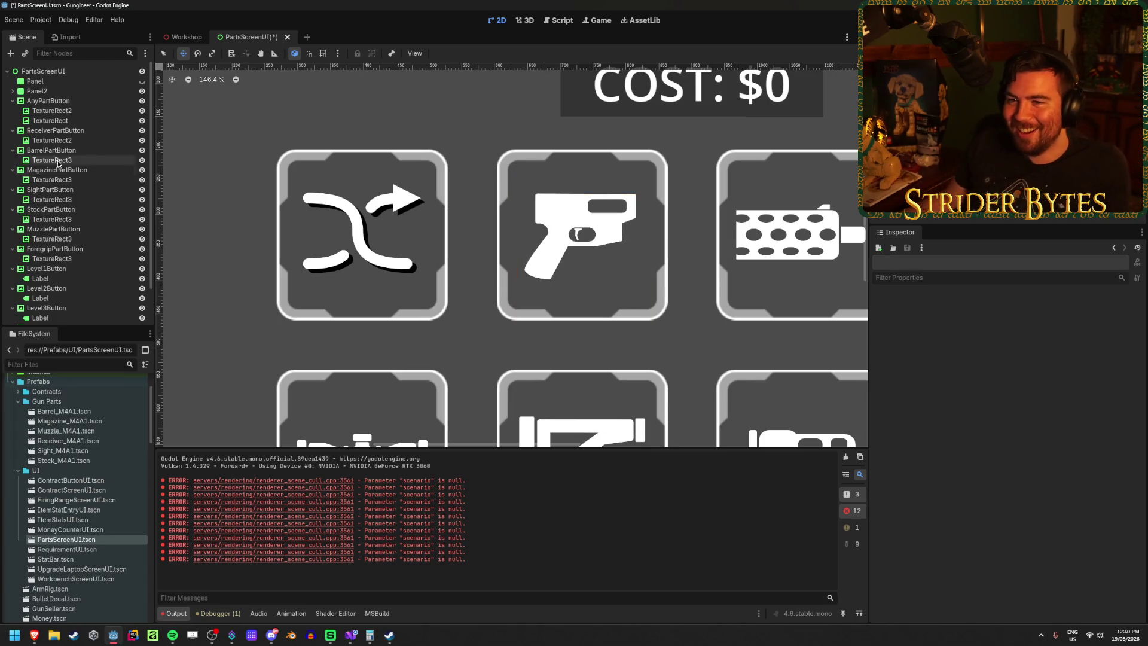
Step: Shift the shuffle icon's black shadow up and left, save, and preview it in Workshop
left_click(76, 120)
left_click(79, 111)
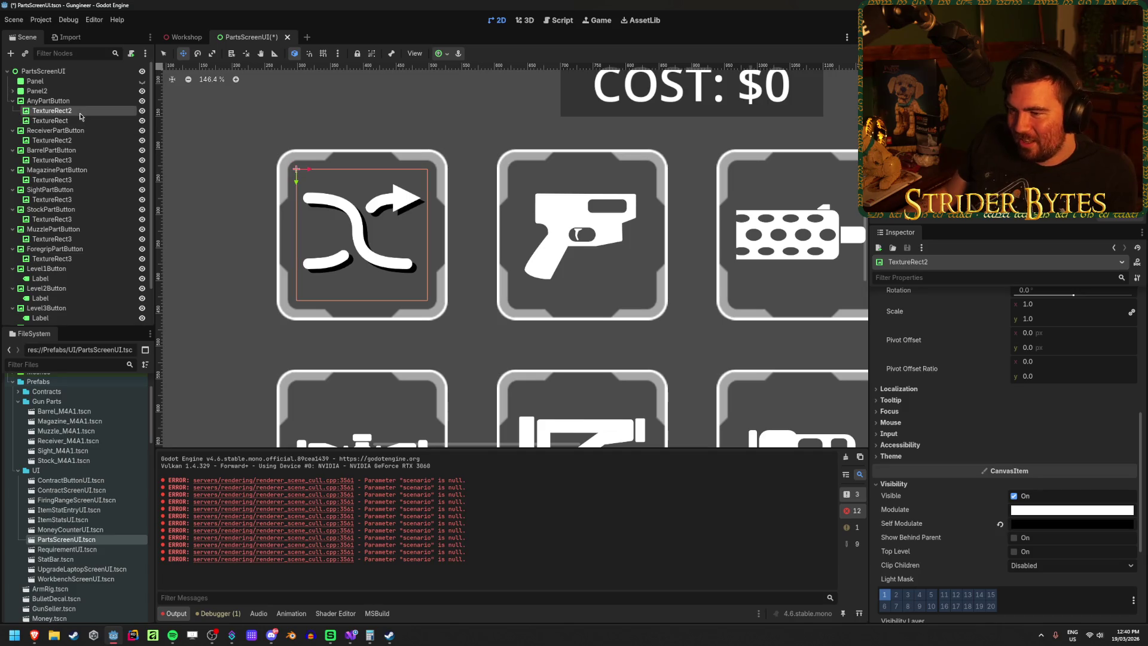
left_click_drag(312, 193, 238, 136)
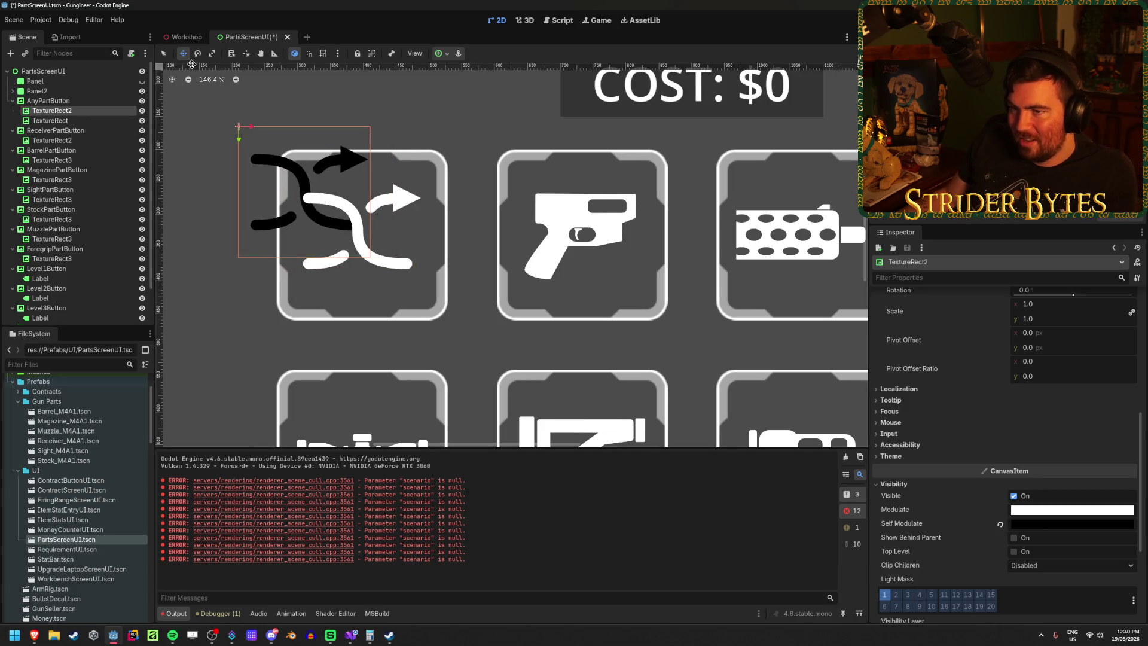
key("ctrl+s")
left_click(186, 37)
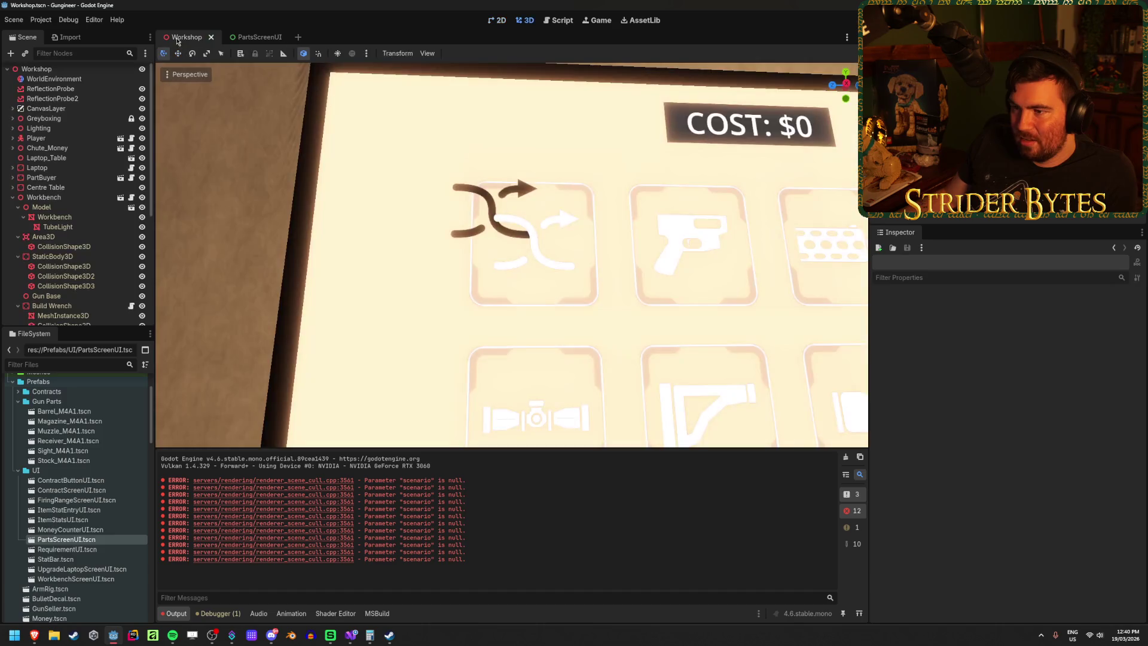
Step: Undo the shadow move to restore its down-right offset, save, and check it in the Workshop 3D view
left_click(245, 37)
key("ctrl+z")
key("ctrl+s")
left_click(188, 38)
scroll(511, 255, "up", 8)
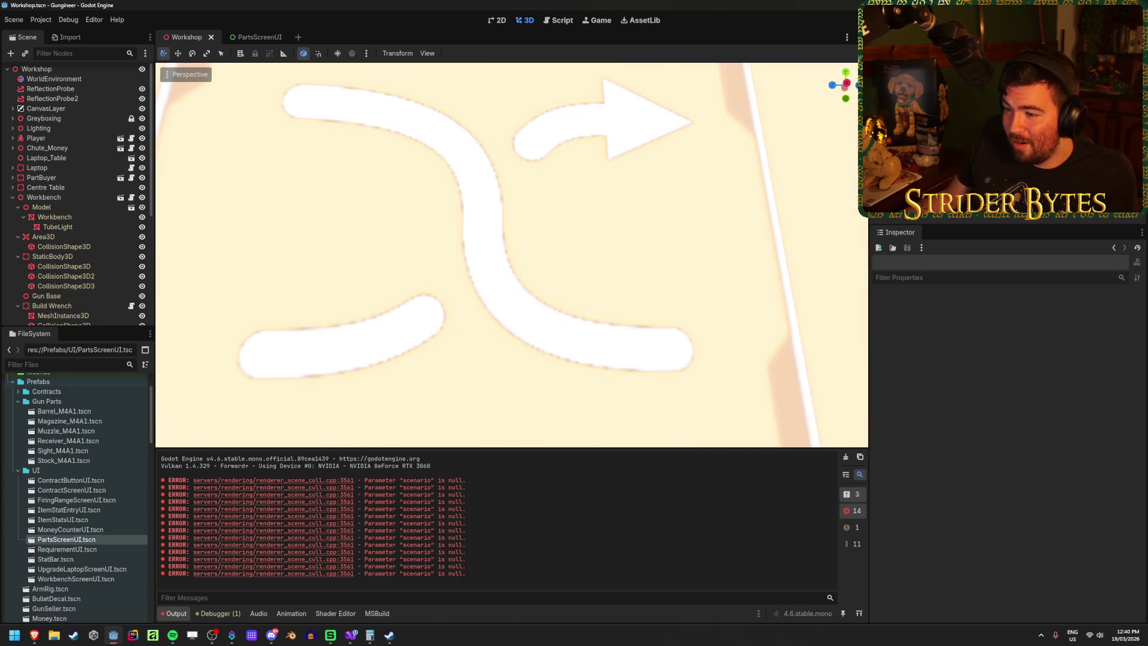
scroll(512, 255, "down", 5)
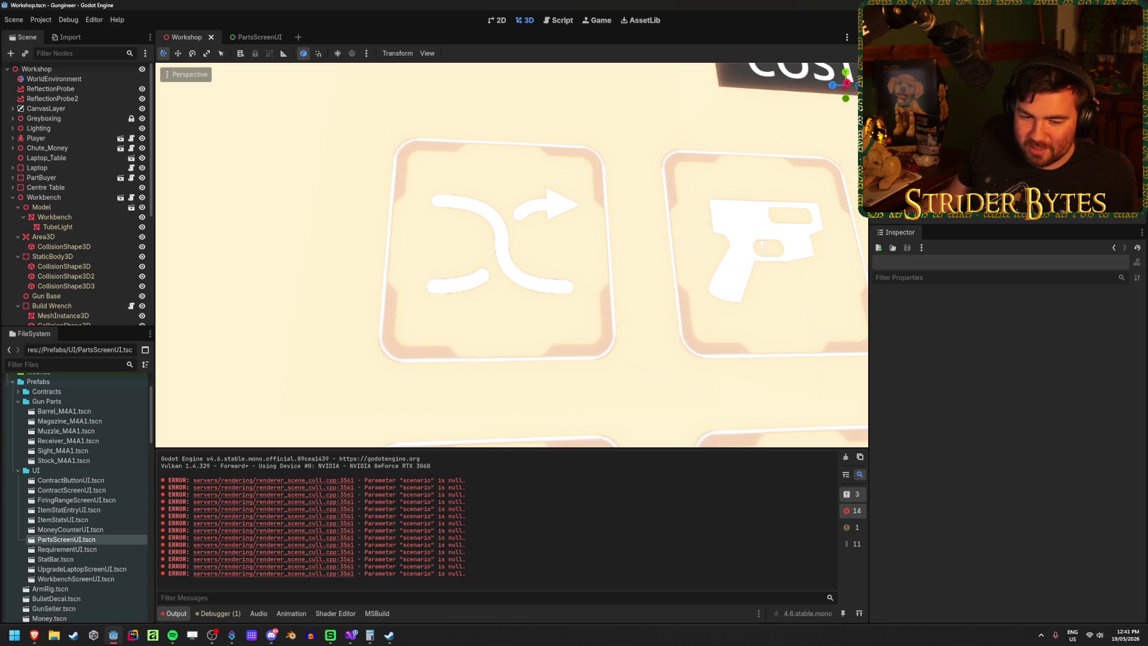
key("alt+Tab")
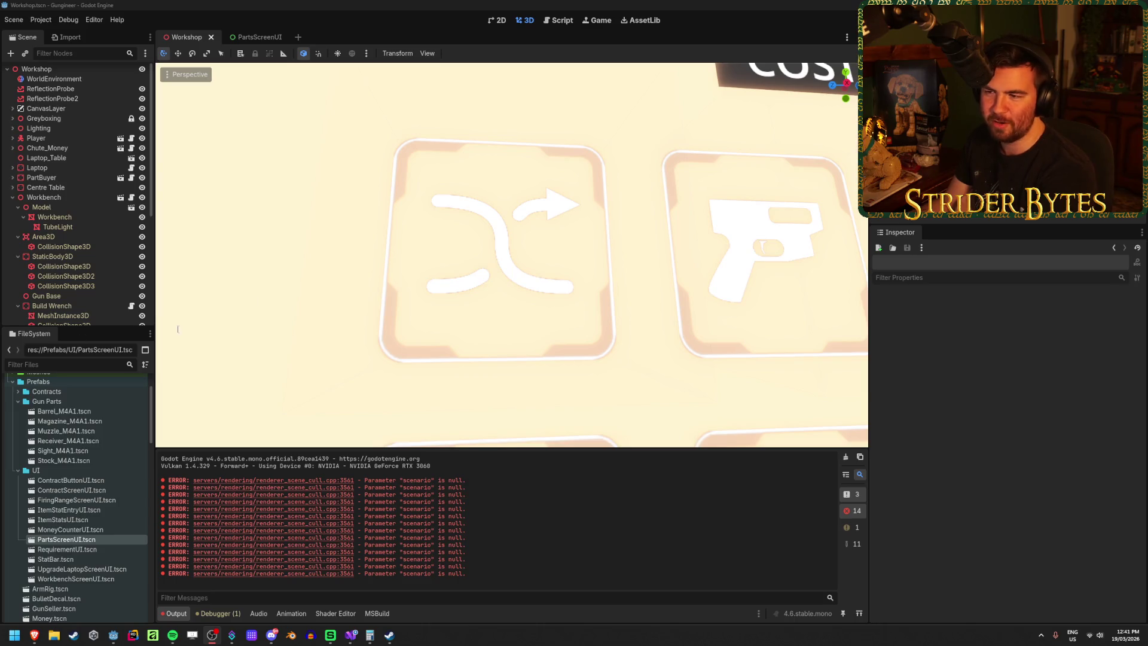
left_click(255, 37)
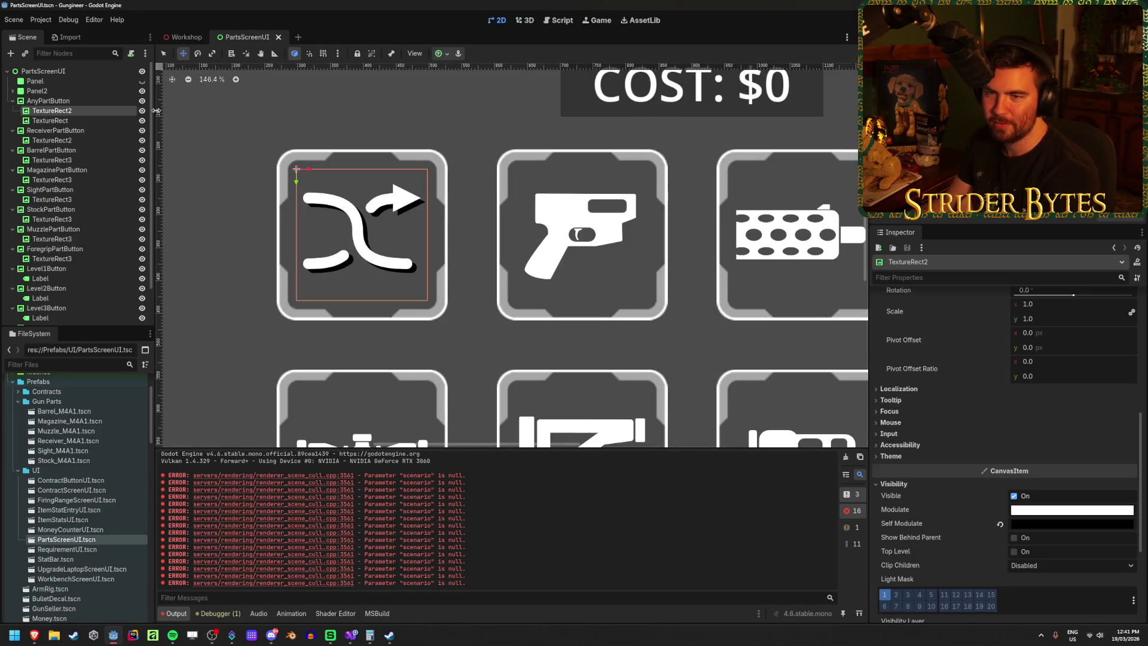
Step: Try a Full Rect anchor on the shuffle icon's white texture, then undo it
left_click(105, 121)
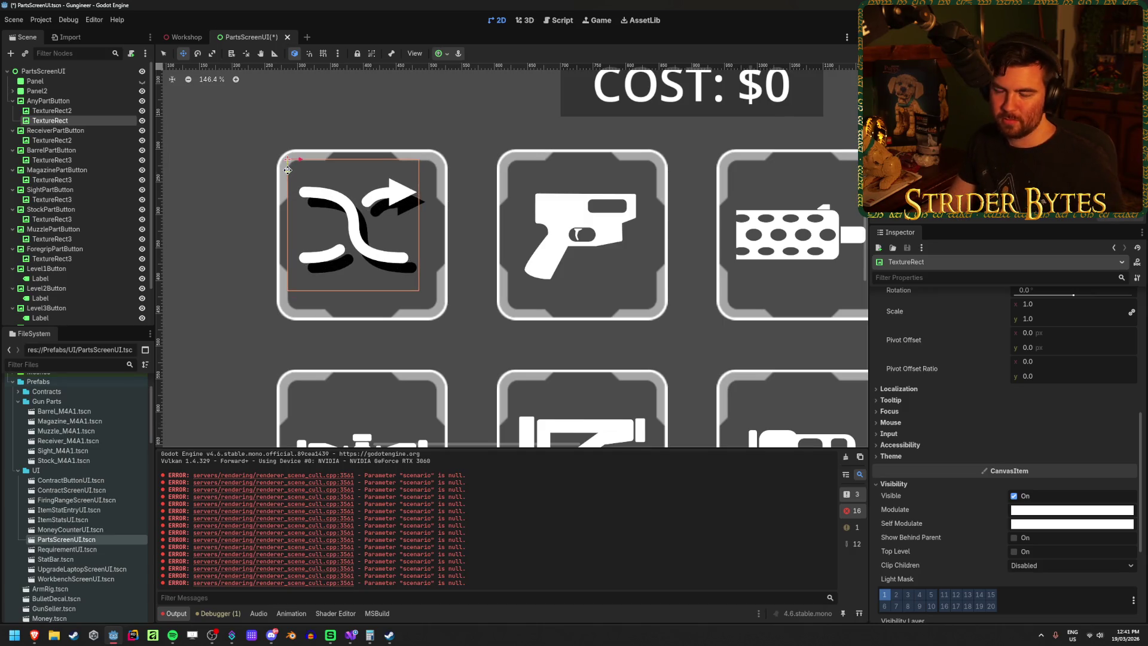
left_click(444, 55)
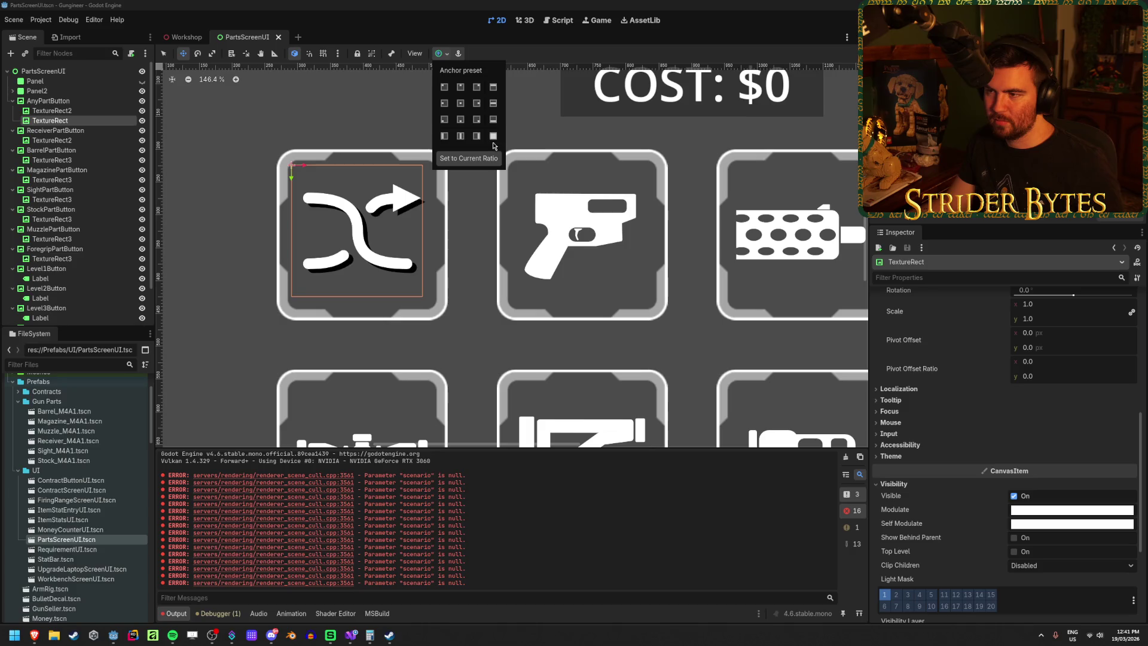
left_click(493, 136)
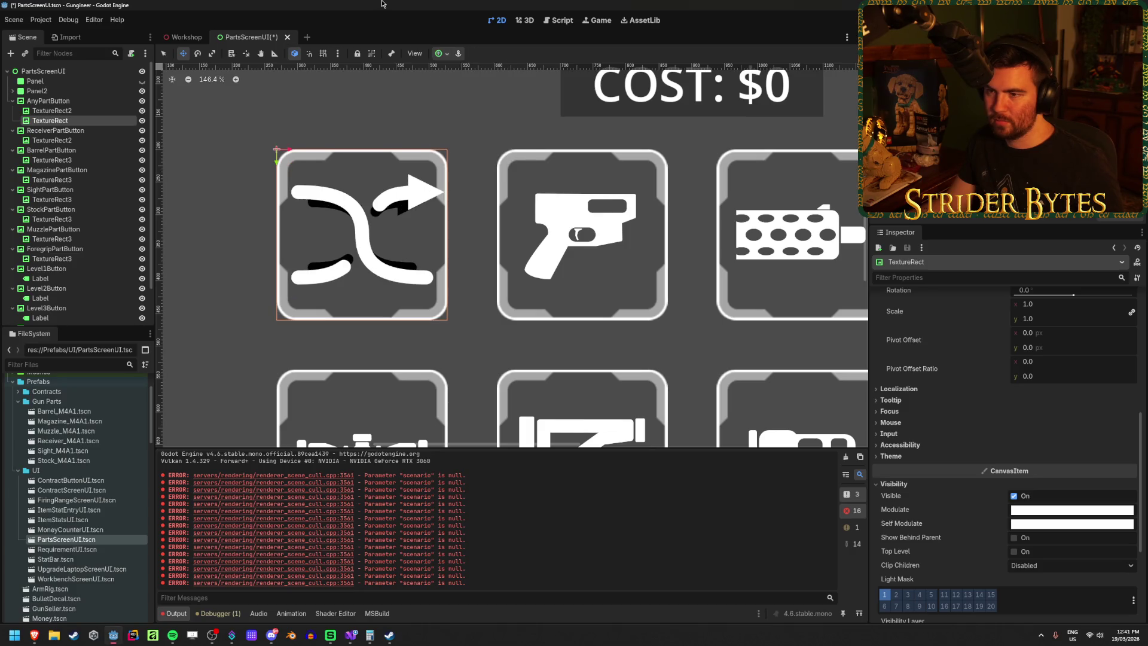
key("ctrl+z")
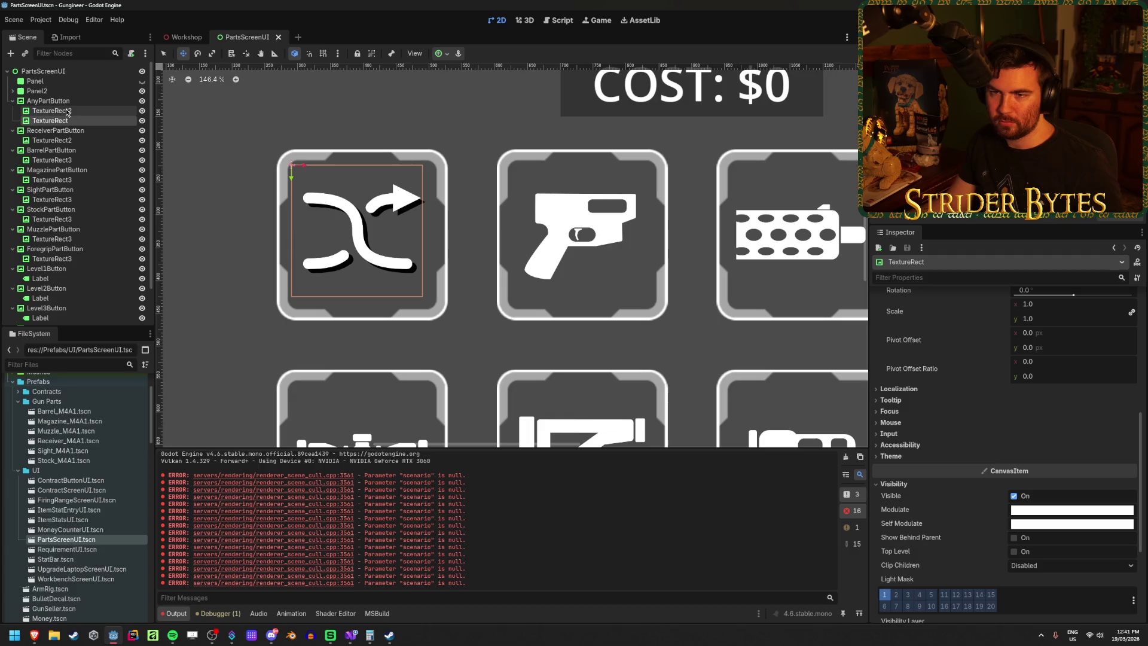
Step: Nudge the shadow about 10 px right and 13 px down, then back up-left slightly, previewing in Workshop
left_click(67, 112)
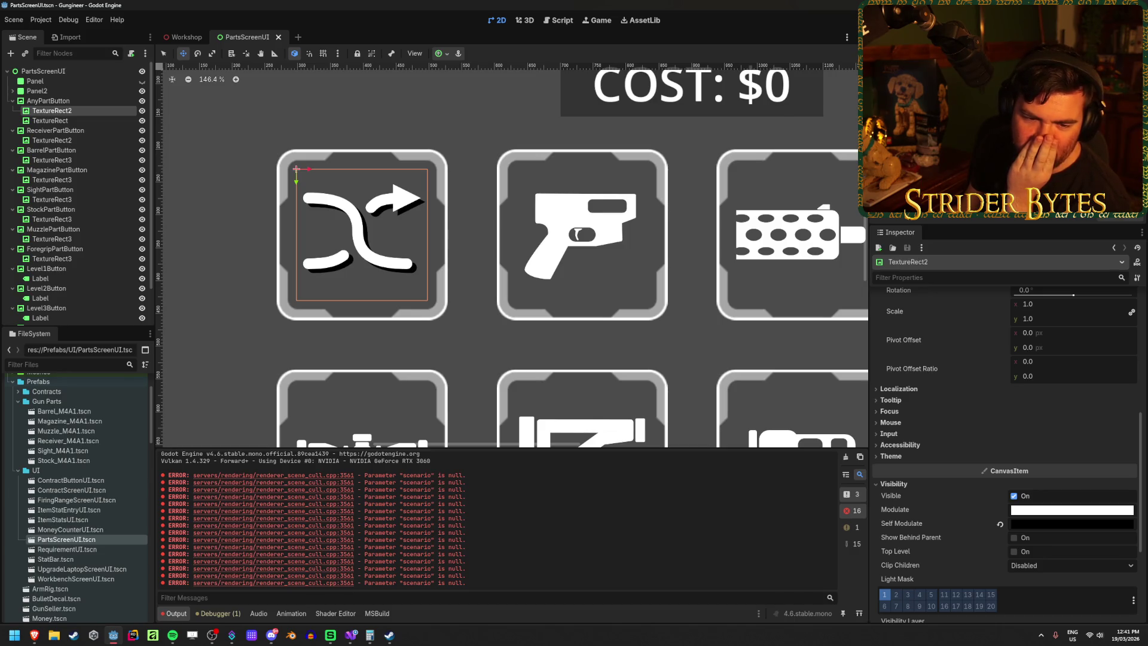
key("alt+Tab")
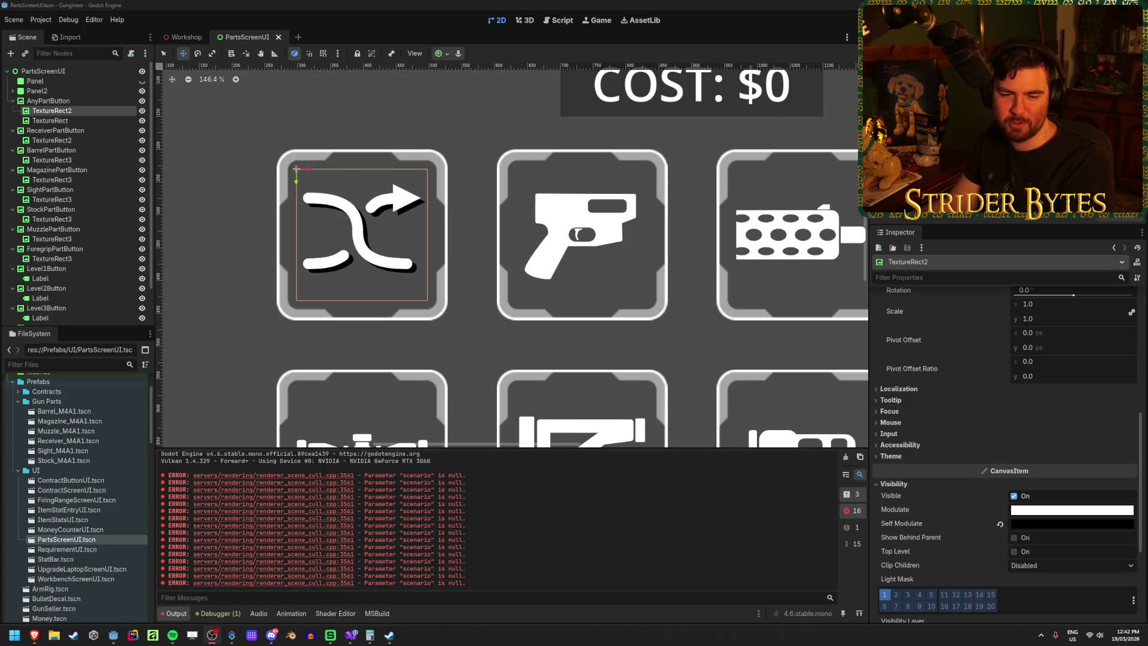
left_click(79, 111)
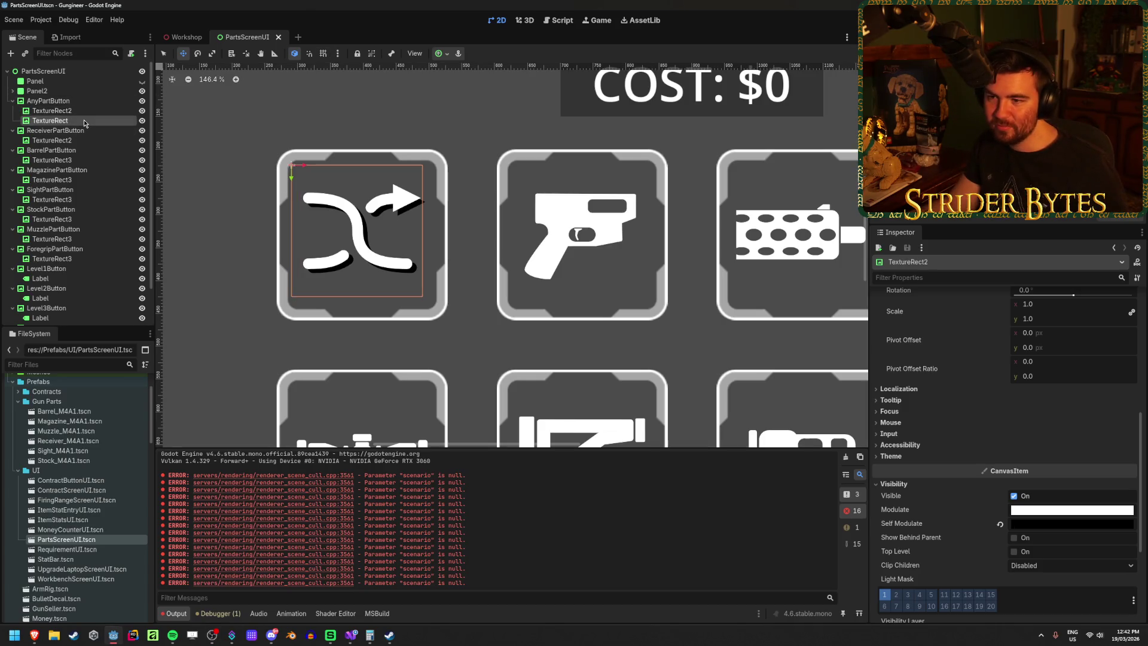
left_click_drag(413, 218, 420, 225)
left_click(186, 39)
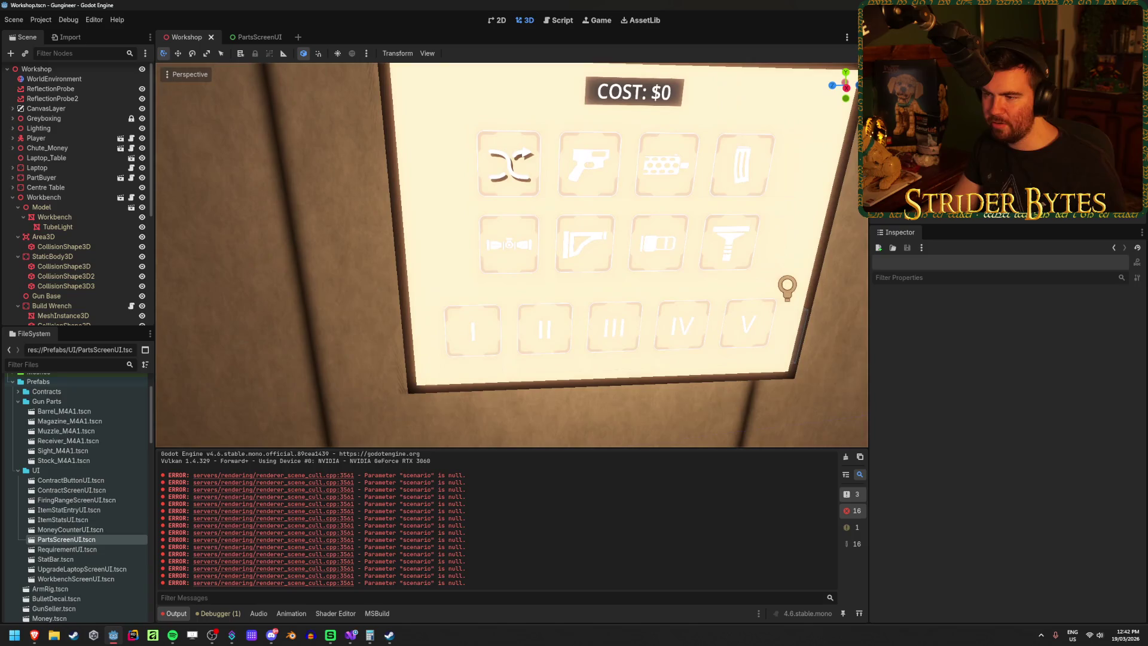
left_click(257, 38)
left_click_drag(333, 204, 328, 197)
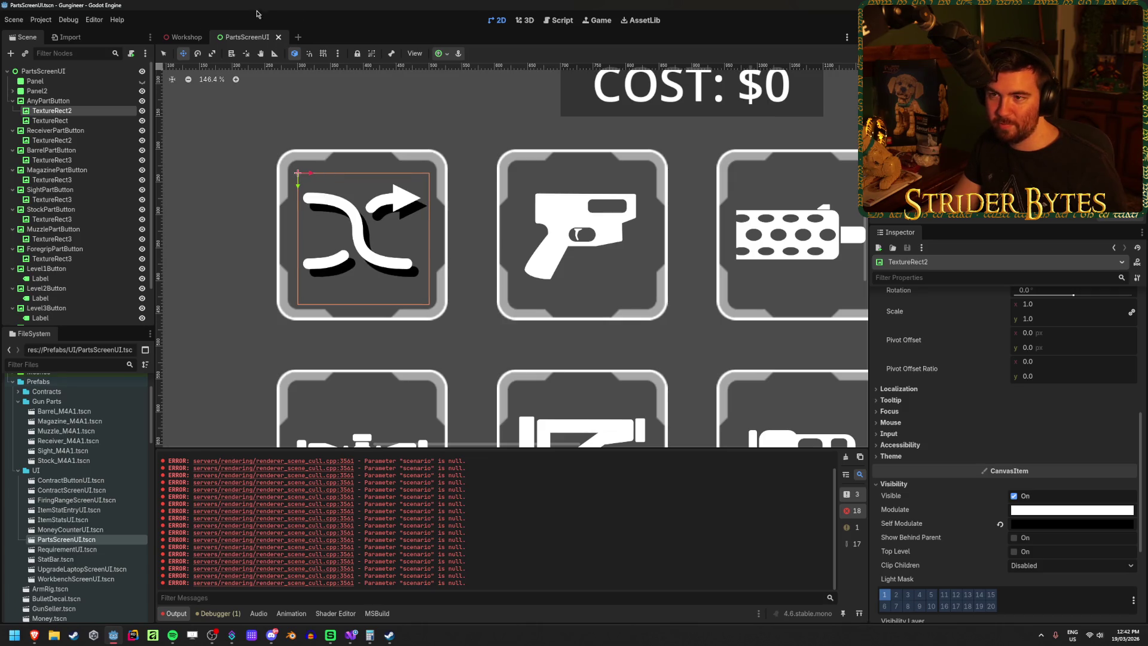
left_click(182, 36)
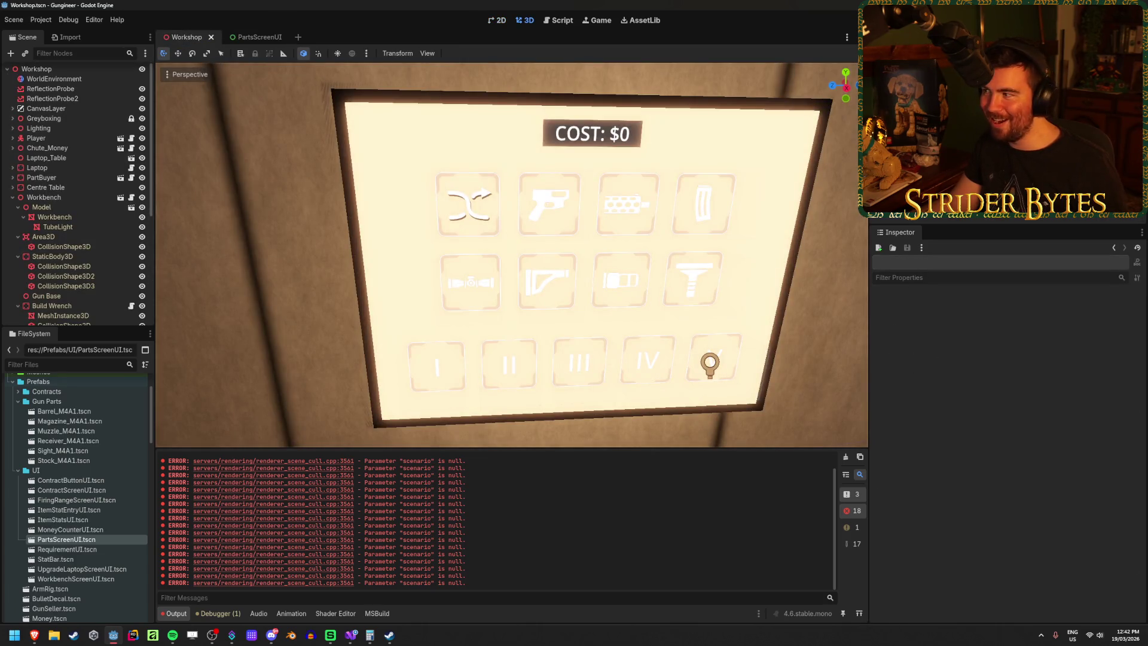
Step: Build the project's C# code and bring up the Workshop 3D scene
key("F5")
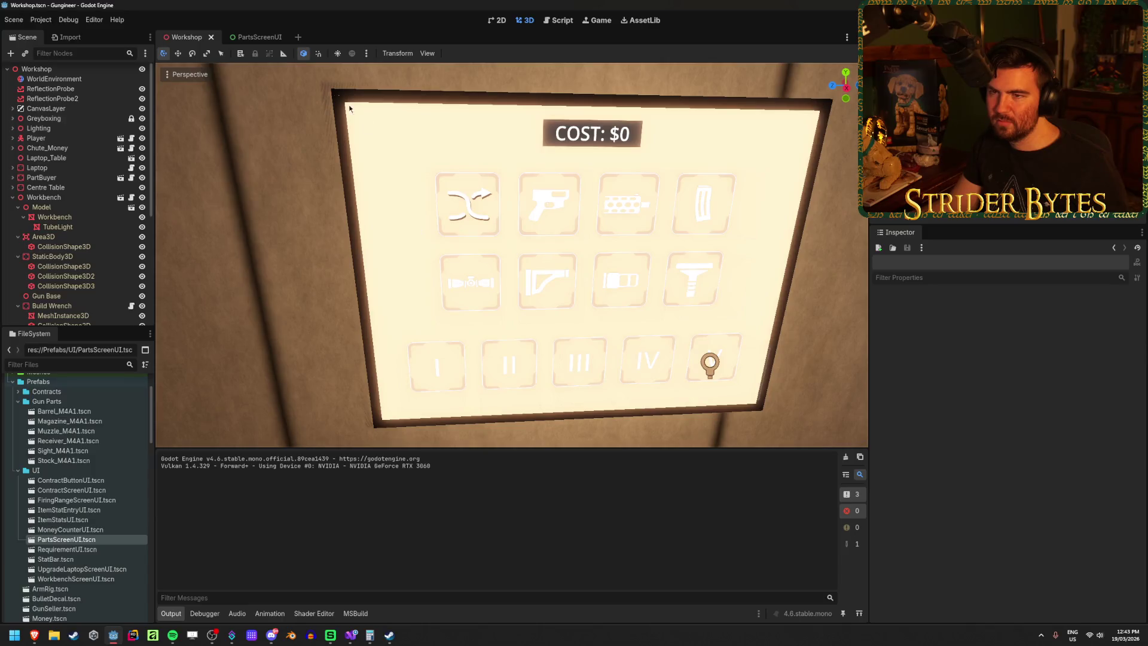
left_click(265, 37)
left_click(186, 37)
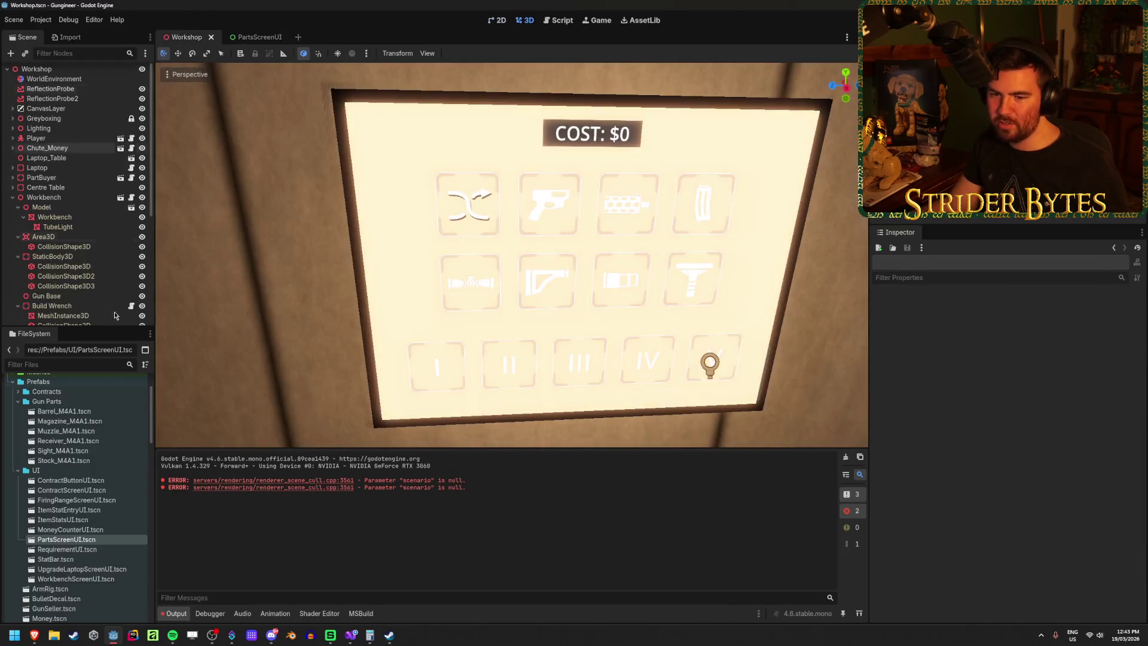
scroll(95, 473, "up", 3)
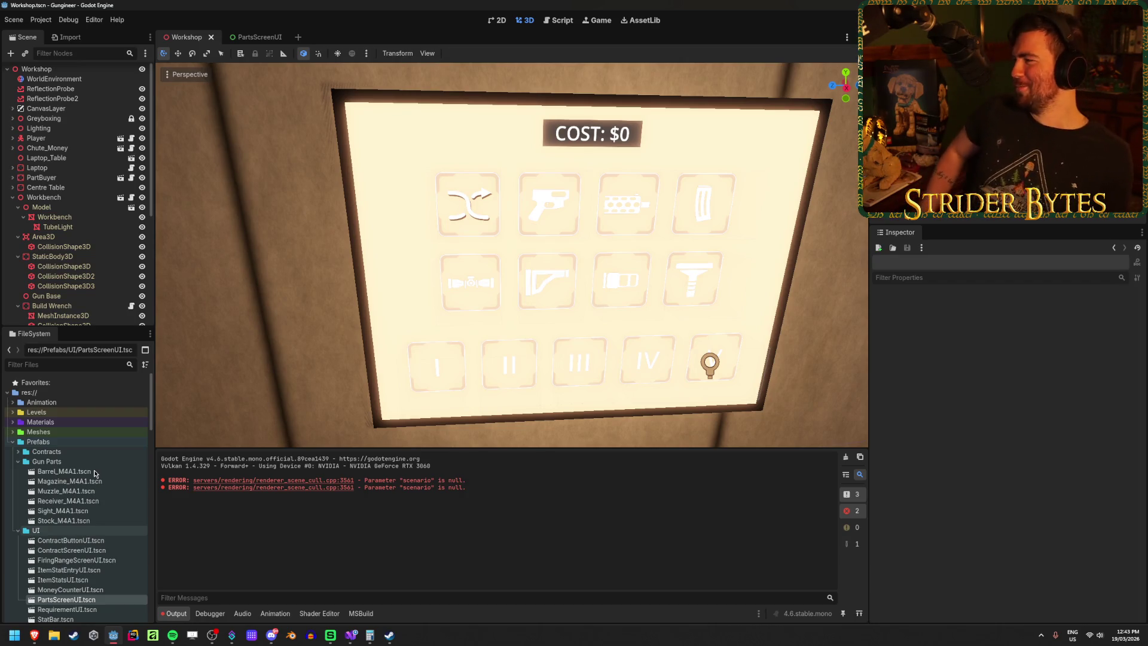
Step: Zoom and pan the 3D view to centre the parts panel, then open the Materials folder
key("alt+Tab")
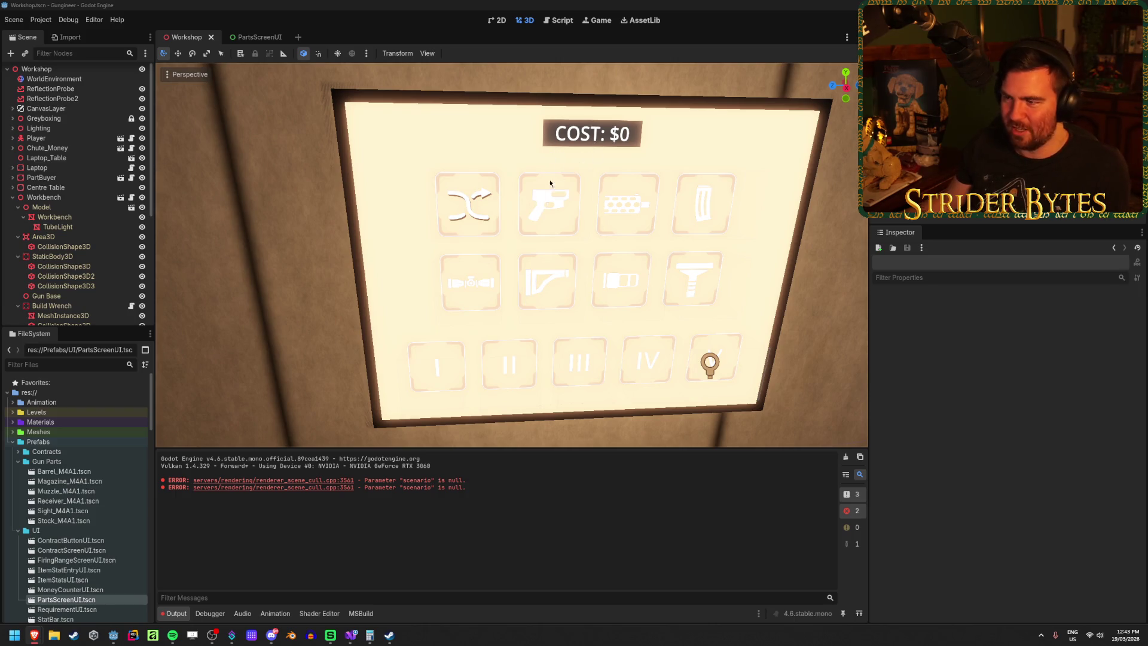
scroll(466, 216, "up", 6)
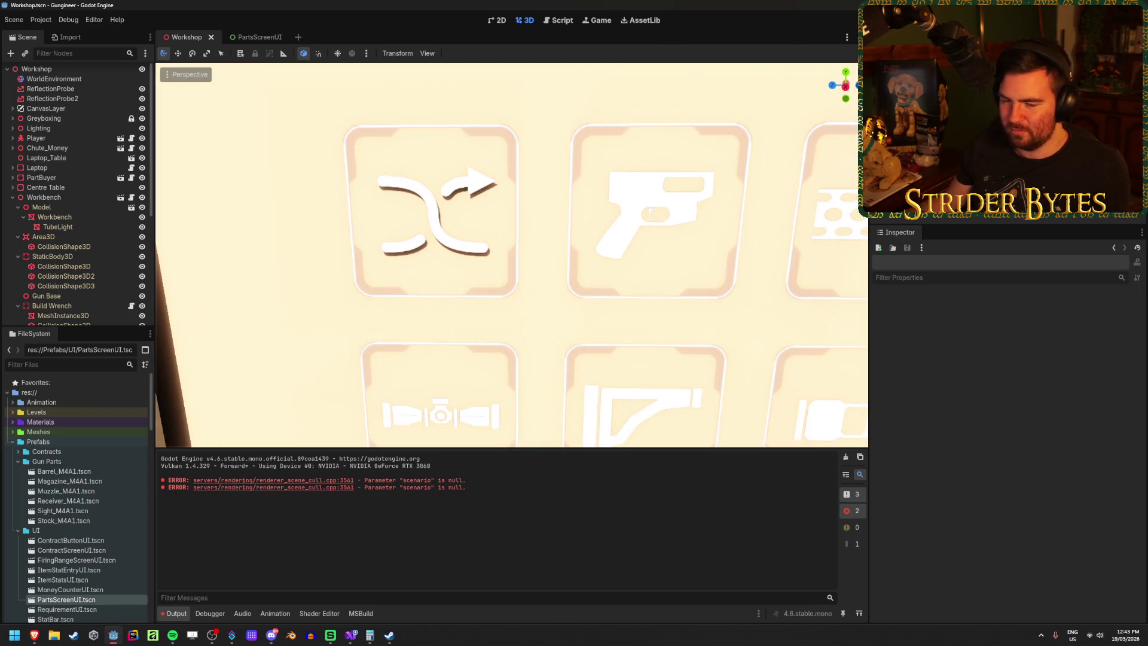
scroll(466, 215, "down", 3)
scroll(511, 256, "down", 3)
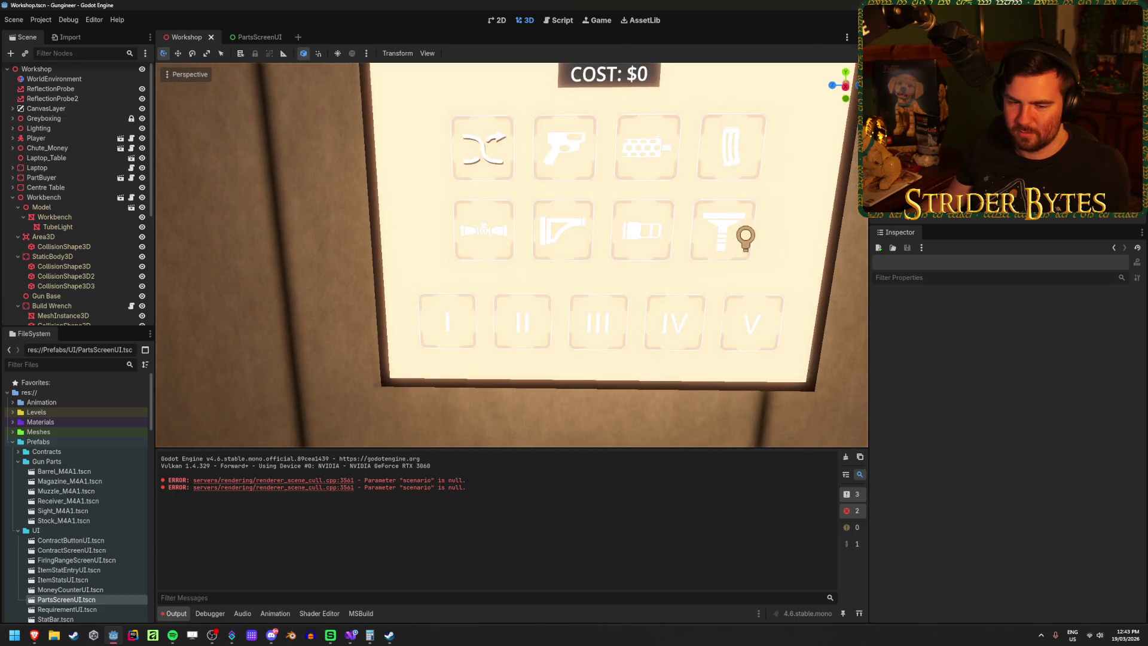
scroll(510, 364, "up", 2)
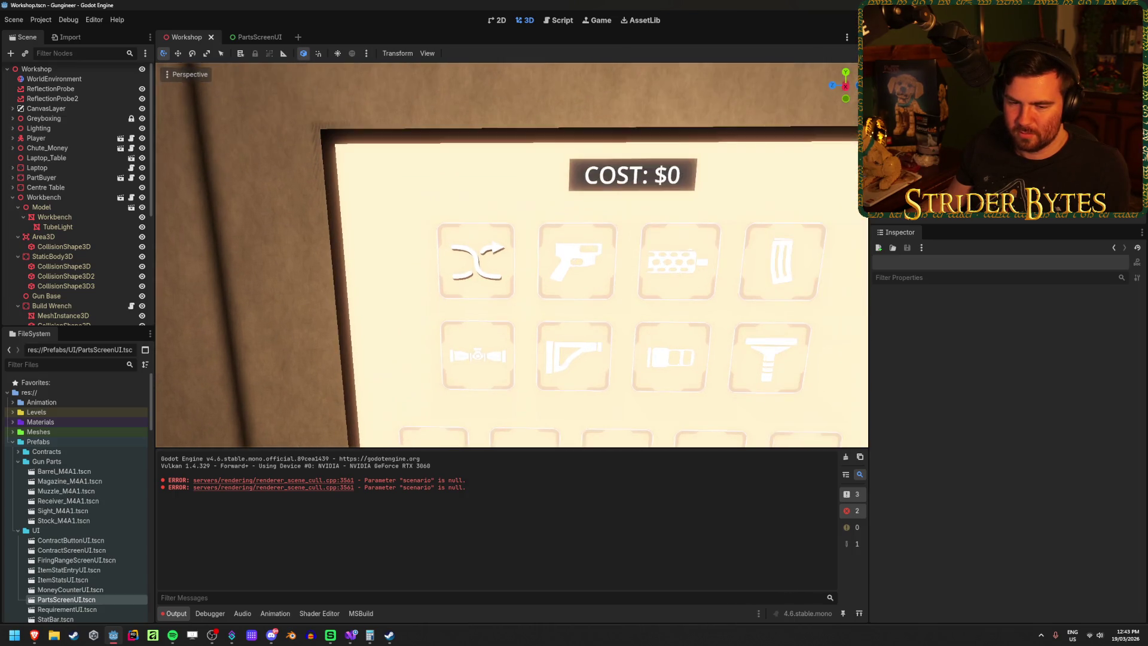
scroll(511, 255, "down", 2)
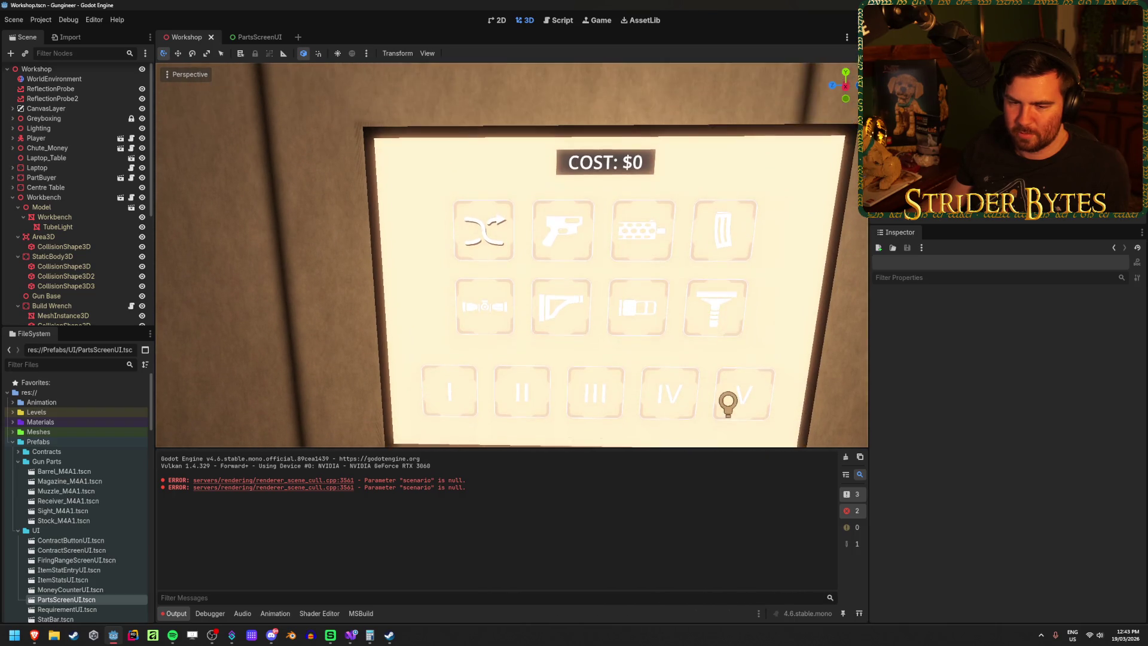
left_click_drag(728, 240, 728, 361)
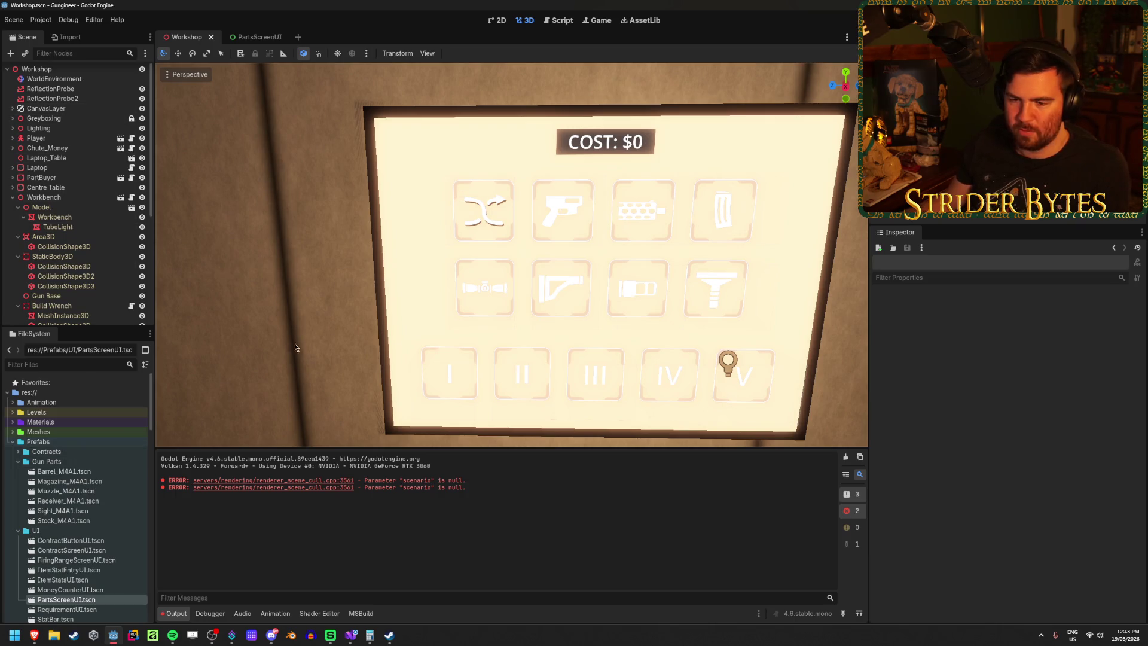
double_click(40, 422)
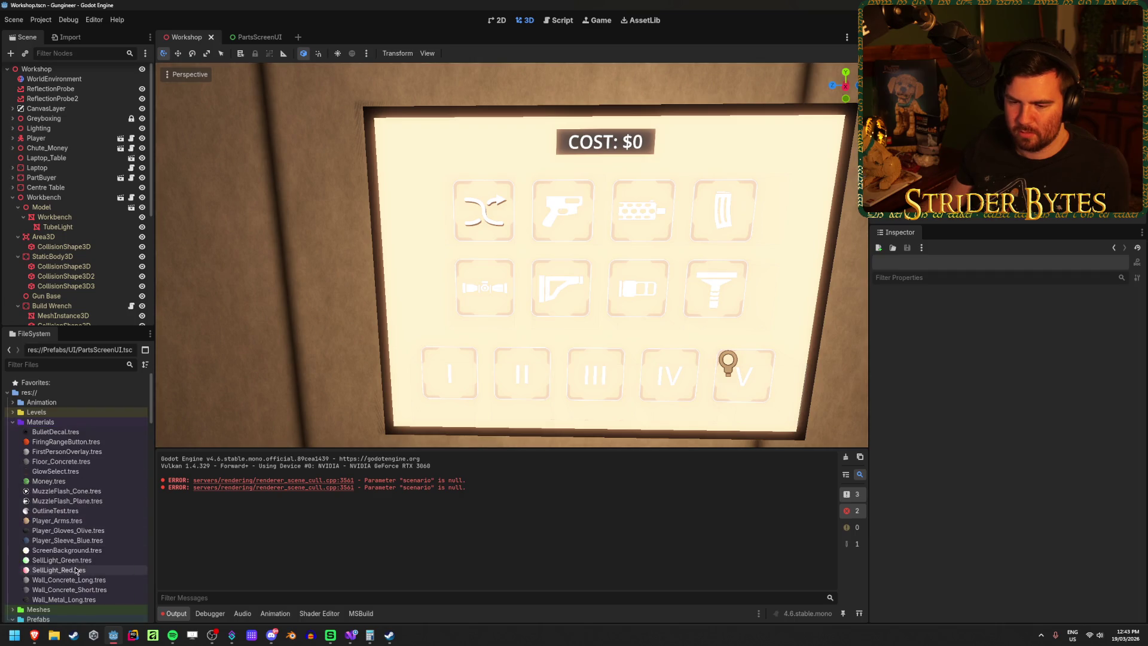
Step: Test ScreenBackground emission energy at 3.17 and zero, then reset it to 1.0
left_click(89, 551)
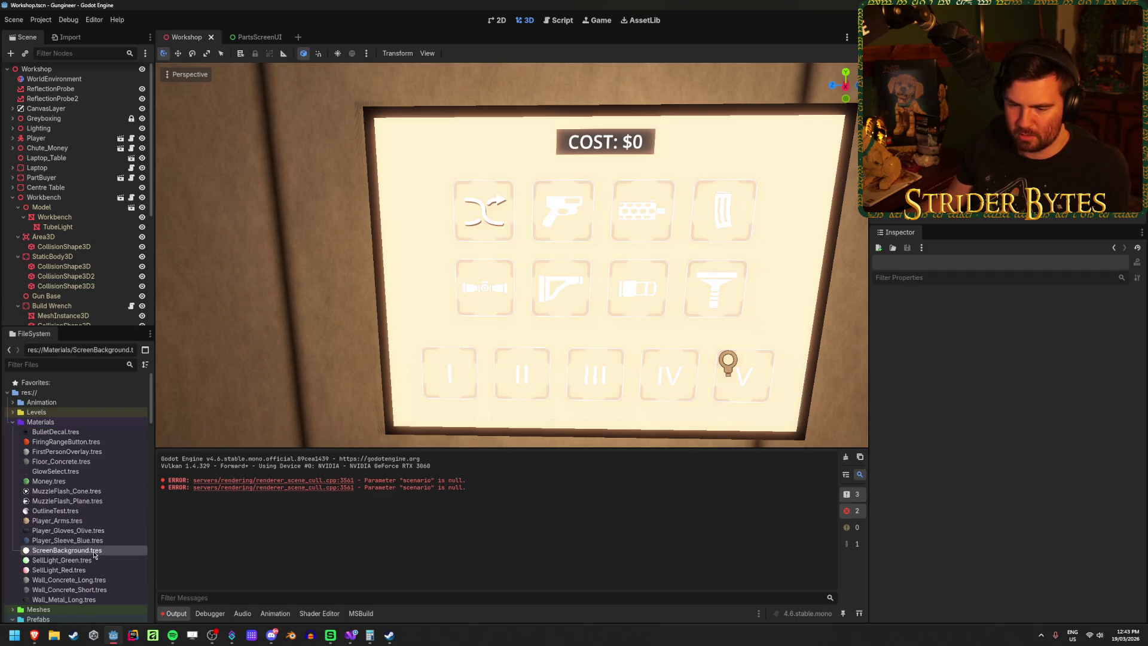
left_click(1048, 526)
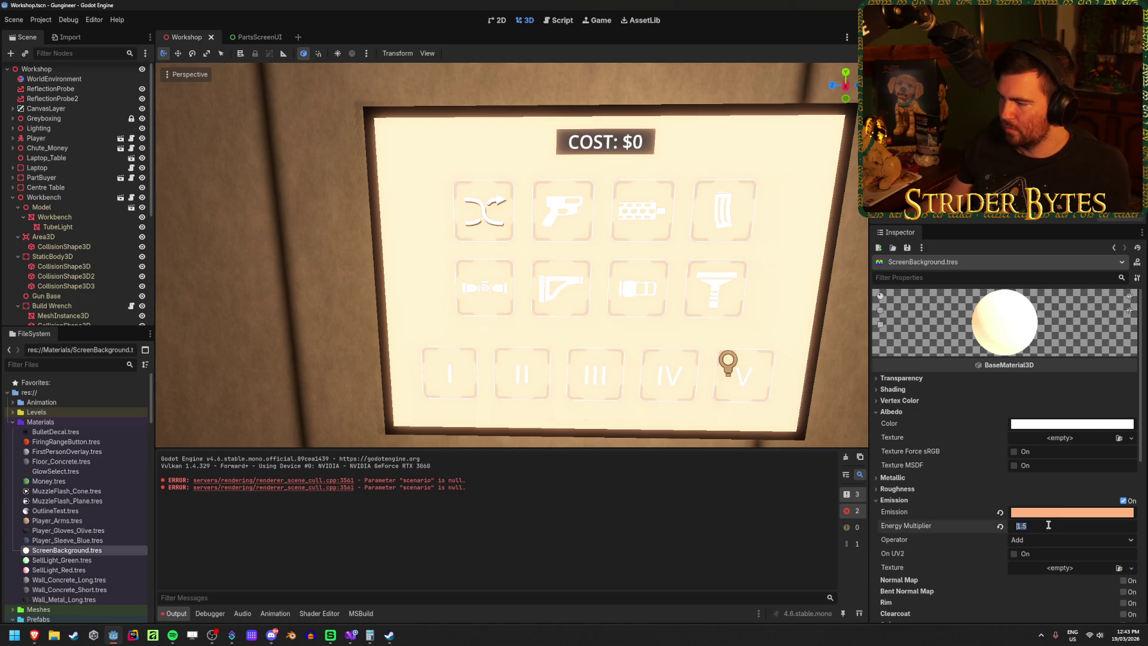
type("3.17")
key("Return")
mouse_move(1019, 532)
left_mouse_down()
mouse_move(1014, 541)
mouse_move(1123, 535)
mouse_move(1020, 538)
mouse_move(1048, 531)
mouse_move(1024, 530)
left_mouse_up()
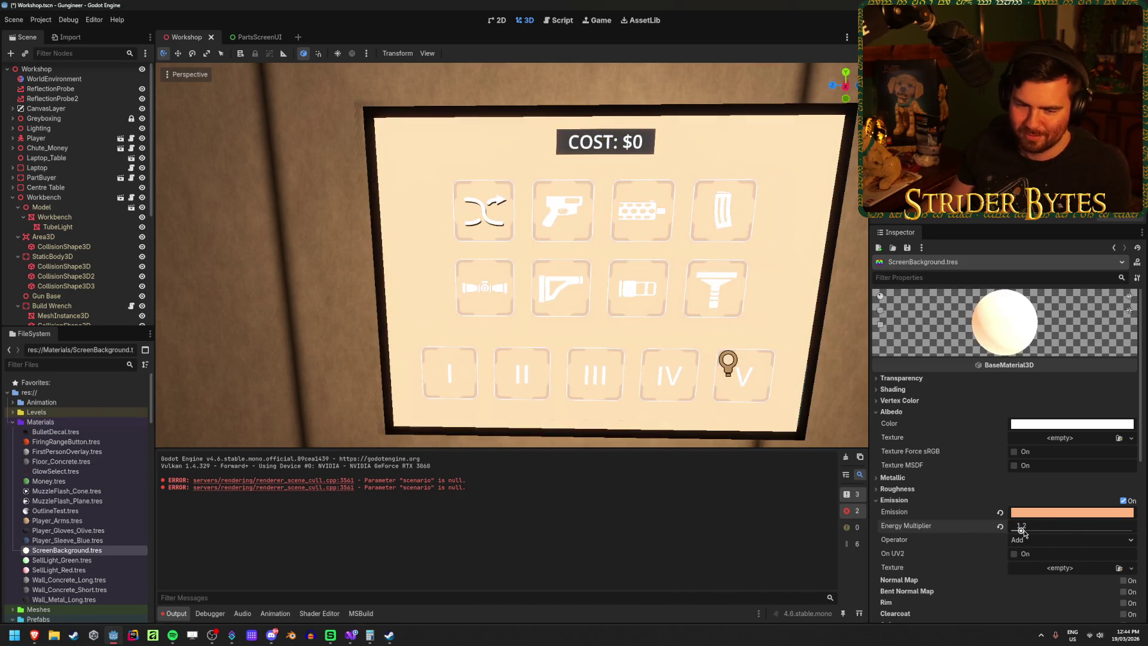
left_click(1000, 528)
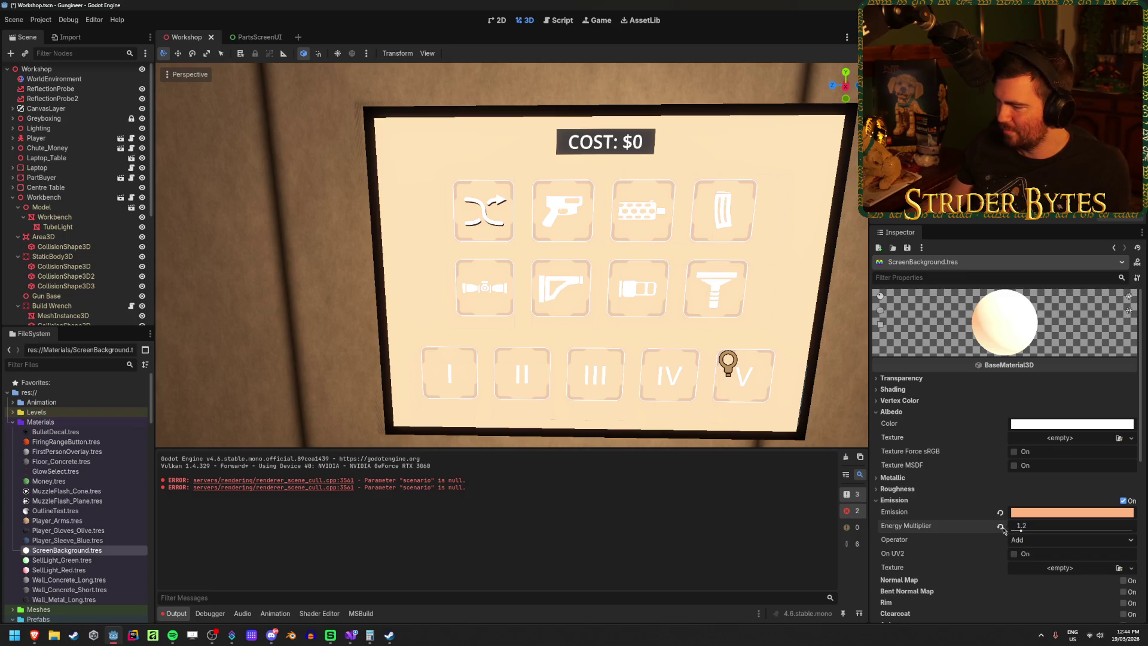
Step: Make the ScreenBackground emission colour slightly more orange
left_click(1048, 514)
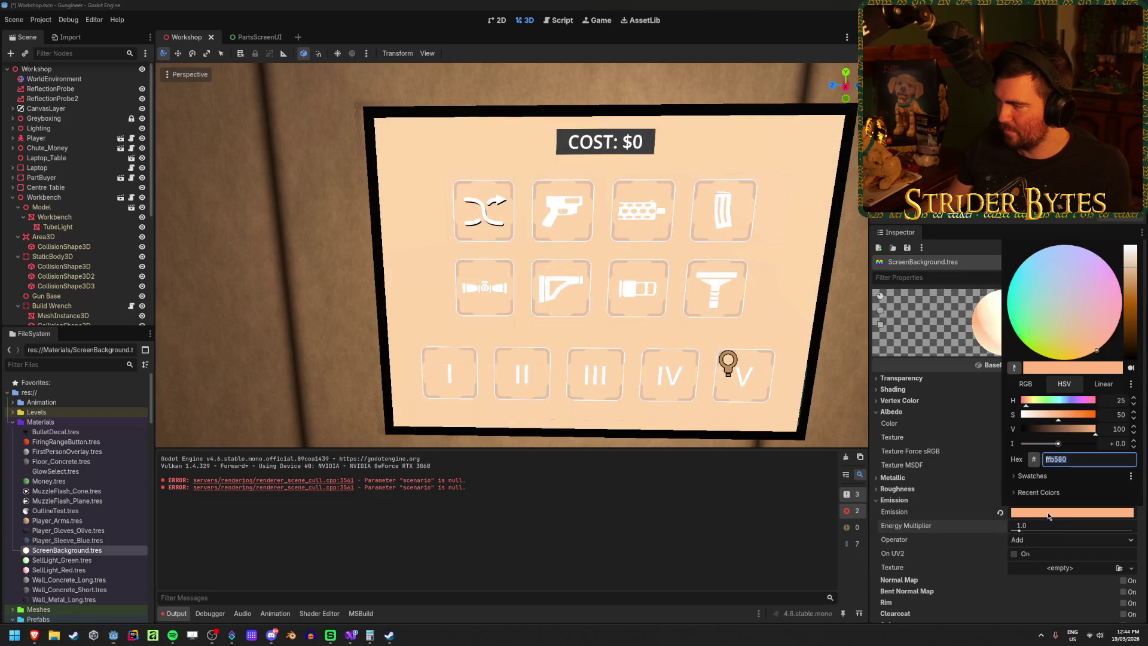
mouse_move(1123, 280)
left_mouse_down()
mouse_move(1130, 247)
mouse_move(1138, 272)
mouse_move(843, 303)
left_mouse_up()
left_click(957, 436)
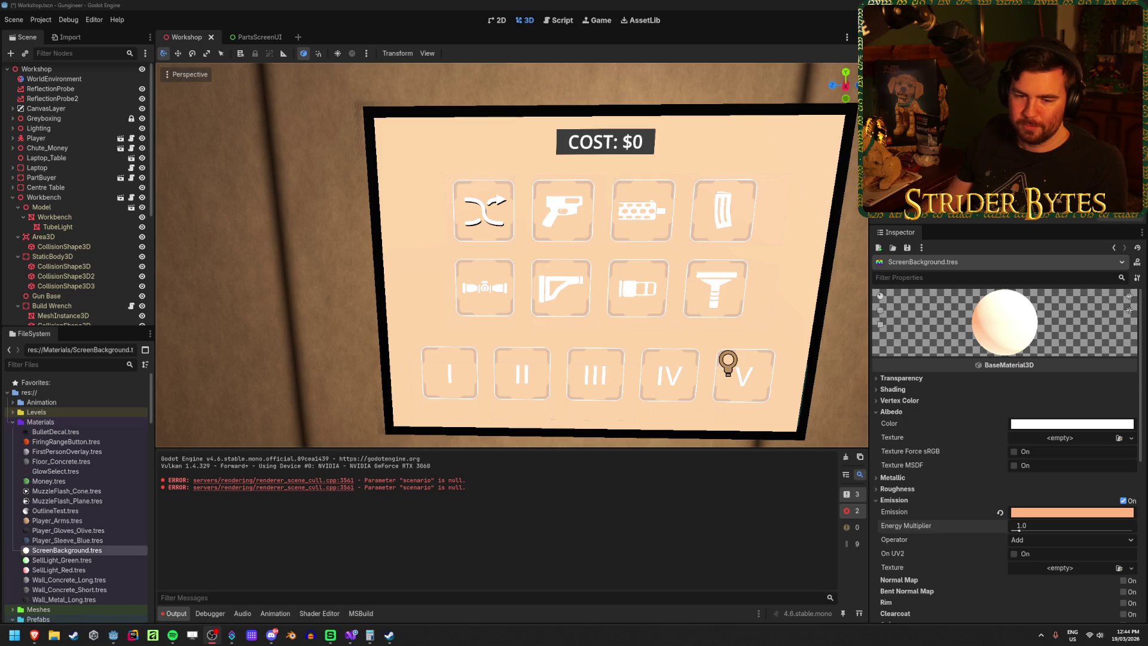
mouse_move(282, 249)
left_mouse_down()
mouse_move(311, 257)
mouse_move(453, 98)
left_mouse_up()
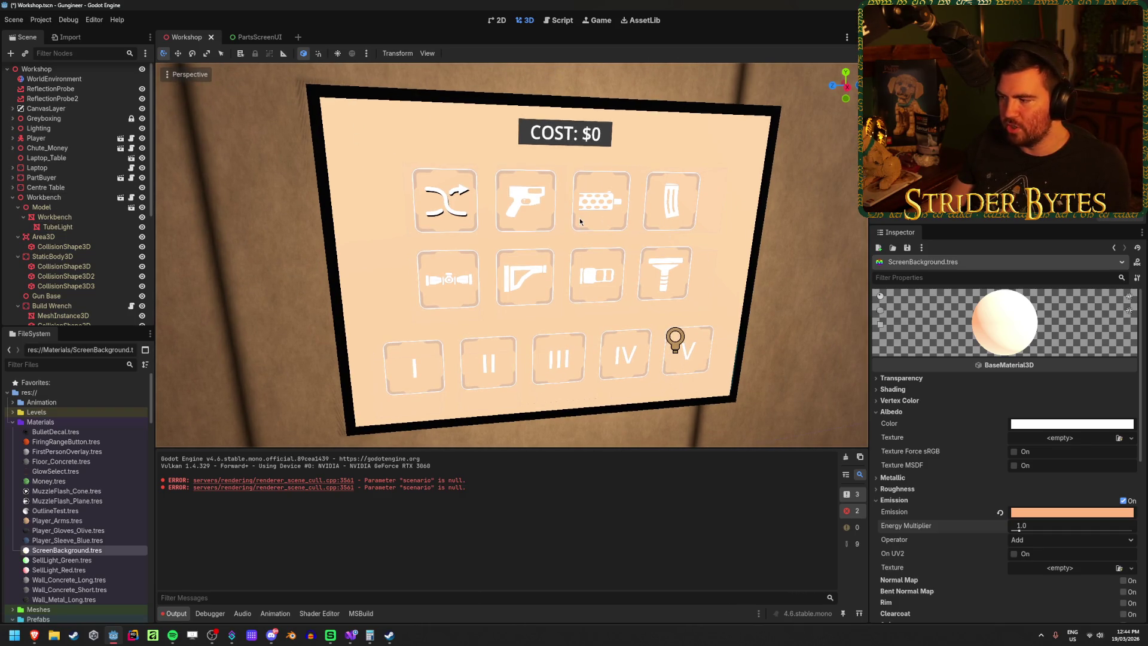
Step: Set the emission energy multiplier to 1.5 and save the Workshop scene
left_click(1064, 525)
type("1.5")
key("Return")
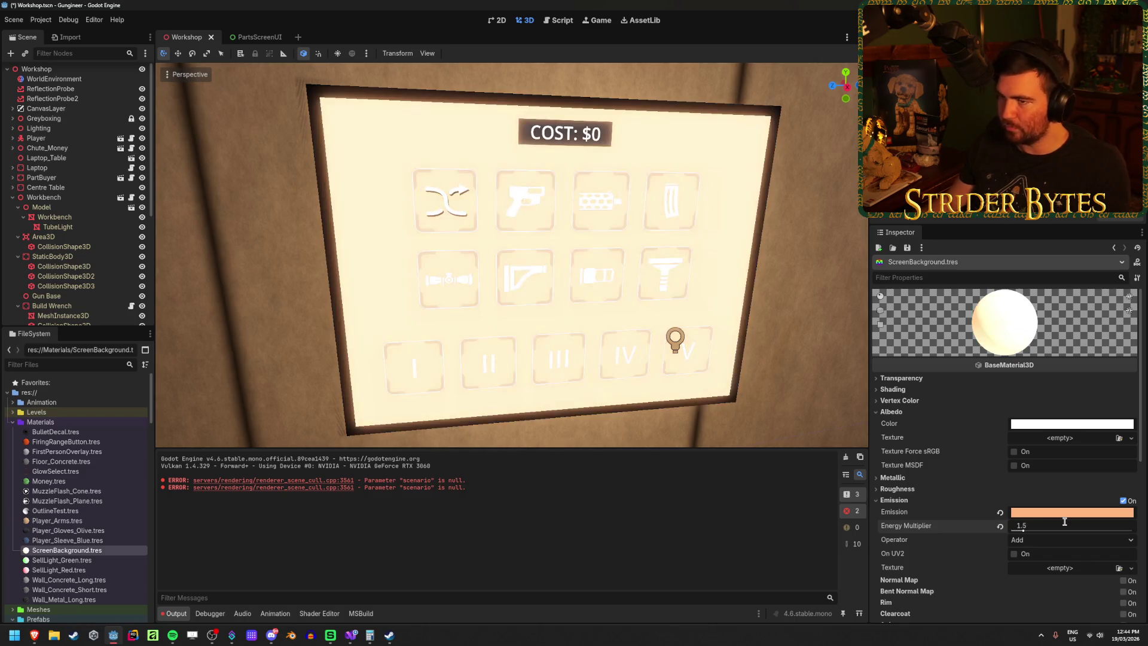
mouse_move(530, 377)
left_mouse_down()
mouse_move(573, 326)
mouse_move(542, 326)
mouse_move(573, 323)
left_mouse_up()
key("ctrl+s")
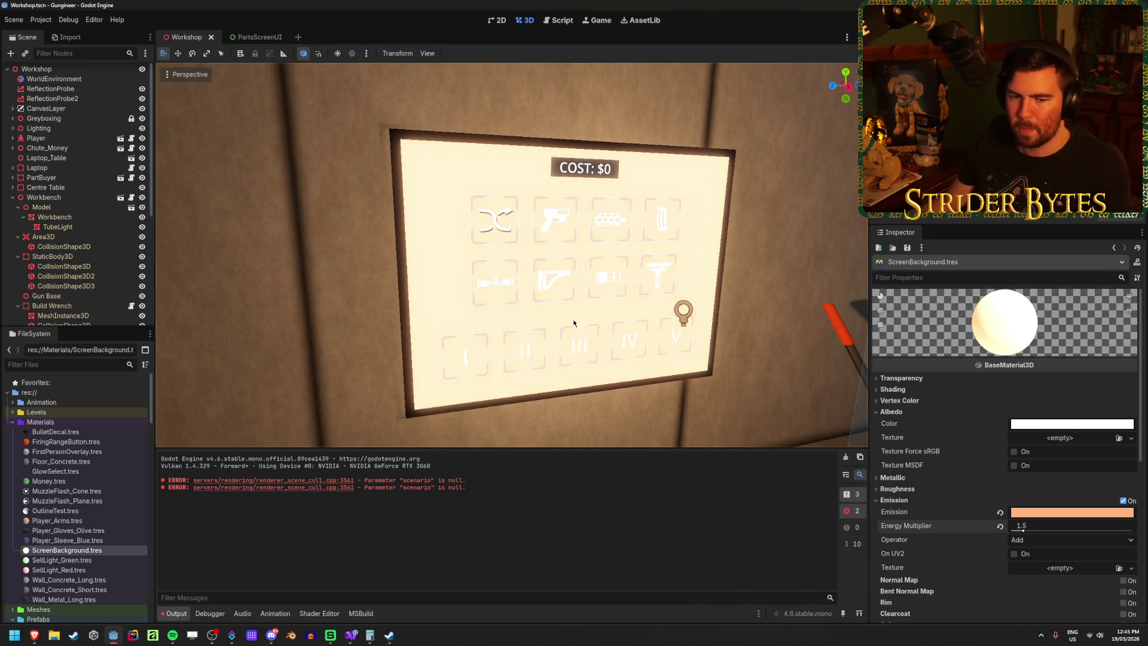
left_click(685, 317)
left_click(142, 297)
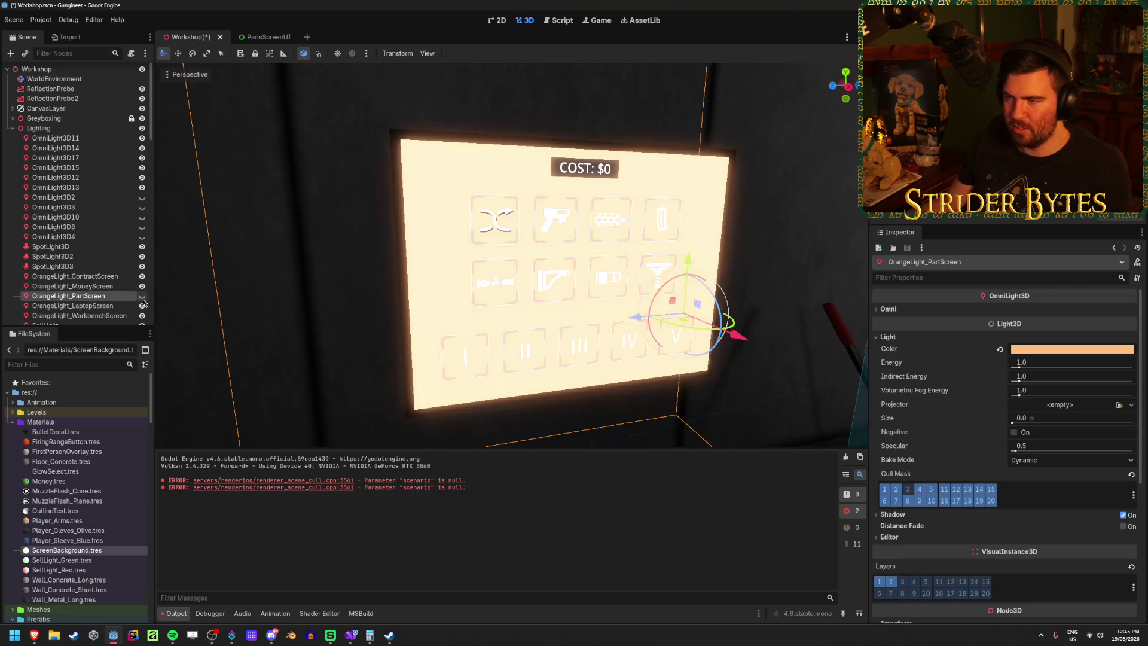
left_click(142, 297)
key("f")
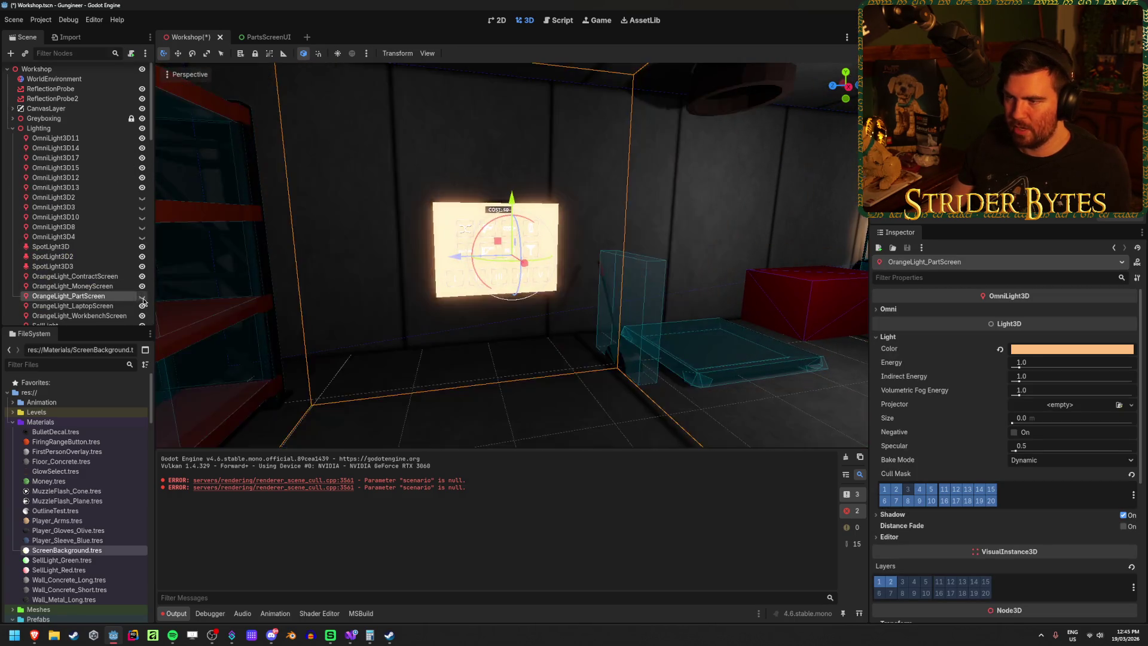
key("ctrl+s")
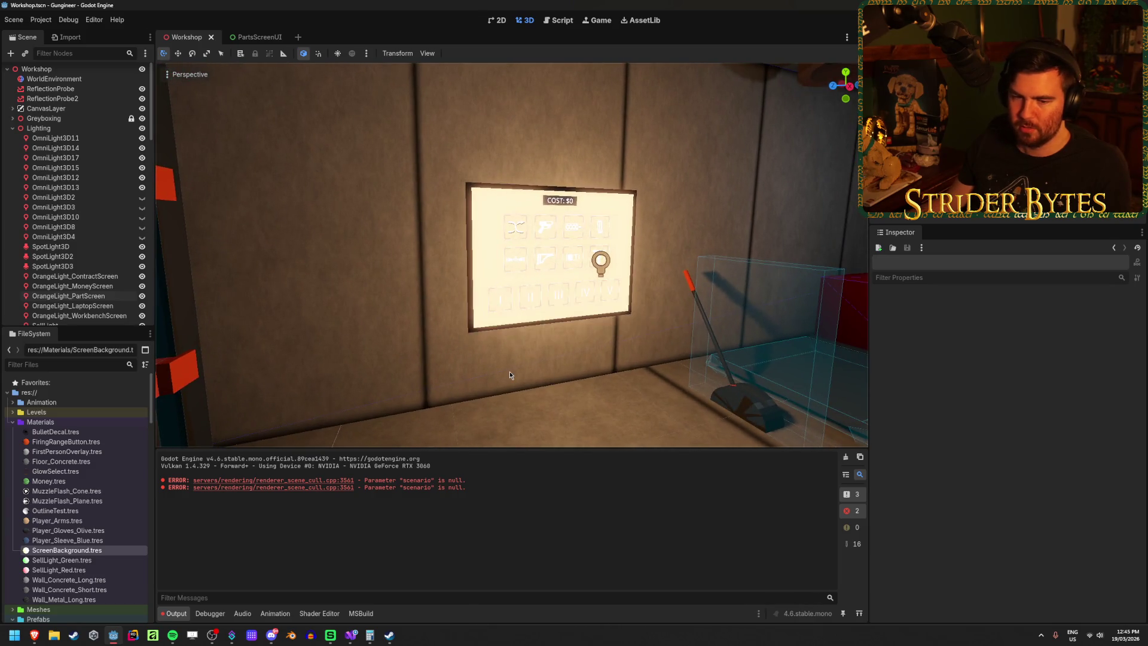
key("w")
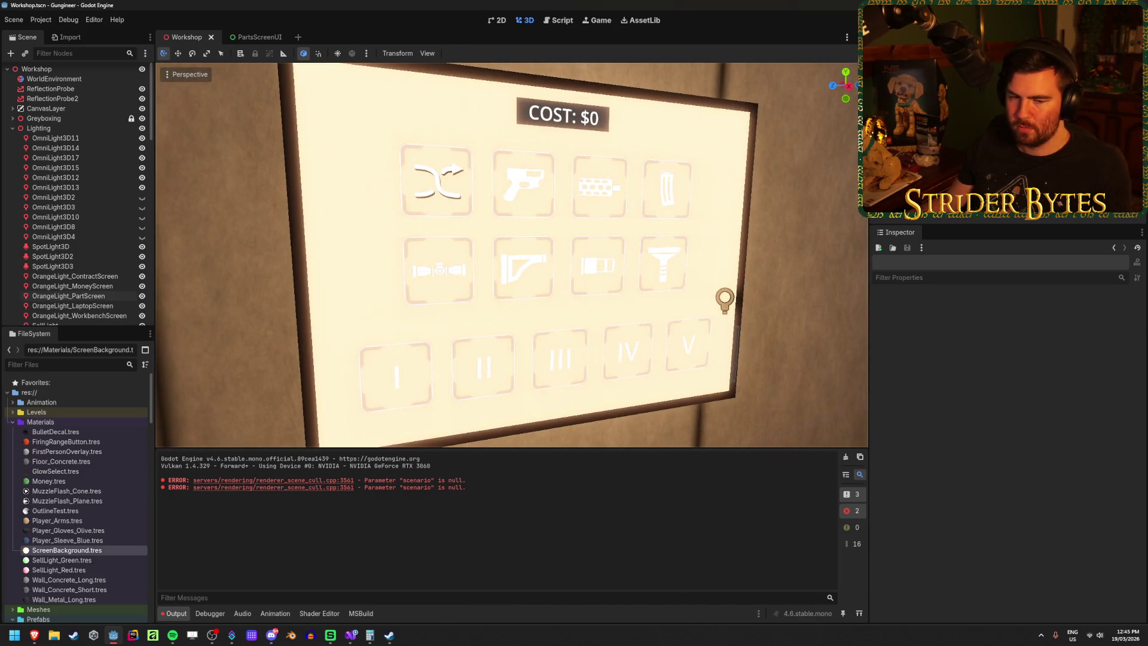
key("alt+Tab")
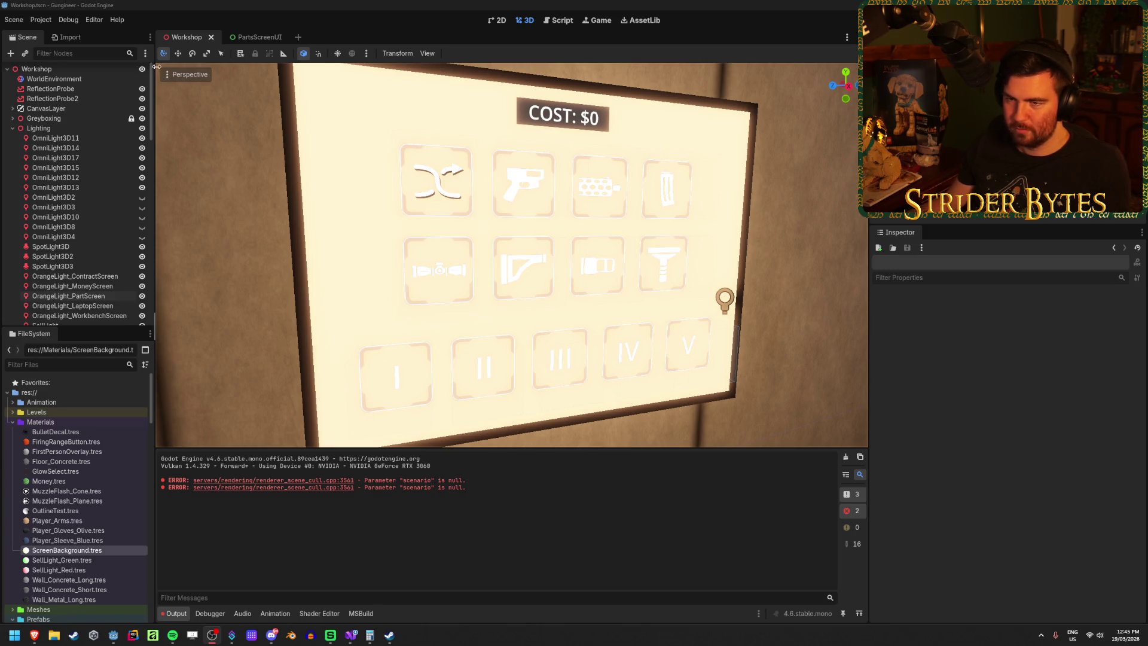
left_click(13, 128)
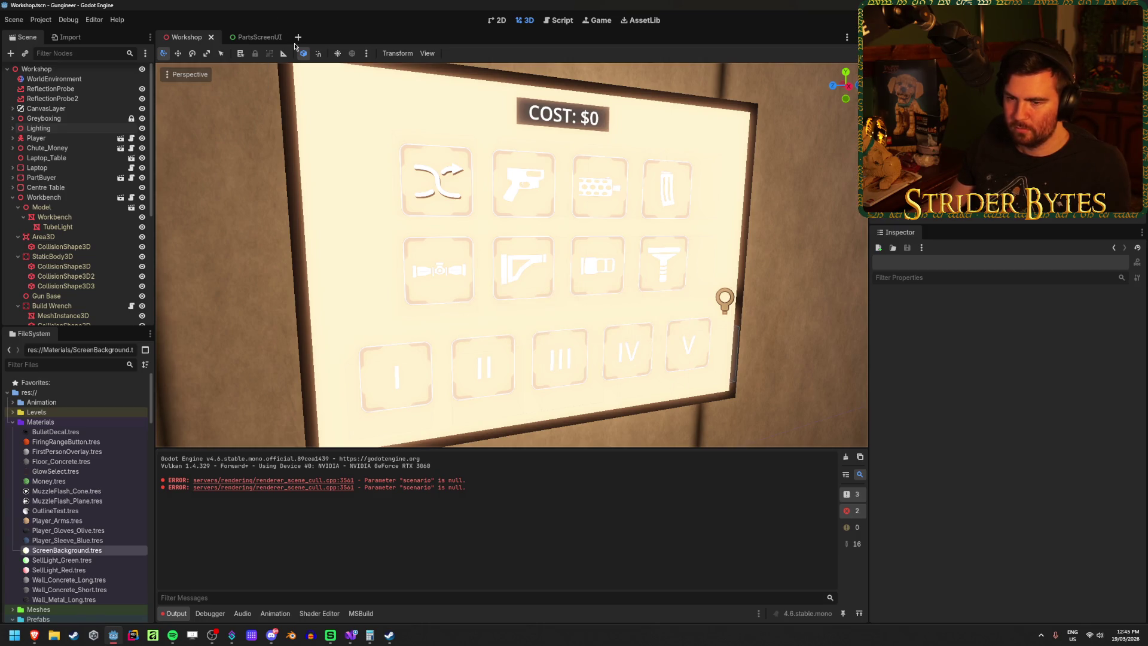
Step: Scroll the FileSystem to Prefabs and select WorldEnvironment.tres to inspect its settings
scroll(56, 498, "down", 8)
scroll(57, 498, "down", 10)
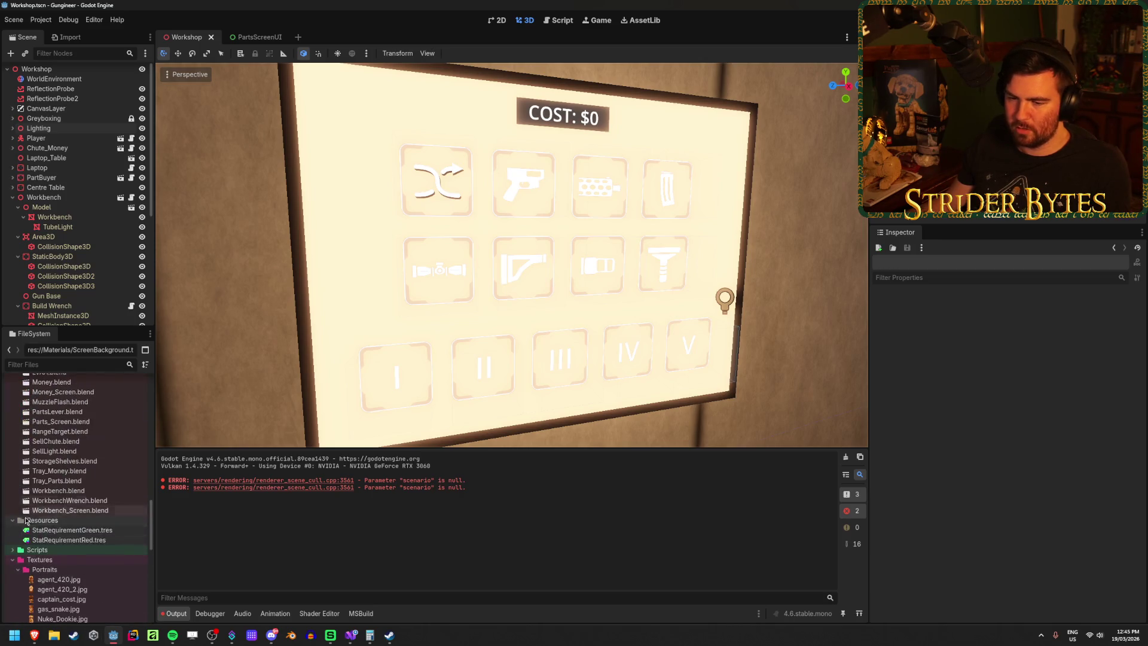
scroll(53, 559, "up", 5)
scroll(99, 558, "up", 5)
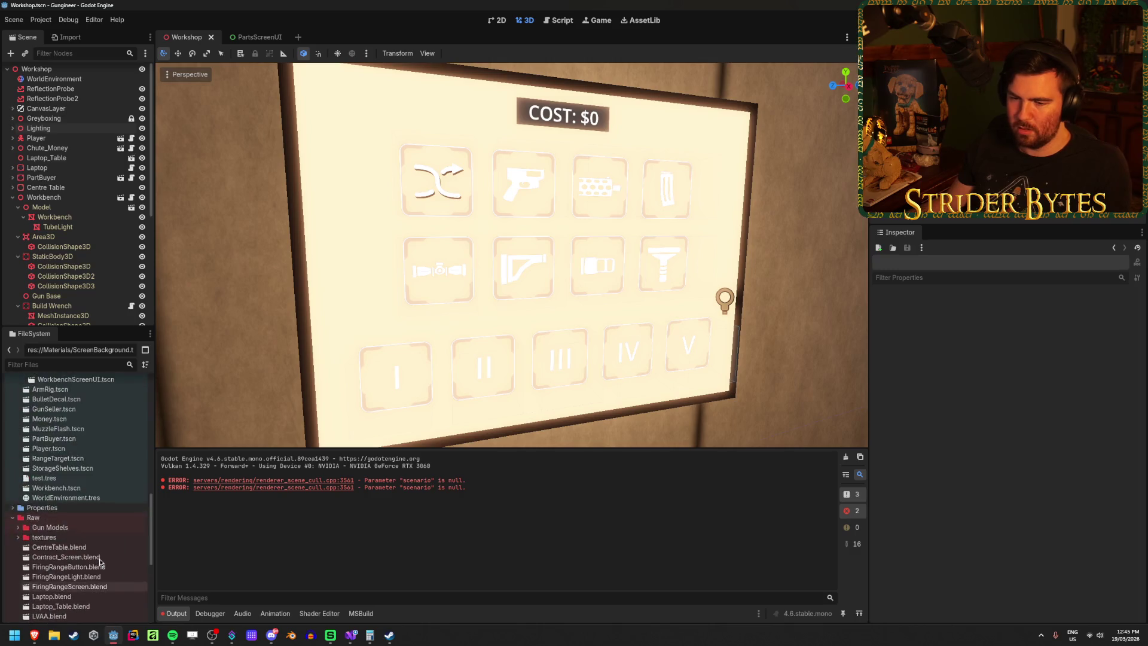
scroll(99, 558, "up", 3)
scroll(100, 552, "down", 2)
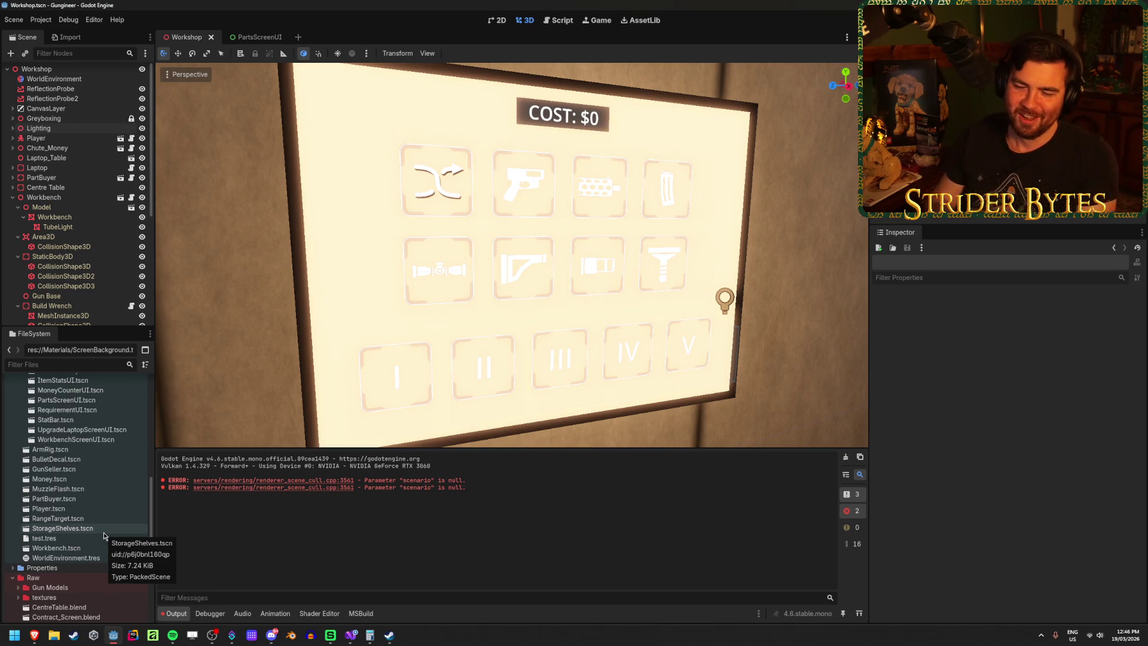
scroll(105, 529, "up", 7)
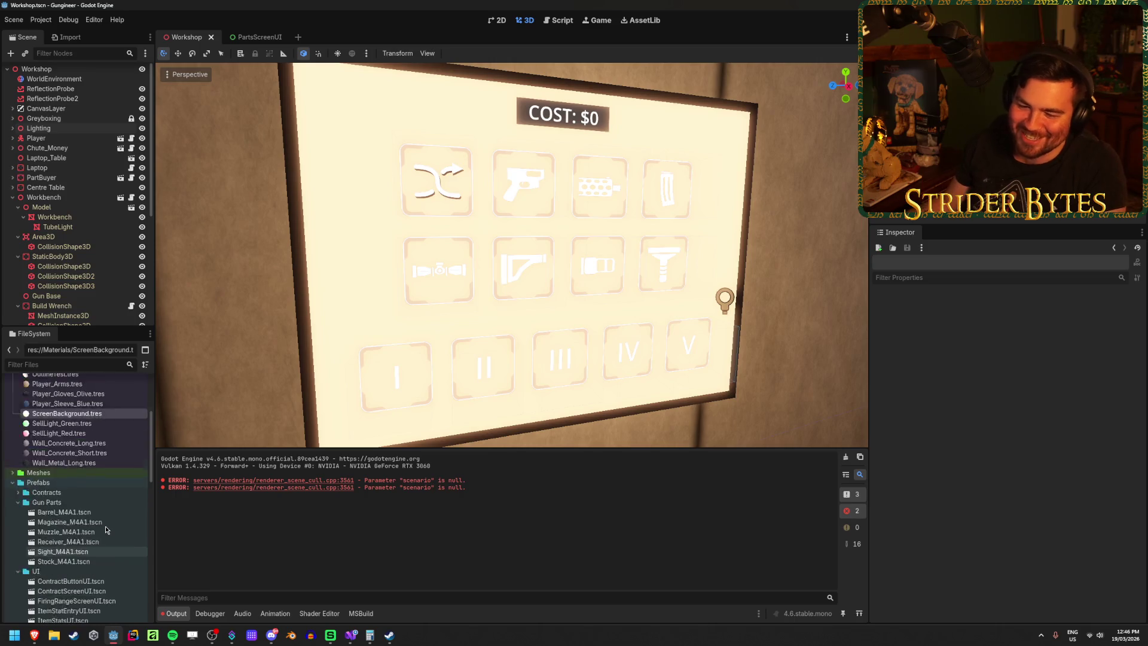
scroll(97, 499, "down", 4)
scroll(96, 498, "down", 3)
left_click(84, 558)
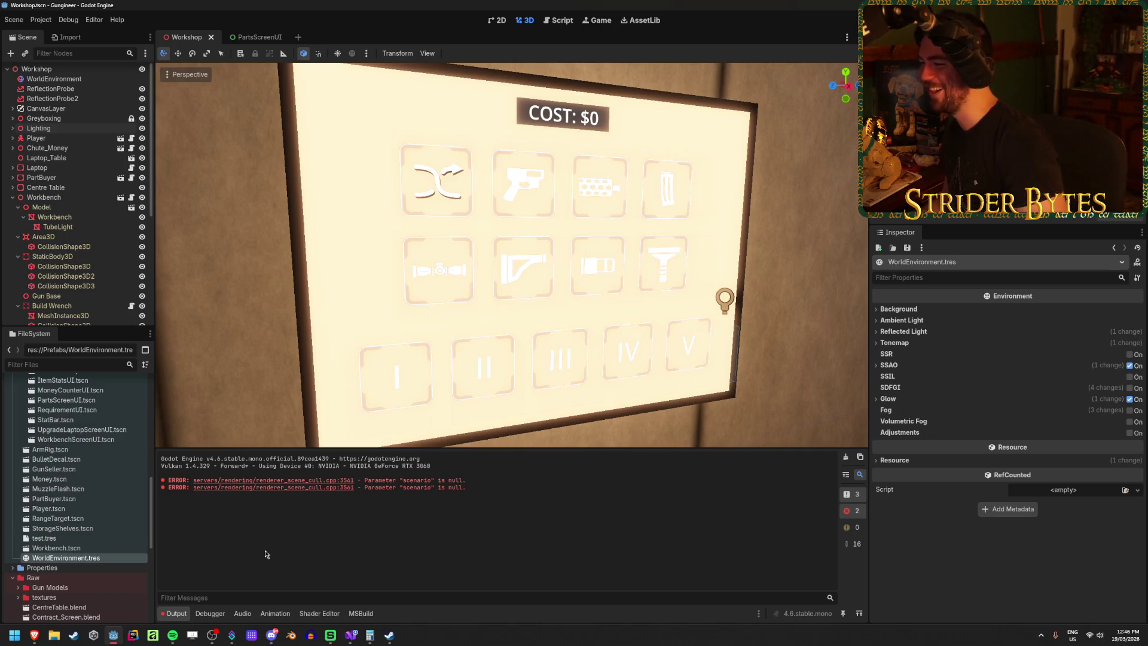
Step: Expand Glow on WorldEnvironment.tres, set intensity 8.0 and strength 1.6, and save Workshop
double_click(120, 548)
left_click(118, 556)
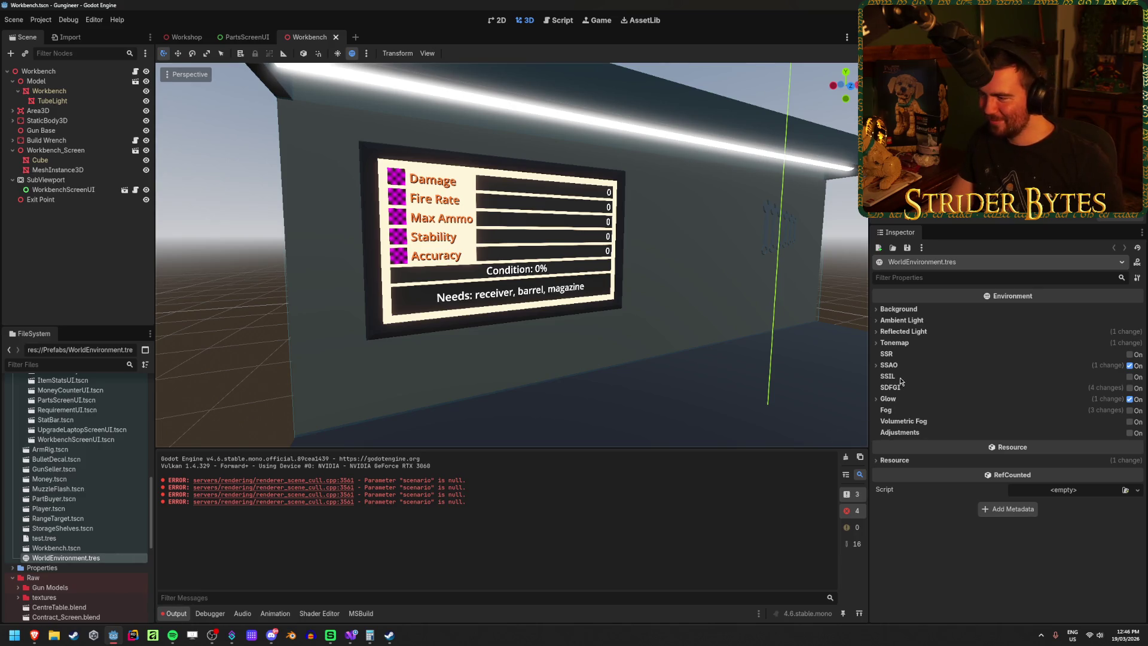
left_click(889, 399)
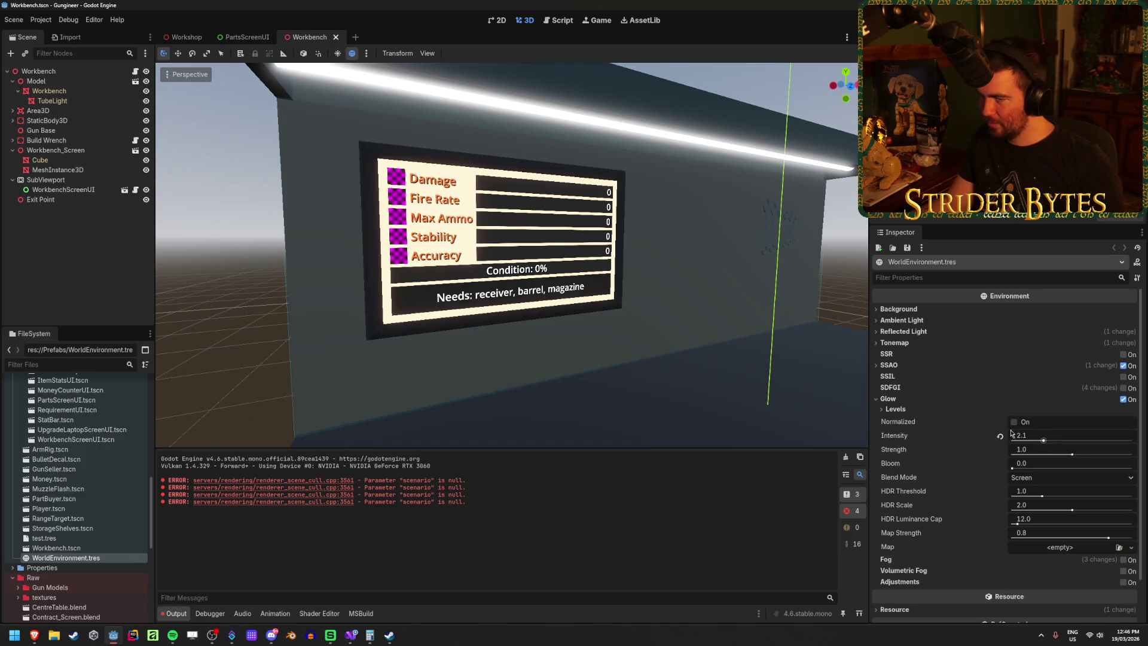
key("ctrl+Tab")
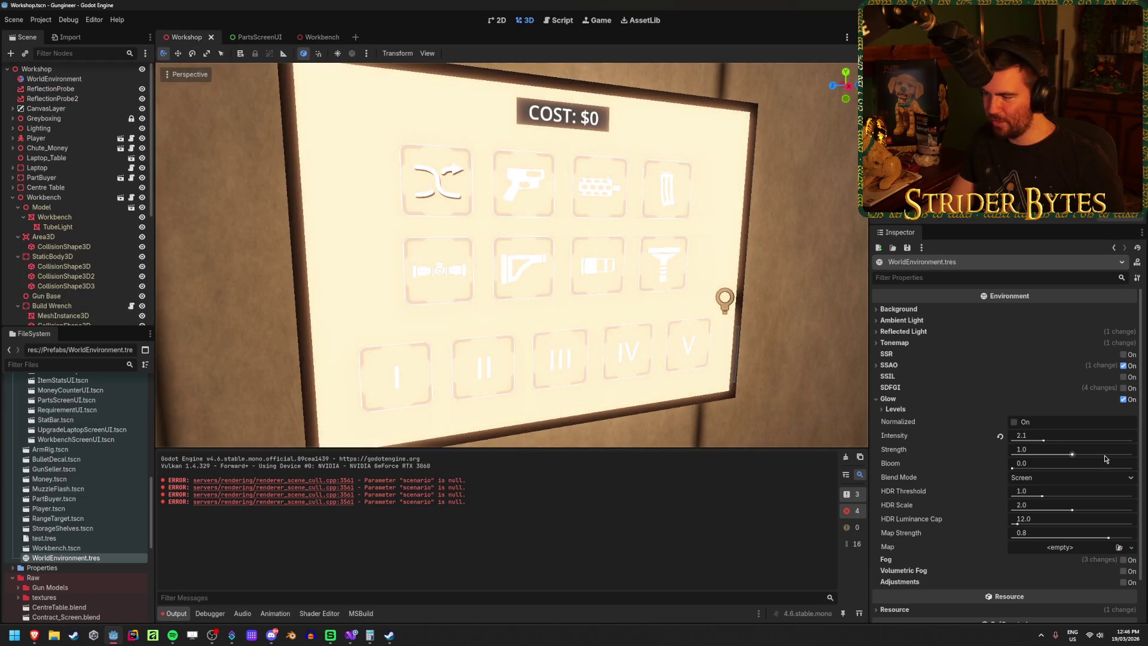
mouse_move(1044, 440)
left_mouse_down()
mouse_move(1062, 441)
mouse_move(1030, 447)
mouse_move(1136, 441)
mouse_move(1014, 441)
mouse_move(1143, 440)
left_mouse_up()
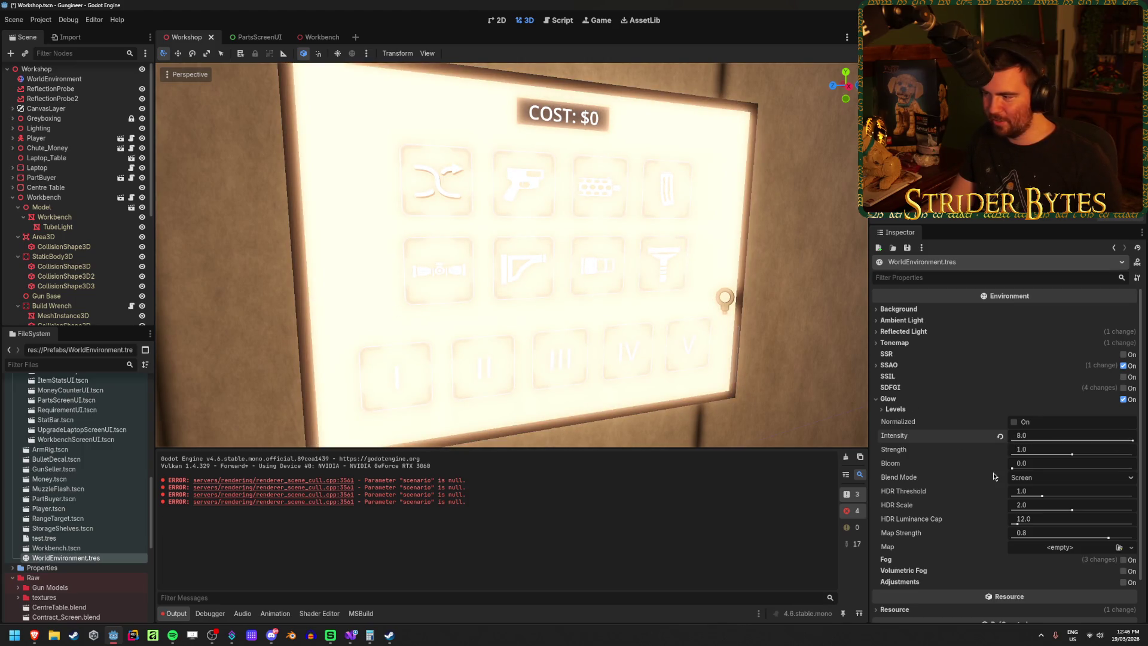
mouse_move(1070, 455)
left_mouse_down()
mouse_move(1124, 455)
mouse_move(1059, 454)
mouse_move(1110, 454)
left_mouse_up()
key("ctrl+s")
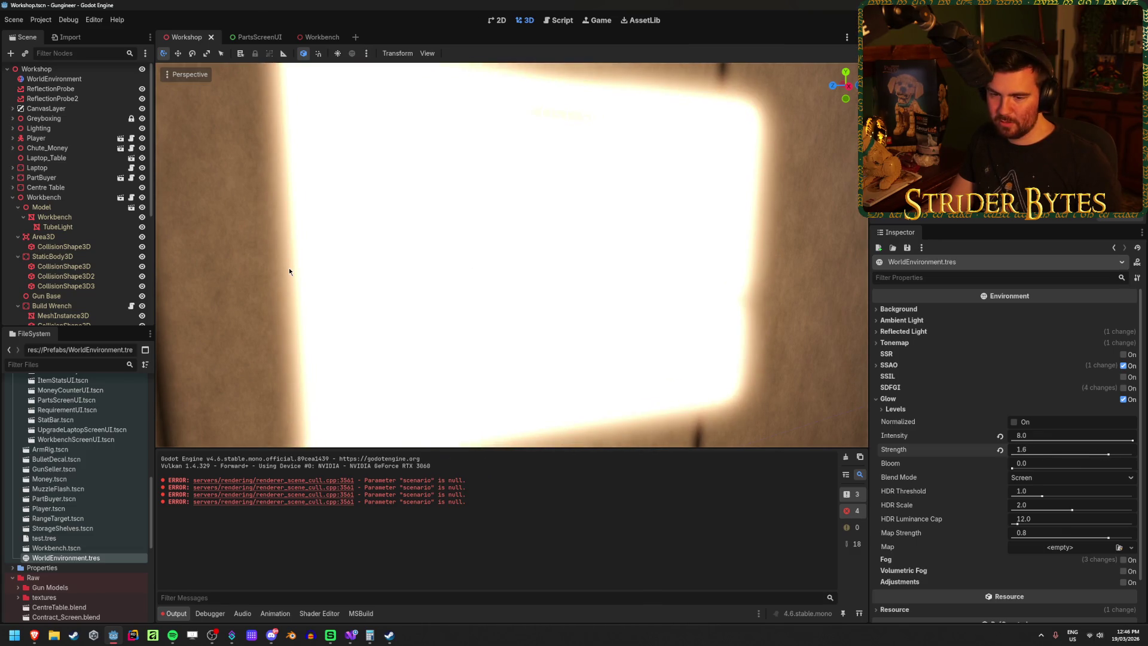
scroll(91, 475, "up", 5)
scroll(91, 475, "up", 5)
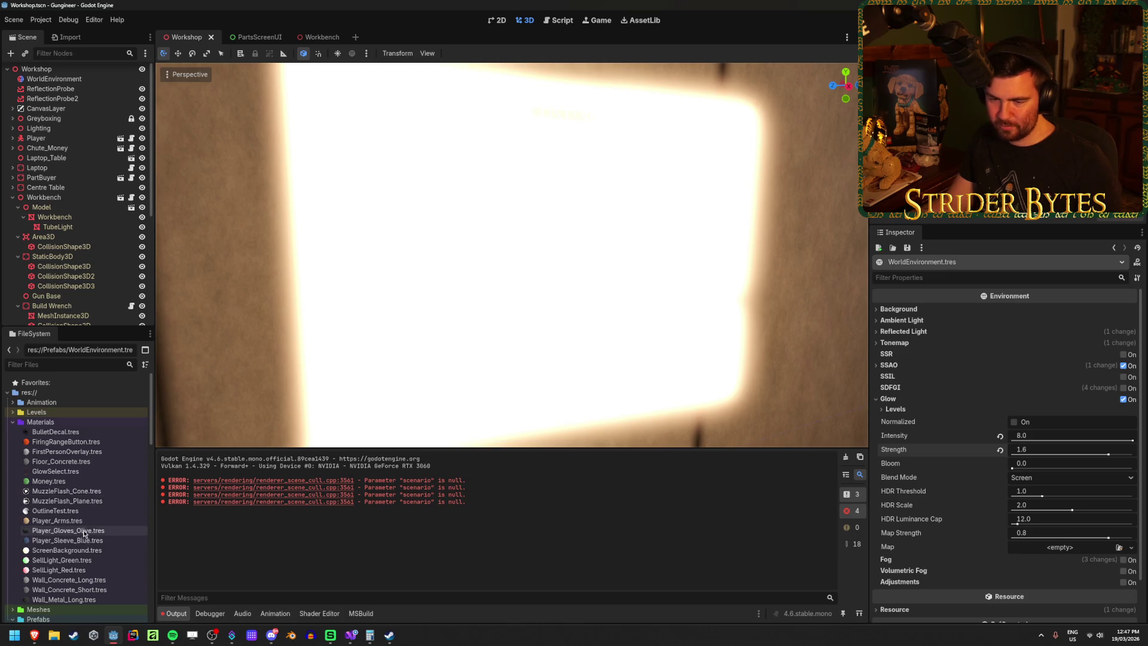
Step: Reset ScreenBackground emission energy to 1.0 and change its colour to a deep orange
left_click(66, 550)
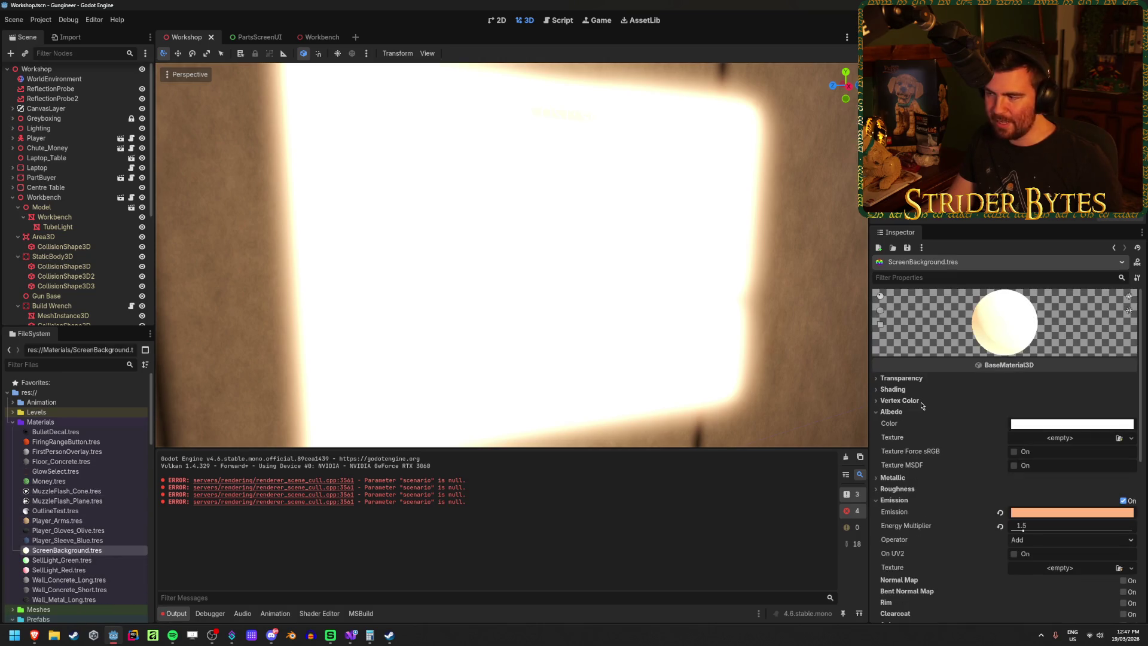
left_click_drag(1013, 525, 1017, 531)
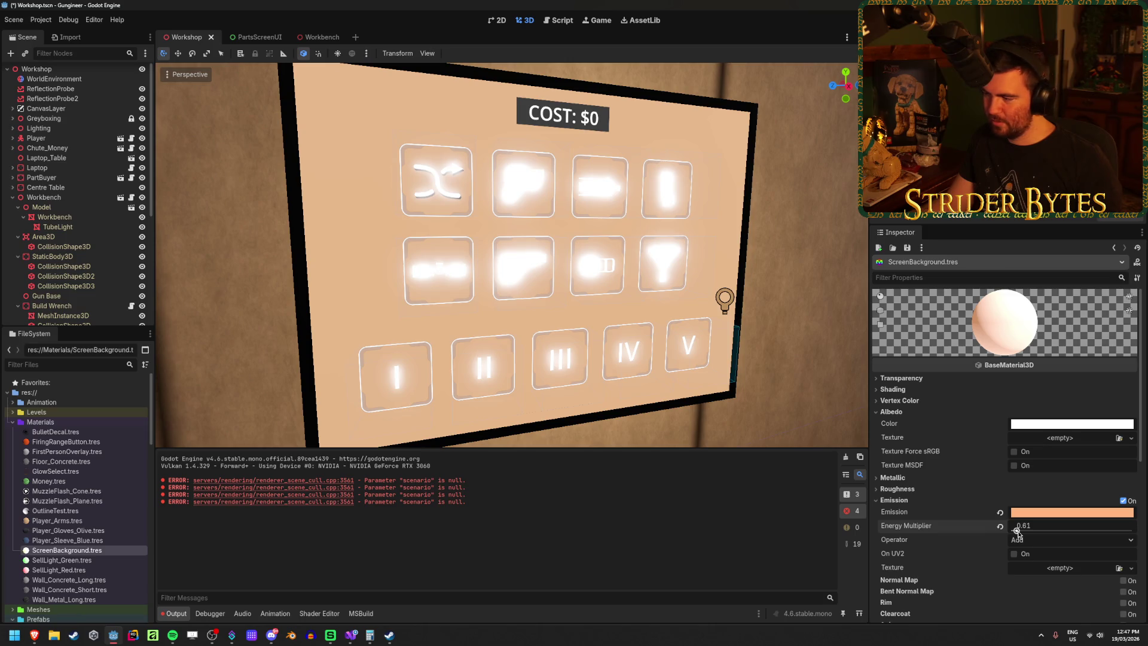
left_click(1000, 526)
left_click(1071, 512)
left_click(1096, 349)
mouse_move(1127, 299)
left_mouse_down()
mouse_move(1123, 334)
mouse_move(1127, 281)
mouse_move(1129, 323)
mouse_move(1131, 310)
left_mouse_up()
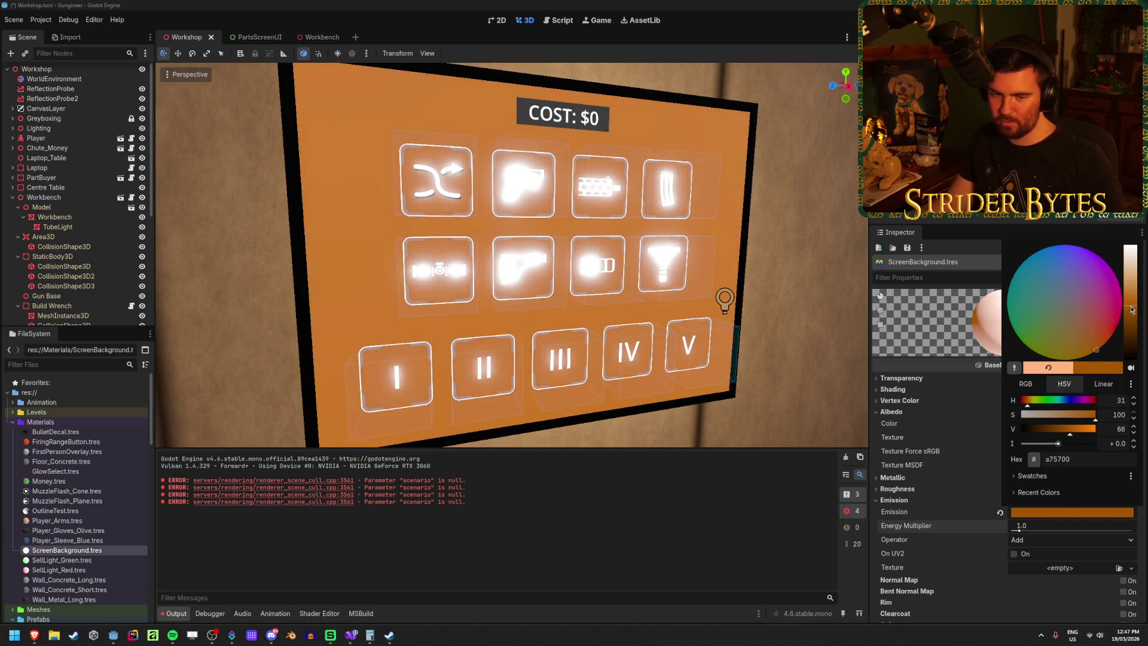
left_click(831, 303)
scroll(830, 303, "down", 3)
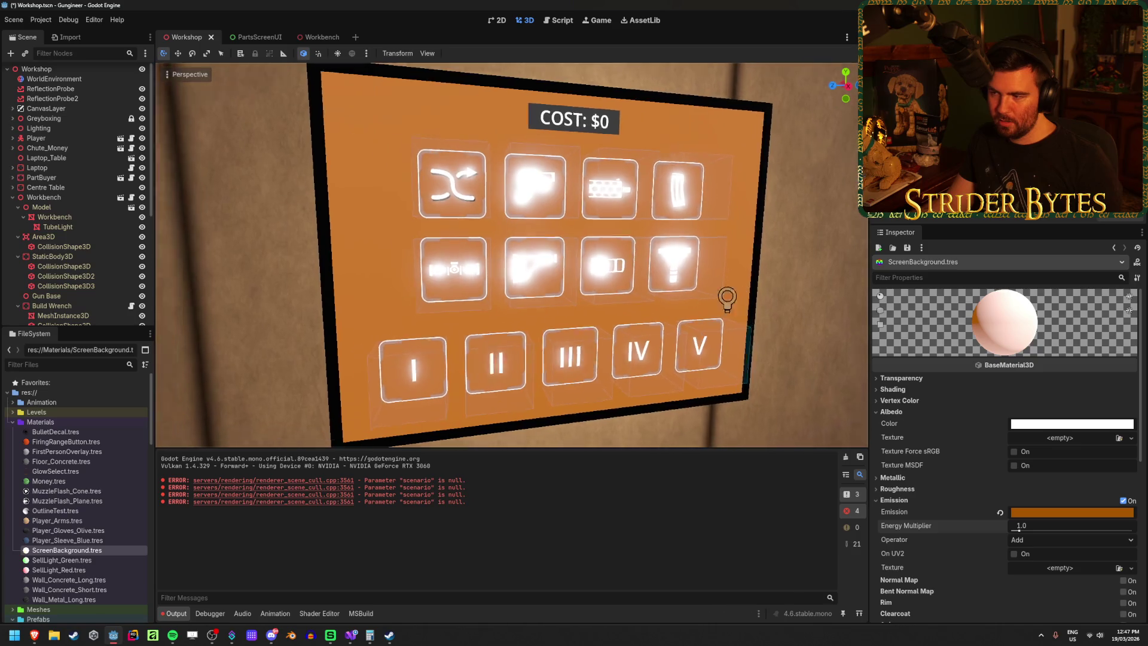
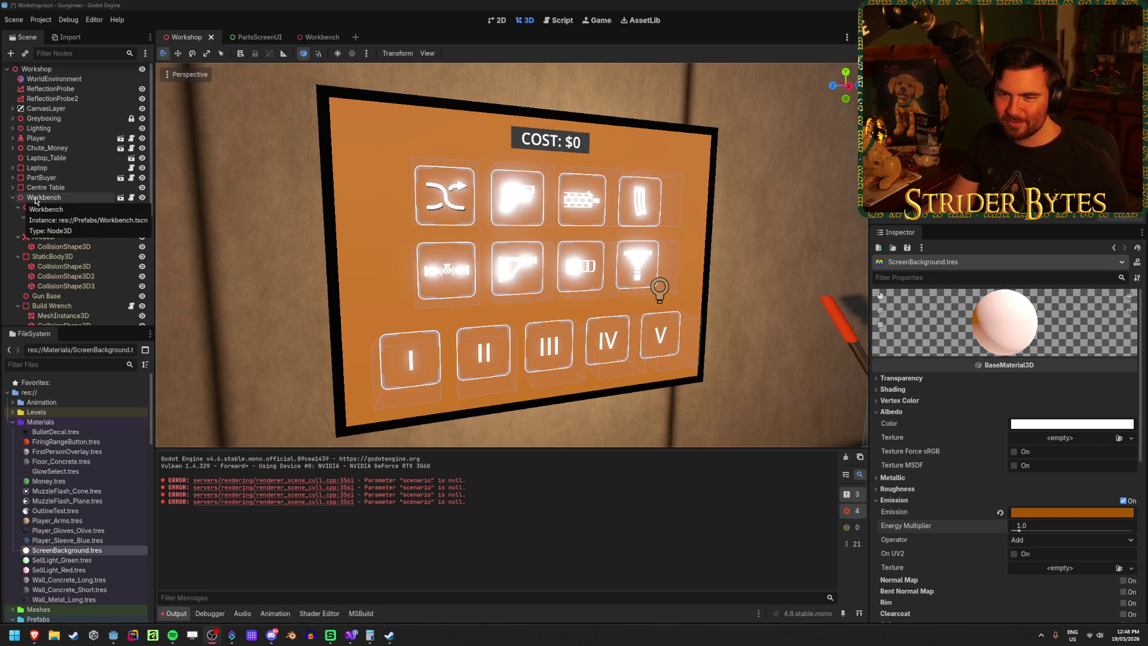
Step: Open WorldEnvironment.tres from the Prefabs folder to show its glow settings in the Inspector
left_click(250, 4)
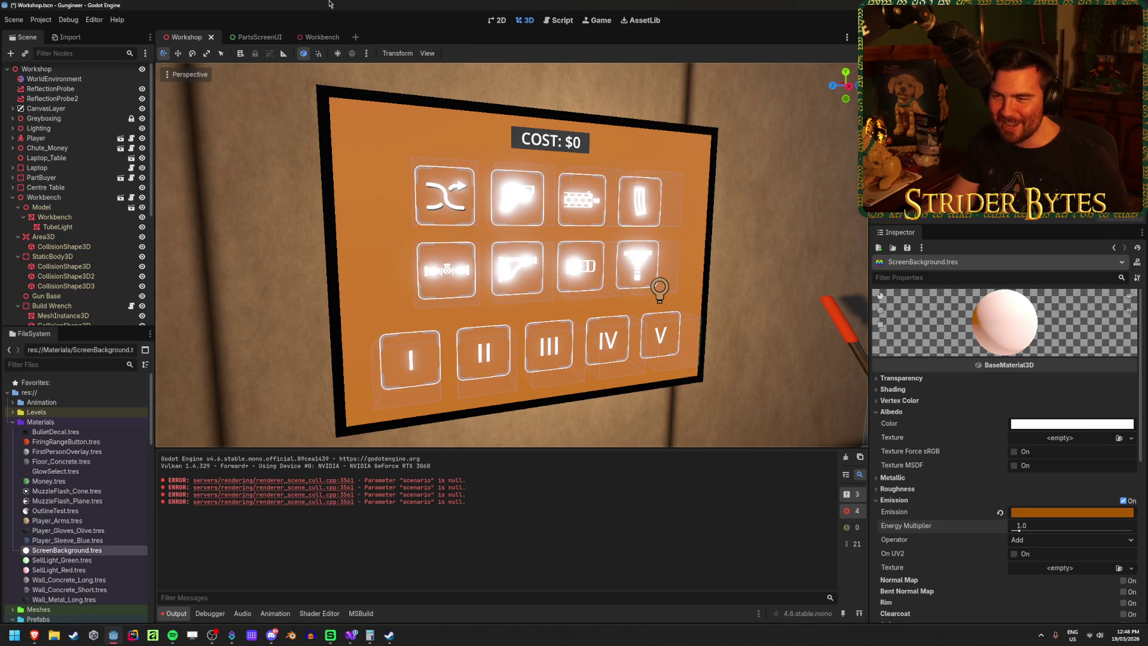
scroll(113, 538, "down", 10)
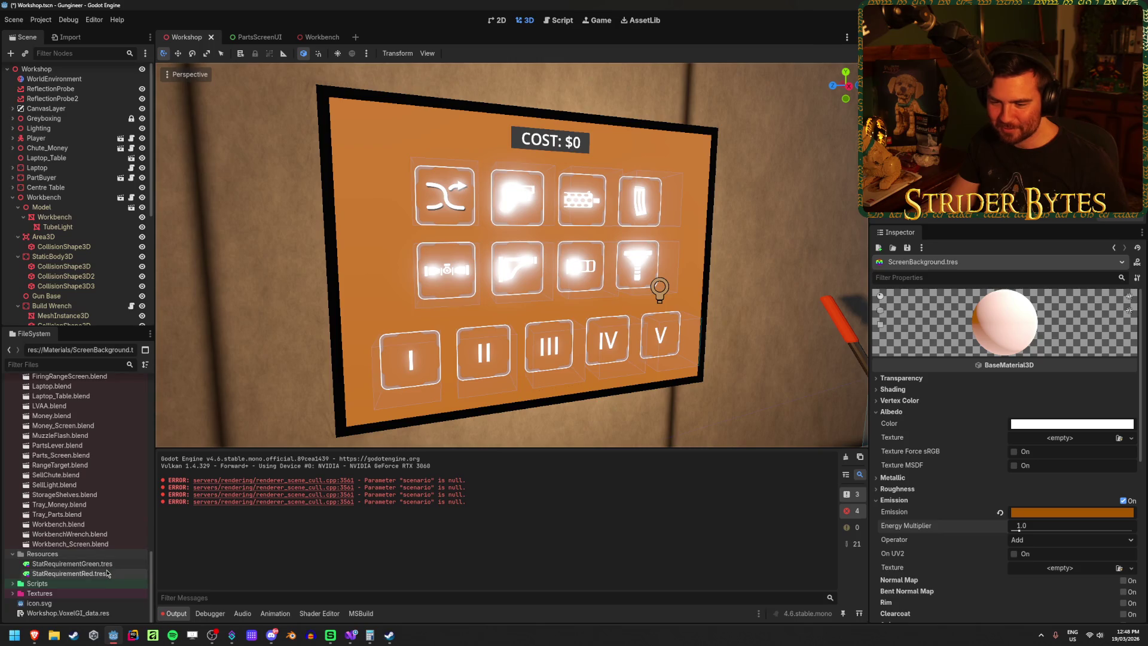
left_click(97, 527)
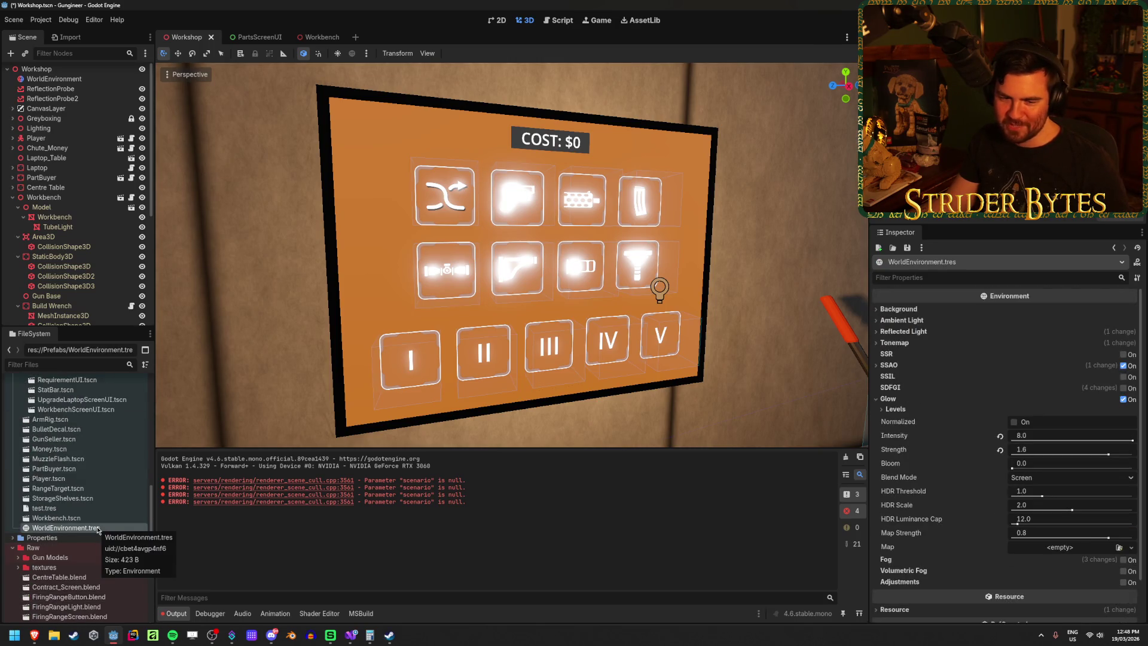
Step: Reset the glow values and settle the glow intensity at 2.0, saving the Workshop scene
left_click(1001, 451)
left_click(1000, 436)
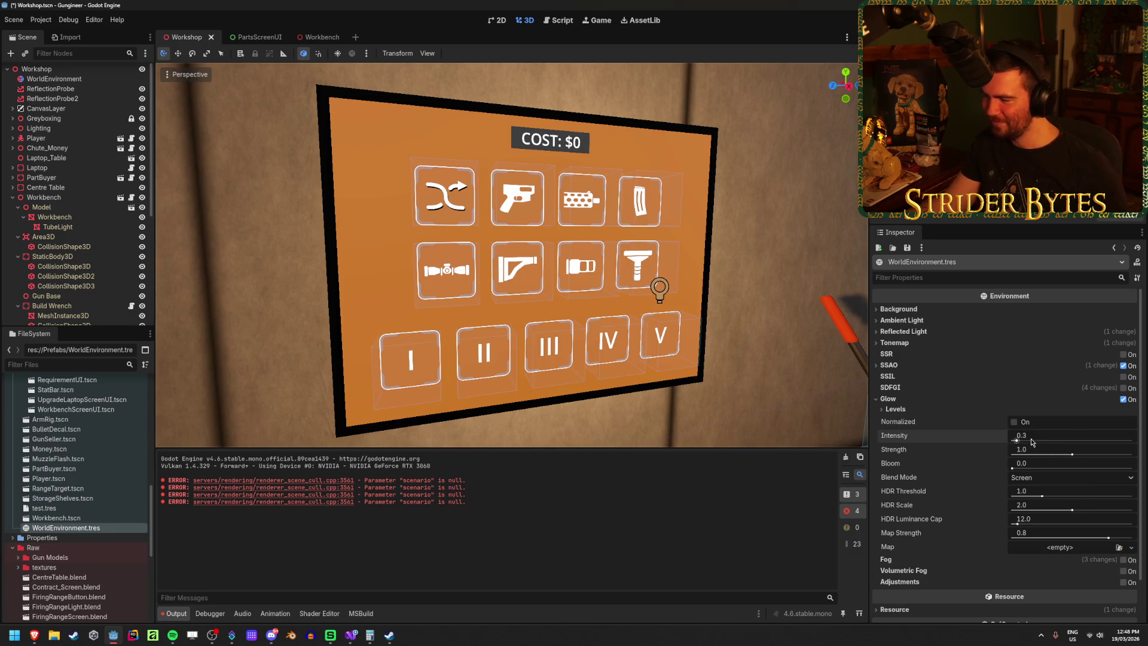
left_click_drag(1066, 449, 1130, 436)
key("ctrl+z")
key("ctrl+z")
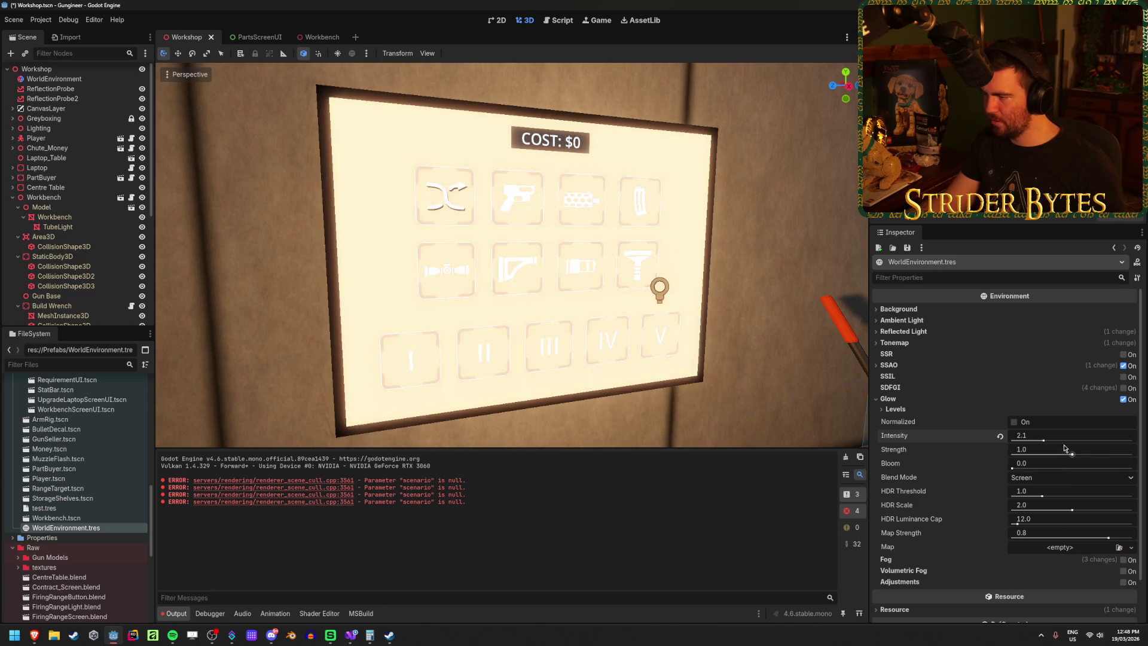
left_click(1064, 436)
key("ctrl+s")
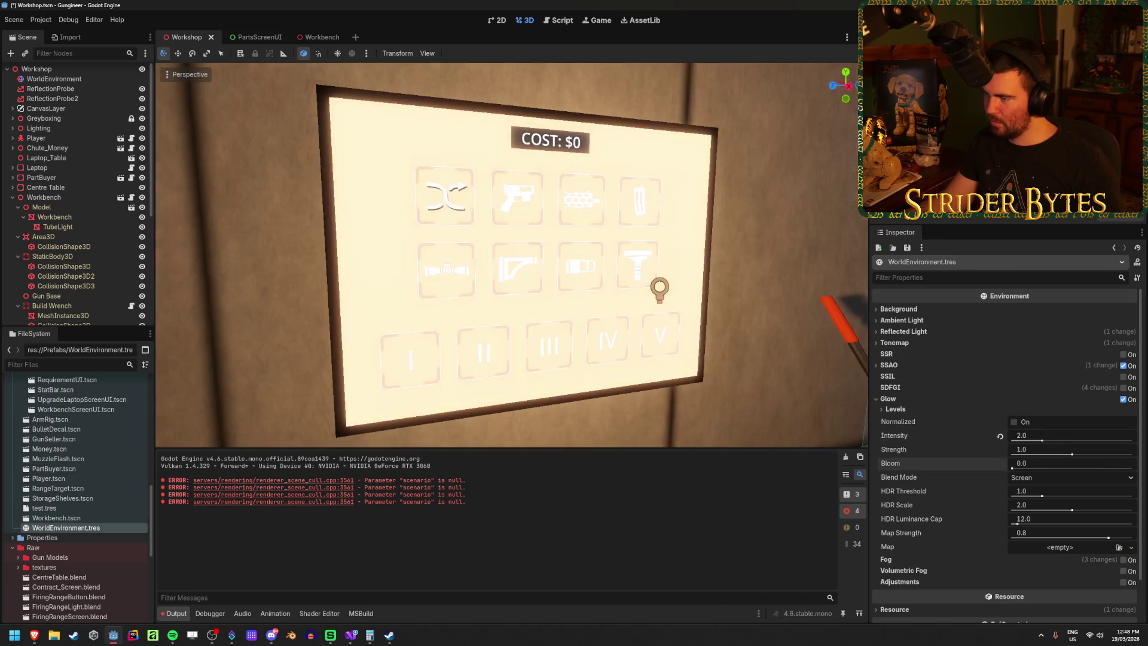
key("ctrl+s")
Step: Lower the glow strength and bring up the ScreenBackground.tres material
mouse_move(1075, 456)
left_mouse_down()
mouse_move(1042, 457)
mouse_move(1110, 470)
left_mouse_up()
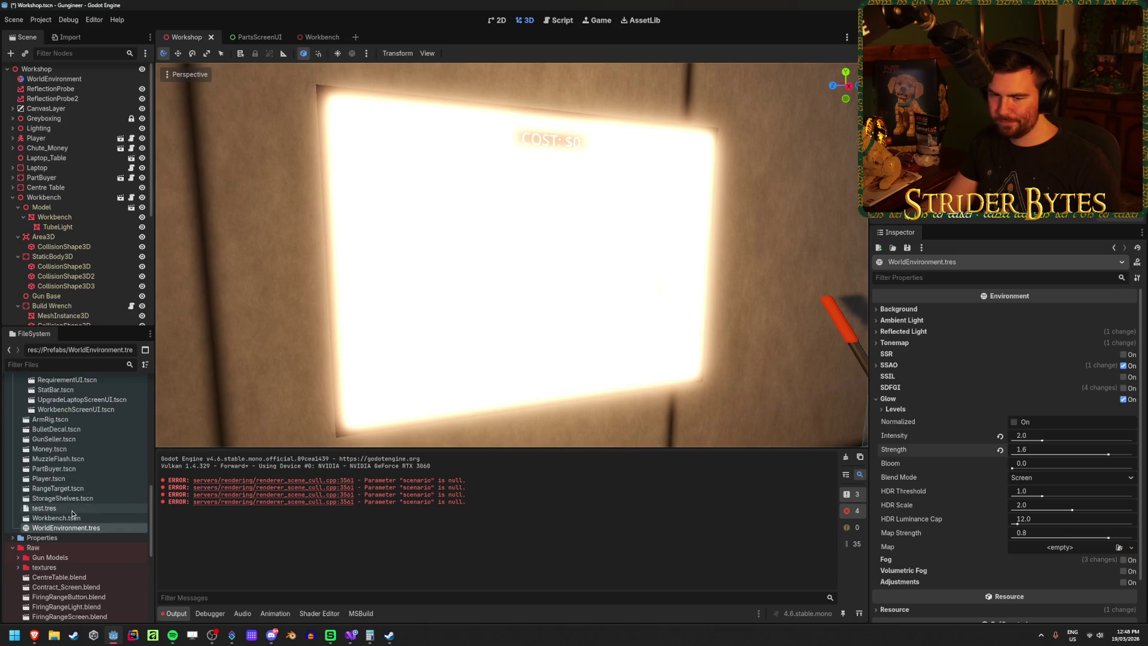
scroll(77, 512, "up", 10)
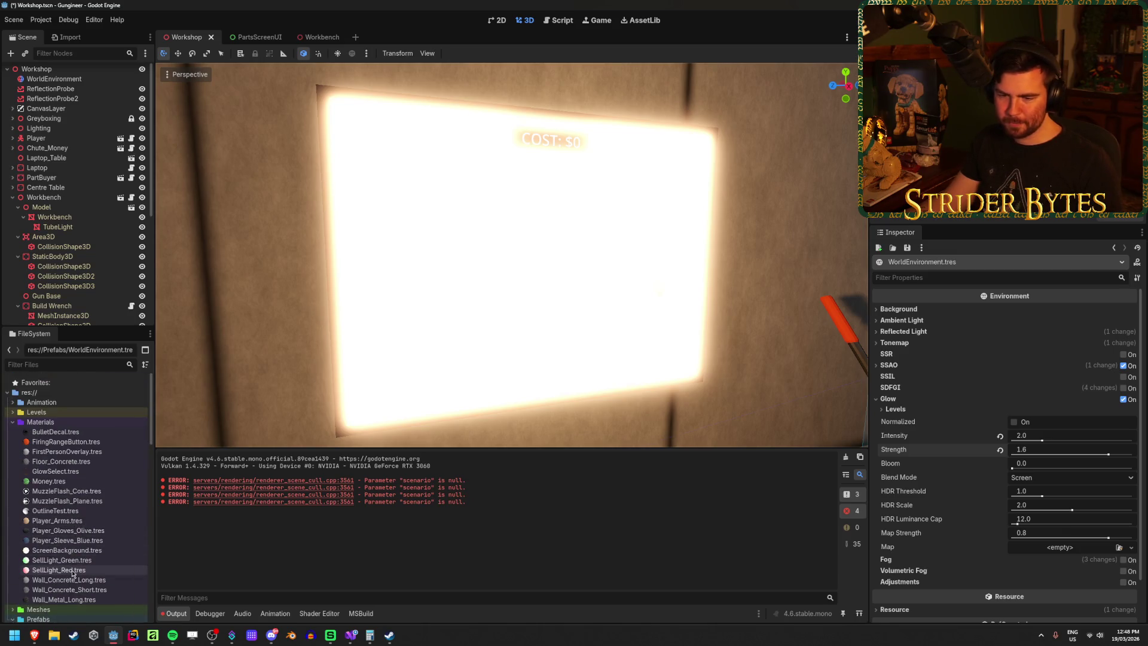
left_click(73, 550)
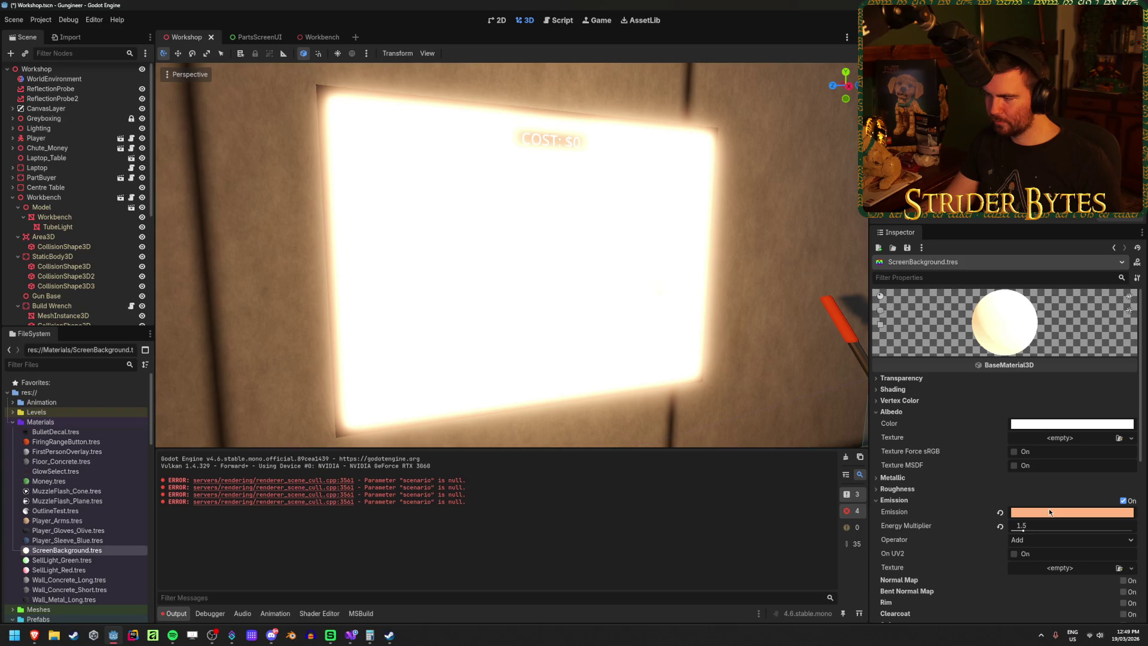
Step: Dim the screen emission, lower the WorldEnvironment glow strength, and save the scene
left_click_drag(1021, 532, 1013, 531)
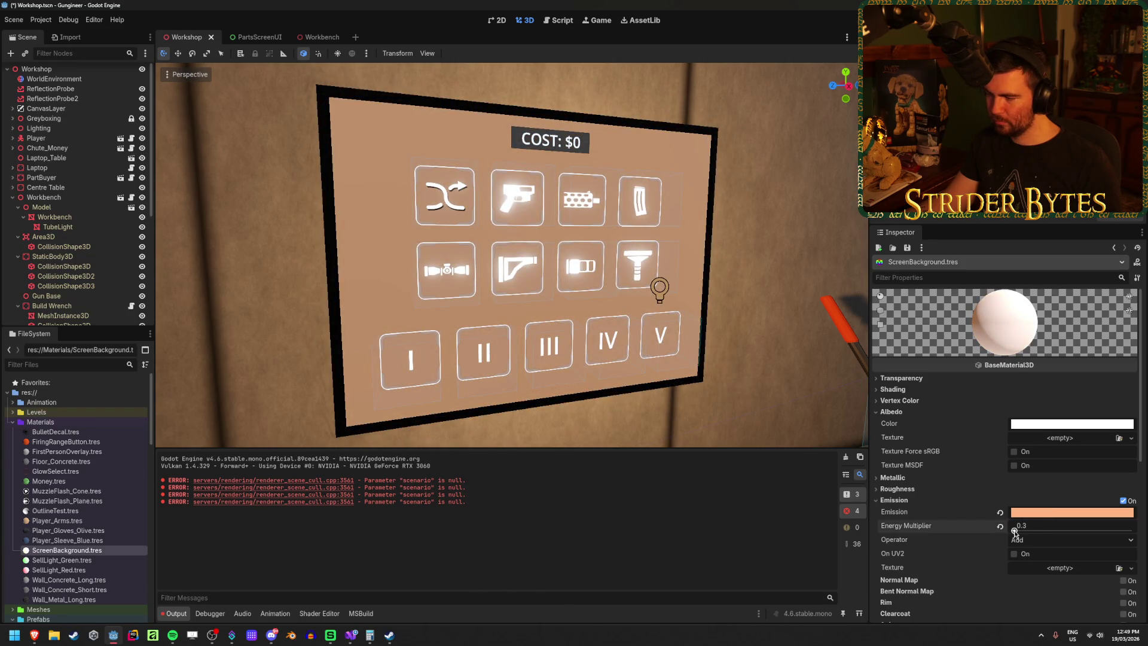
scroll(88, 488, "down", 10)
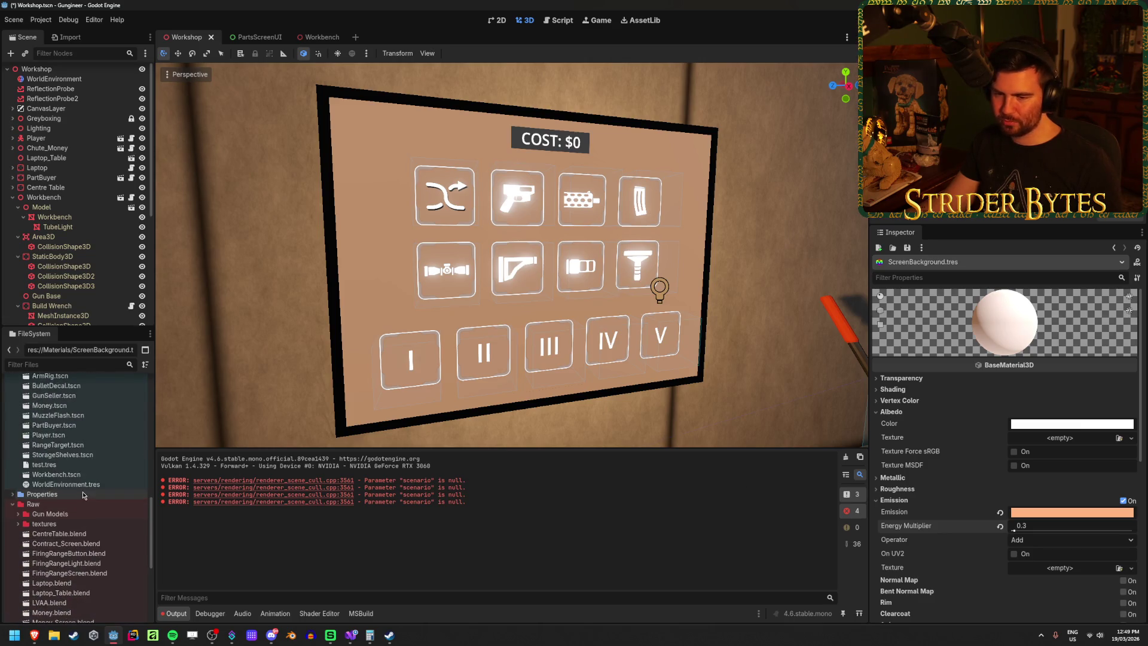
double_click(88, 484)
mouse_move(1099, 457)
left_mouse_down()
mouse_move(1039, 455)
mouse_move(1068, 455)
mouse_move(1051, 443)
mouse_move(1113, 448)
mouse_move(1013, 447)
mouse_move(1129, 452)
left_mouse_up()
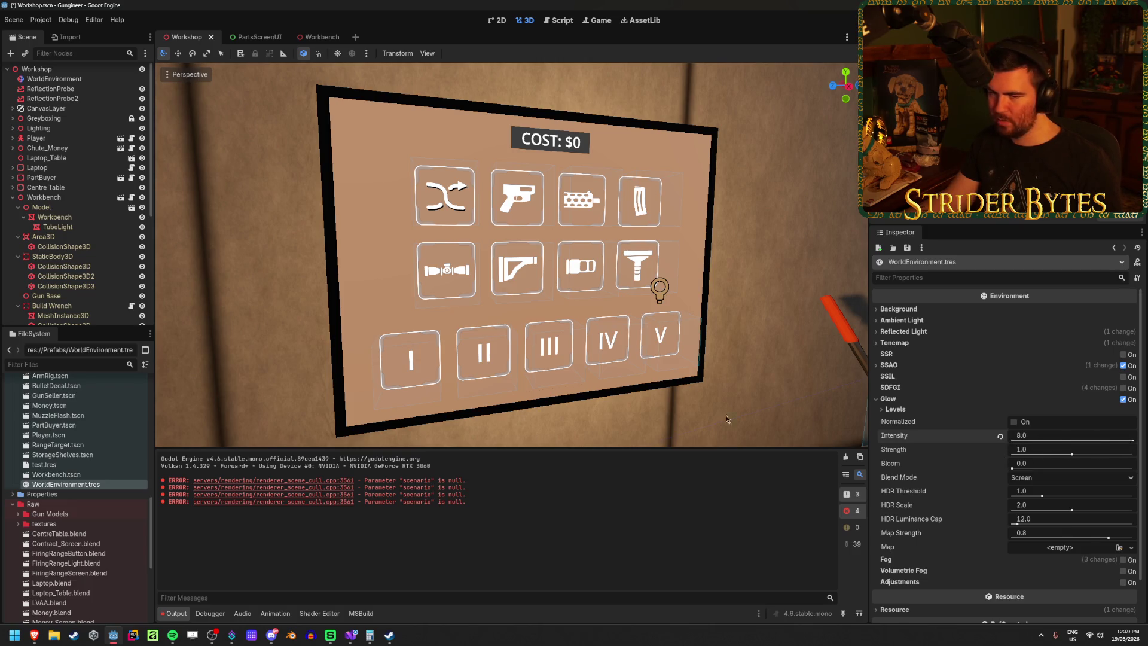
key("ctrl+s")
Step: Give ScreenBackground.tres a deep orange emission colour a05300 with energy multiplier 4.89
scroll(77, 509, "up", 10)
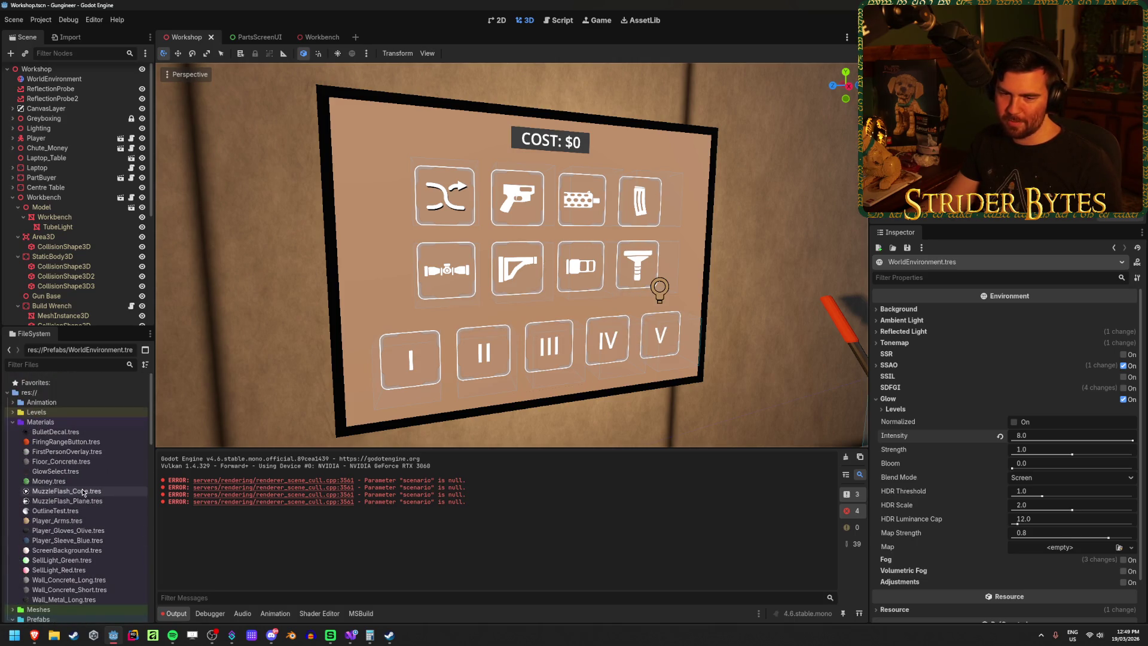
left_click(67, 549)
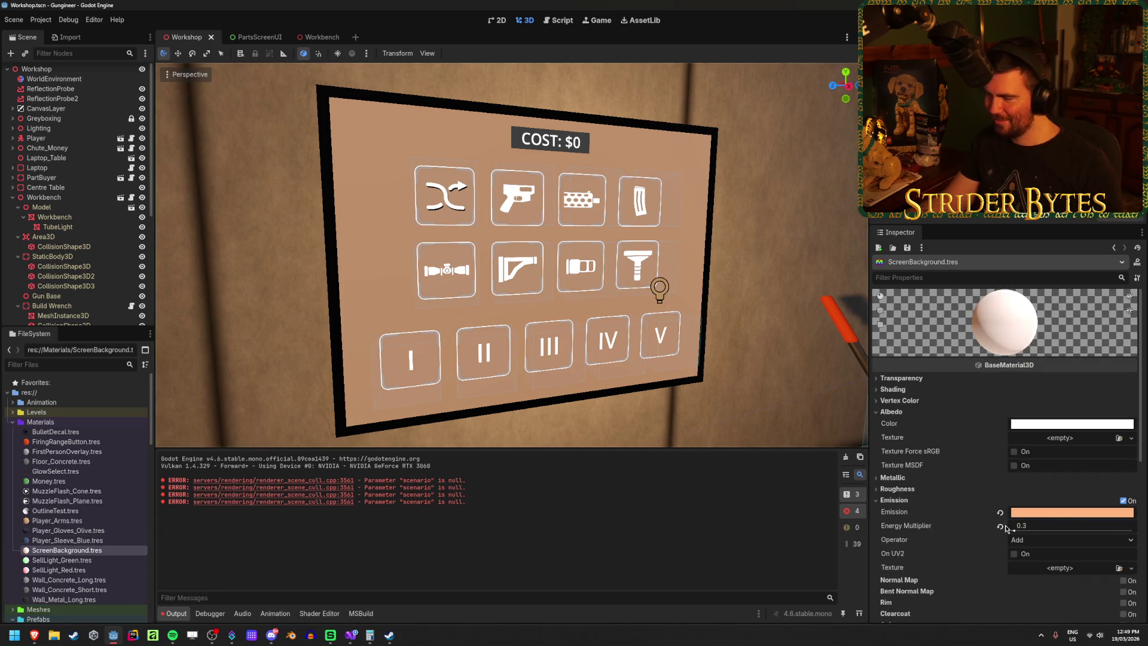
left_click_drag(1015, 531, 1026, 534)
left_click(1035, 513)
mouse_move(1128, 269)
left_mouse_down()
mouse_move(1129, 251)
mouse_move(1131, 299)
left_mouse_up()
left_click(1021, 531)
left_click_drag(1020, 532, 1049, 533)
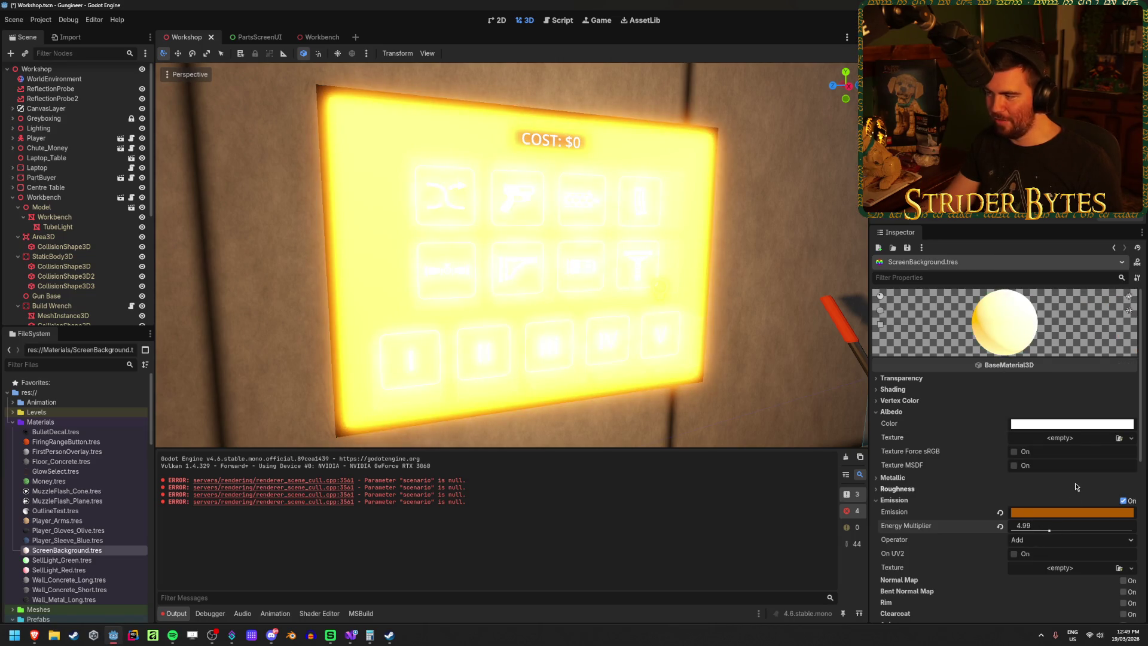
left_click(1086, 513)
mouse_move(1132, 311)
left_mouse_down()
mouse_move(1133, 272)
mouse_move(1134, 362)
mouse_move(1132, 311)
left_mouse_up()
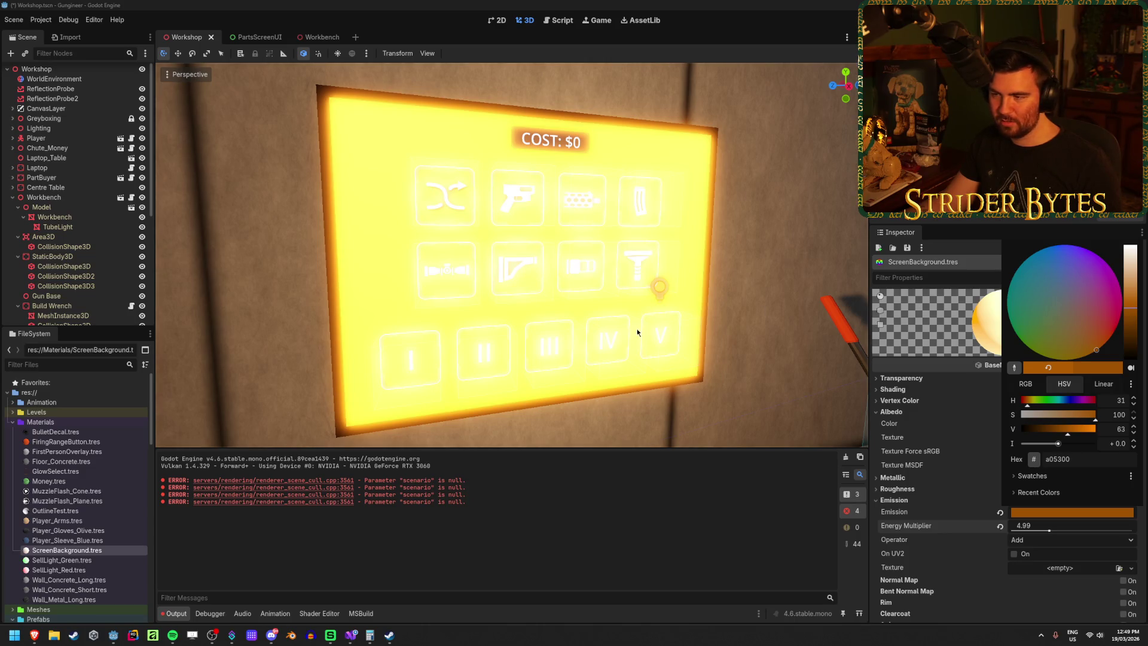
scroll(638, 329, "down", 10)
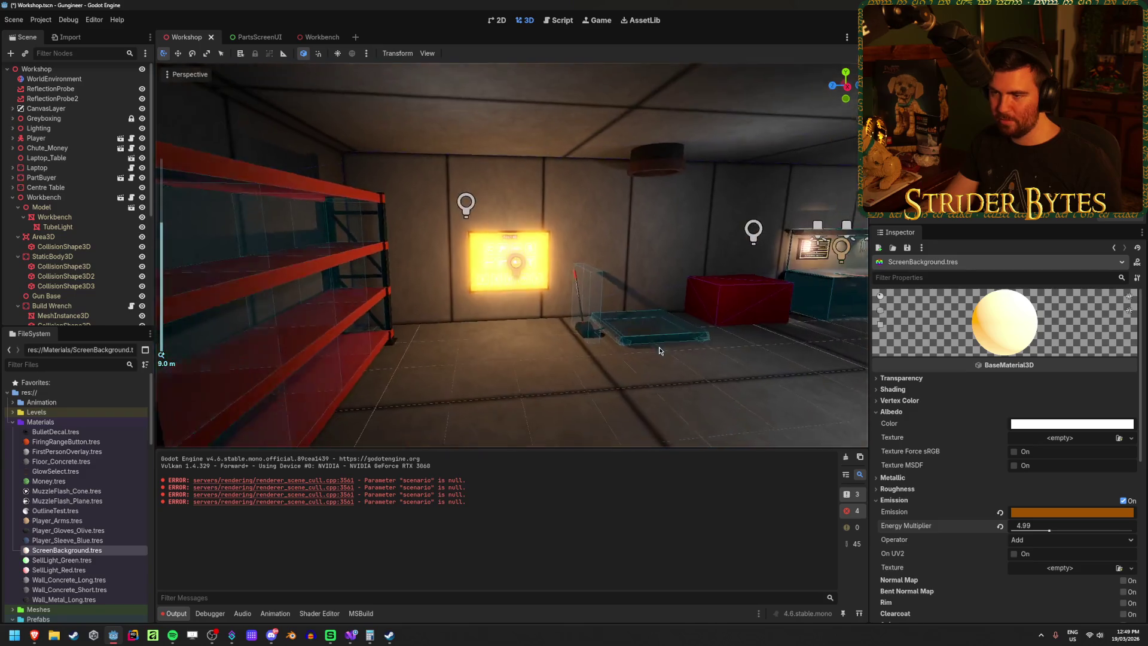
Step: Restore the screen's pale peach emission at energy 1.5, then reopen WorldEnvironment.tres
scroll(659, 350, "up", 4)
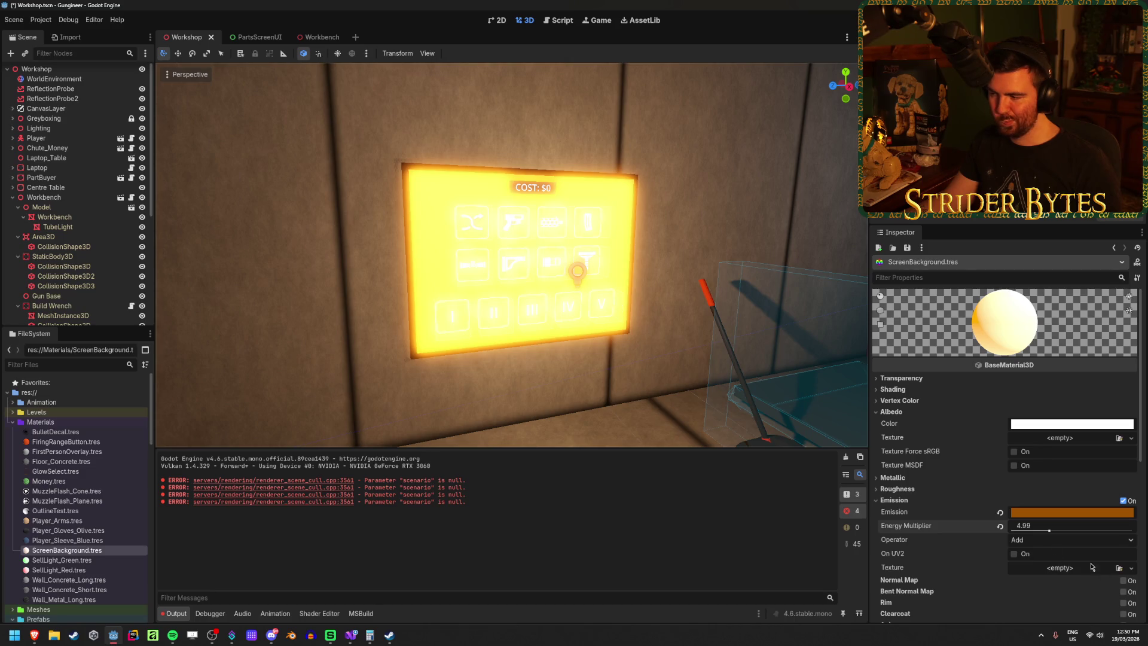
left_click(1000, 526)
left_click(1000, 513)
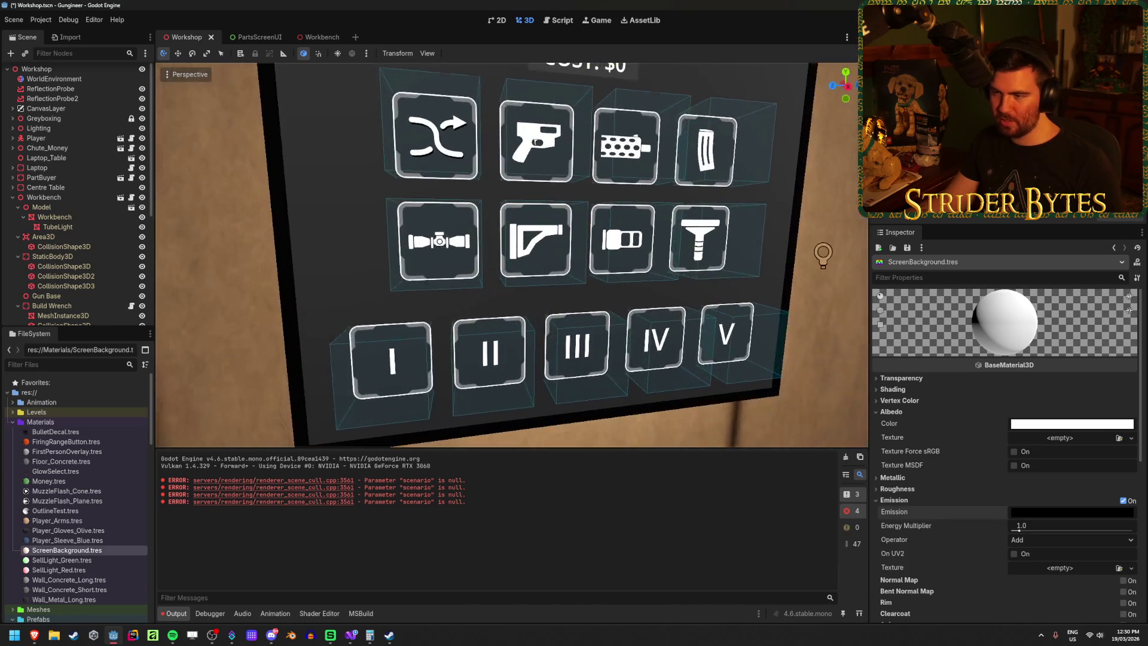
key("ctrl+z")
key("ctrl+z")
key("ctrl+shift+z")
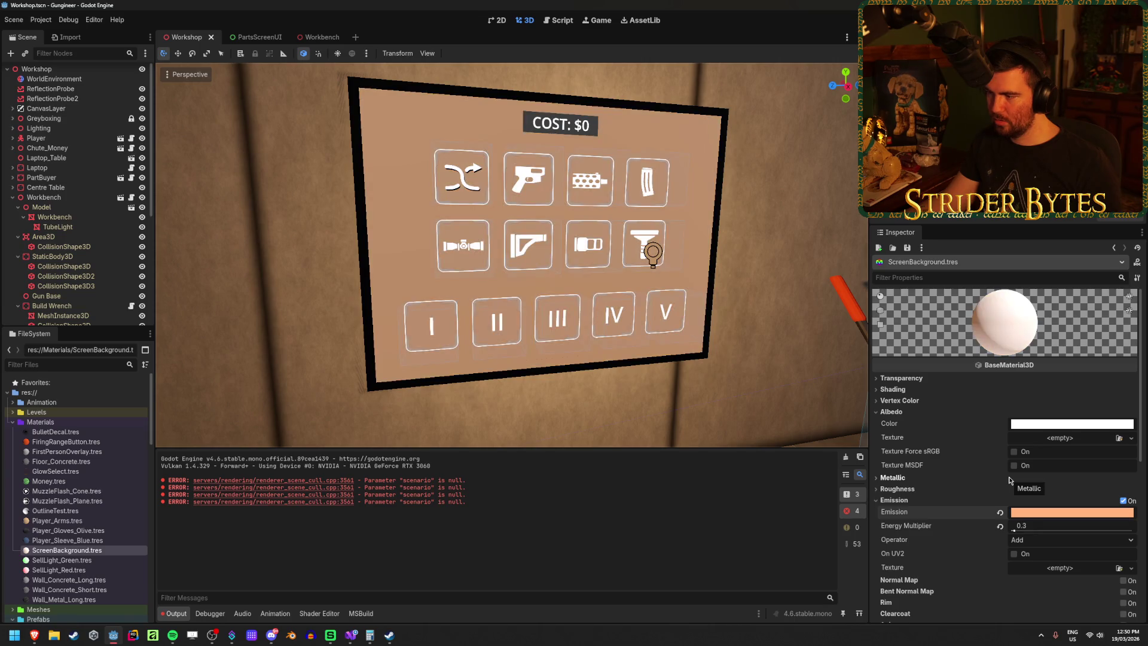
left_click(1049, 524)
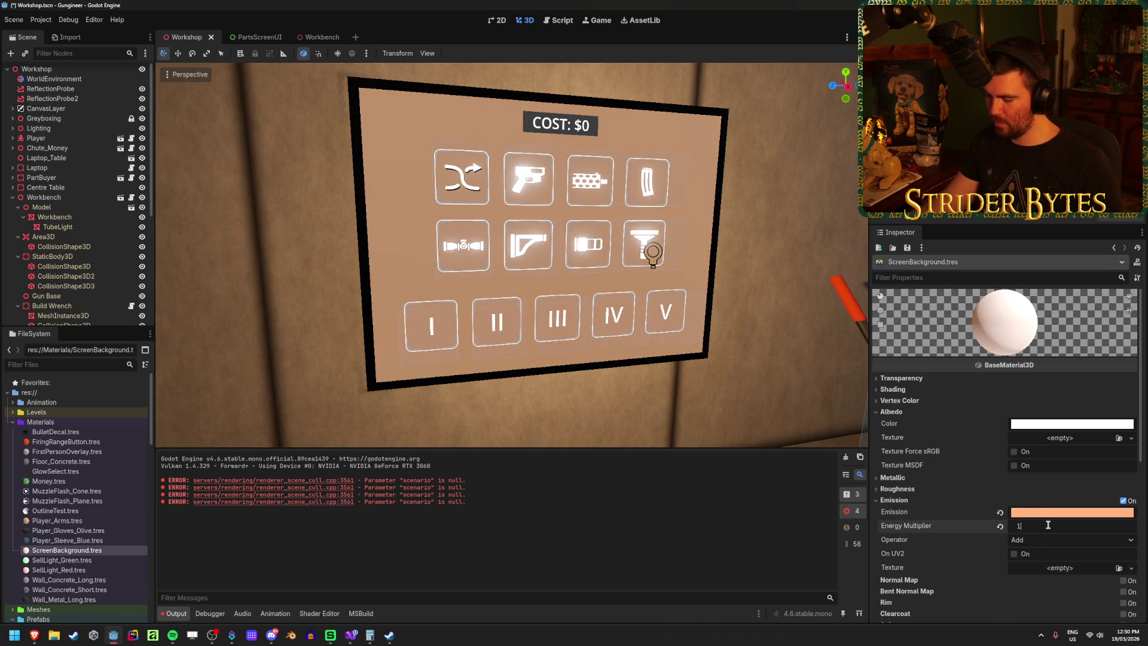
type("1.5")
key("Return")
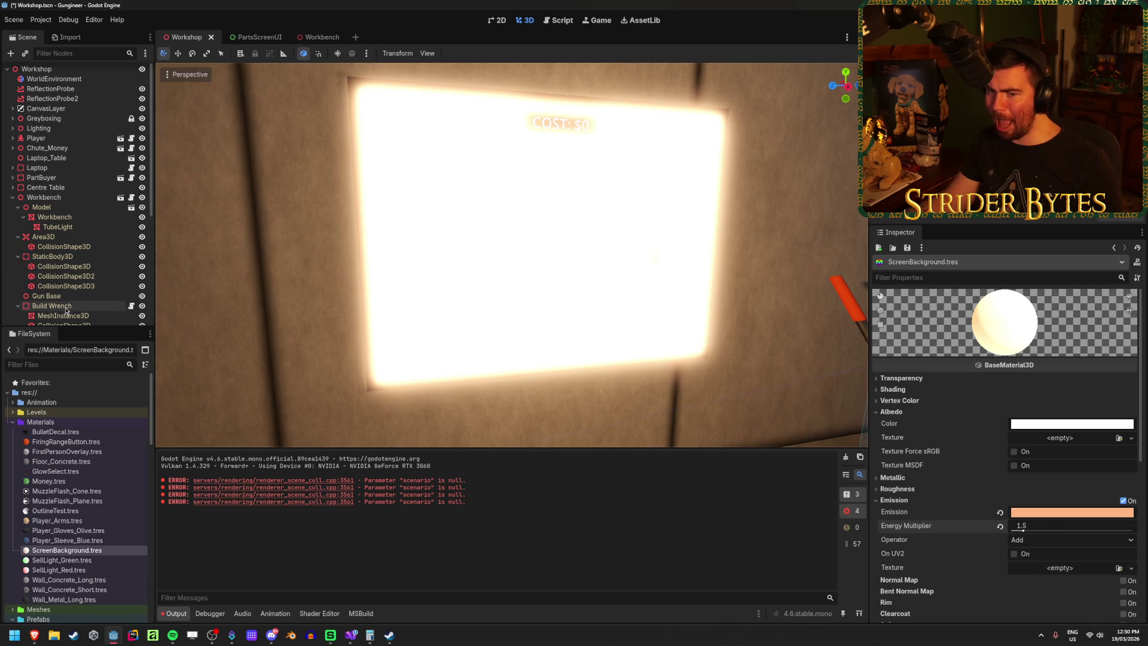
scroll(105, 512, "down", 10)
left_click(85, 456)
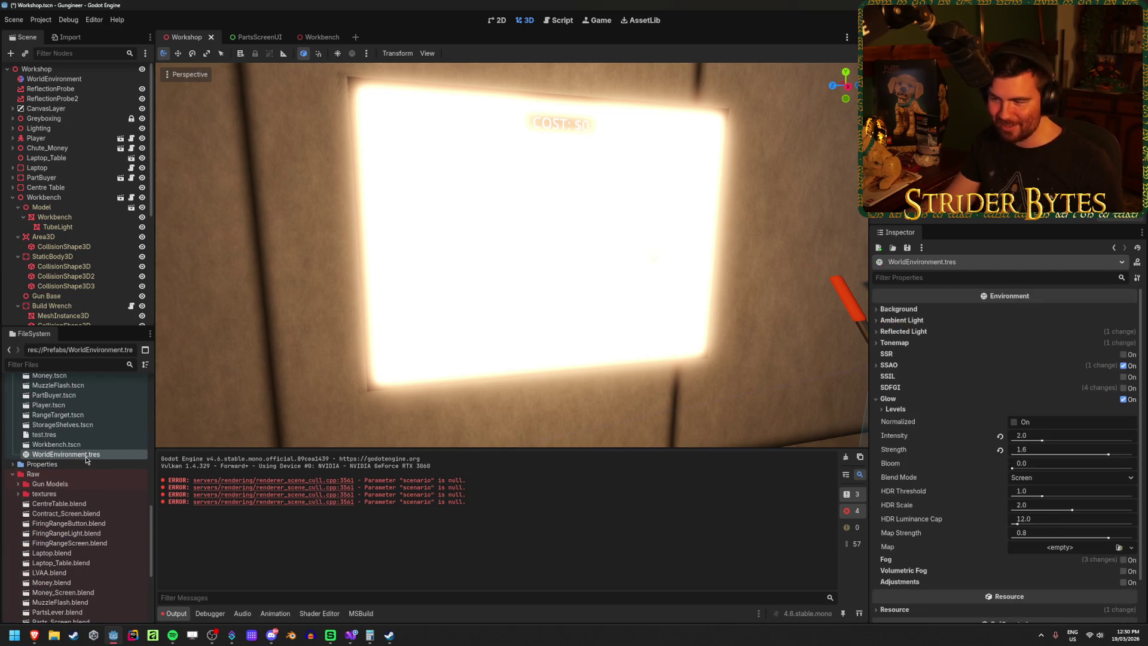
Step: Set the environment glow strength to 1 with intensity 2.0 and save the scene
left_click(1086, 453)
type("1")
key("Return")
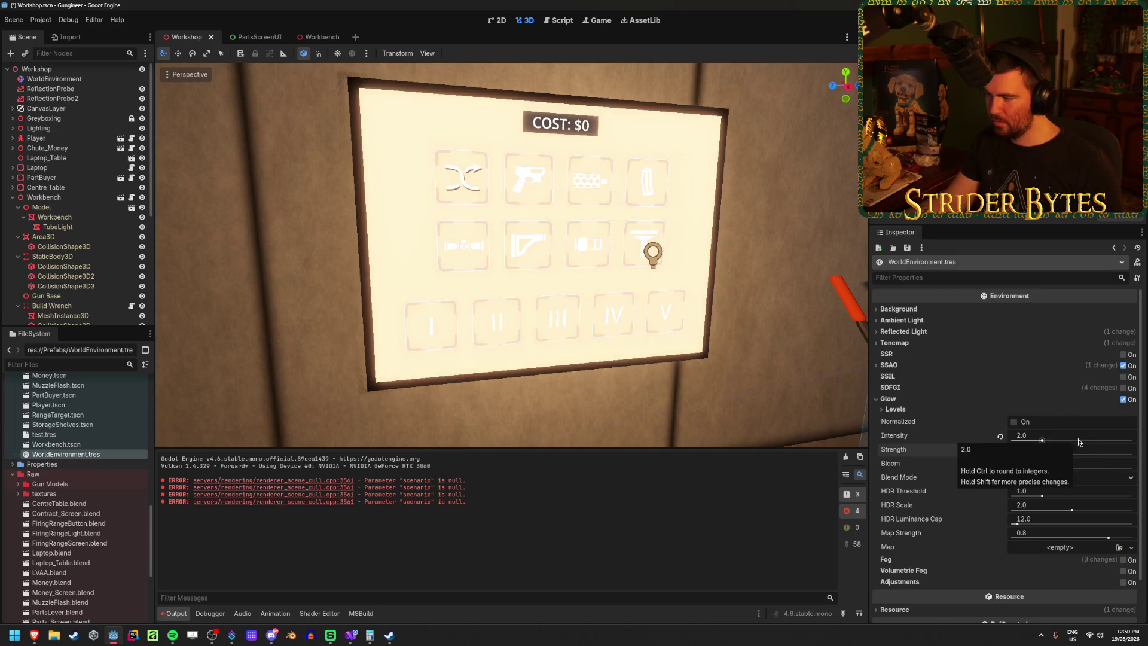
mouse_move(1042, 443)
left_mouse_down()
mouse_move(1124, 442)
mouse_move(1042, 443)
left_mouse_up()
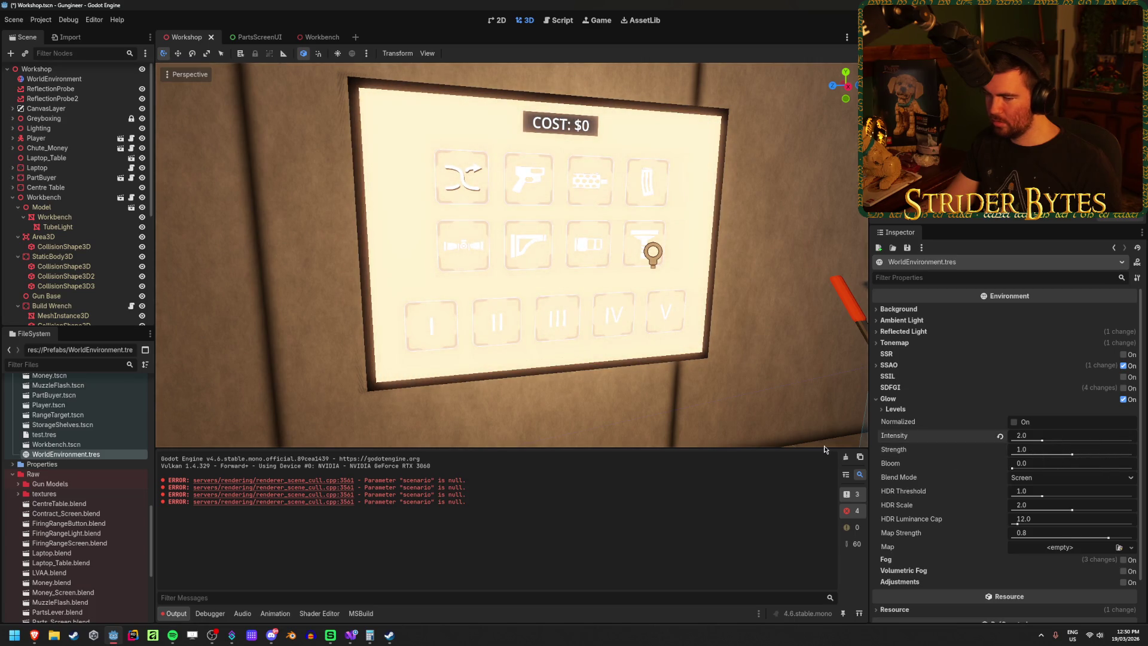
key("ctrl+s")
Step: Reset the ScreenBackground emission energy to 1.0 while viewing the wall parts screen
scroll(82, 537, "up", 10)
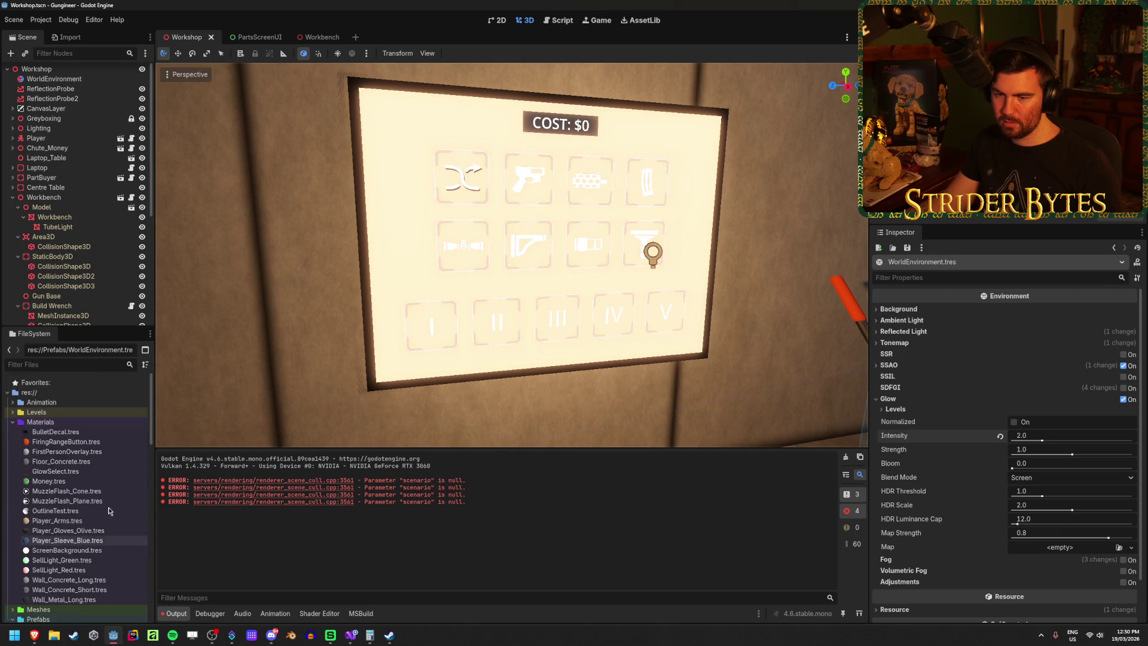
left_click(81, 551)
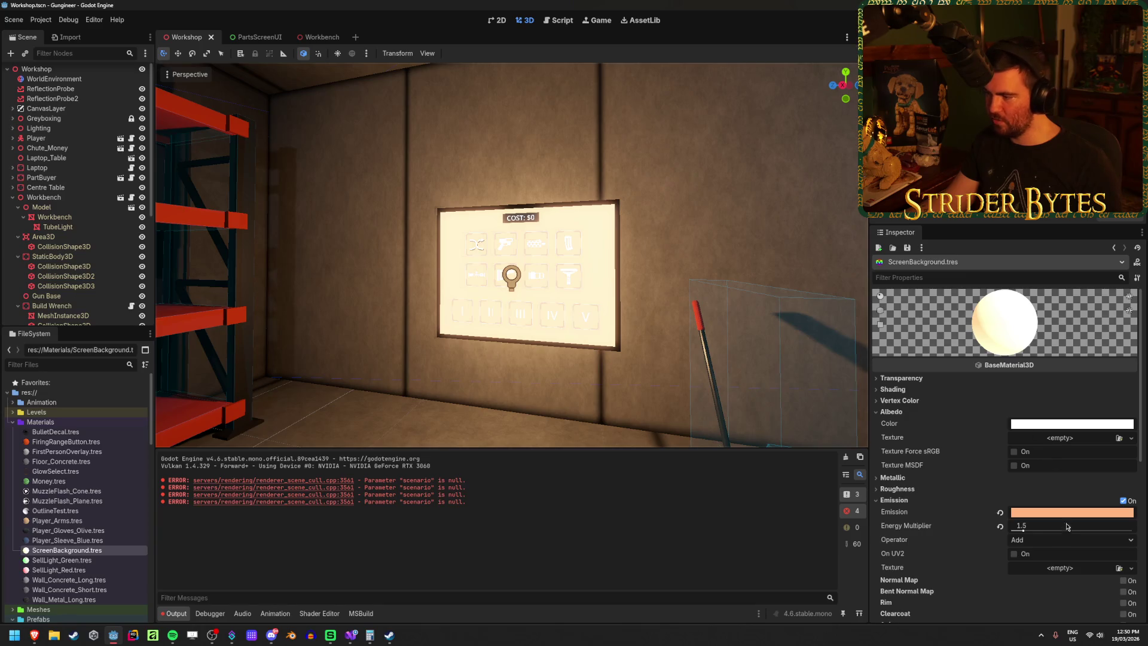
mouse_move(1023, 530)
left_mouse_down()
mouse_move(1037, 532)
mouse_move(1026, 531)
left_mouse_up()
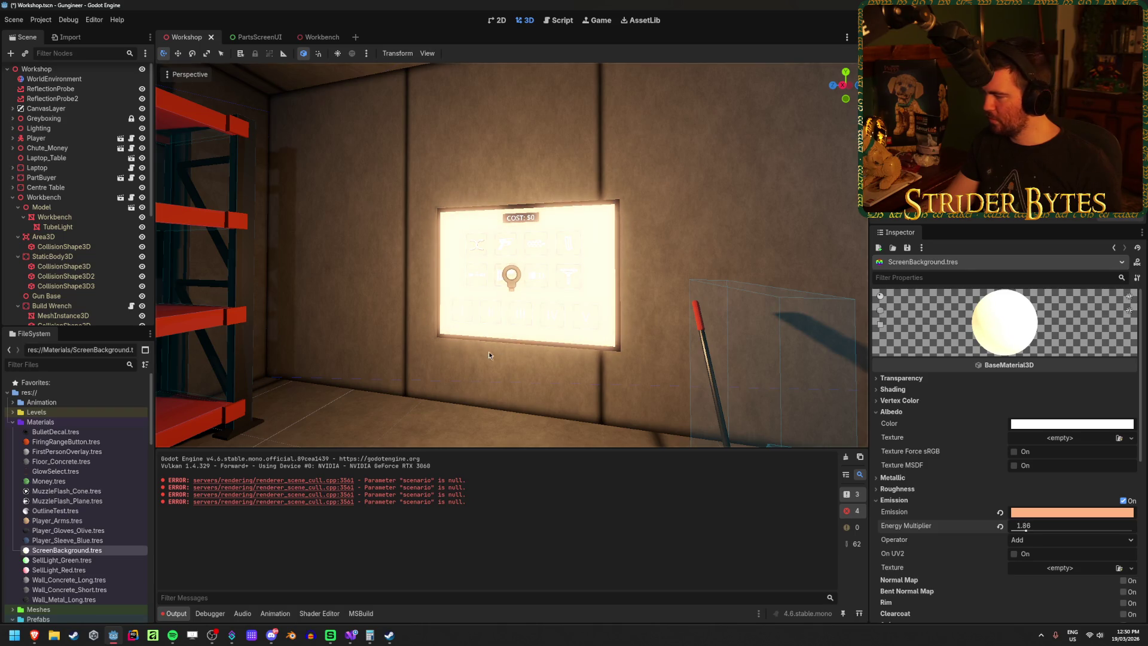
key("w")
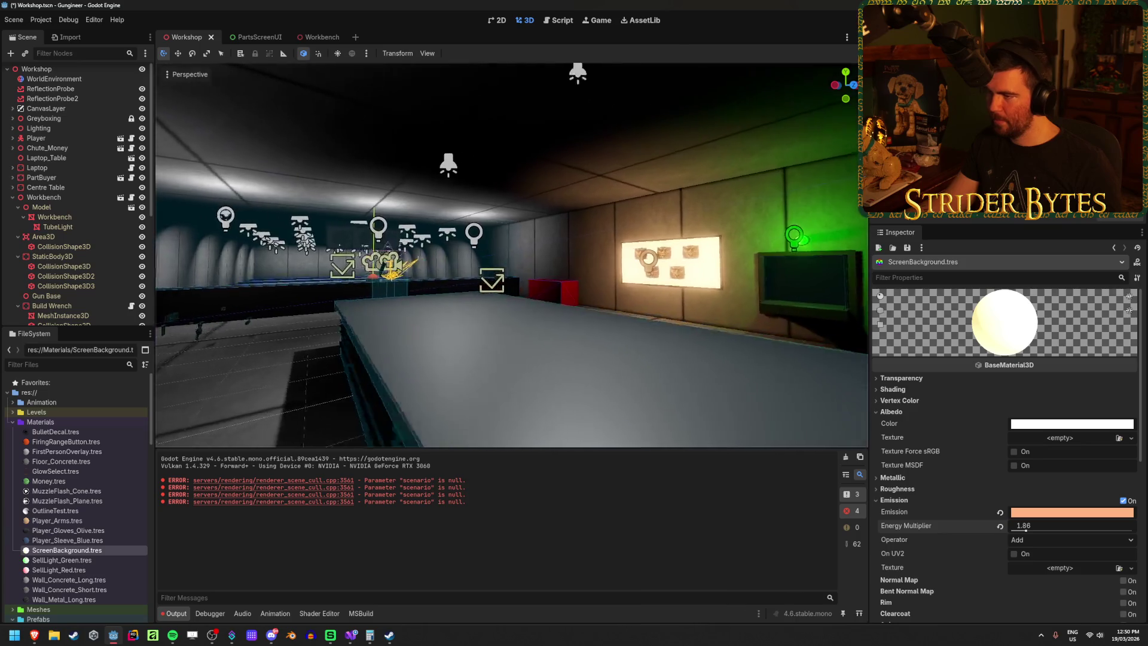
key("w")
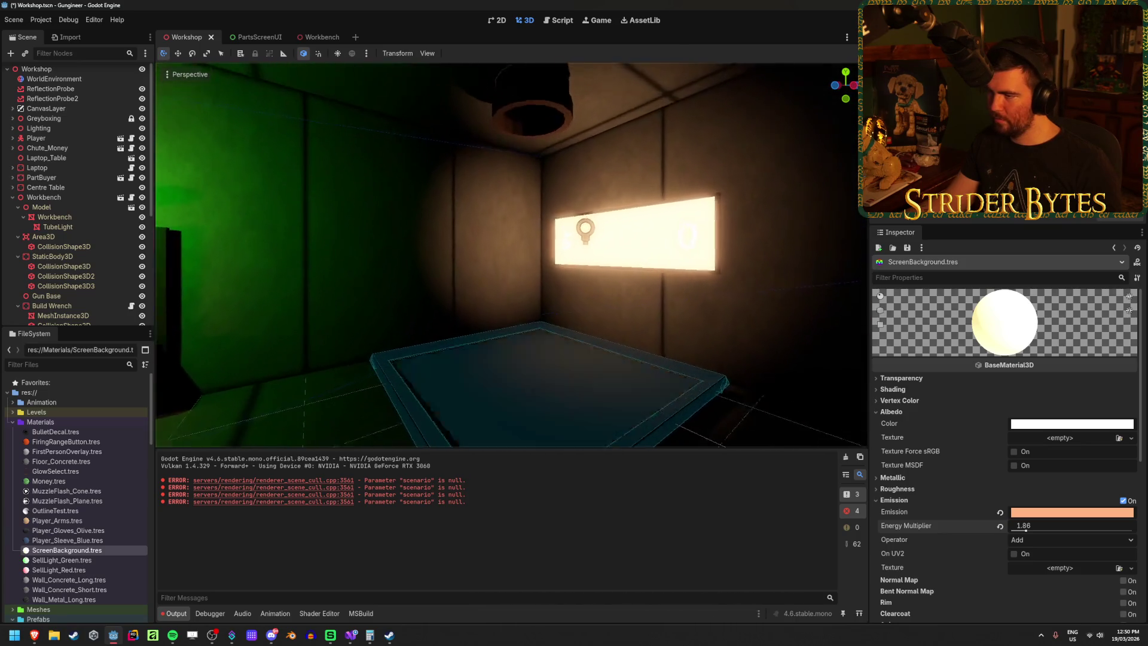
key("w")
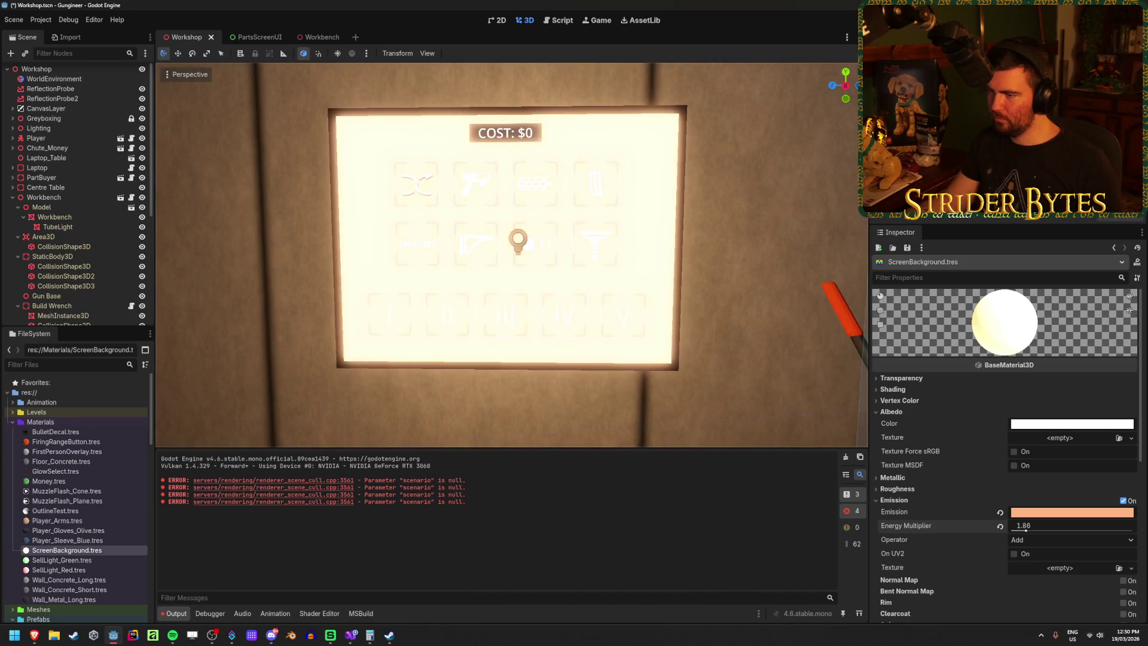
key("s")
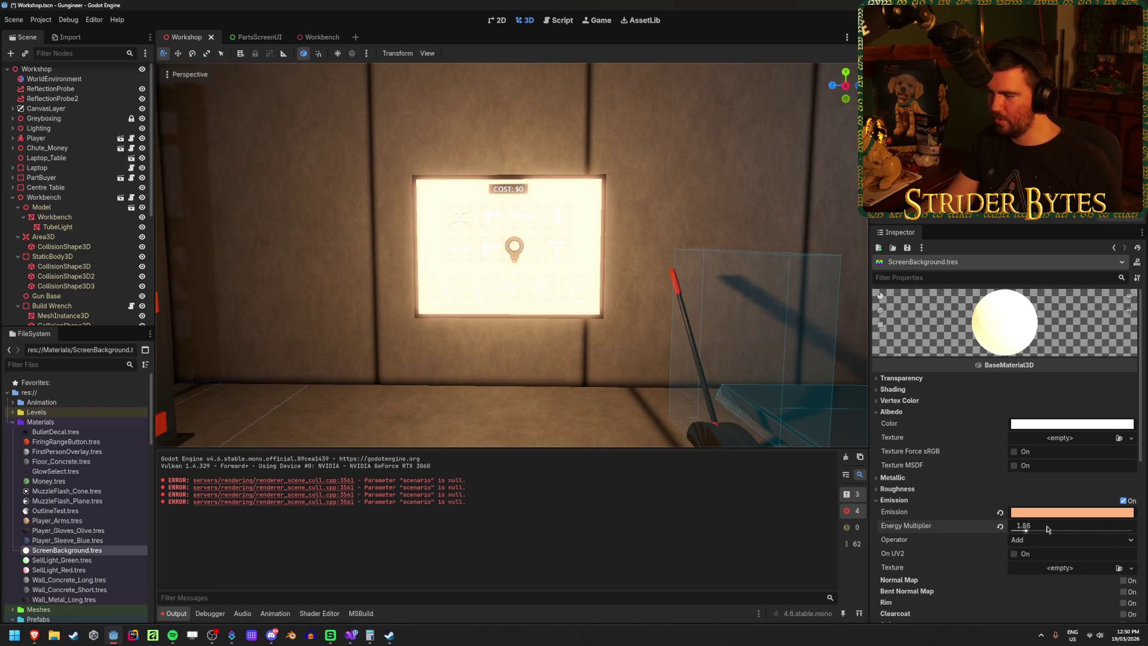
left_click(999, 527)
key("w")
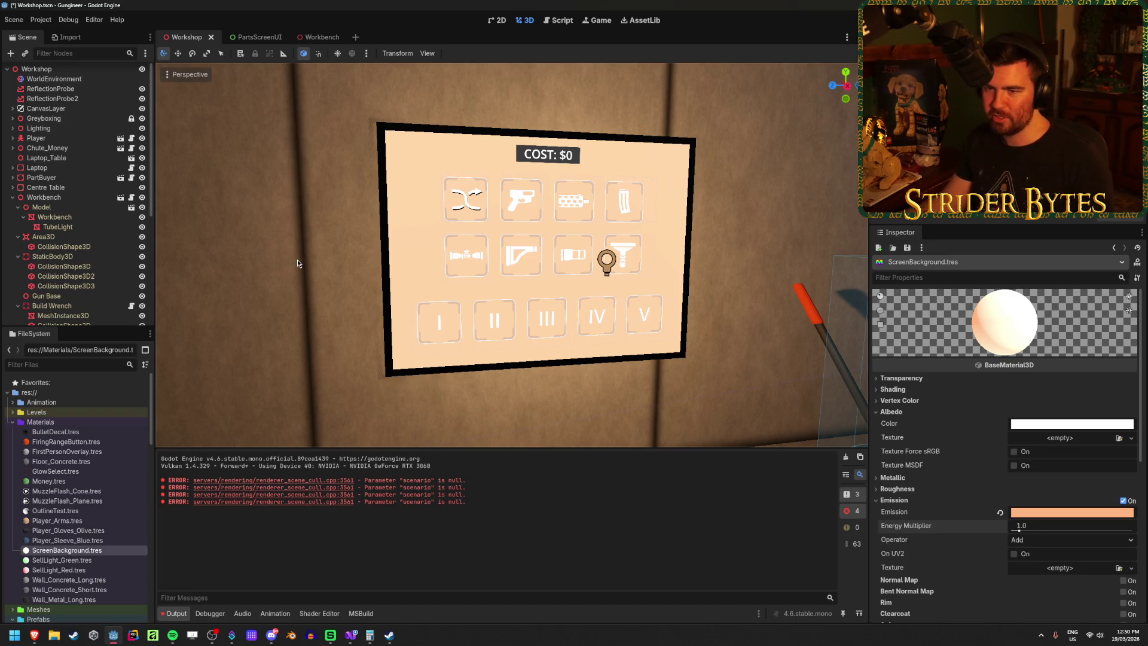
left_click(13, 198)
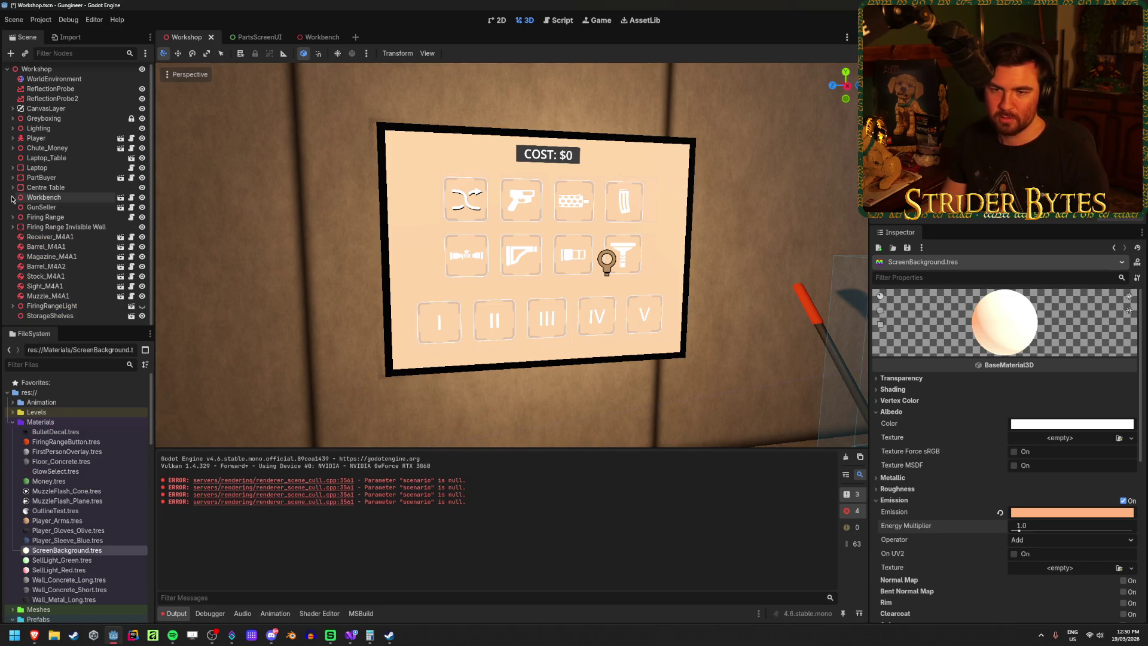
Step: Save the Workshop scene and inspect the weapon part and Firing Range nodes
key("ctrl+s")
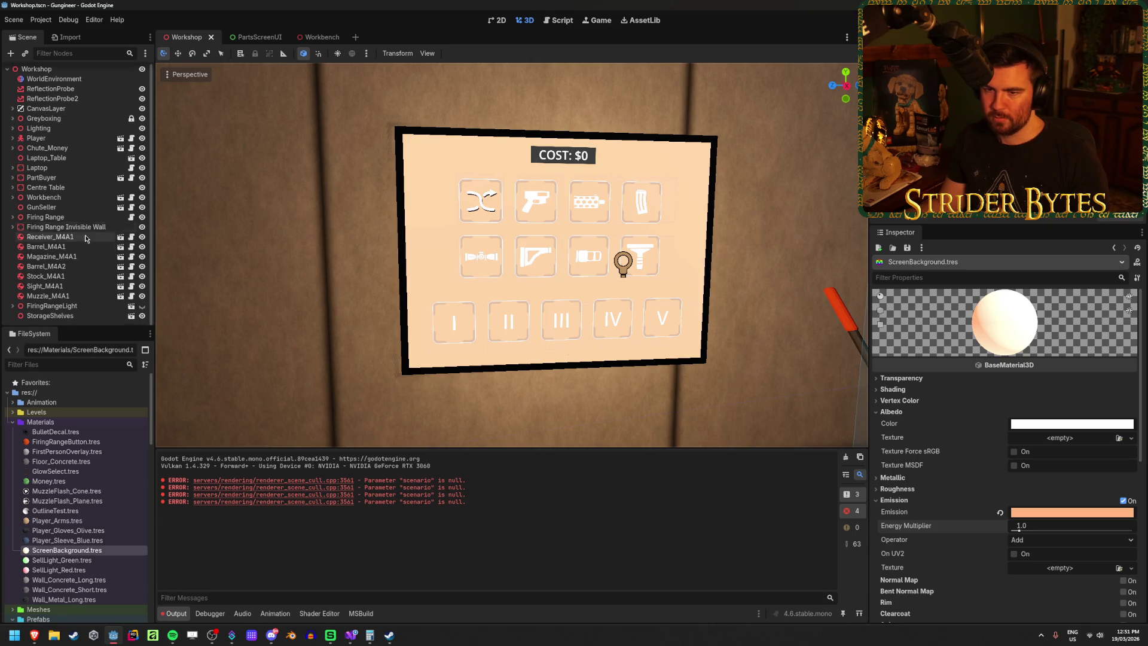
left_click(78, 247)
left_click(75, 256)
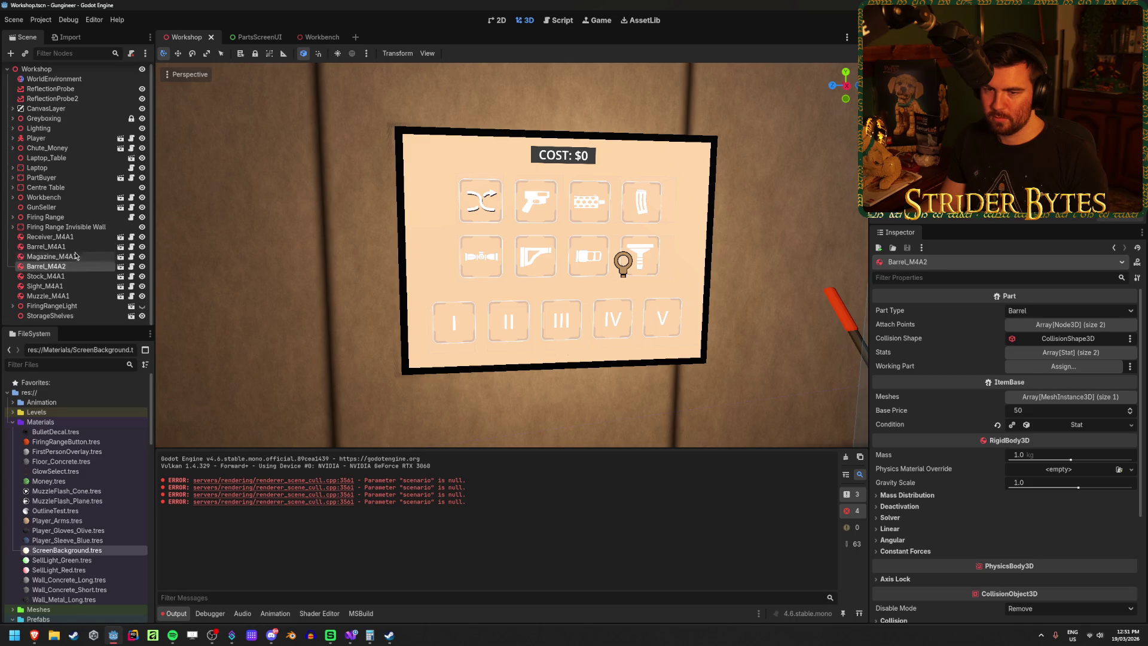
left_click(66, 227)
left_click(86, 217)
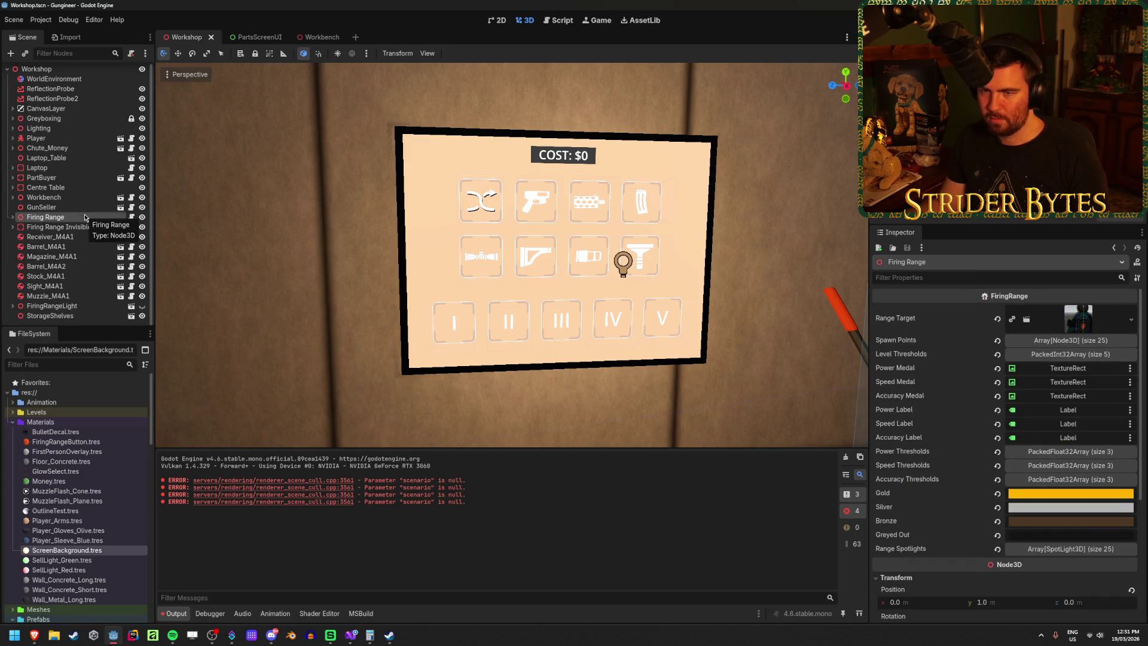
Step: Compare against the PartsScreenUI scene, then return and zoom onto the workbench screen
left_click(246, 36)
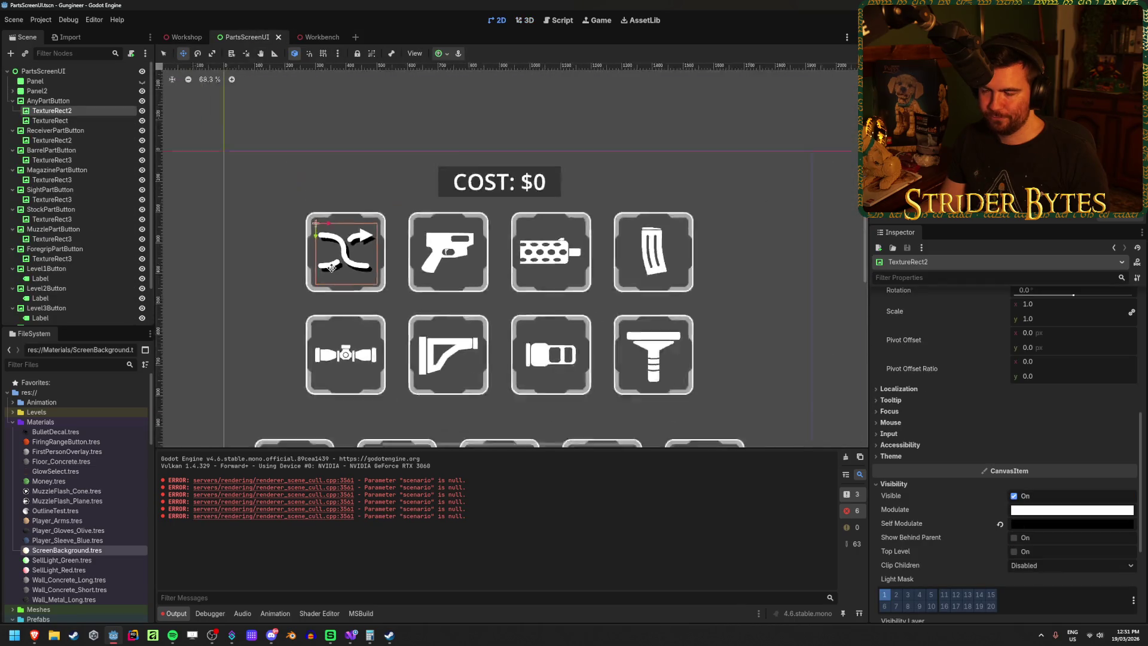
left_click(187, 38)
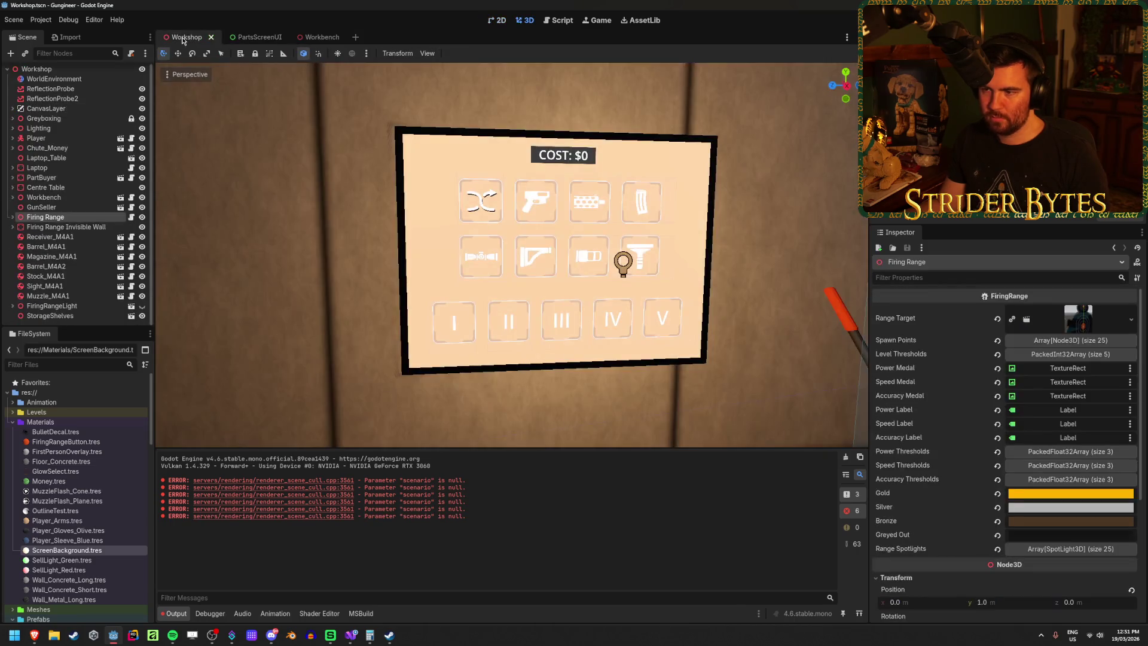
scroll(395, 199, "up", 6)
scroll(395, 198, "down", 3)
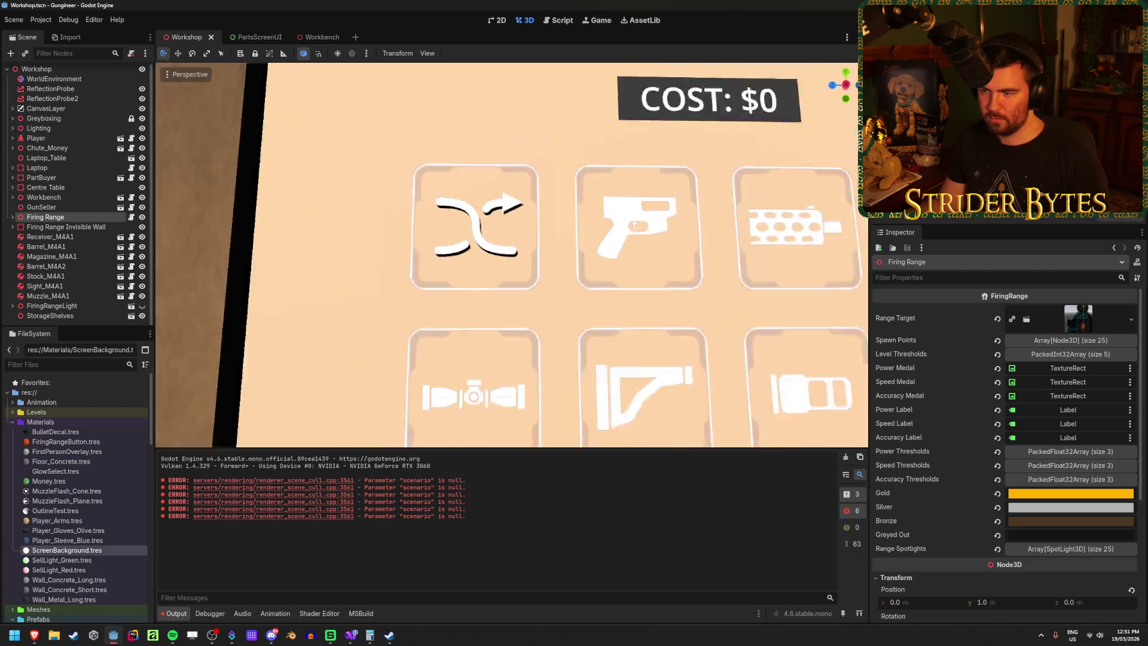
scroll(299, 287, "down", 3)
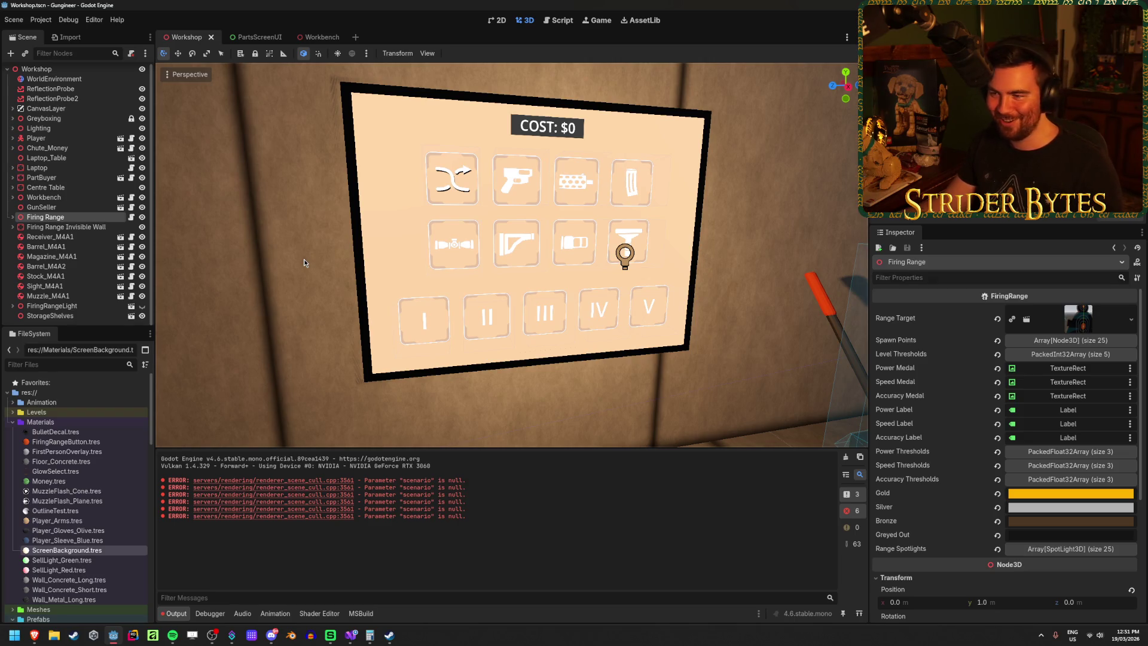
left_click(304, 260)
key("w")
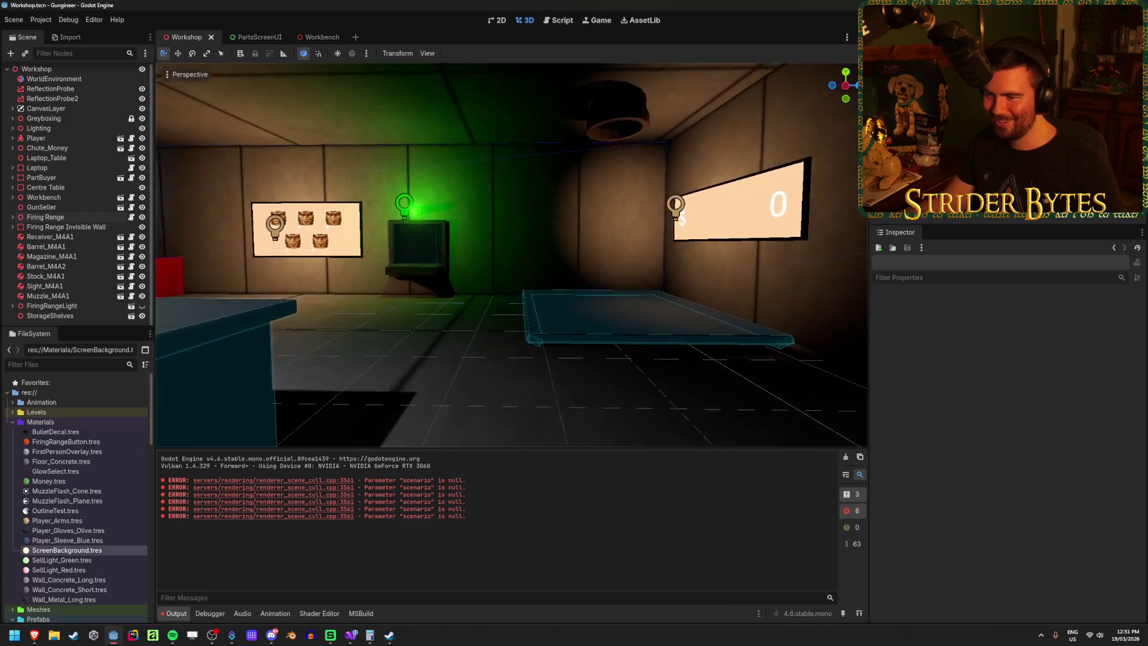
key("s")
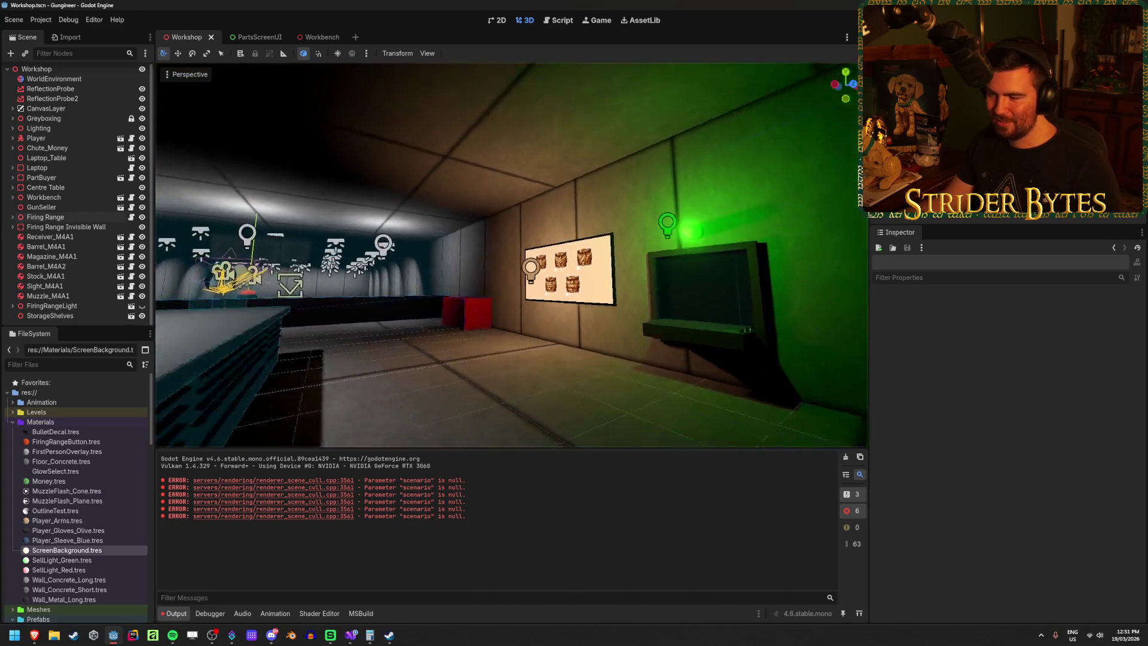
key("a")
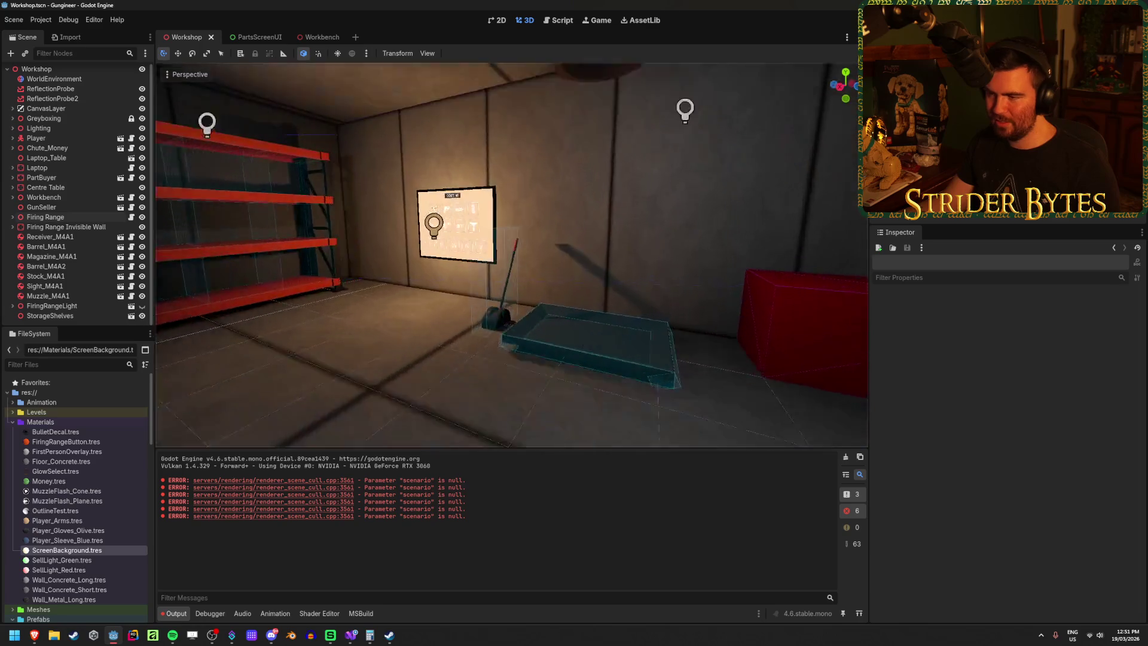
key("w")
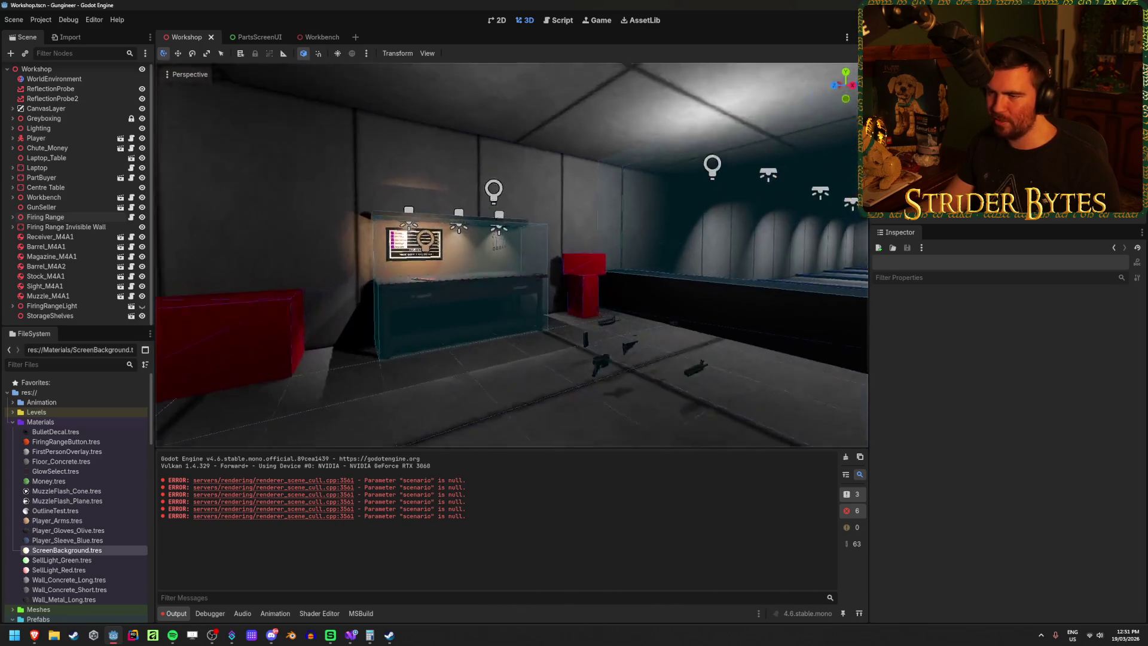
key("a")
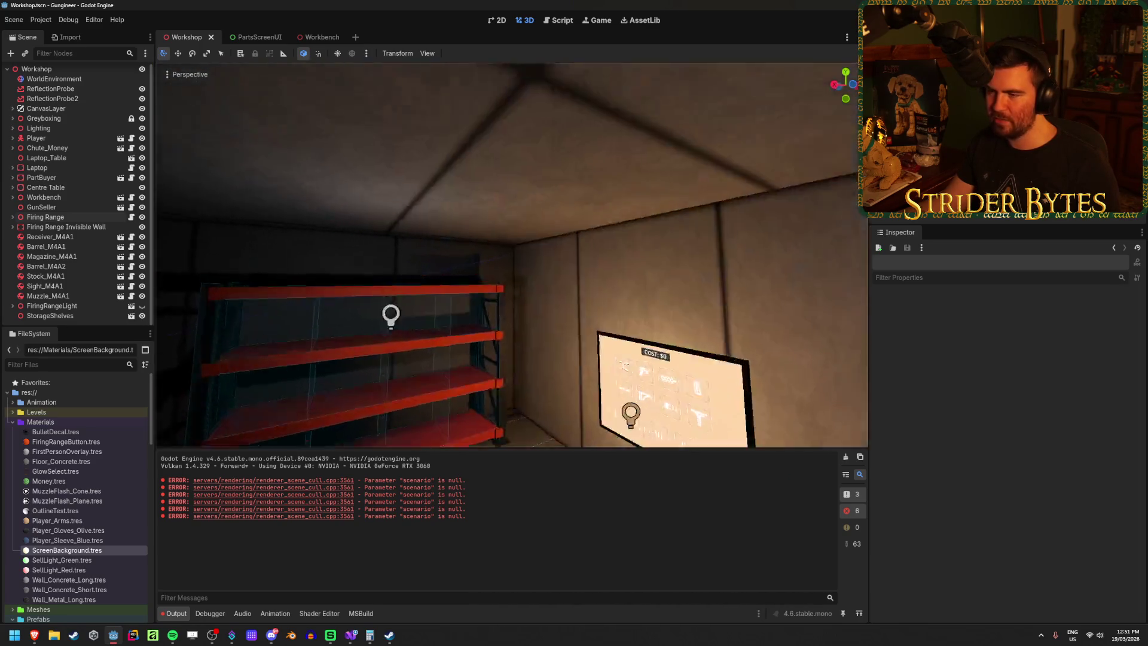
key("w")
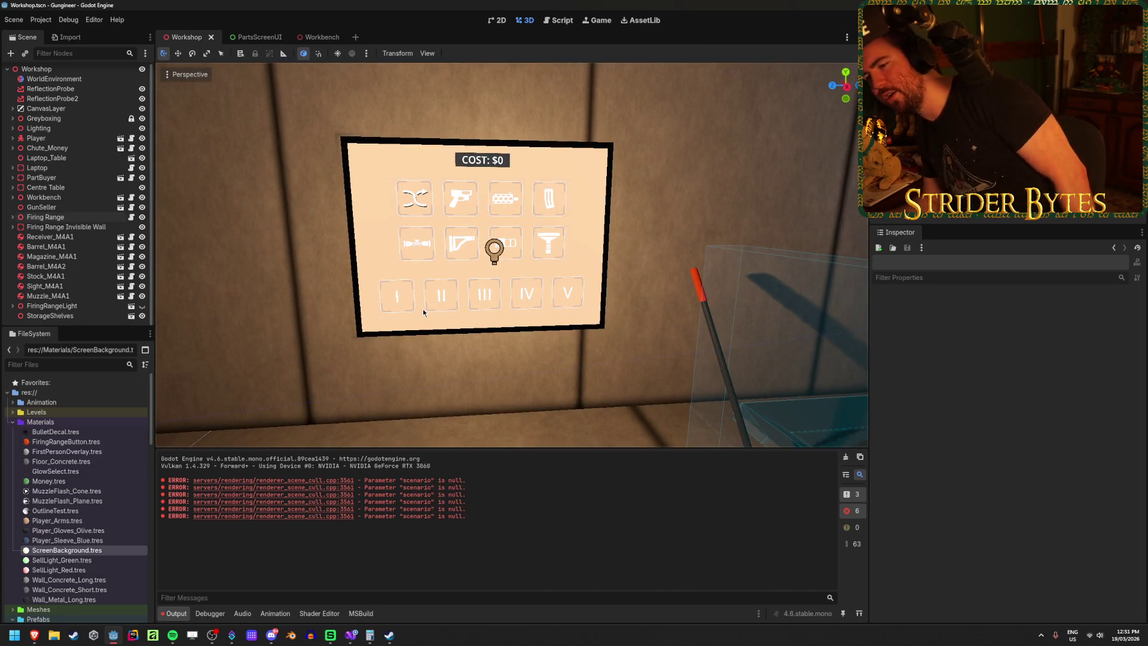
left_click(109, 551)
Step: Set the ScreenBackground emission energy to 1.5, trying 2.0 first, and save the scene
left_click(1033, 527)
type("1.5")
key("Return")
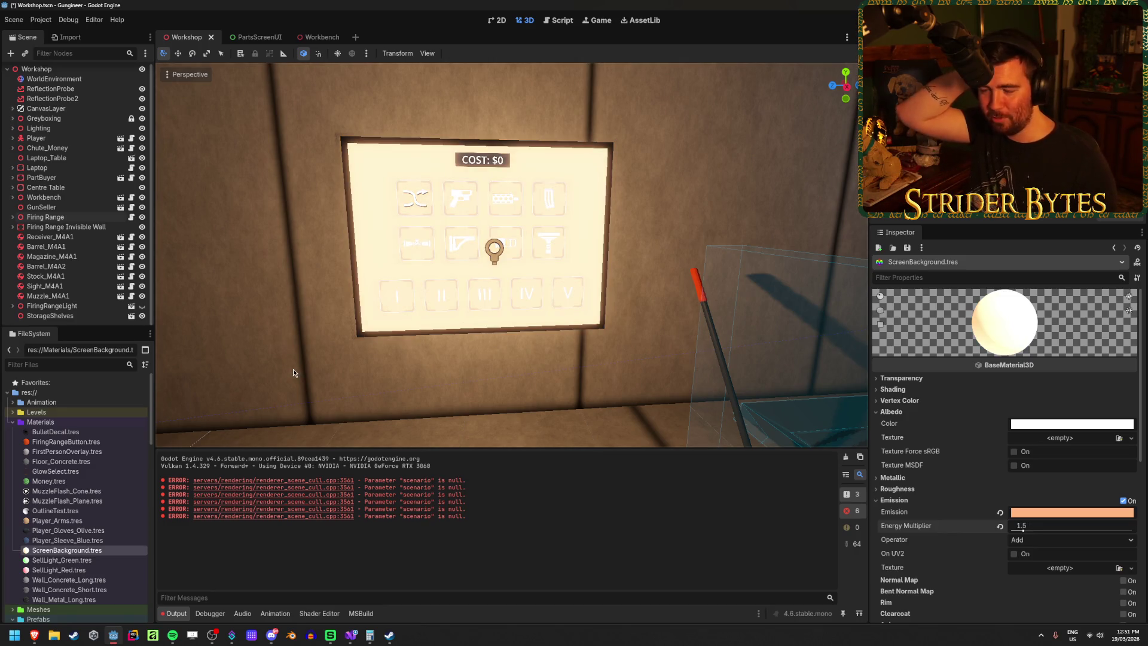
left_click(1070, 529)
type("2")
key("Return")
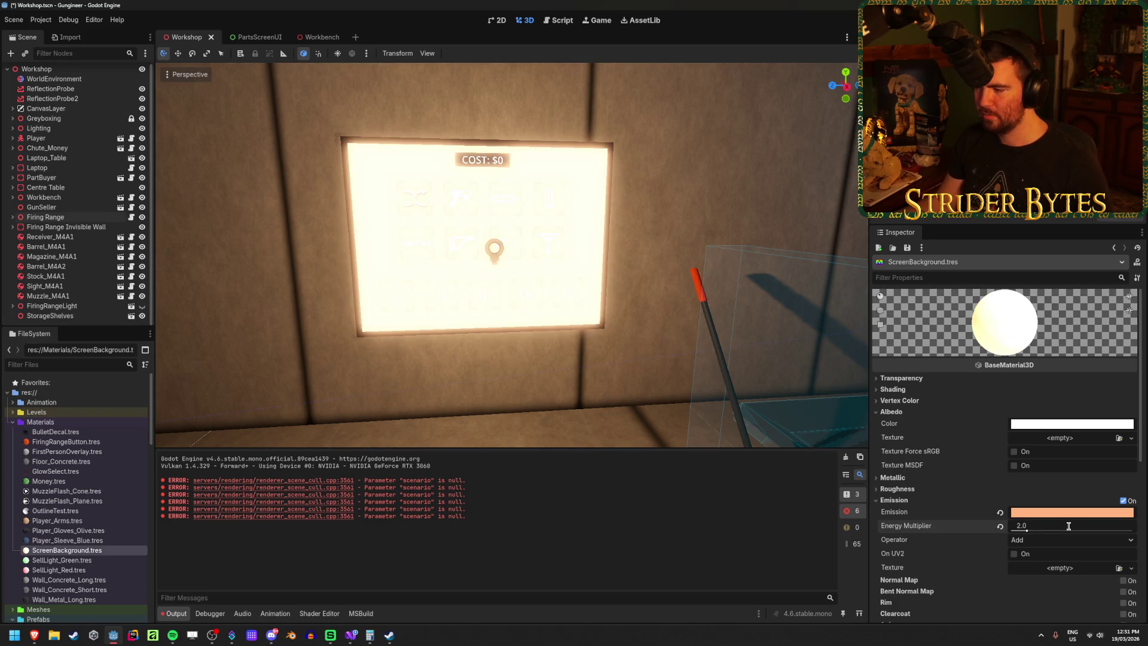
key("ctrl+z")
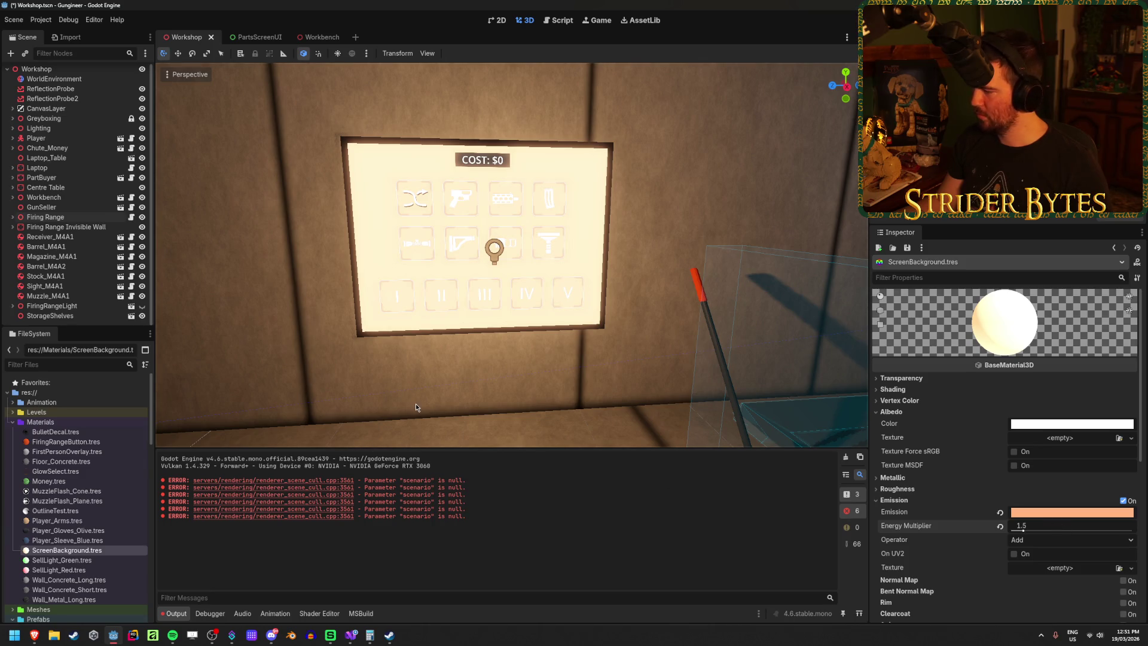
key("ctrl+s")
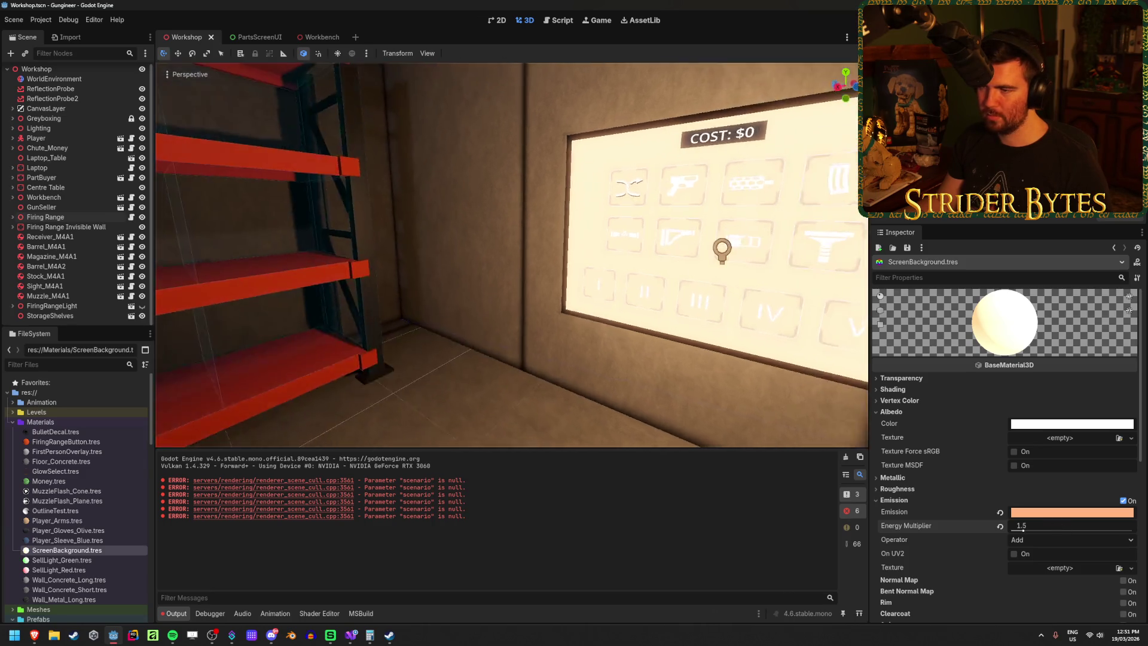
Step: Fly the view across the room to face the cost screen and show the emission colour picker
key("s")
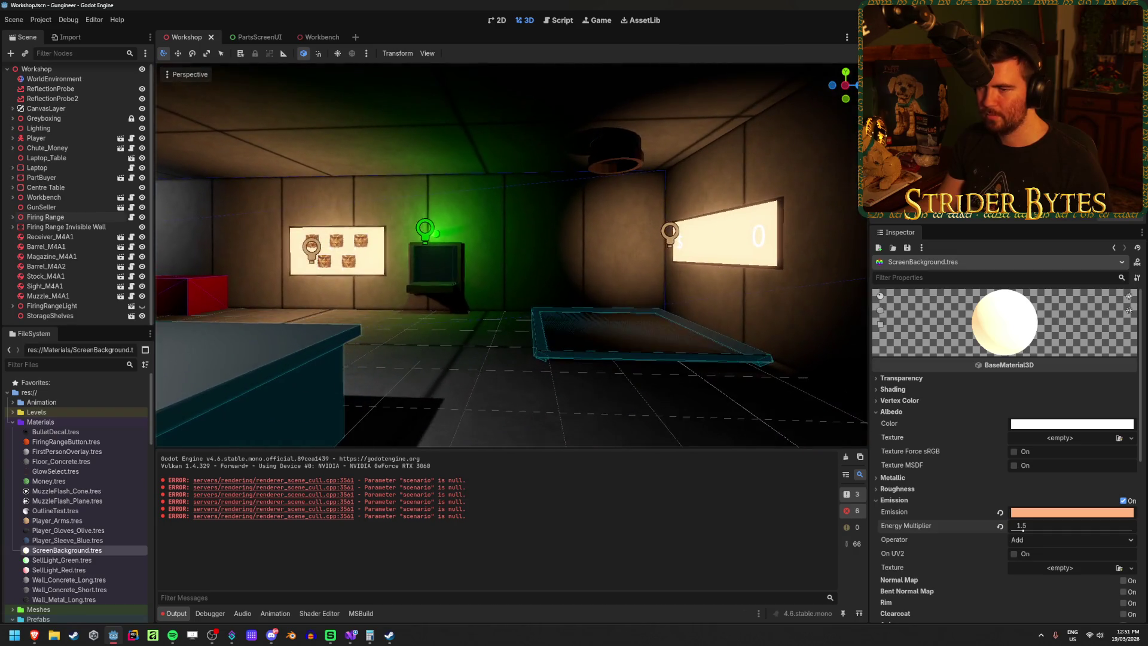
key("w")
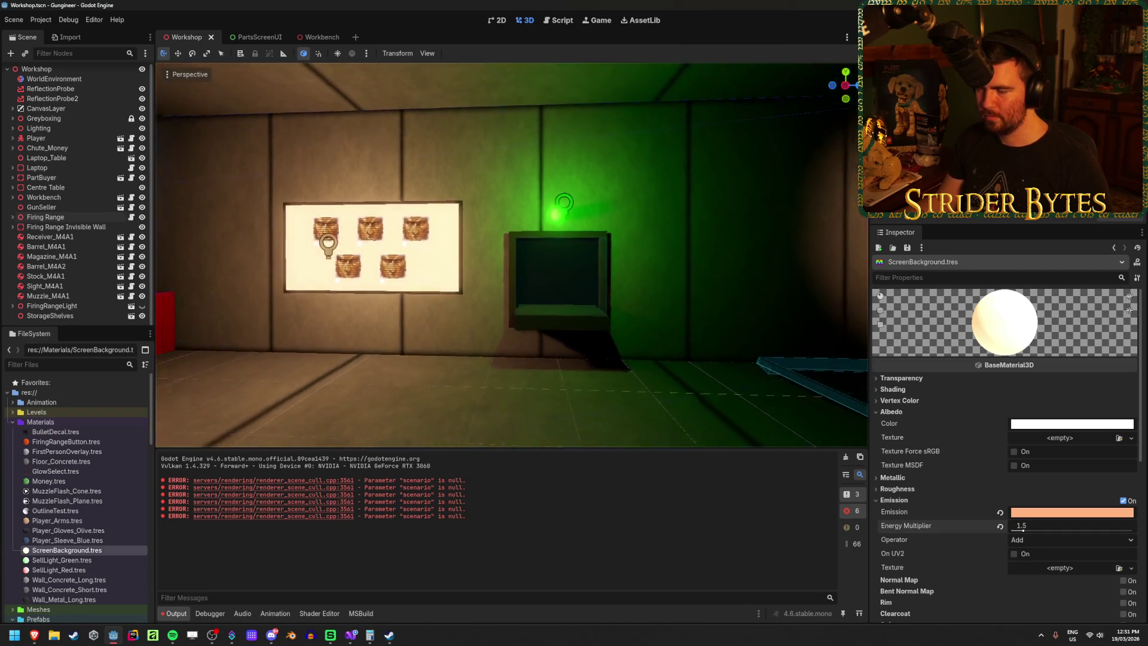
key("s")
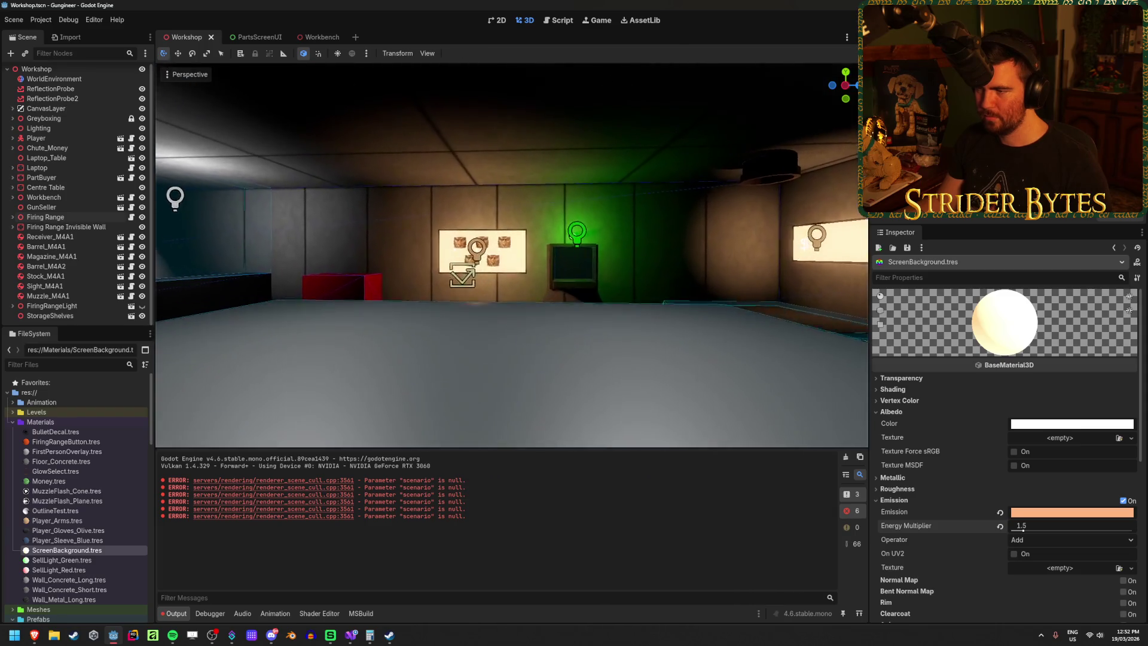
key("w")
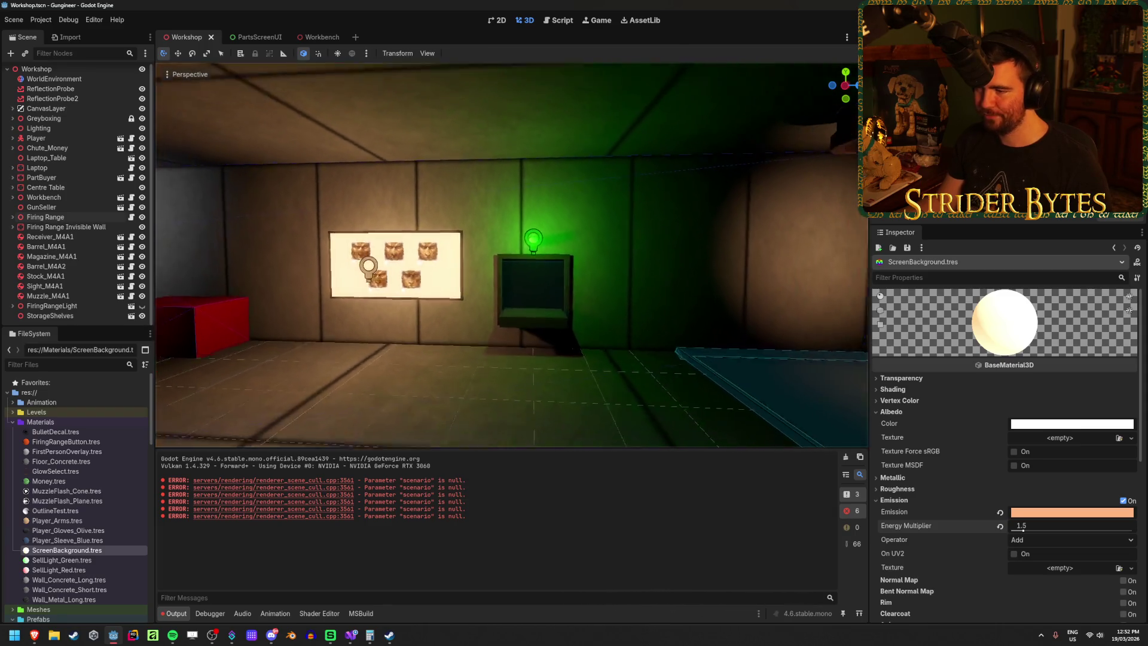
key("a")
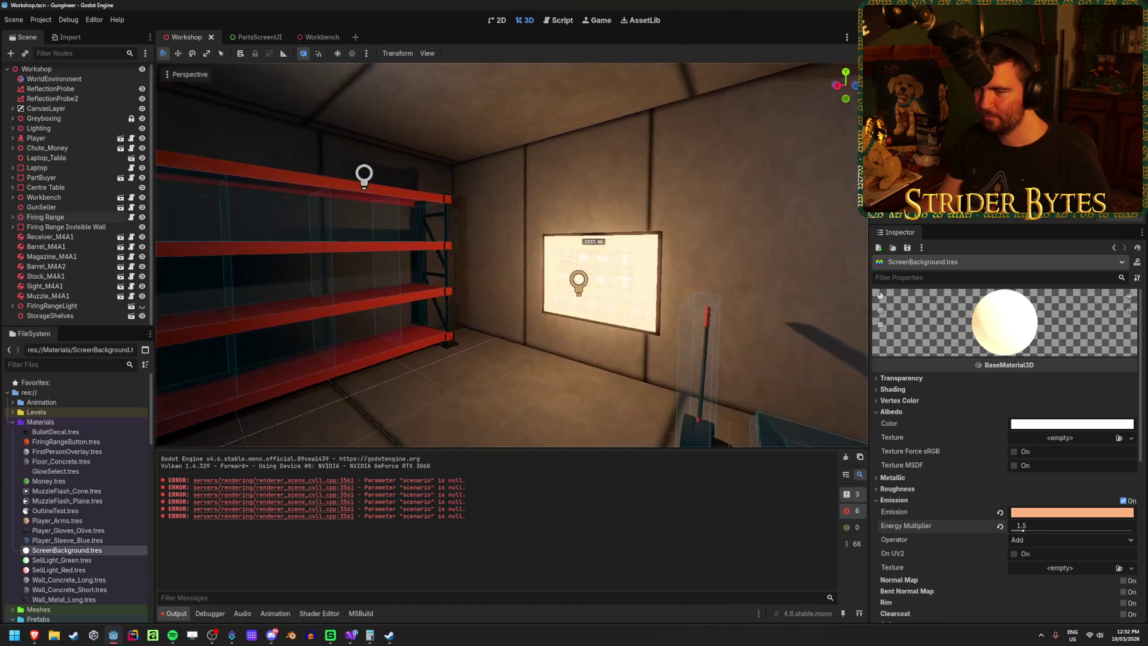
key("a")
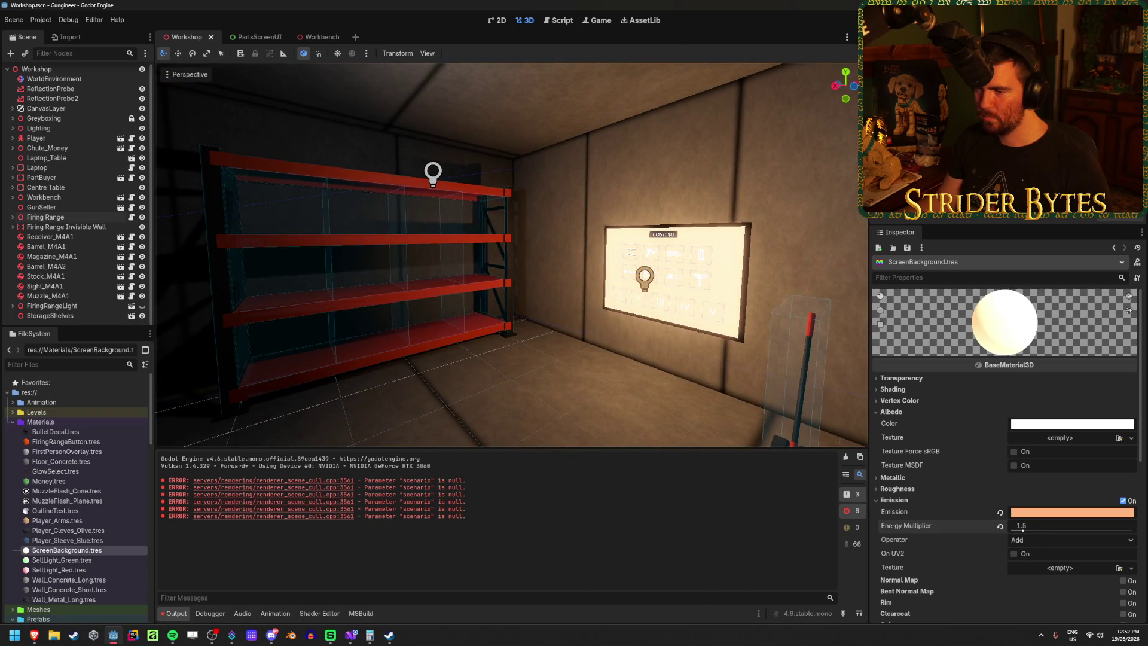
key("a")
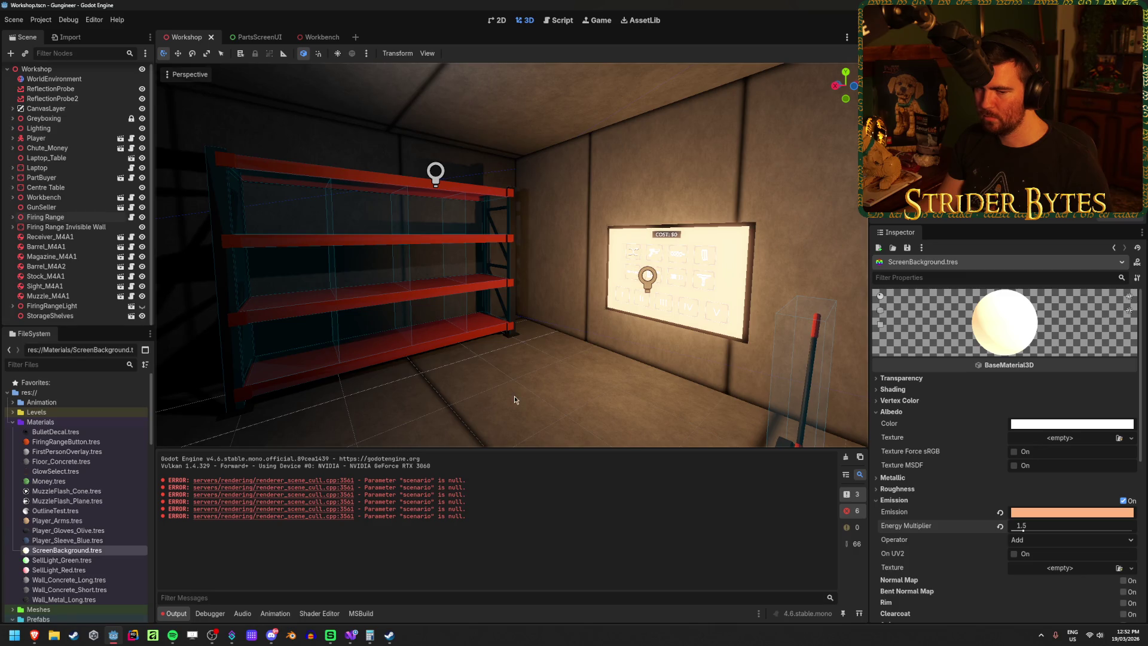
key("w")
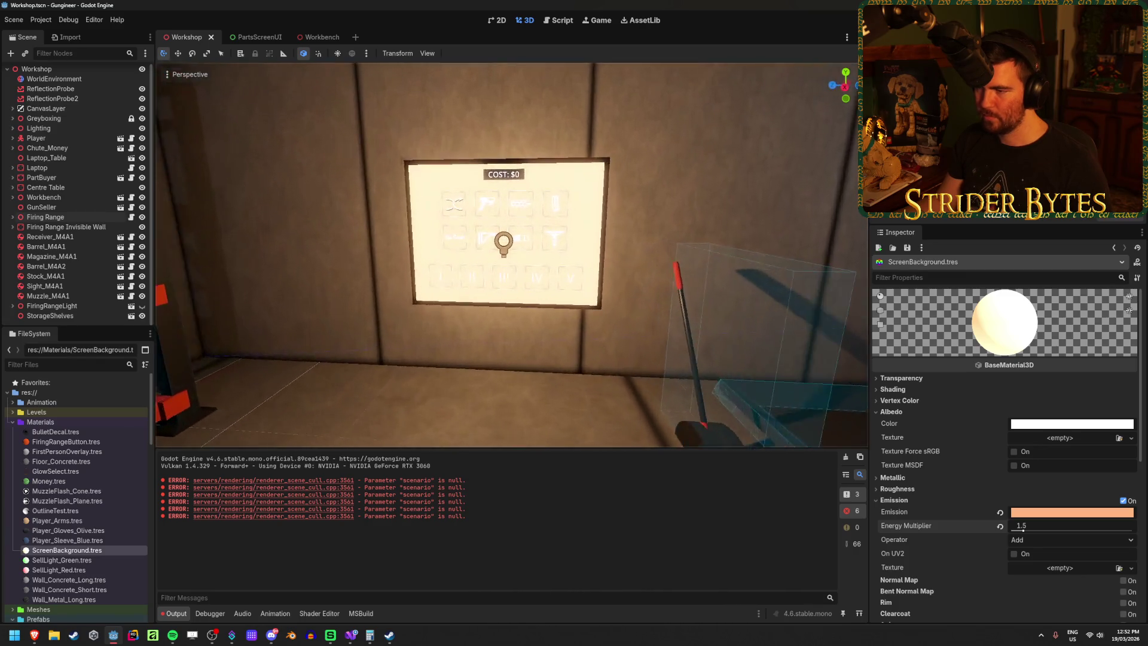
right_click(537, 408)
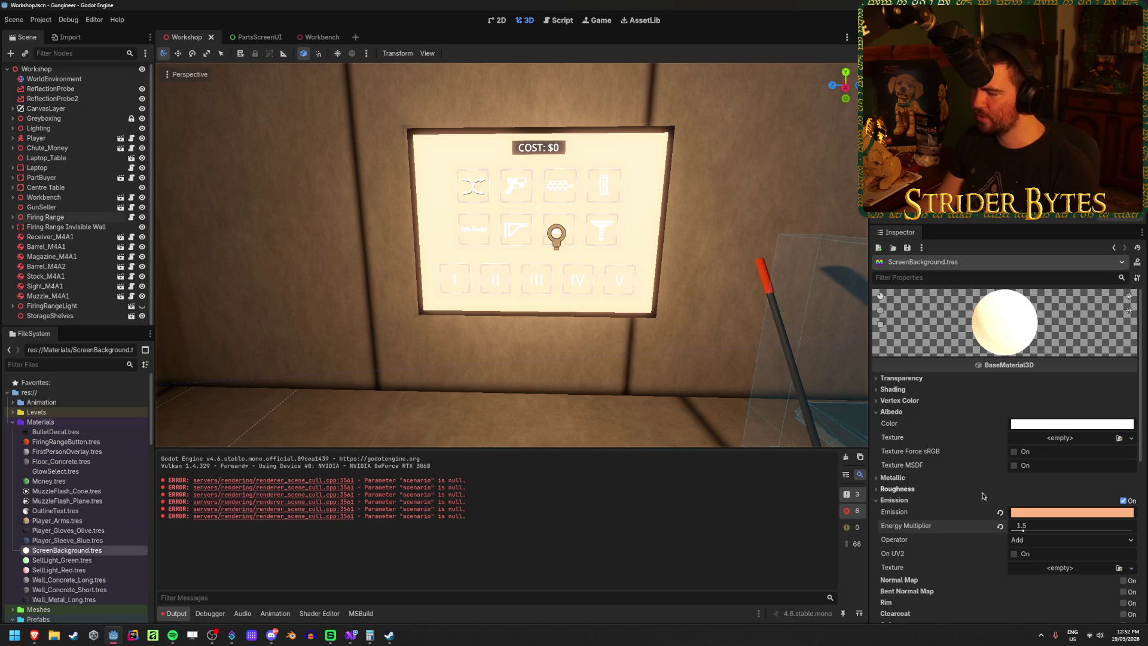
left_click(1032, 514)
Step: Tune the emission colour to bright orange via hex da7300 and hue 25, then check the colour theory page
type("da7300")
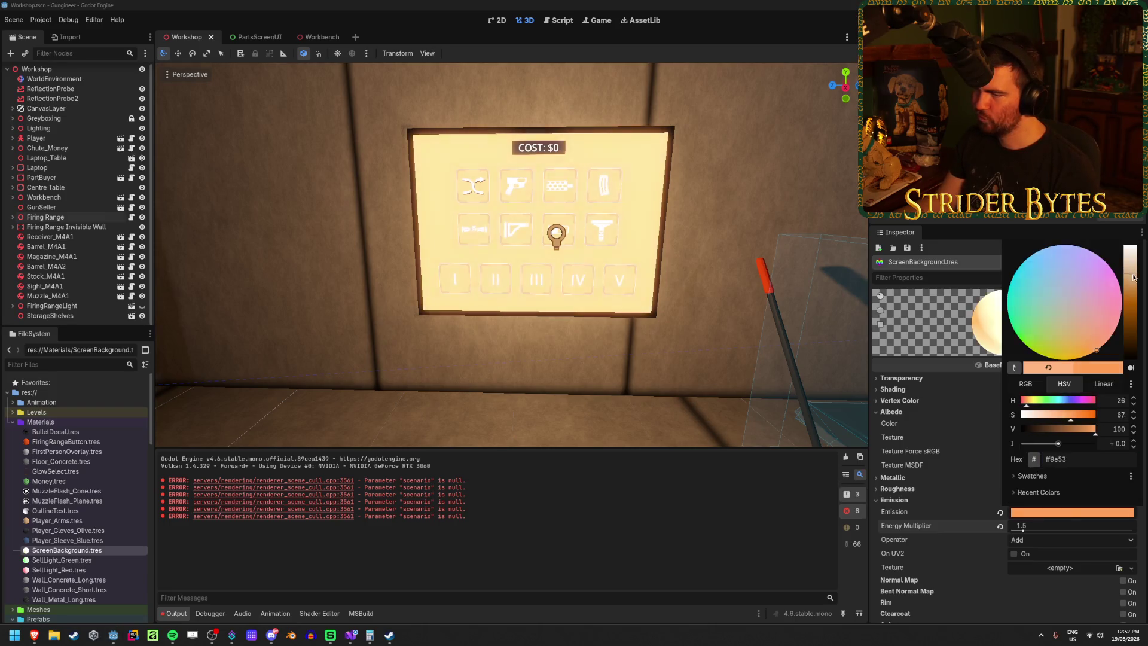
key("Return")
left_click_drag(1137, 295, 1138, 303)
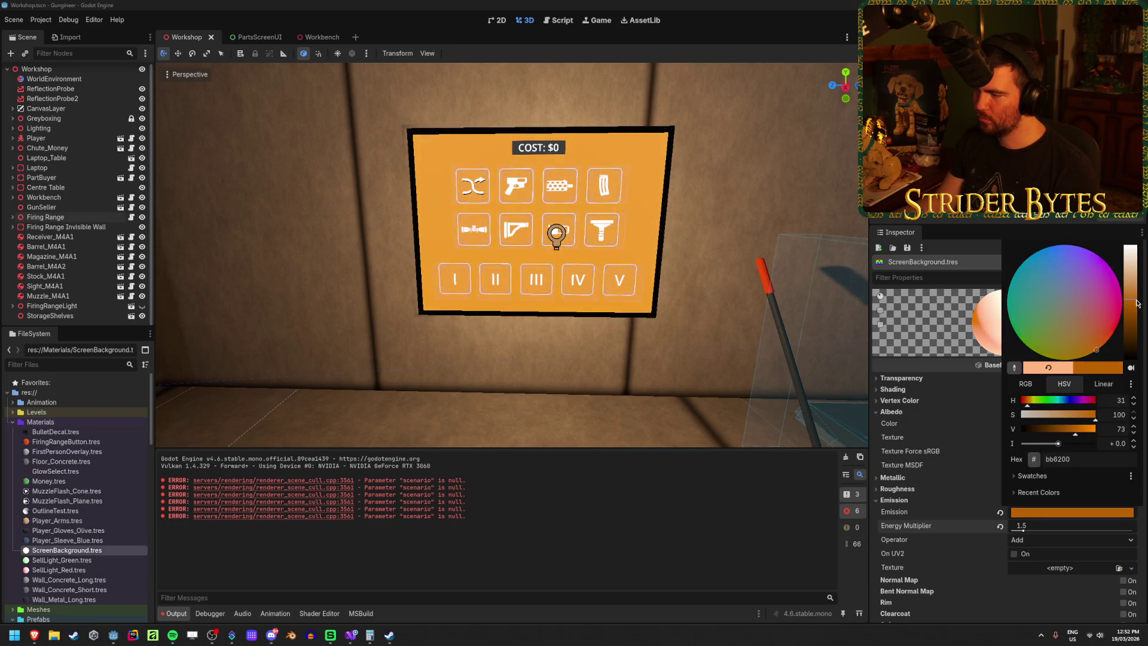
left_click_drag(1028, 405, 1028, 407)
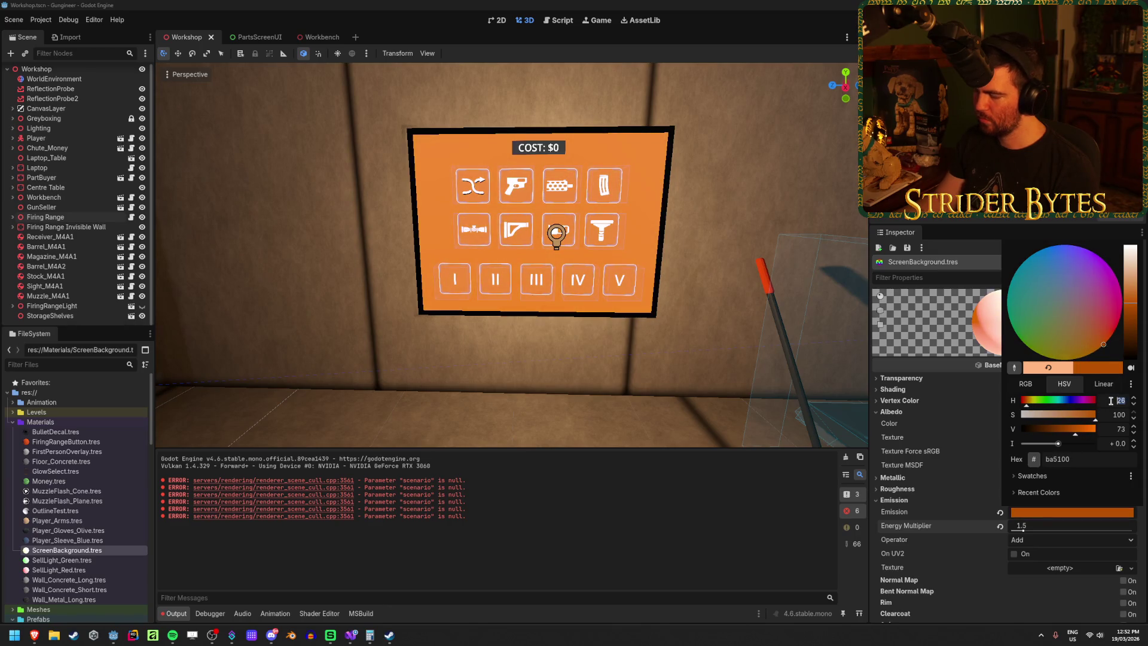
type("25")
key("Tab")
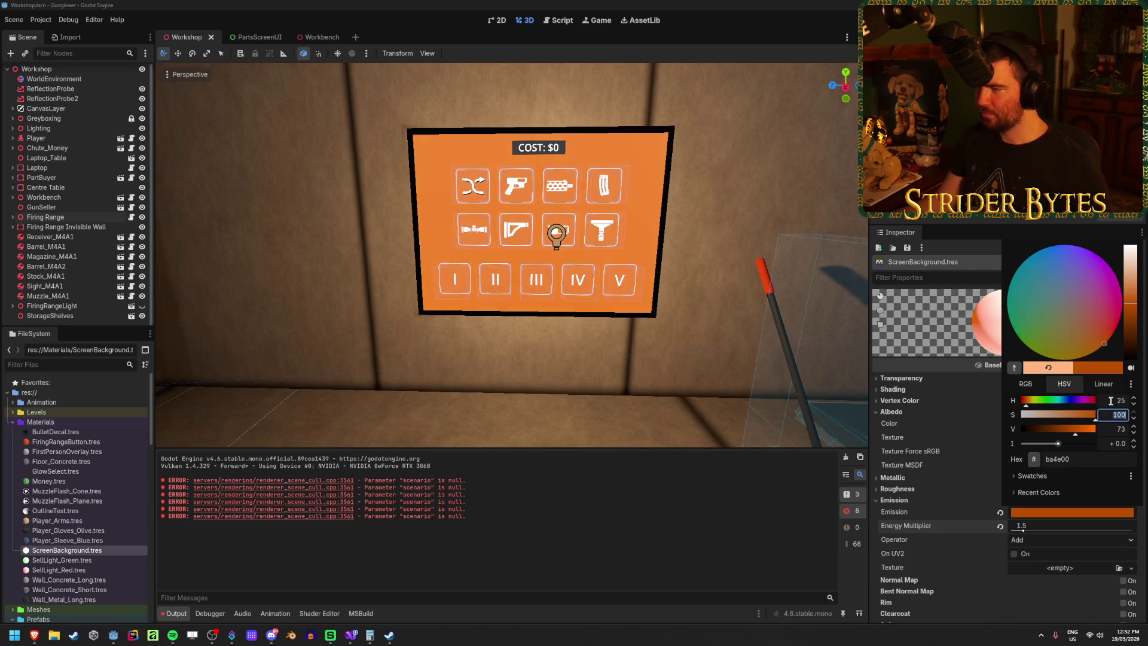
mouse_move(1131, 304)
left_mouse_down()
mouse_move(1132, 262)
mouse_move(1134, 287)
left_mouse_up()
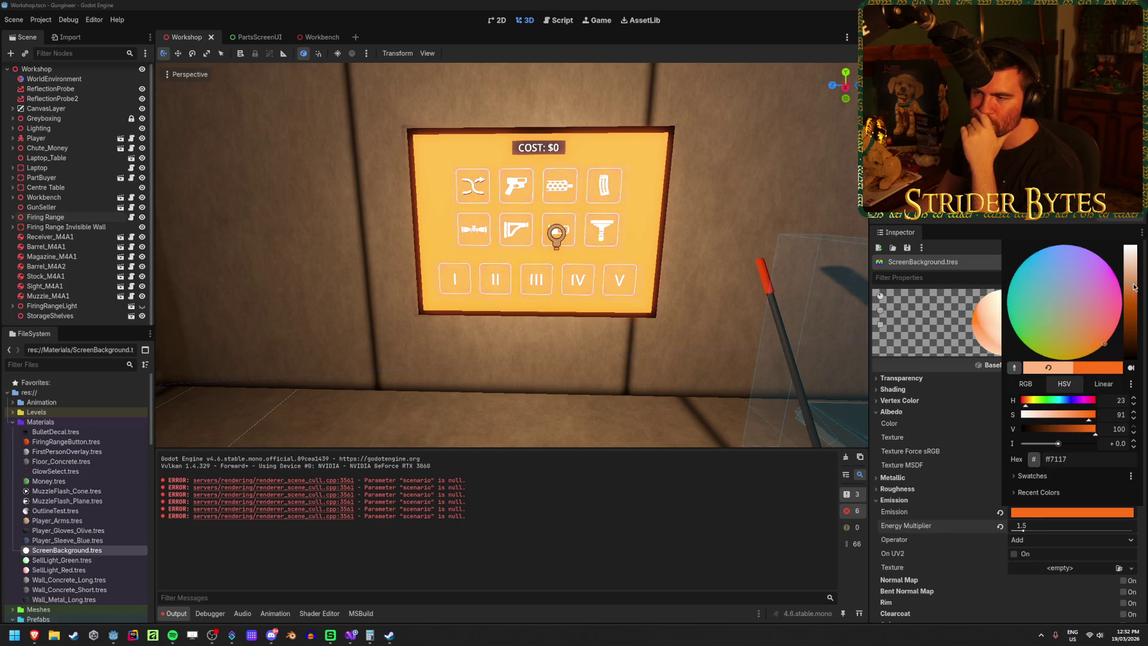
key("Escape")
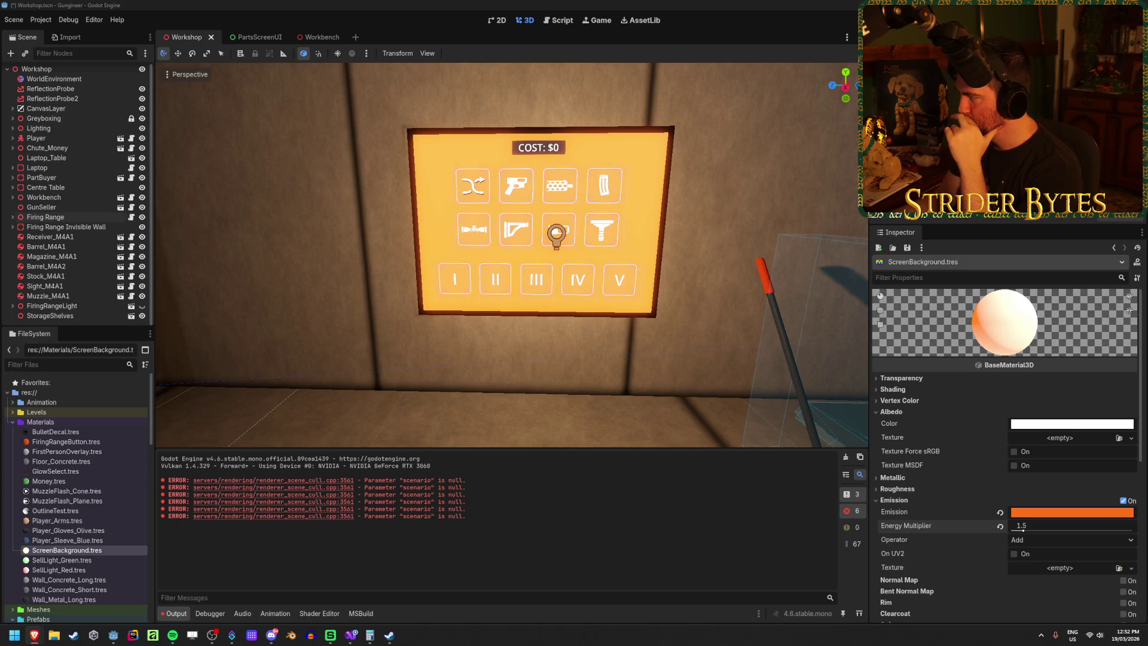
left_click(34, 635)
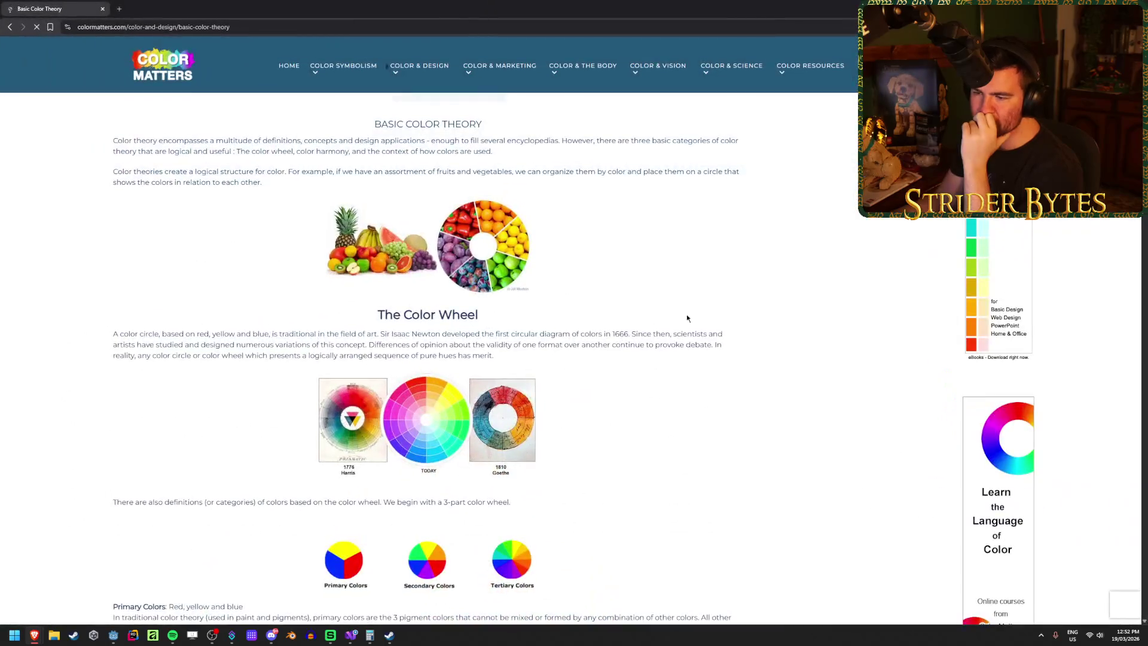
scroll(694, 319, "down", 1)
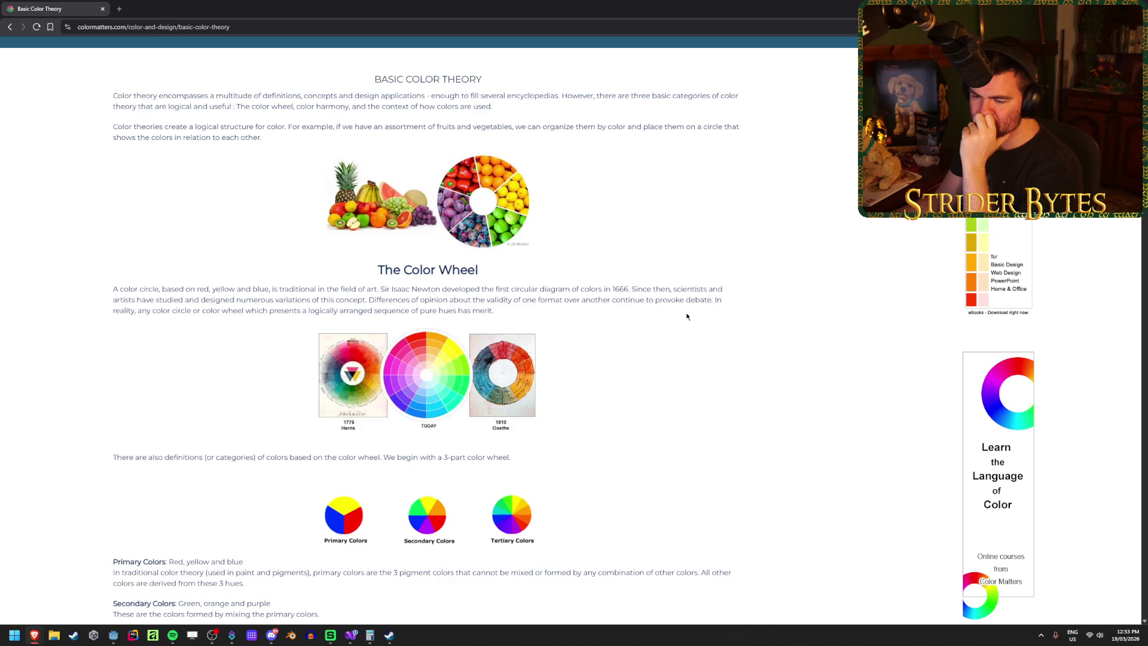
scroll(686, 317, "down", 2)
scroll(684, 315, "down", 3)
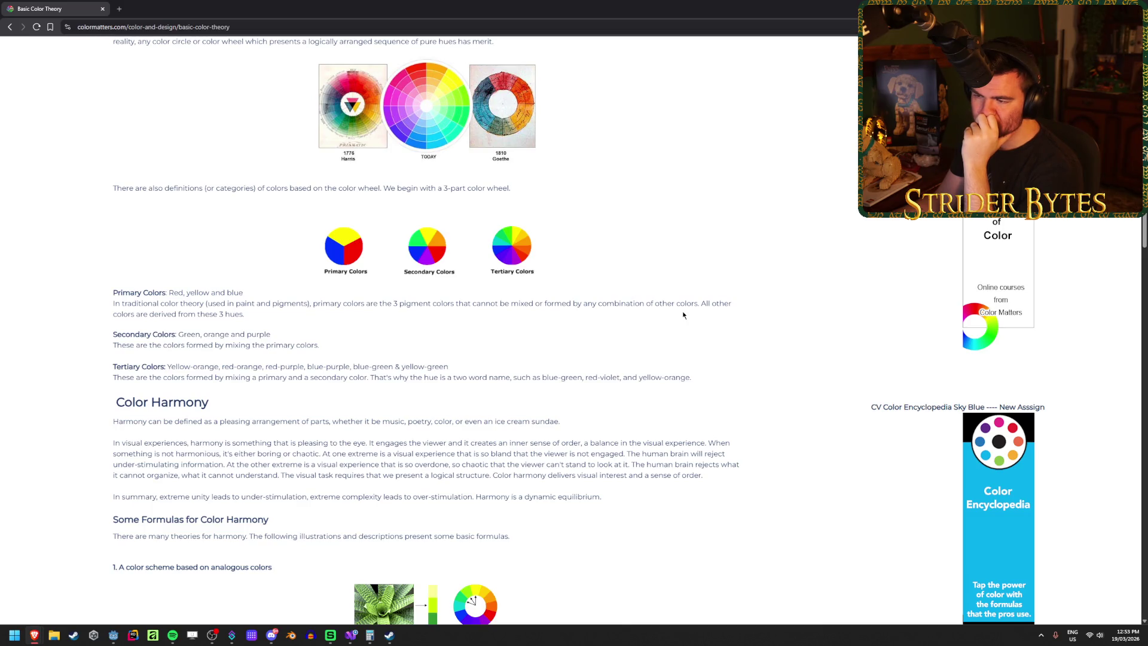
scroll(661, 322, "down", 5)
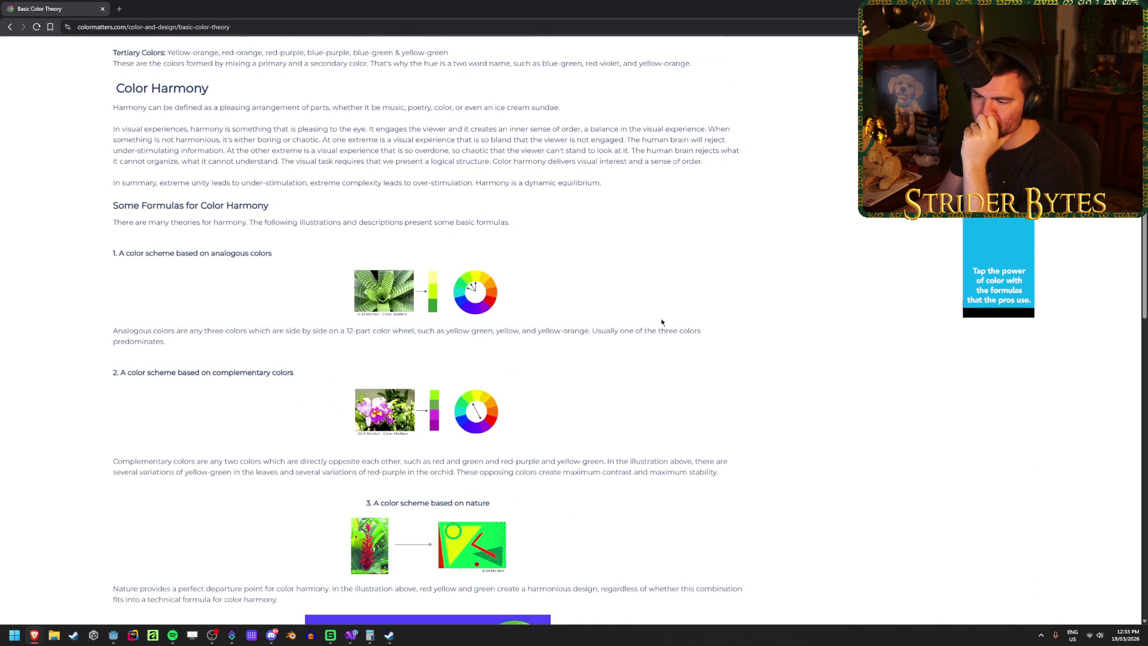
scroll(661, 322, "down", 1)
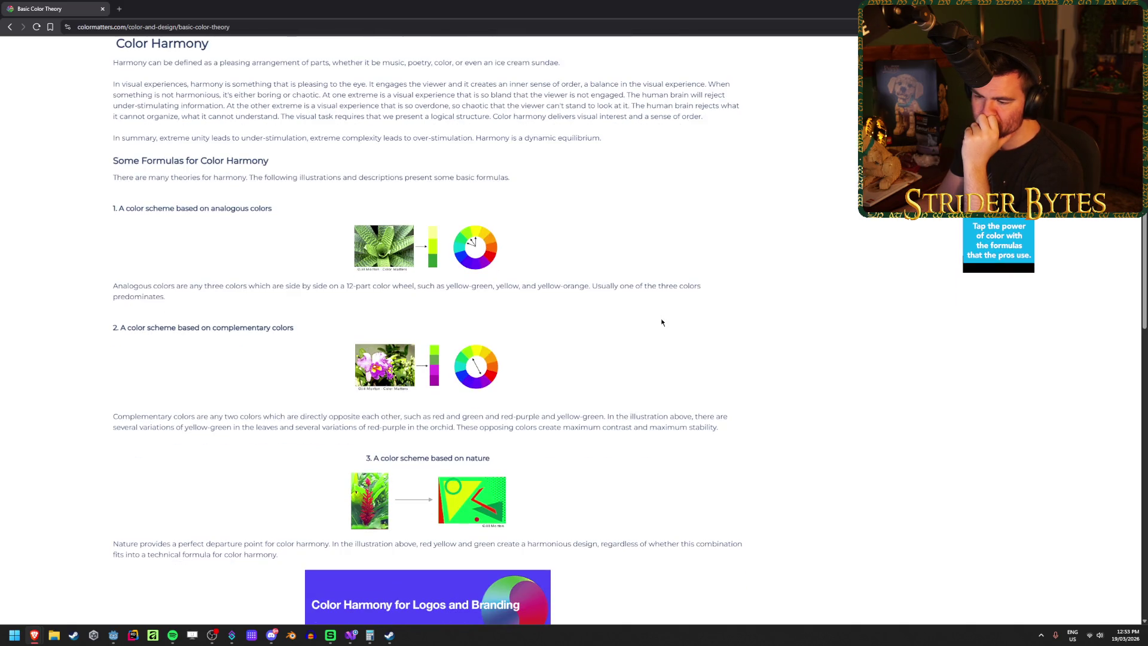
scroll(662, 322, "down", 4)
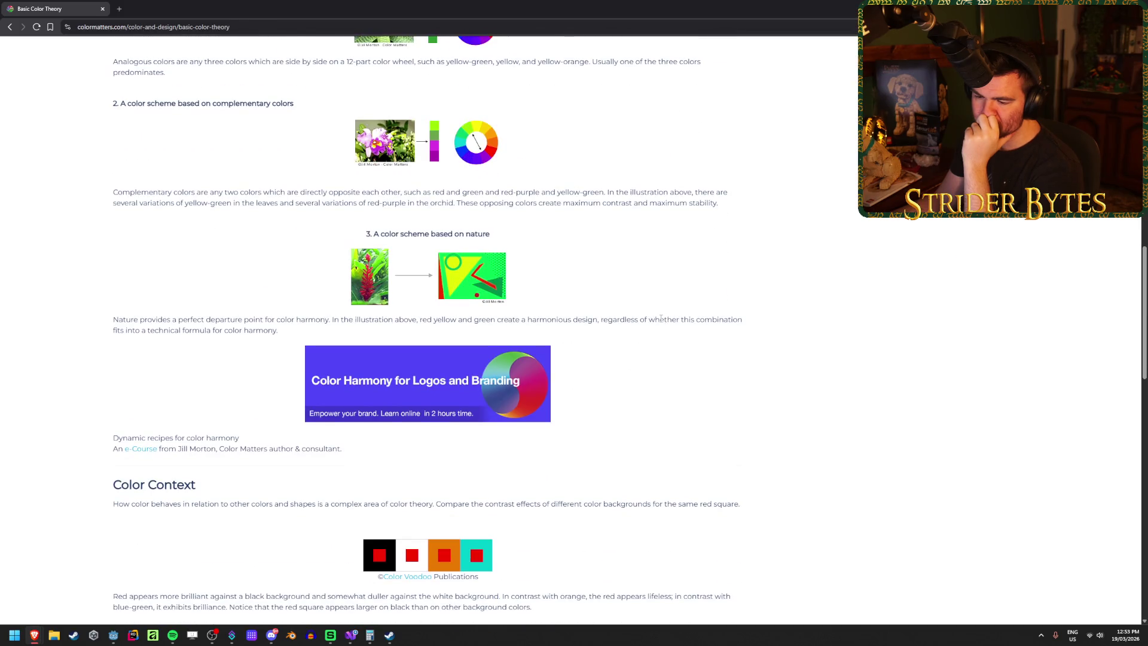
scroll(662, 320, "down", 3)
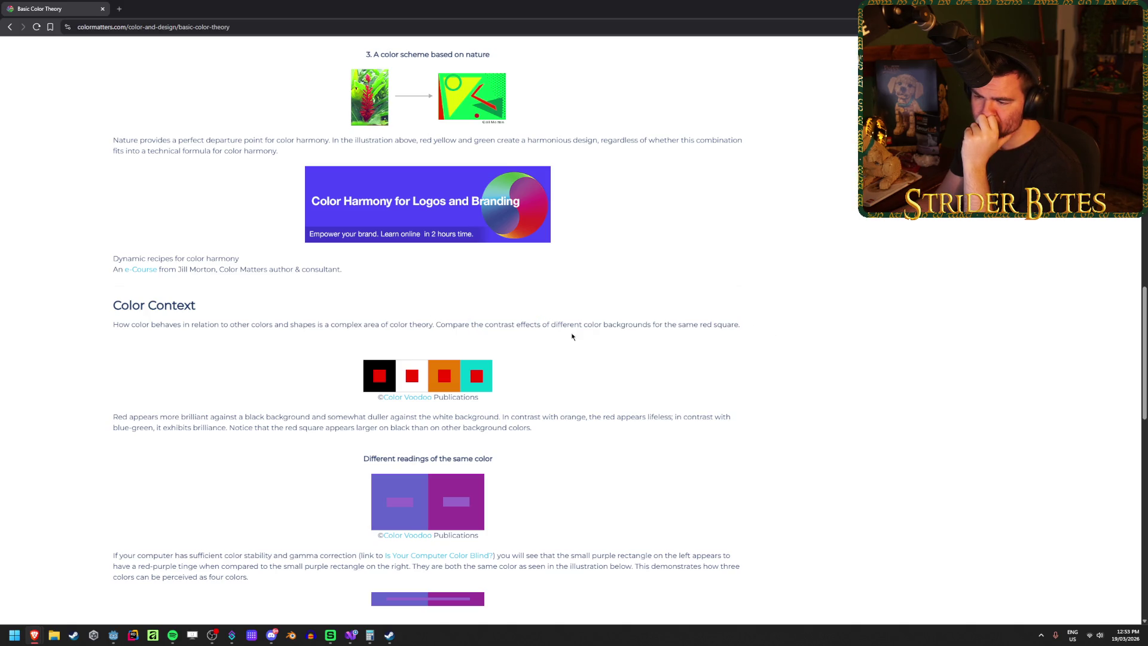
scroll(614, 349, "down", 1)
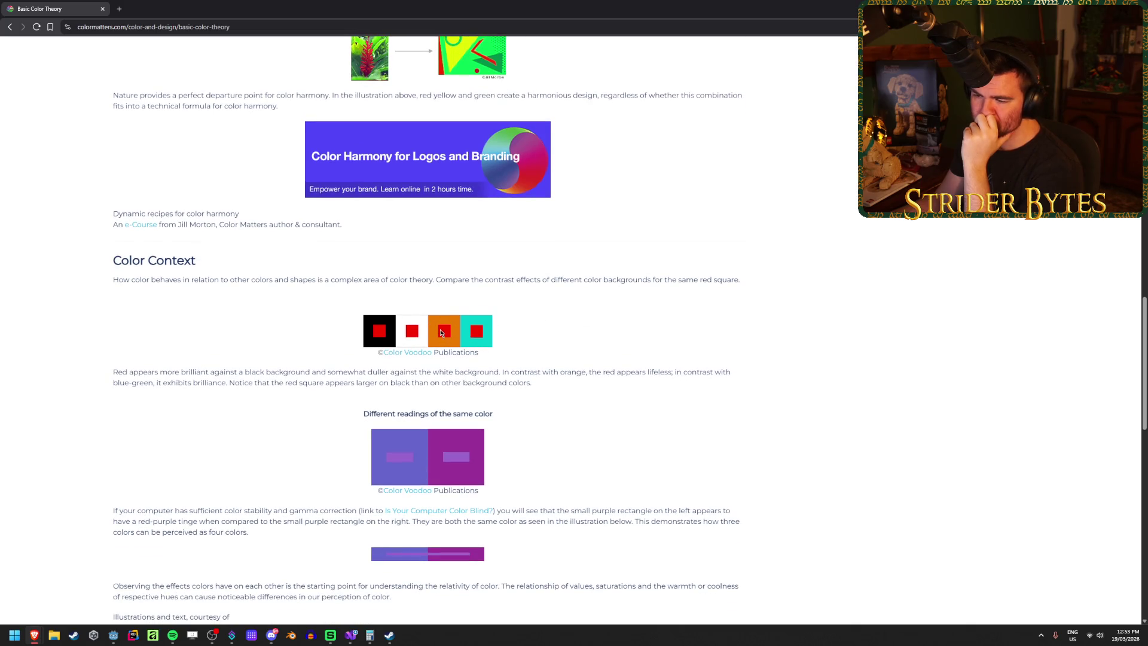
left_click_drag(91, 372, 369, 377)
left_click(633, 385)
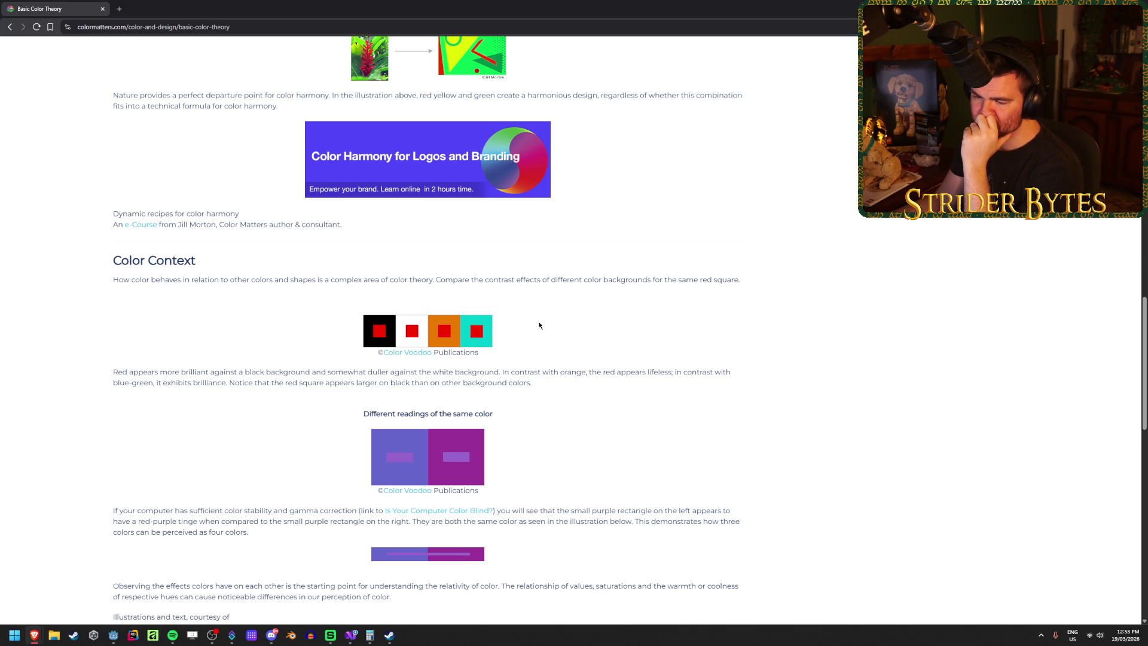
scroll(646, 341, "down", 2)
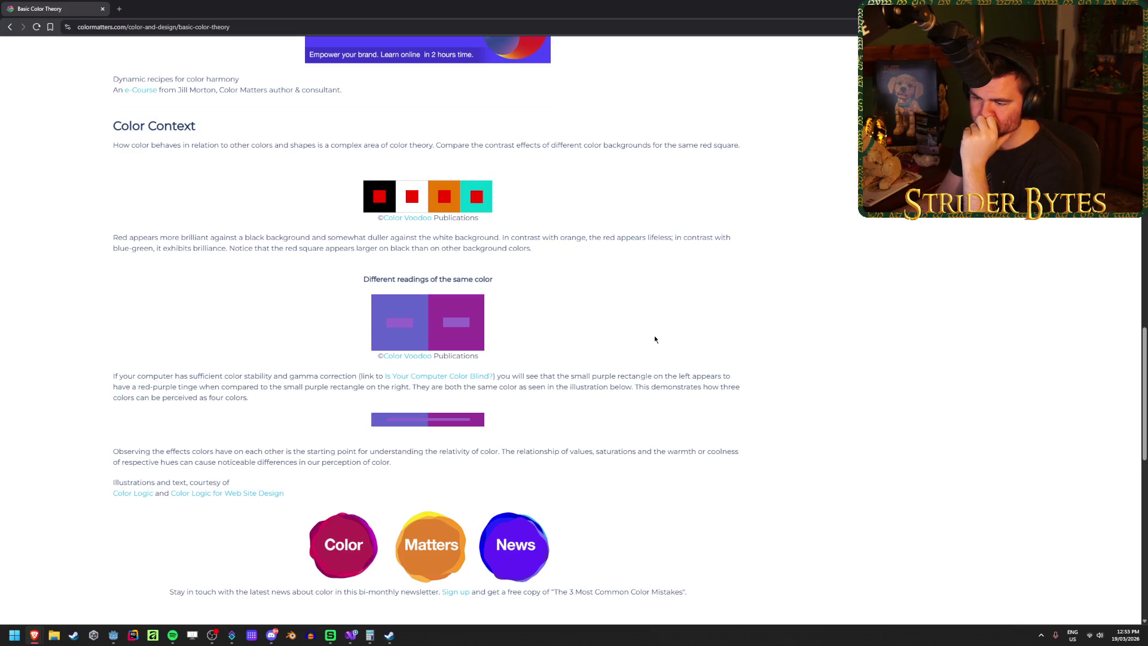
scroll(655, 339, "down", 1)
scroll(655, 339, "down", 3)
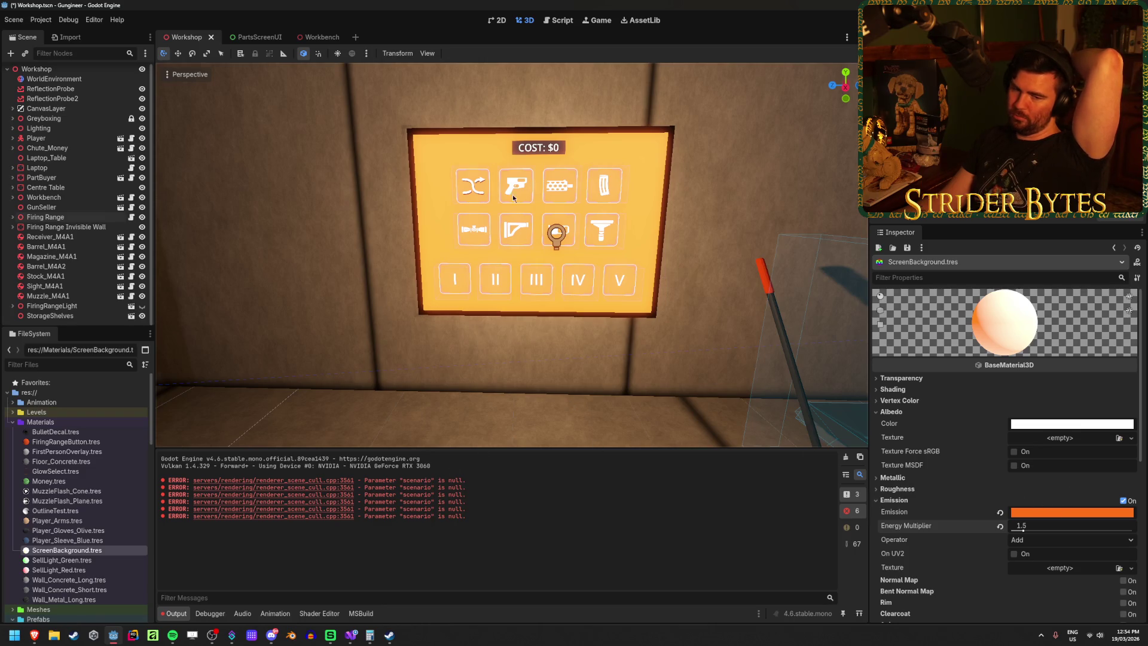
Step: Turn the viewport toward the parts screen and run the project with F5
left_click_drag(677, 194, 730, 197)
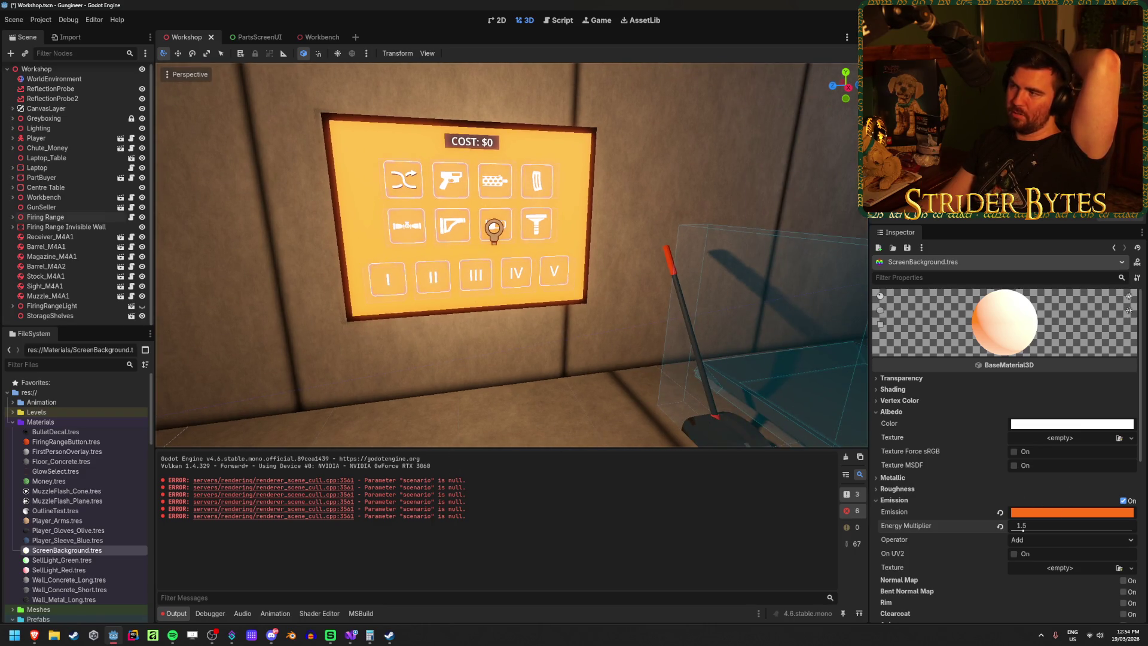
key("F5")
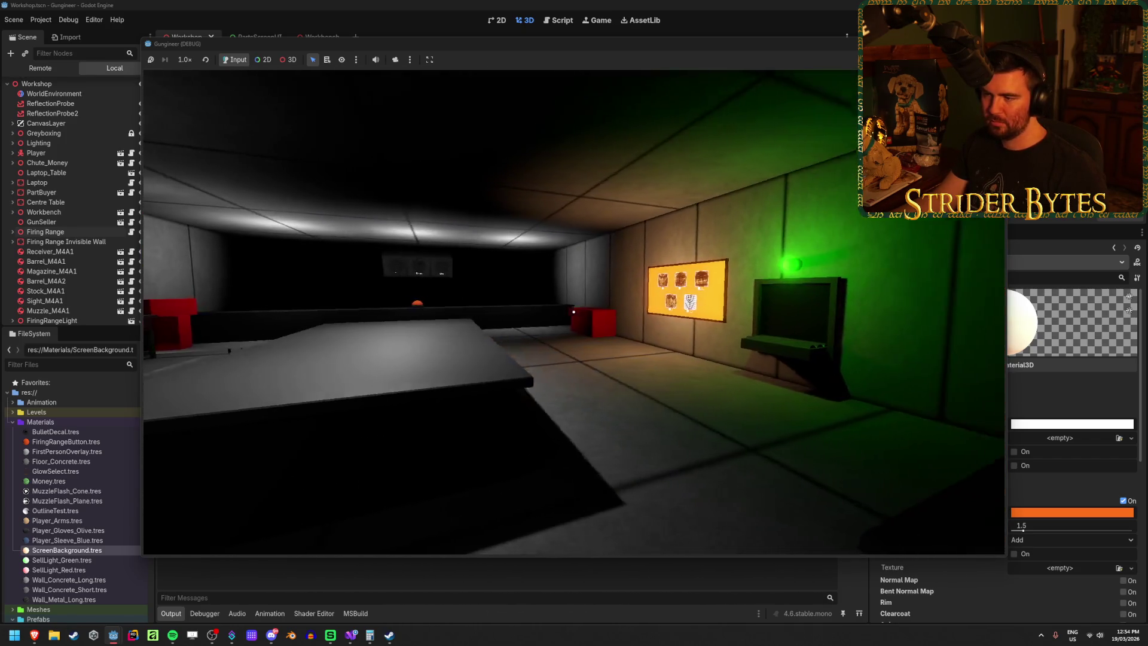
Step: Walk up to the orange parts screen in-game, select the gun part, and step back to view it
key("w")
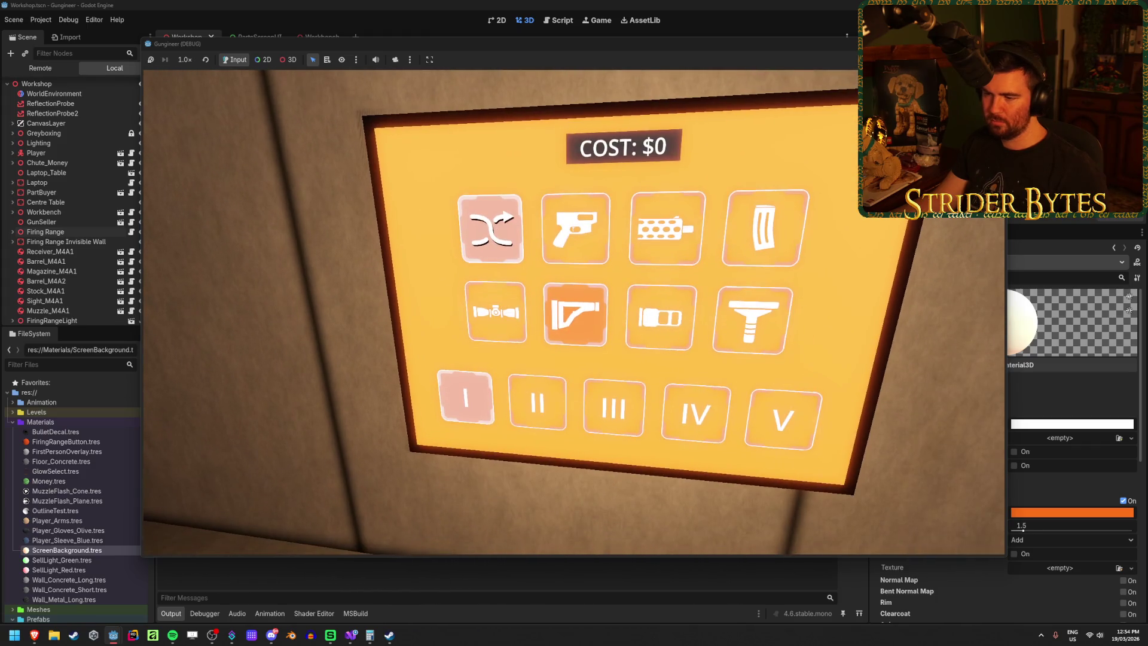
key("s")
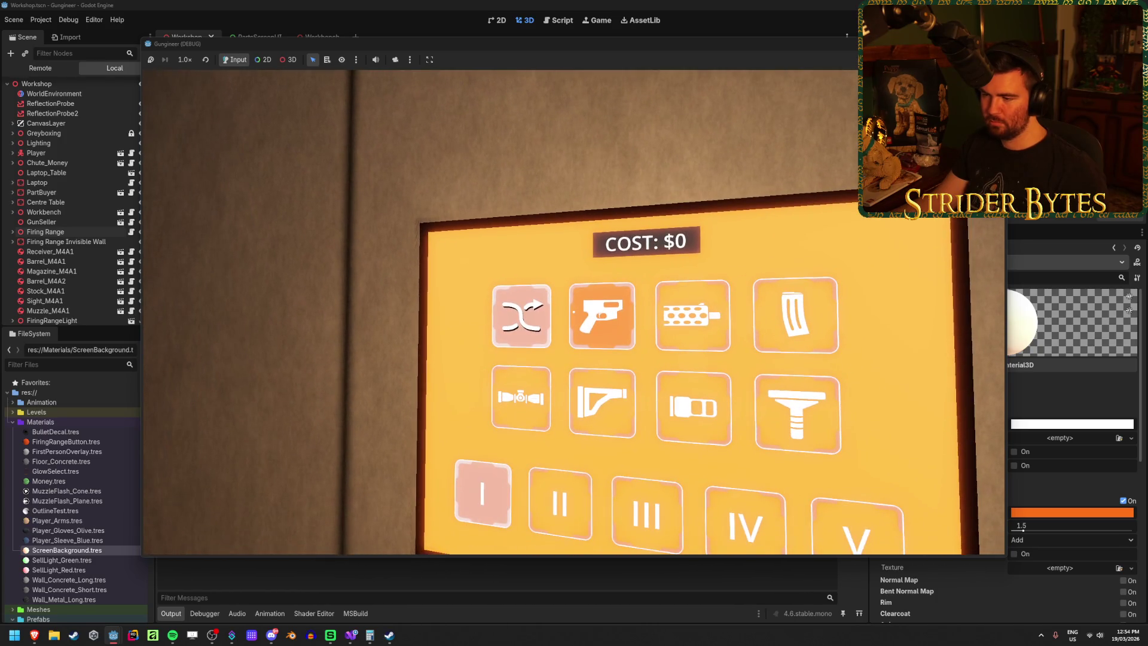
left_click(573, 311)
key("w")
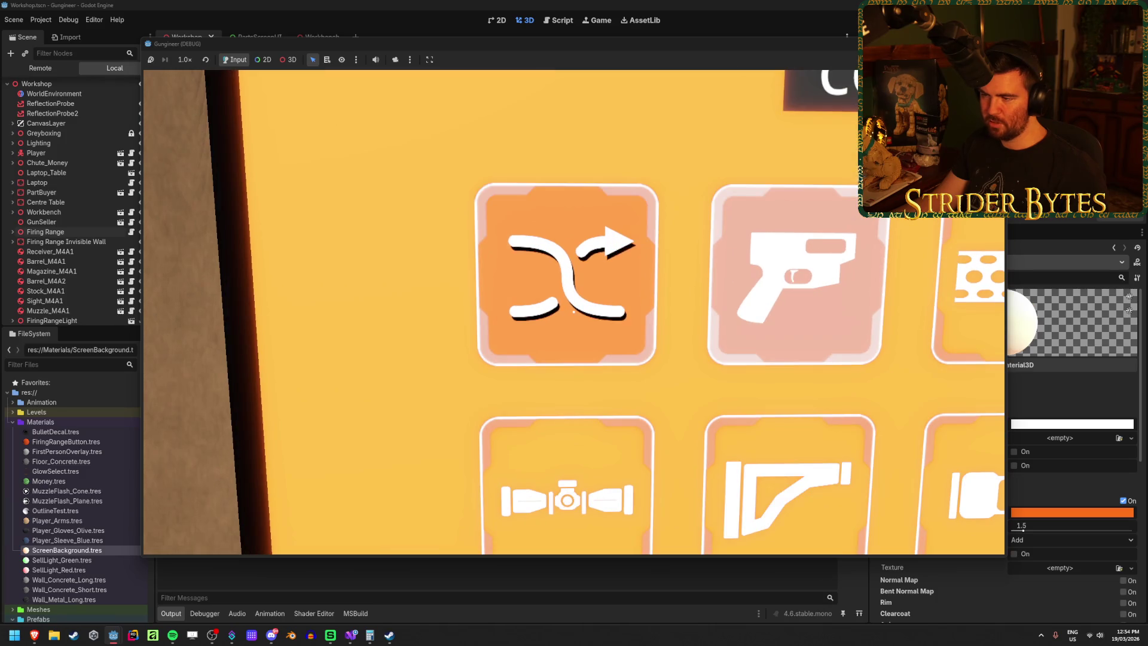
key("s")
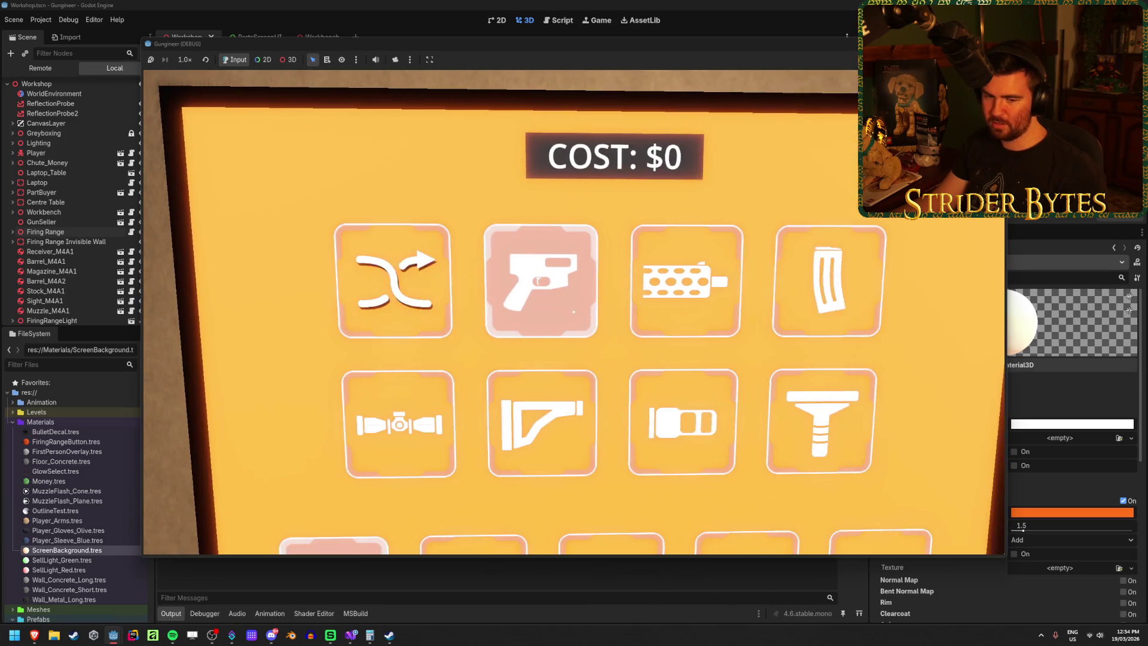
key("s")
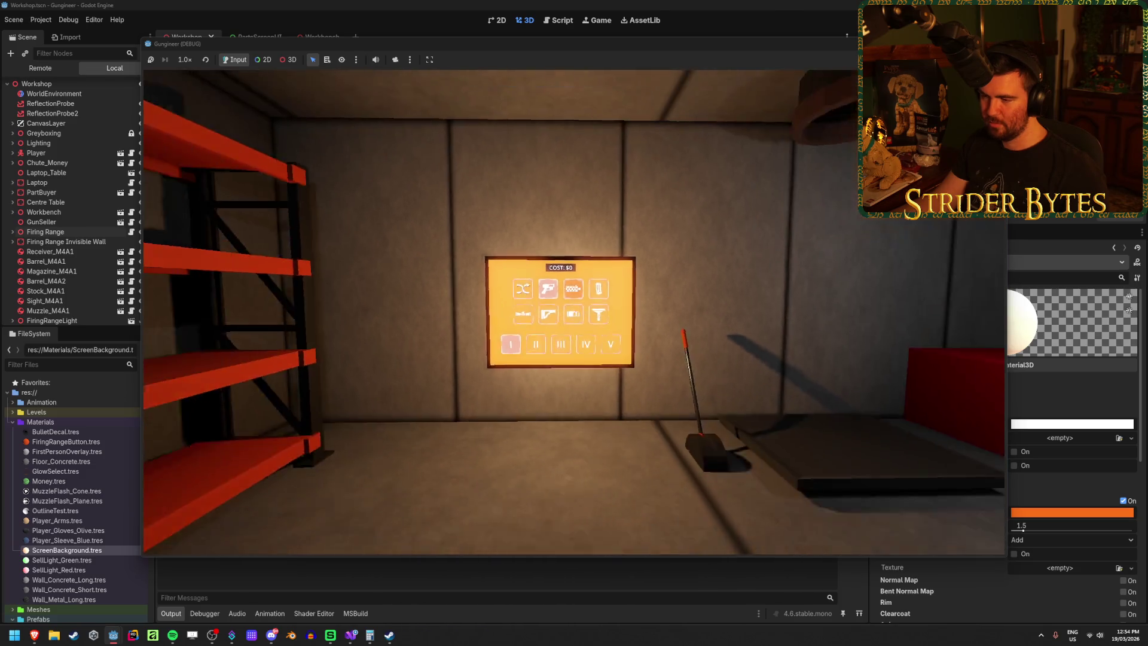
Step: Open the laptop's UPGRADES screen twice, revisit the parts screen, and stop the game with F8
key("w")
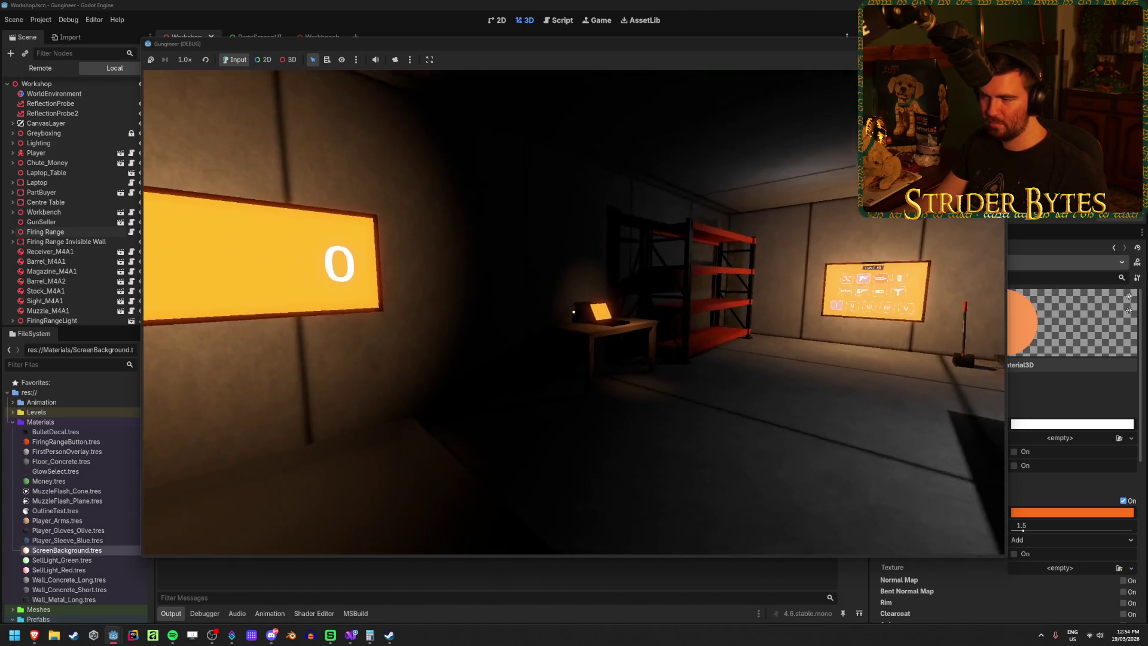
key("e")
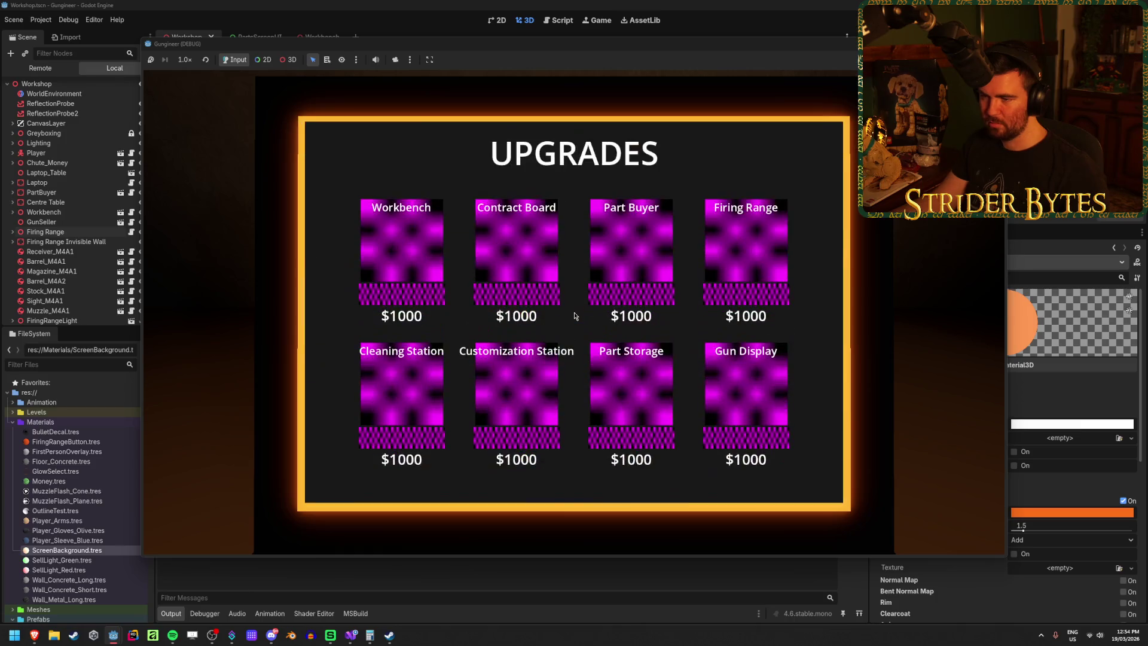
key("Escape")
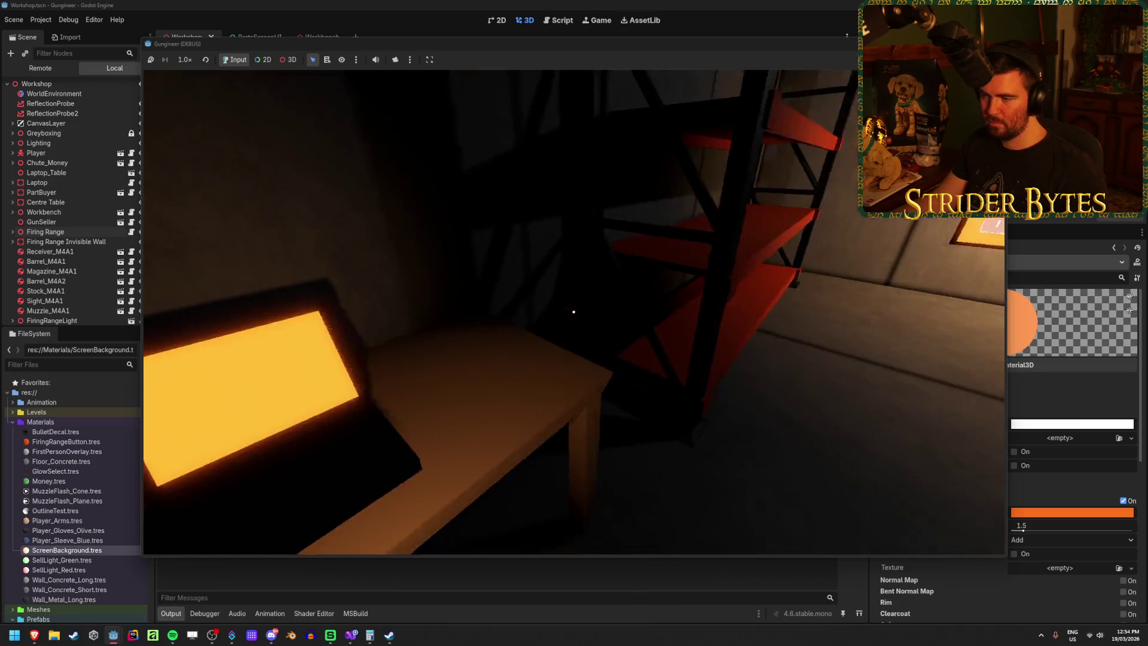
key("e")
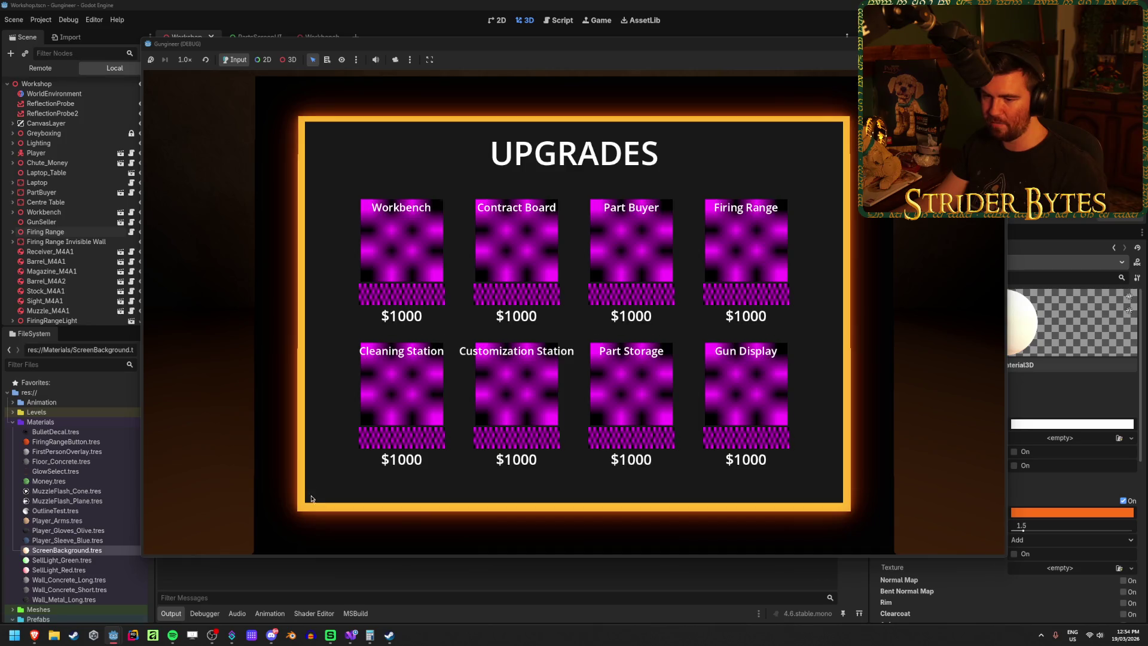
key("Escape")
key("w")
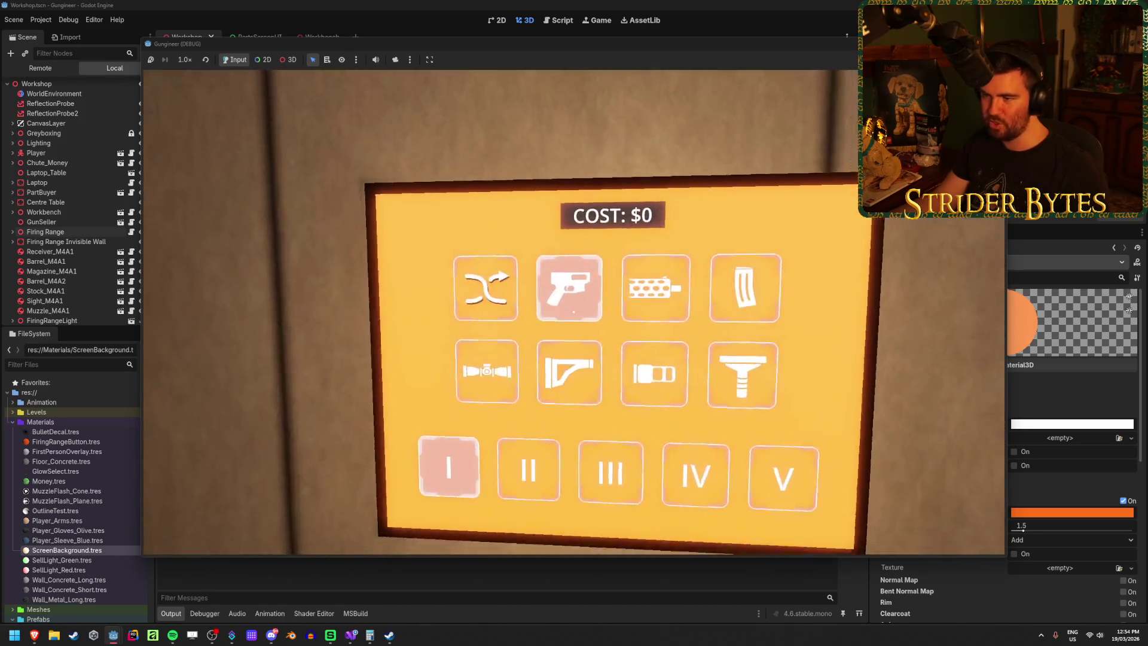
key("w")
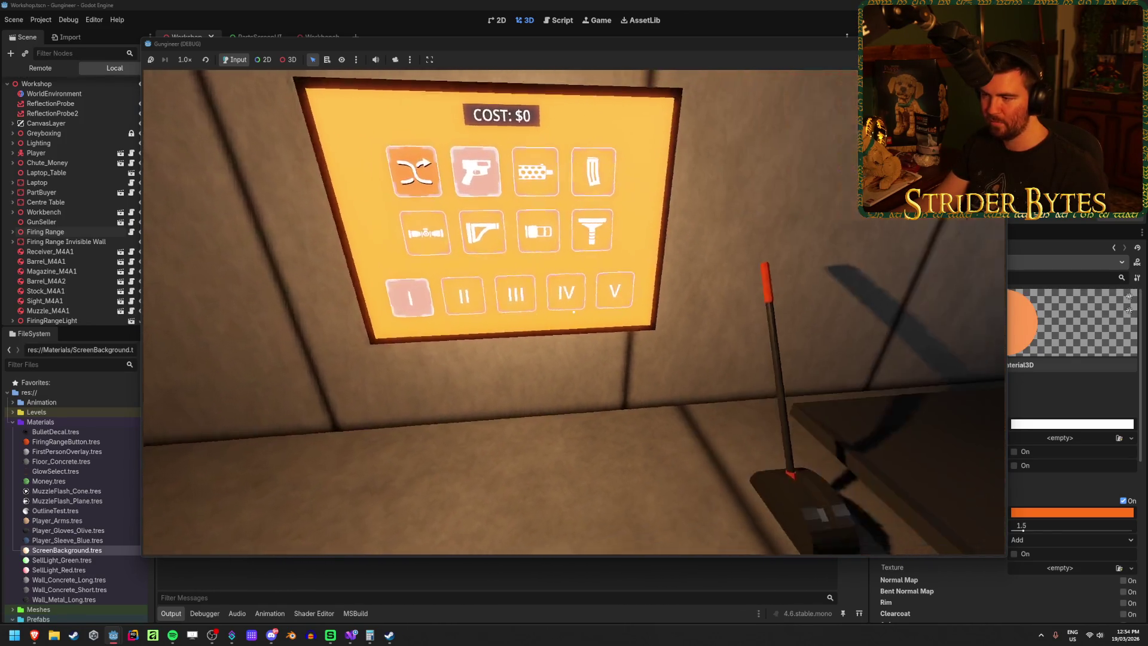
key("s")
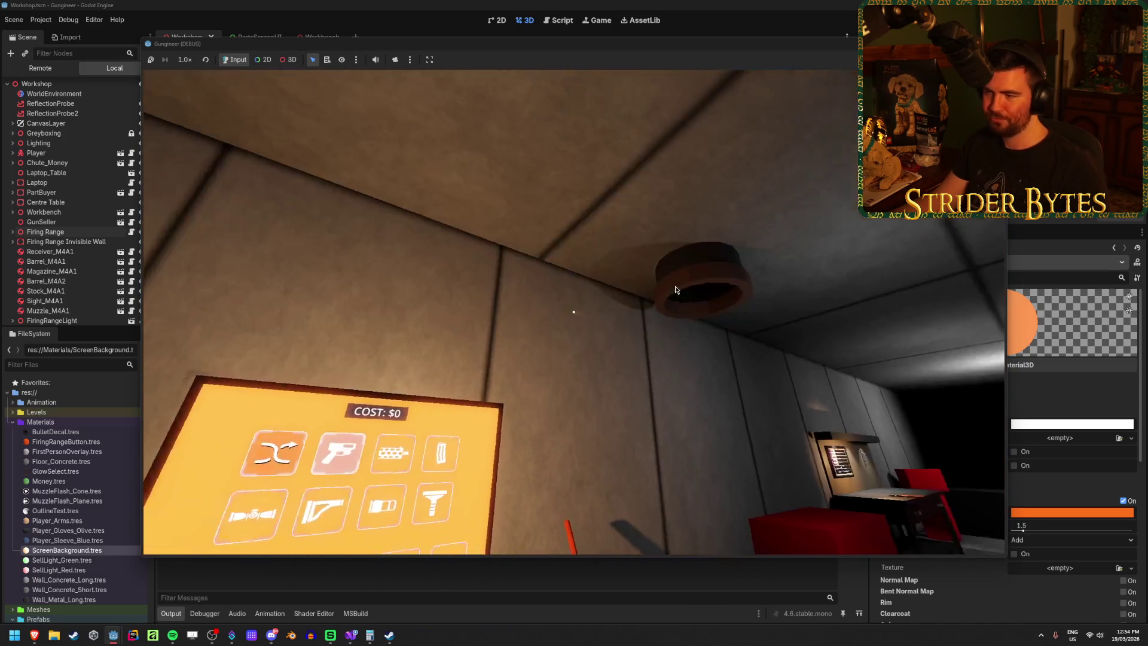
key("F8")
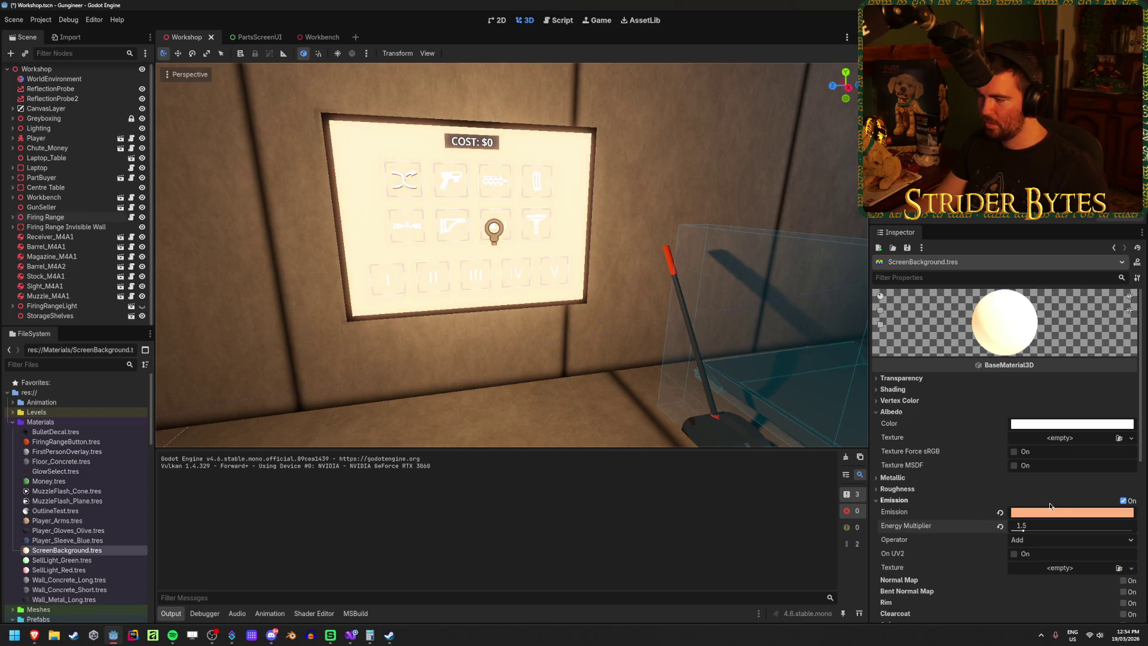
left_click(1055, 522)
type("2")
Step: Apply a glow energy of 2.0, save the Workshop, and select PartsScreenUI's background Panel
key("Return")
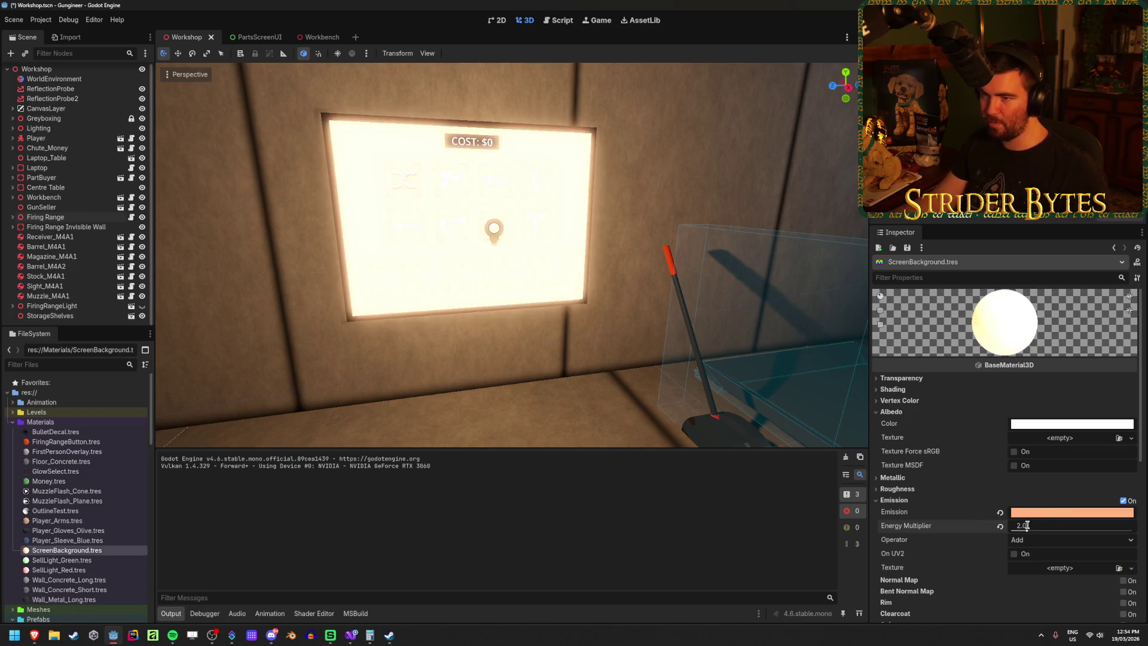
key("ctrl+s")
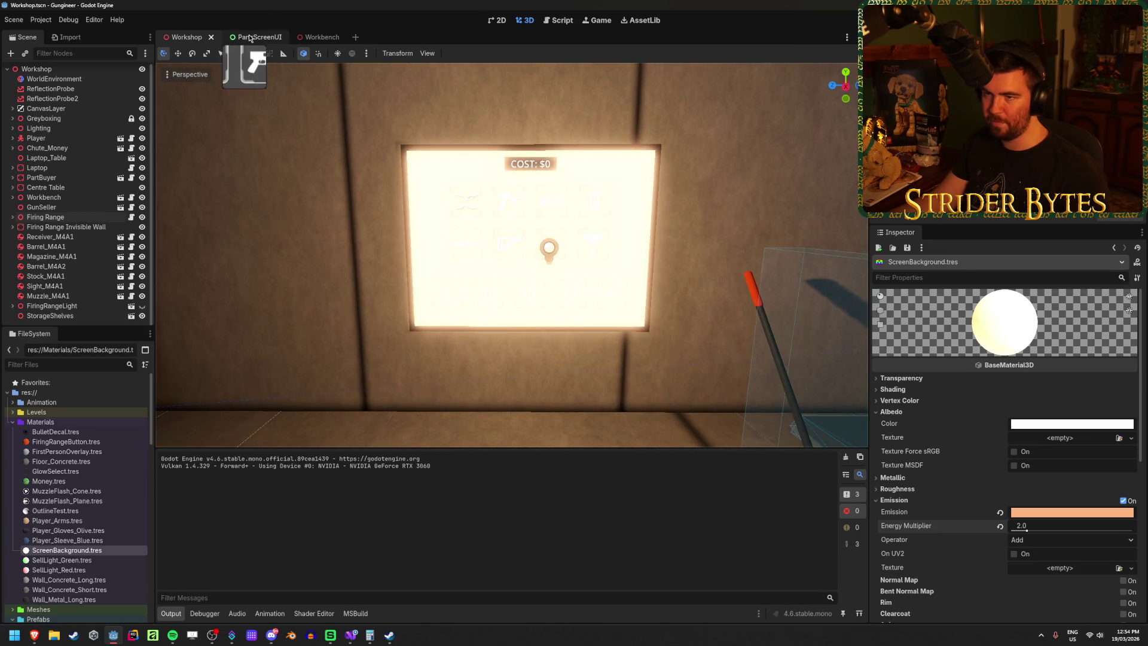
left_click(249, 37)
scroll(788, 285, "down", 2)
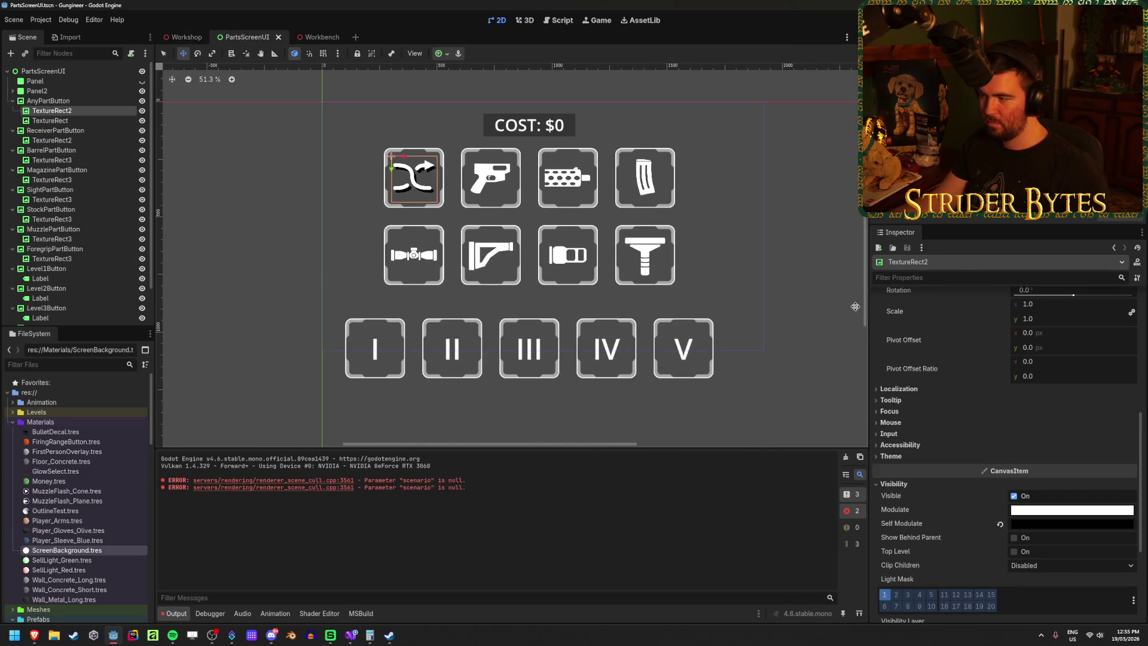
left_click(35, 81)
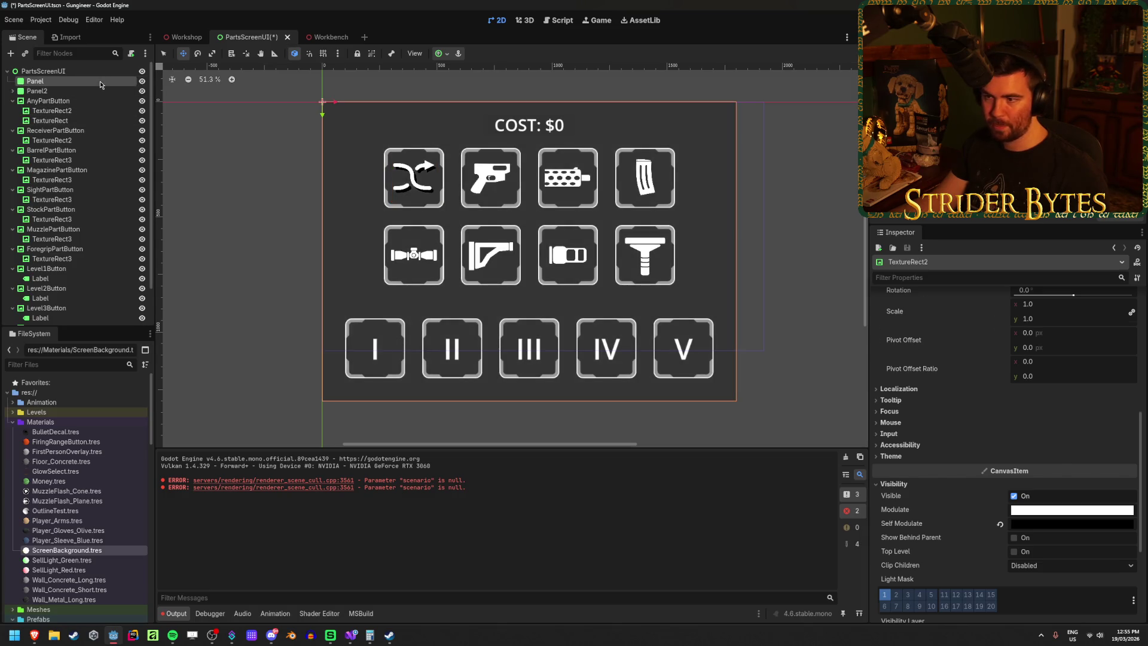
Step: Make the Panel's BG Color fully opaque (alpha 255), save, and return to the Workshop
scroll(1114, 479, "down", 3)
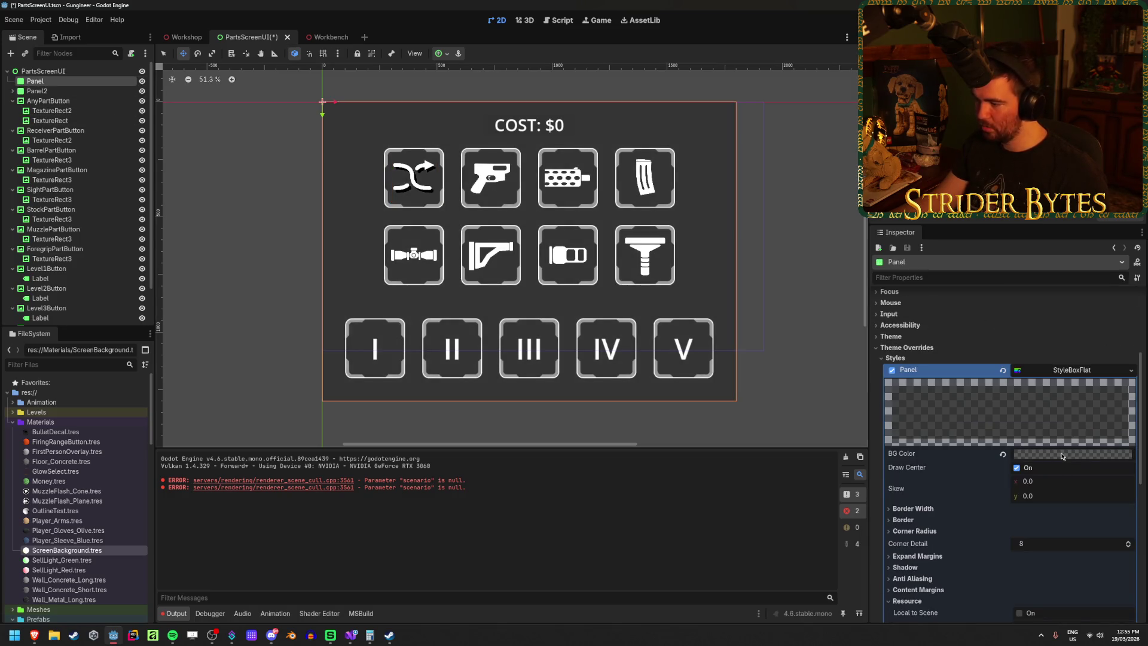
left_click(1061, 456)
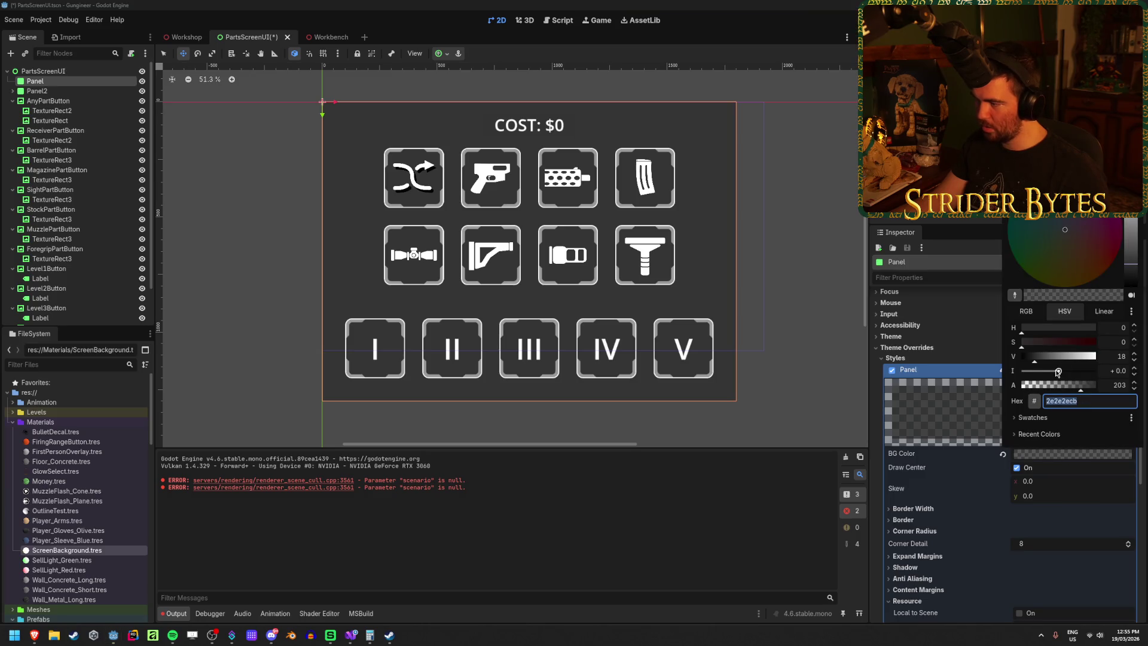
left_click_drag(1080, 385, 1129, 386)
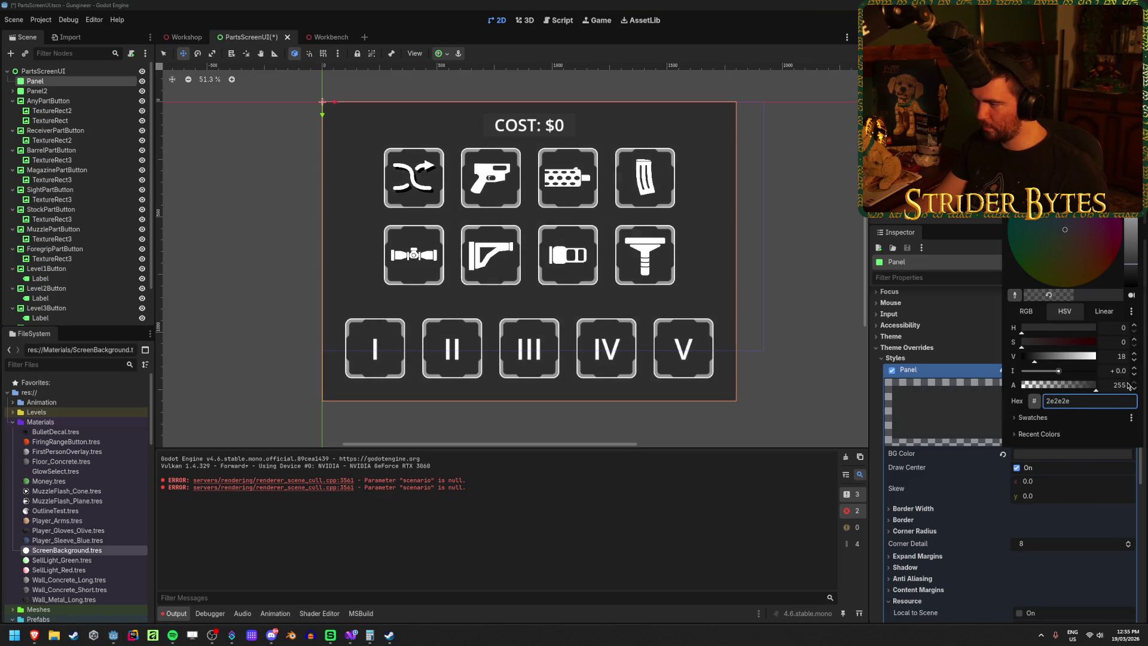
key("ctrl+s")
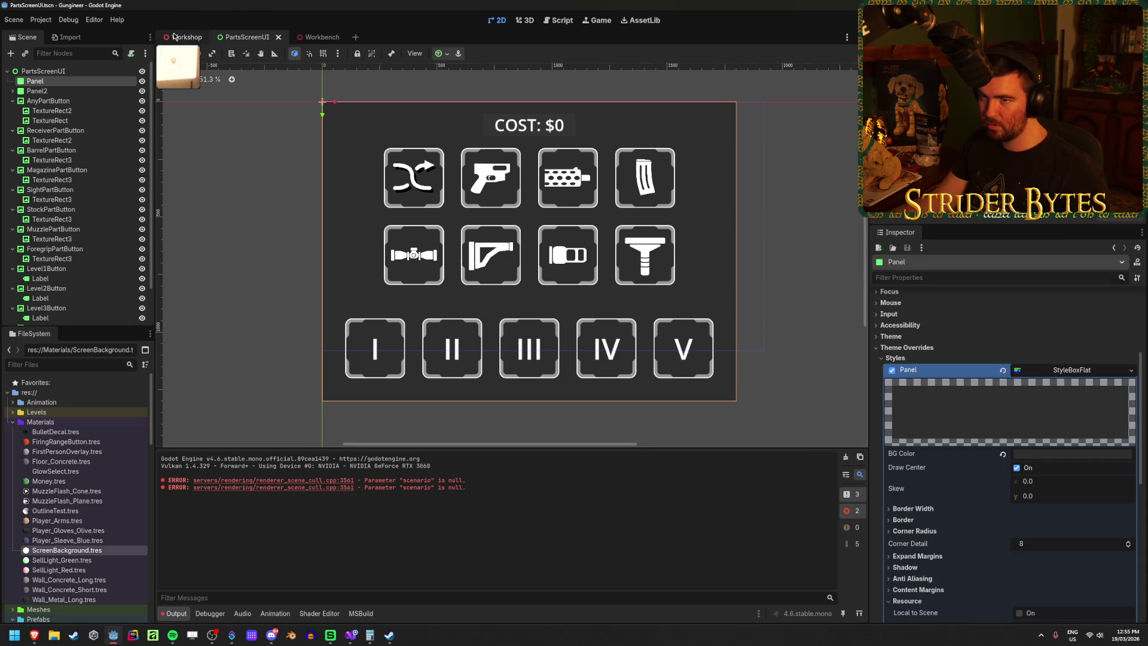
left_click(173, 37)
scroll(423, 143, "up", 2)
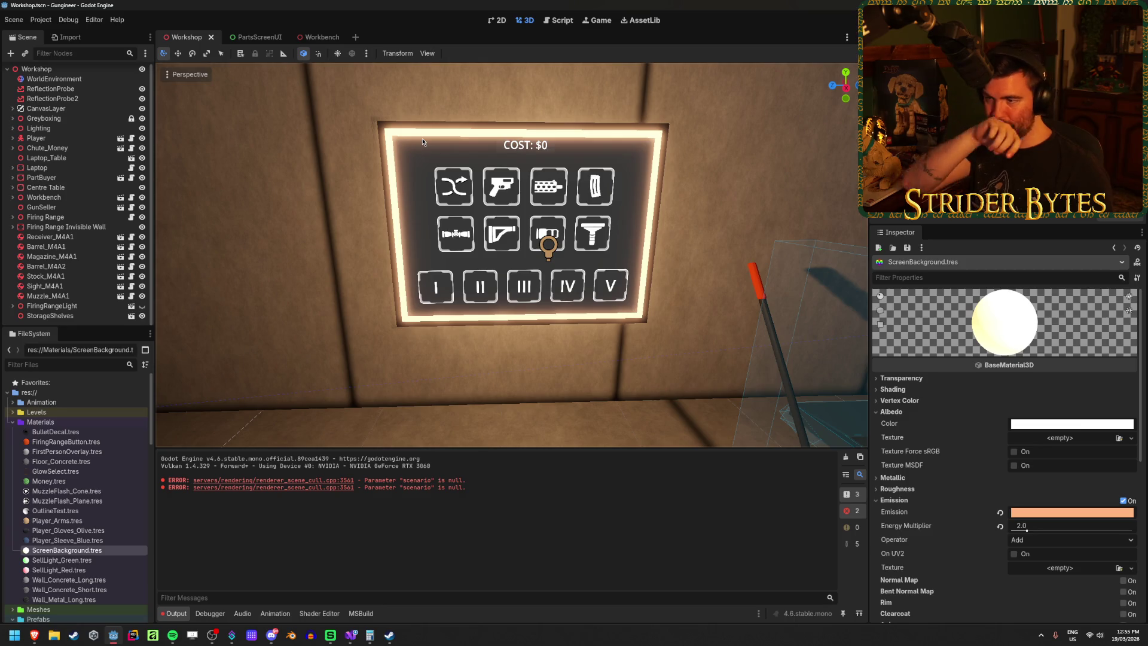
Step: Soften the screen's emission colour to peach ffa866 by setting saturation to 60
scroll(423, 143, "up", 2)
left_click_drag(691, 359, 606, 311)
left_click_drag(717, 181, 717, 181)
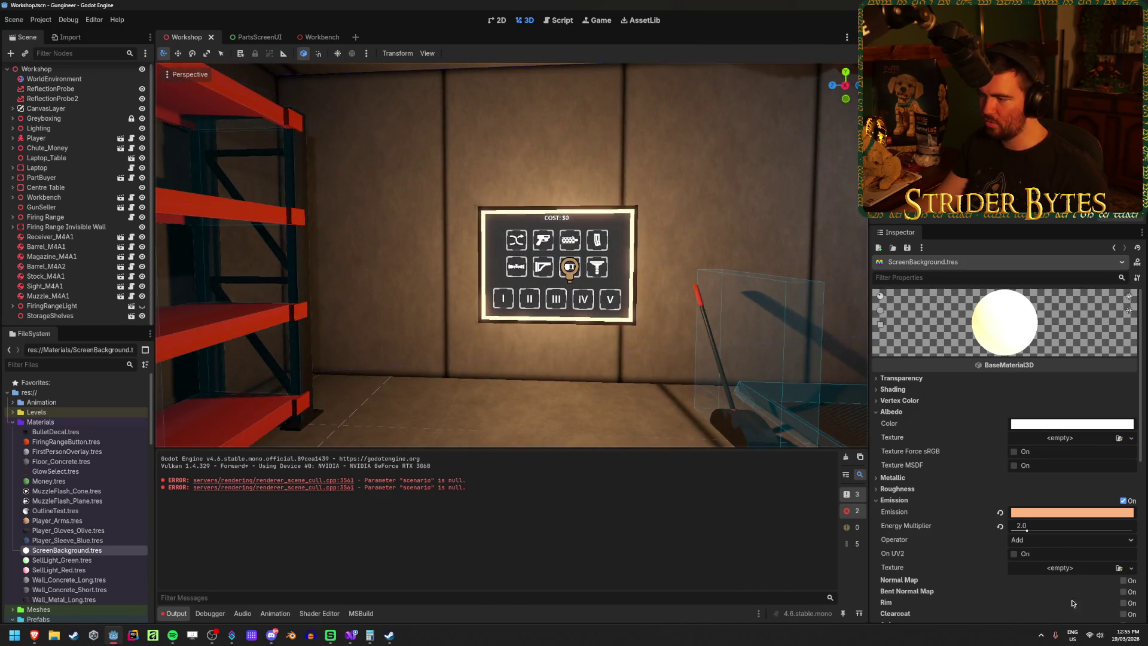
left_click(1049, 517)
mouse_move(1131, 274)
left_mouse_down()
mouse_move(1130, 299)
mouse_move(1131, 275)
left_mouse_up()
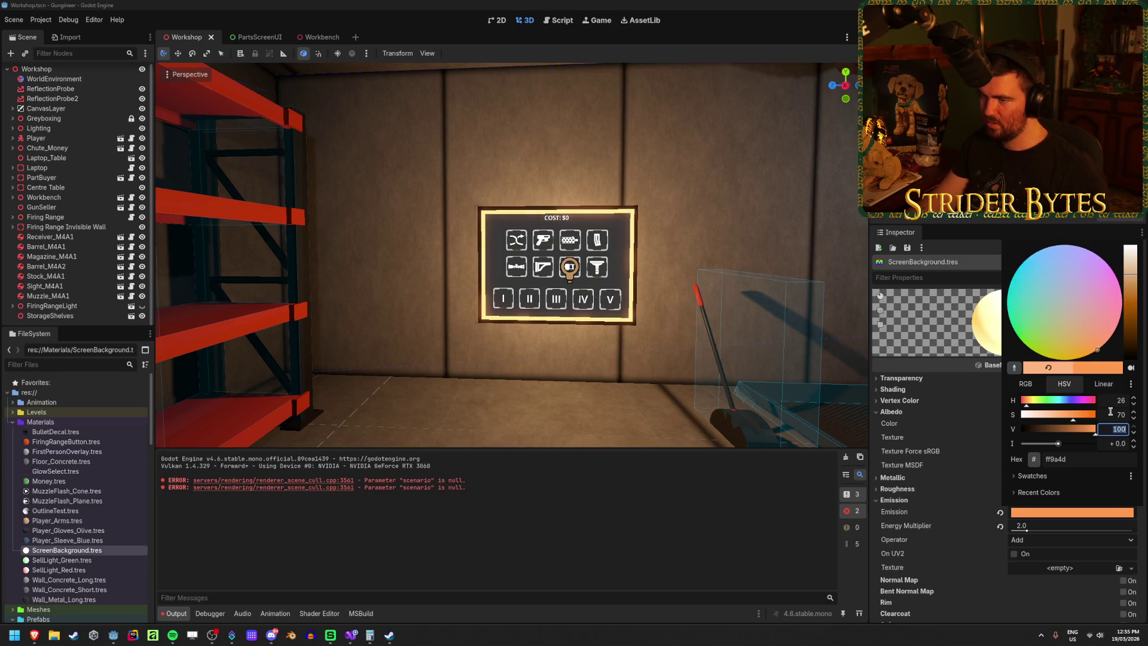
type("60")
key("Tab")
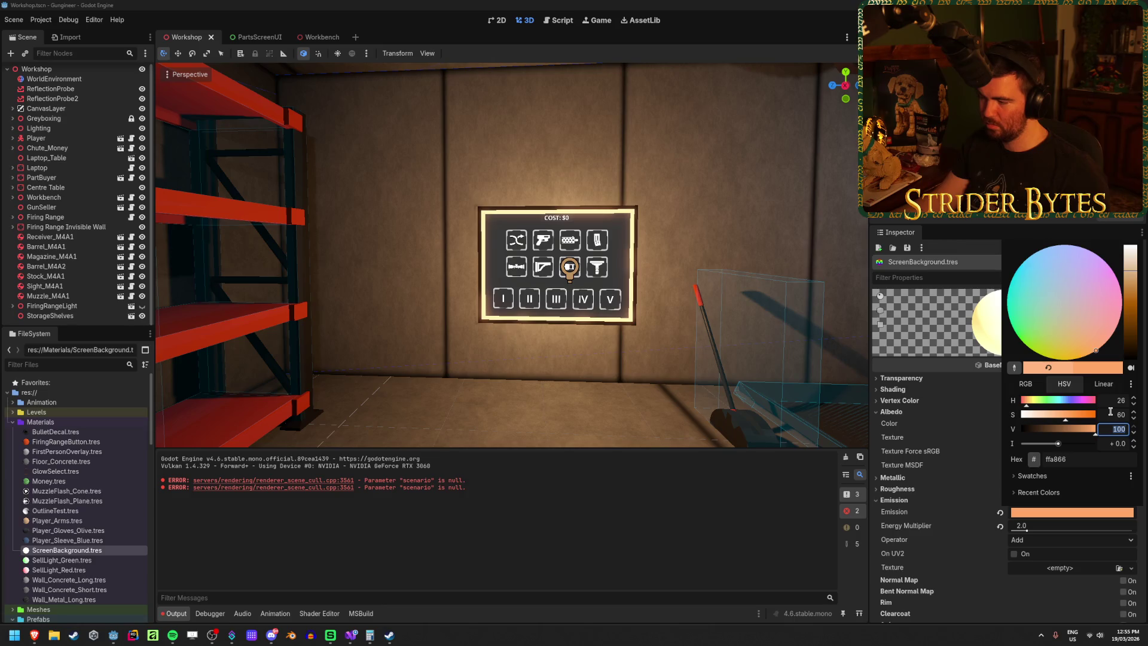
Step: Save the Workshop scene and run the game with F5
right_click(839, 285)
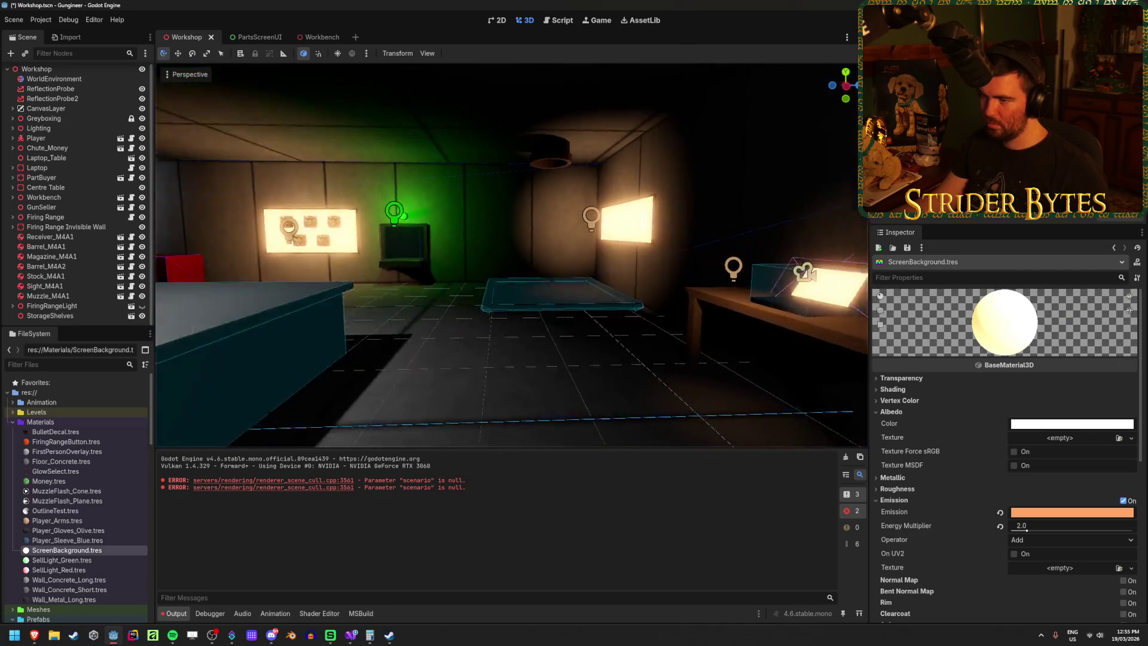
key("ctrl+s")
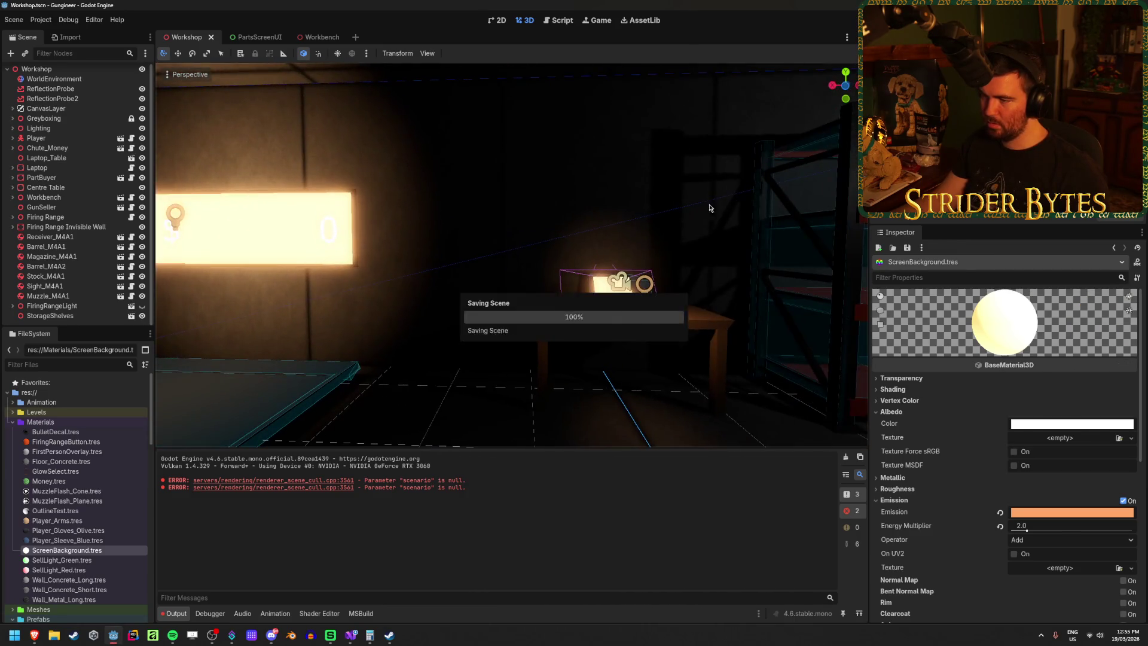
right_click(760, 124)
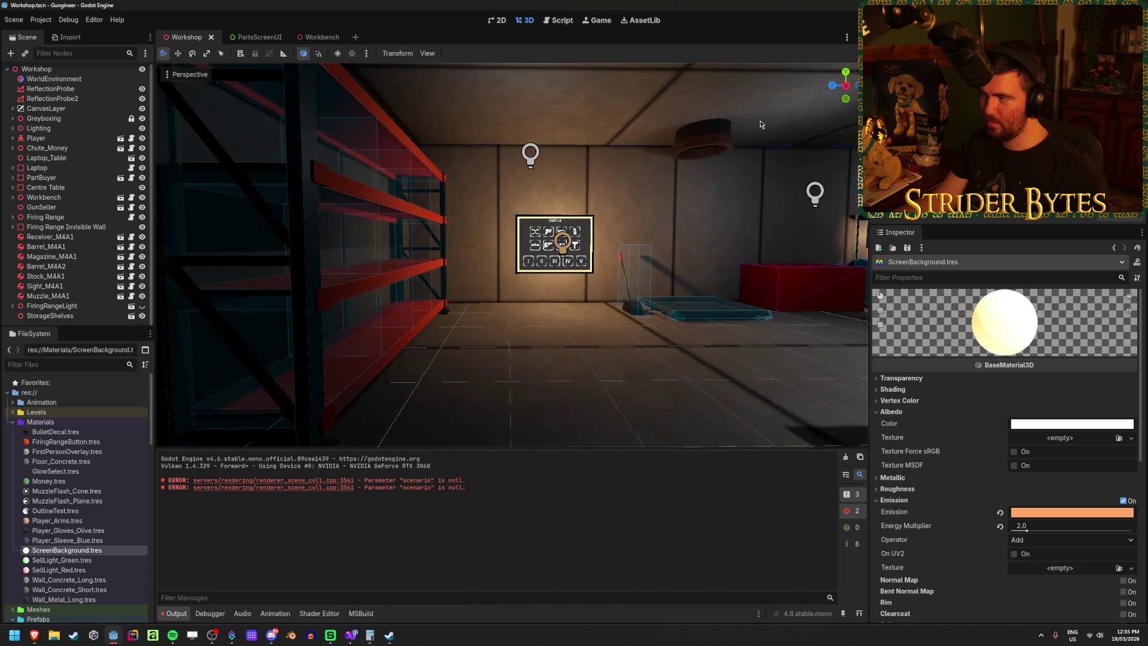
key("F5")
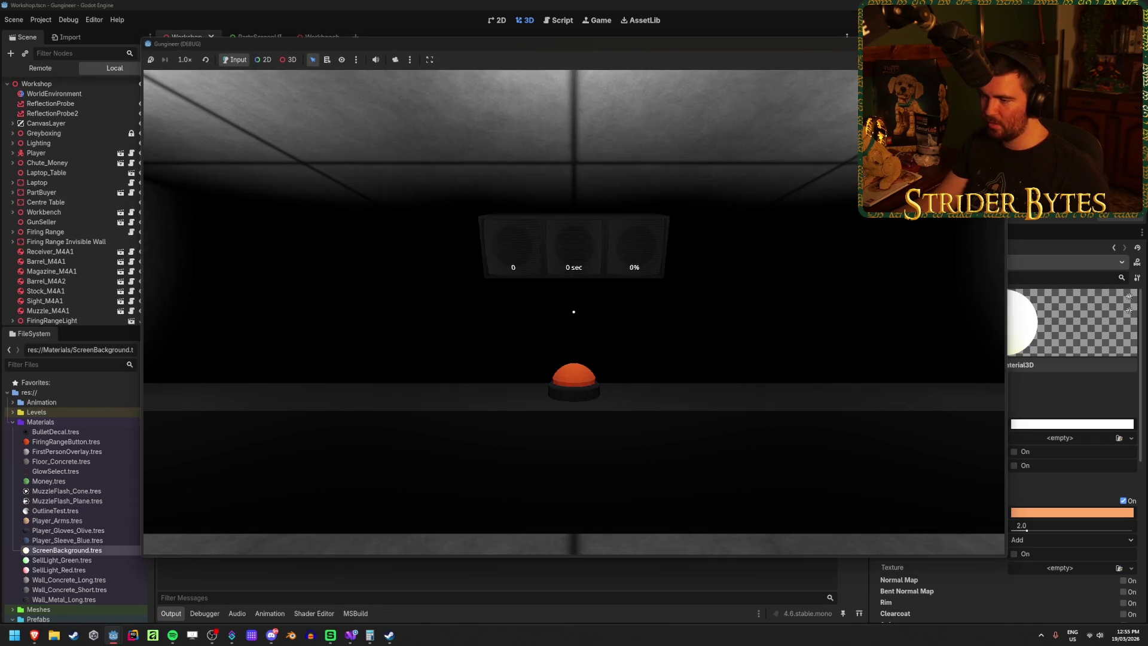
Step: In the running game, move up to and around the parts-selection screen to inspect it
key("w")
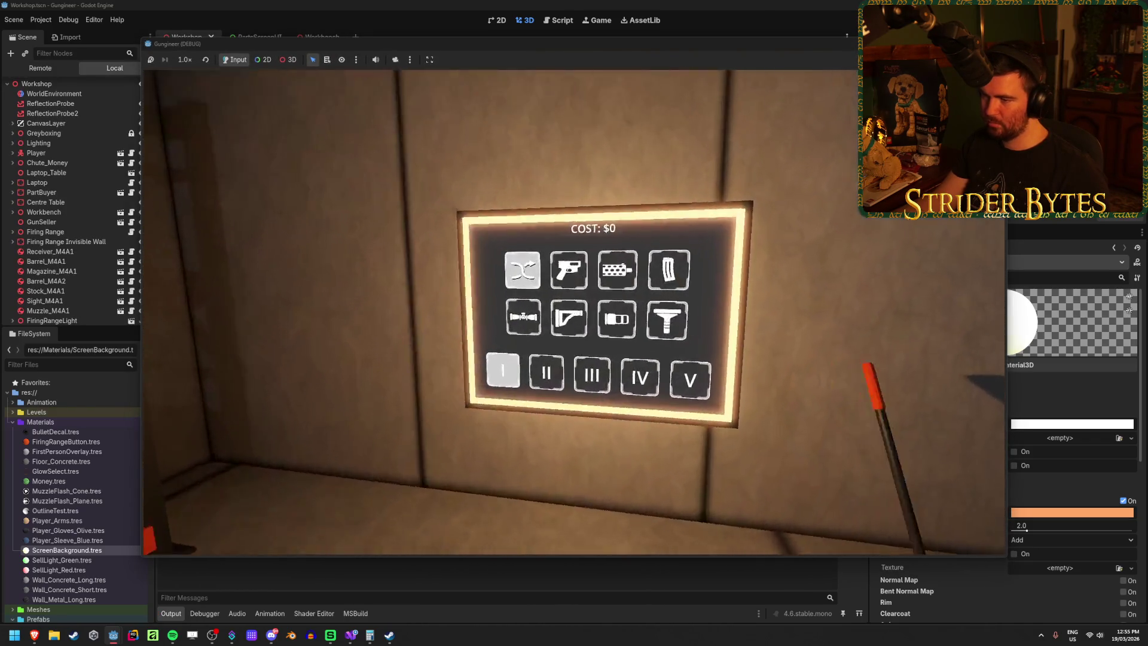
key("s")
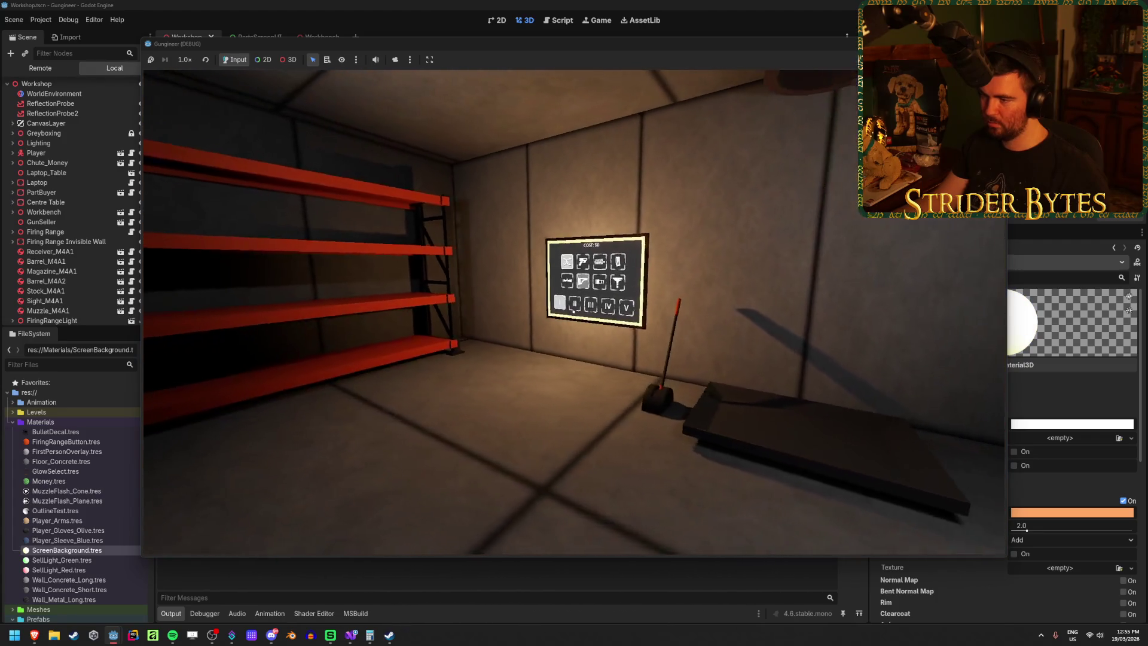
key("w")
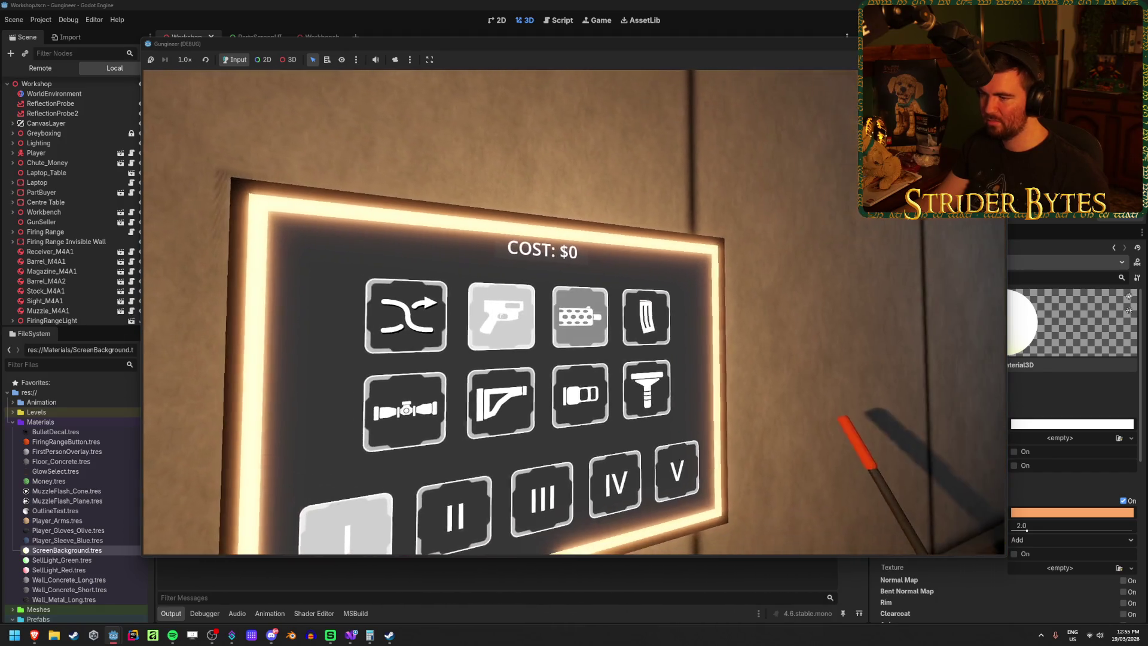
key("w")
key("s")
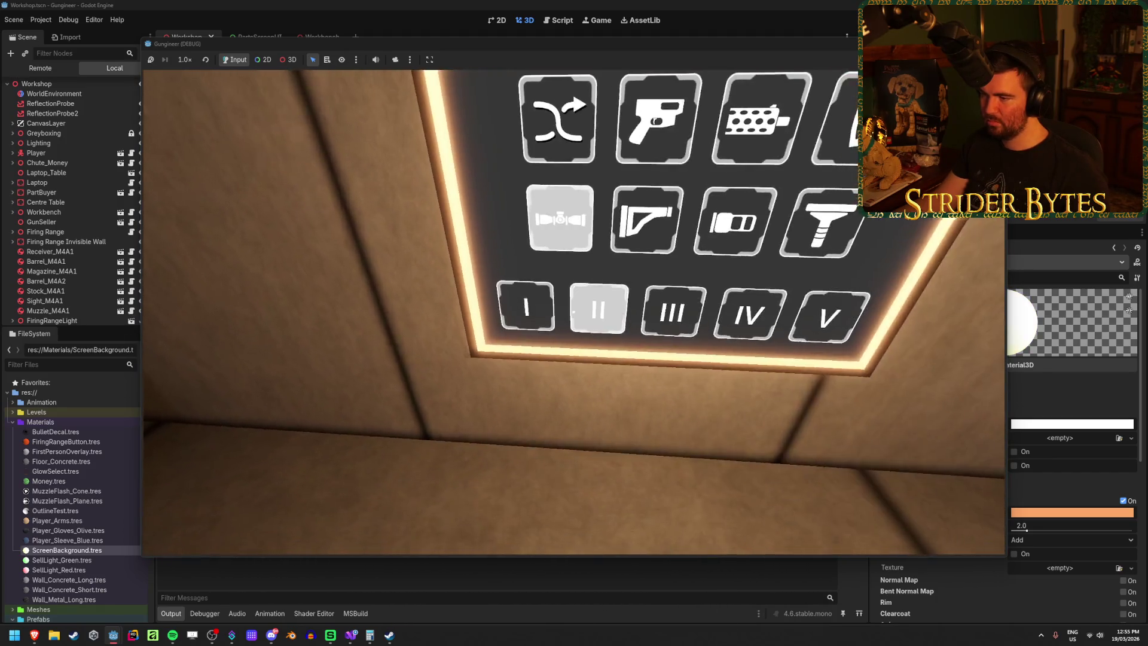
key("w")
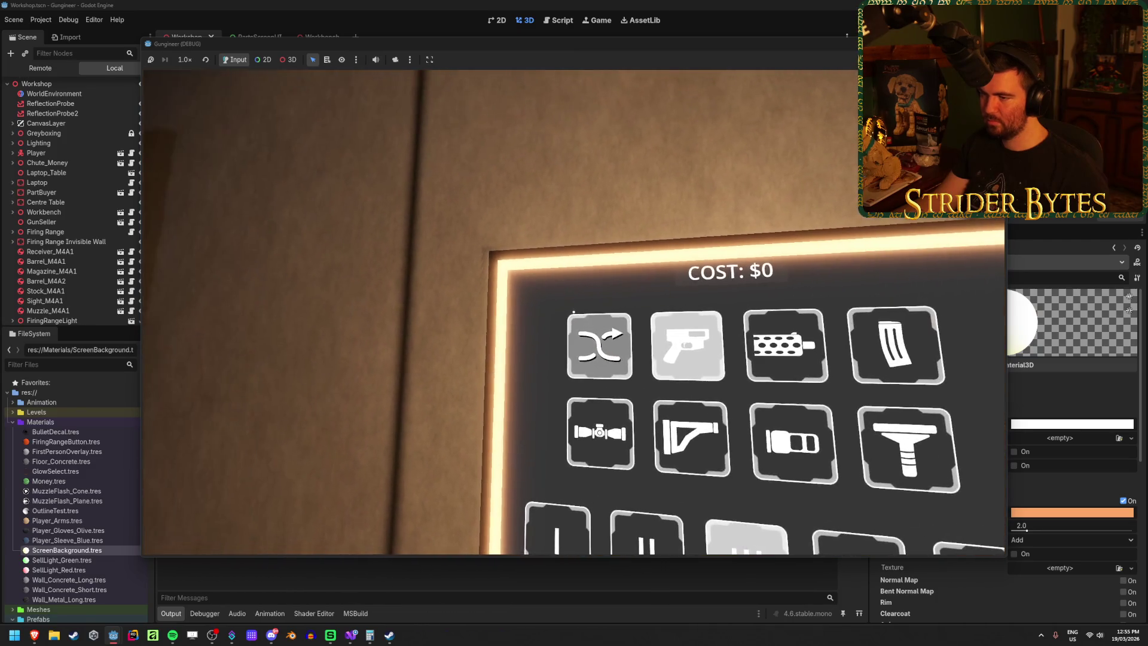
key("s")
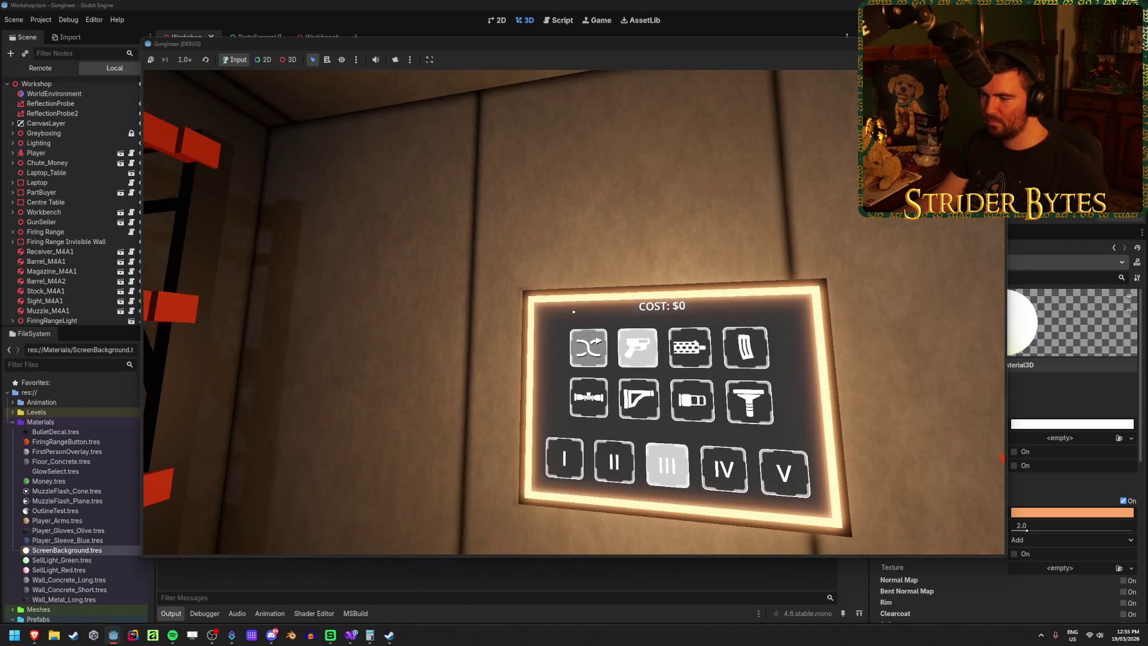
key("w")
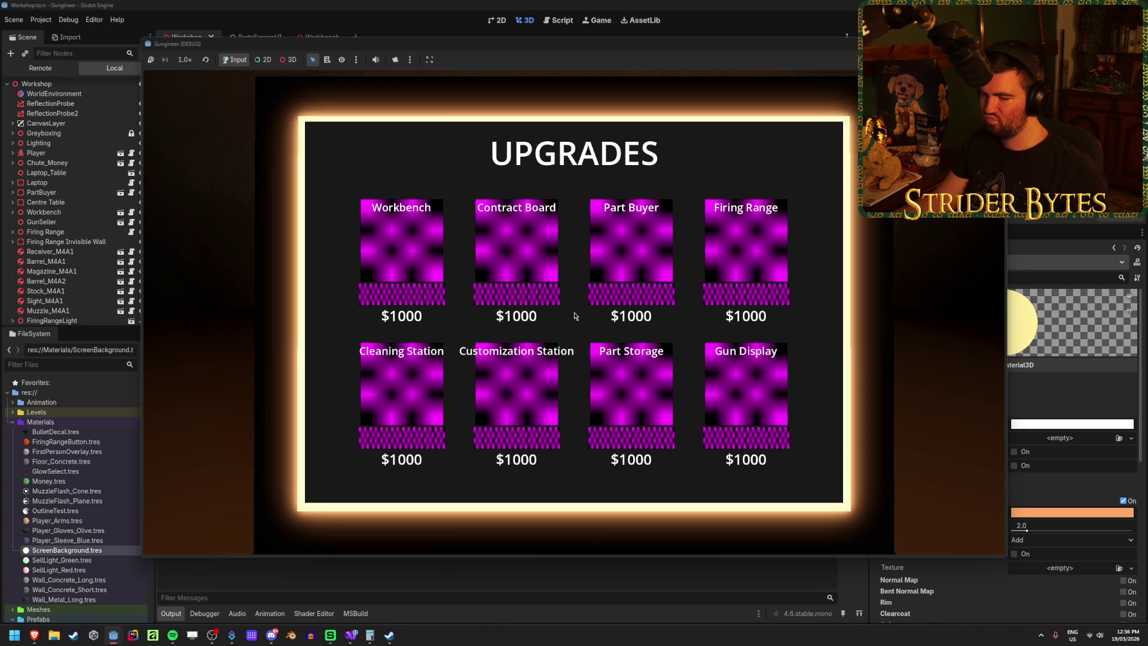
Step: Leave the laptop's UPGRADES screen and view the REQUIREMENTS contract board up close
key("Escape")
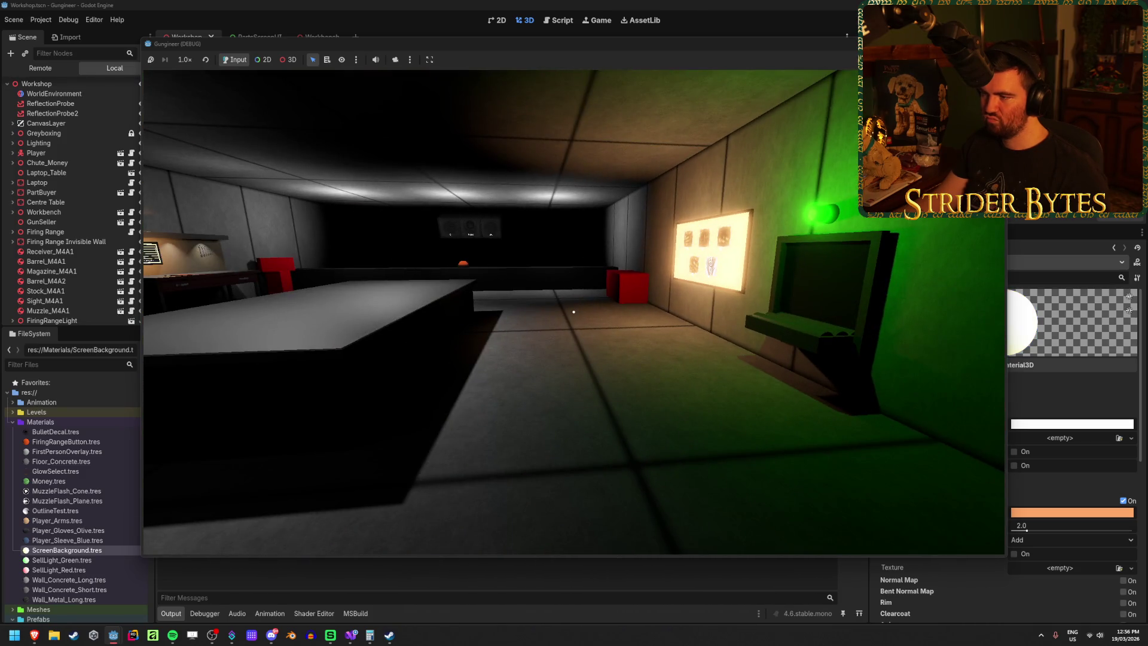
key("w")
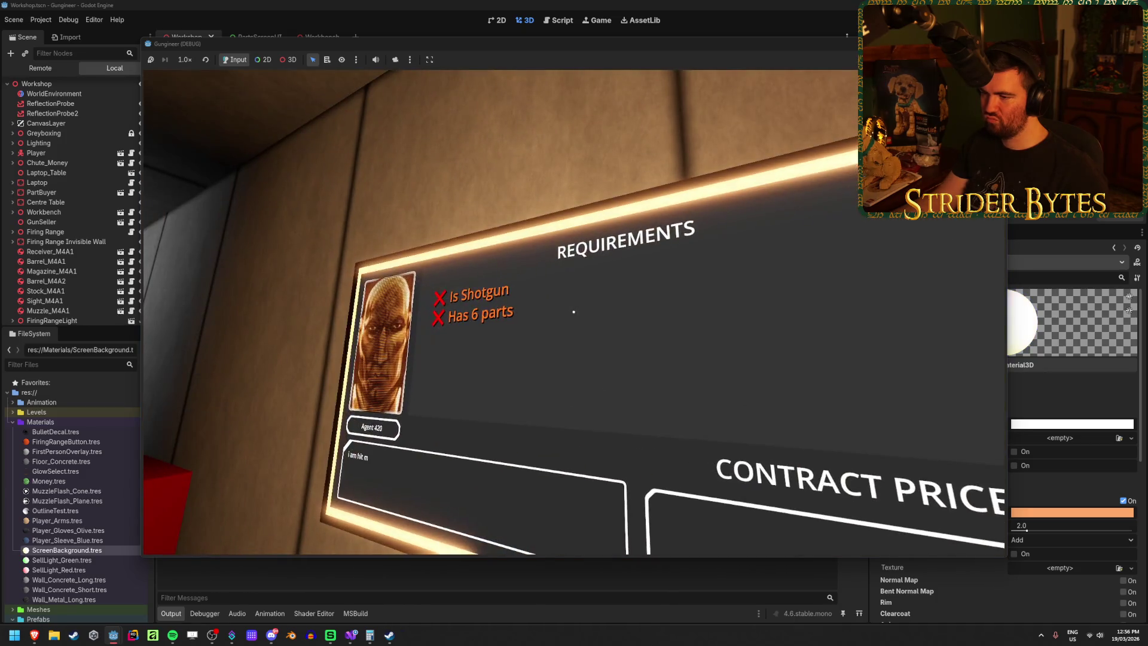
left_click(574, 311)
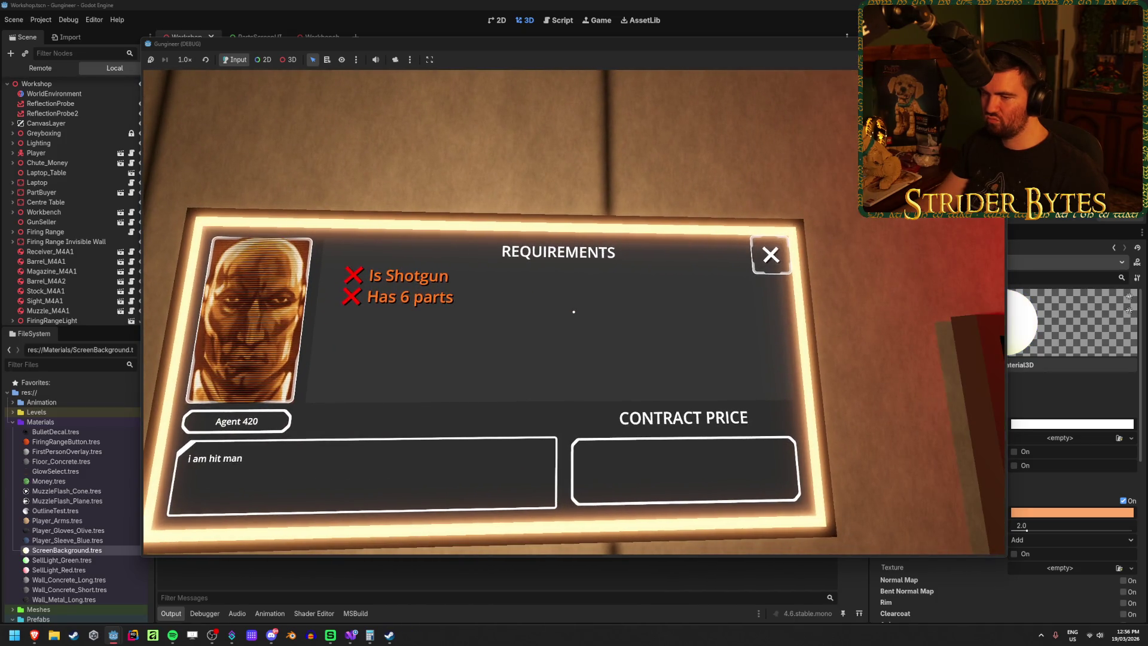
left_click(573, 312)
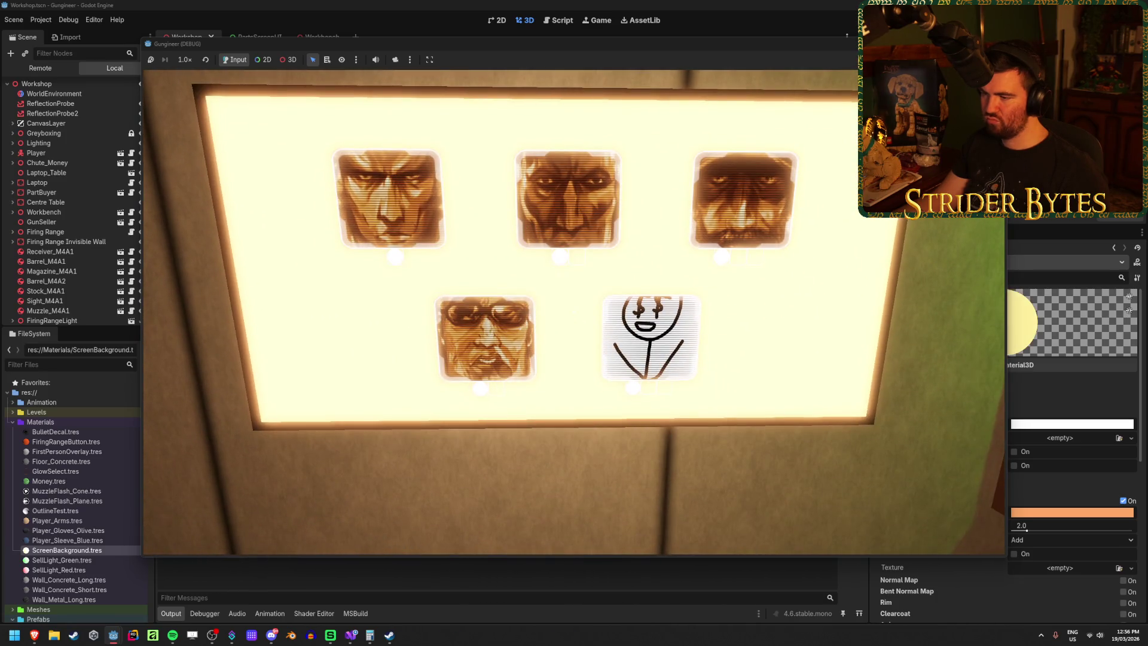
key("Escape")
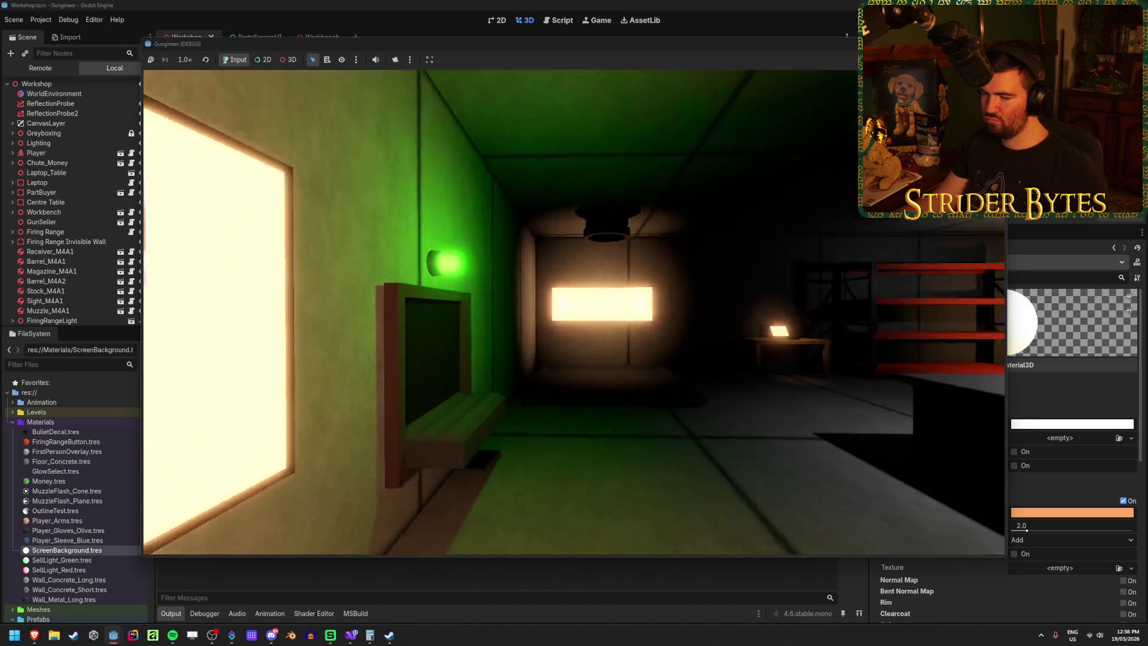
Step: Return to the parts-selection board and get right up to its buttons
key("w")
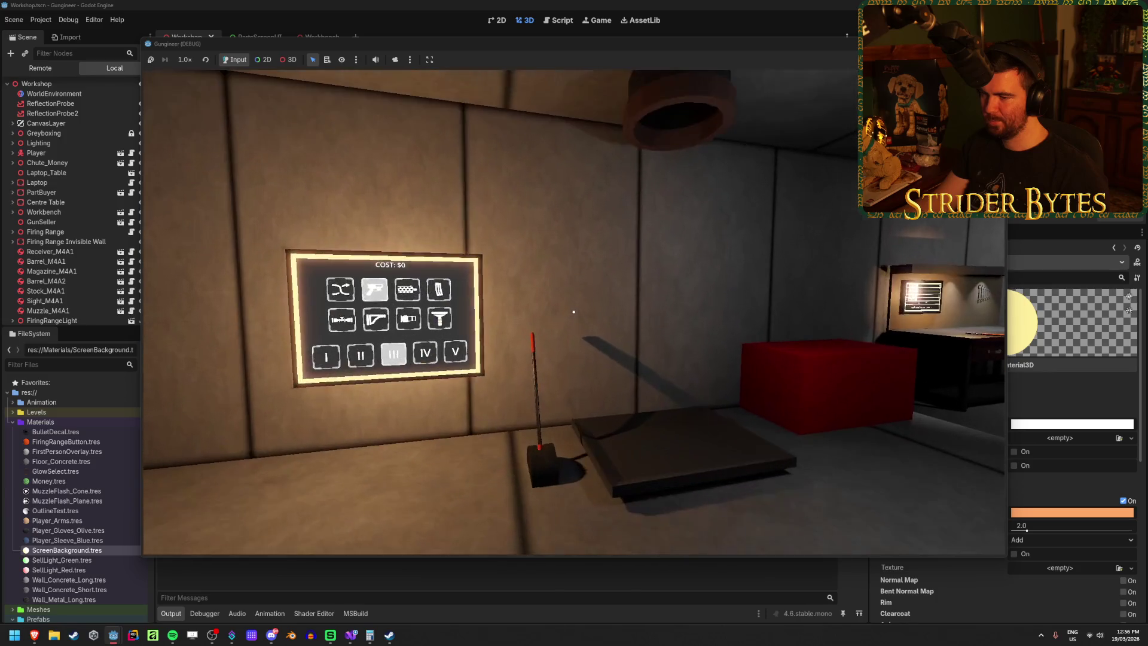
key("d")
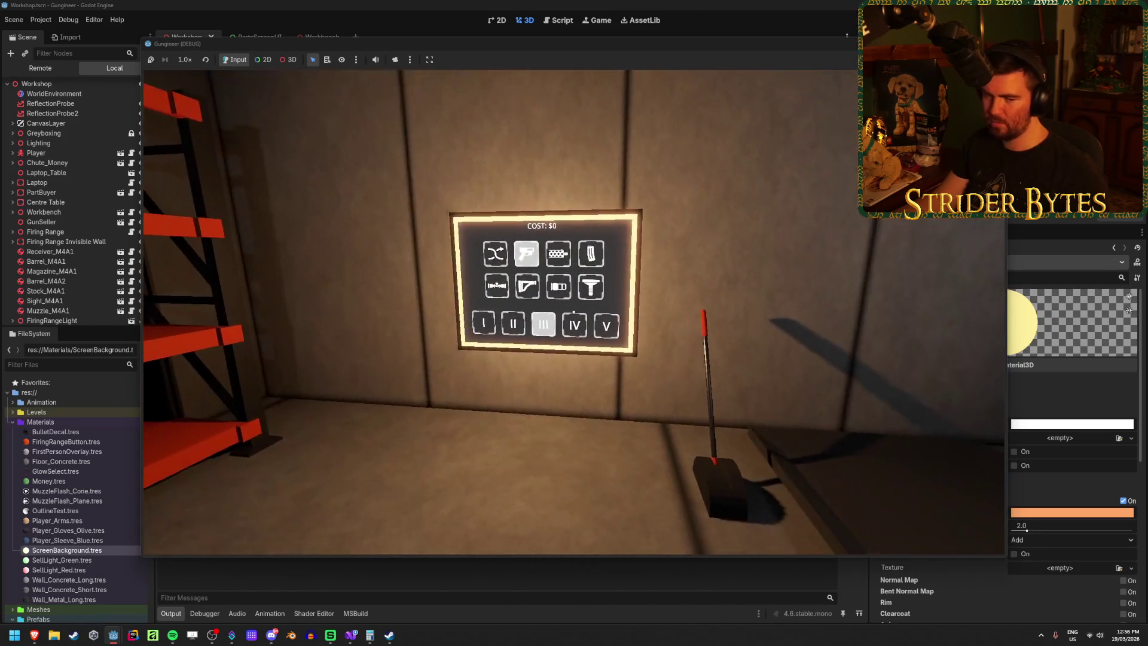
key("e")
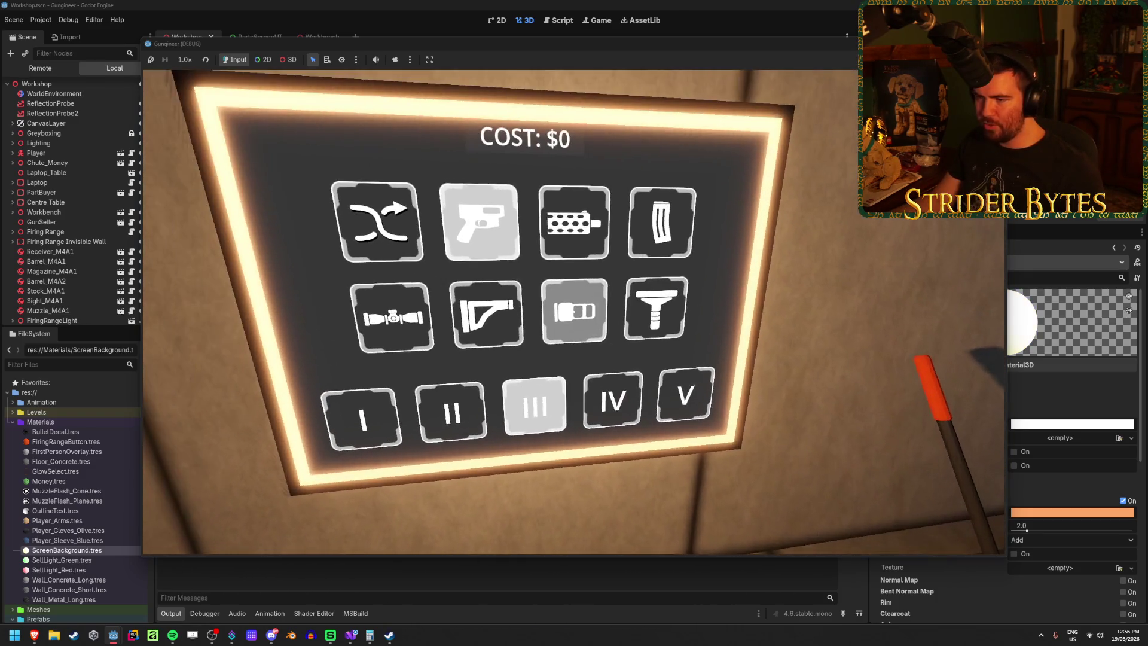
key("w")
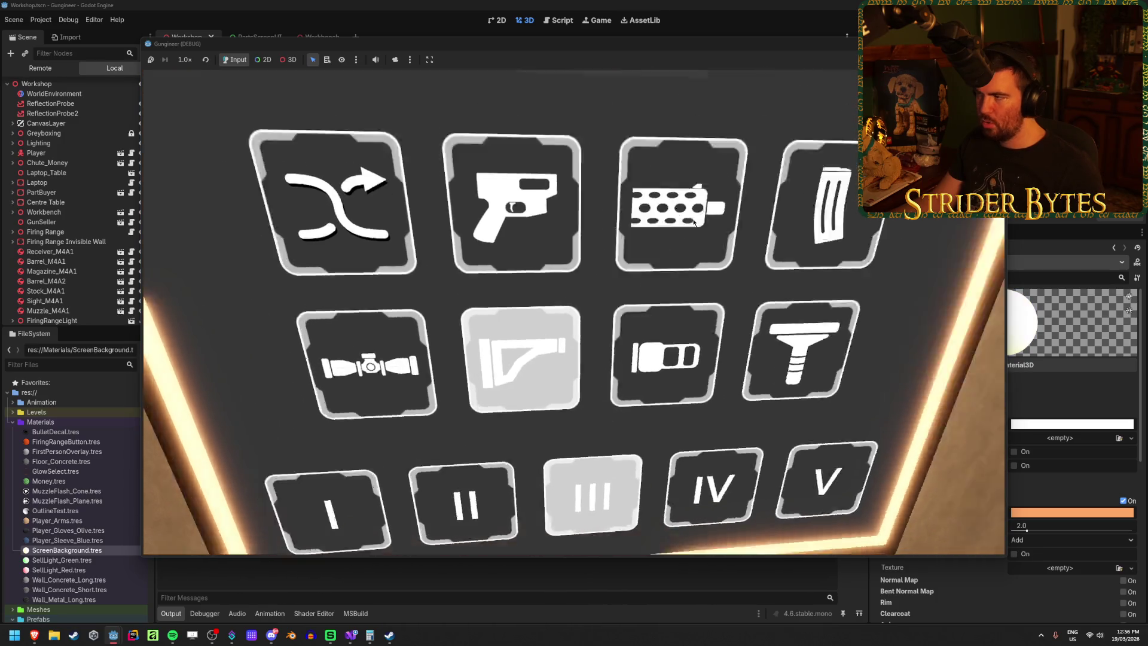
Step: Stop the game with F8 and bring up the PartsScreenUI scene
key("F8")
scroll(537, 297, "up", 5)
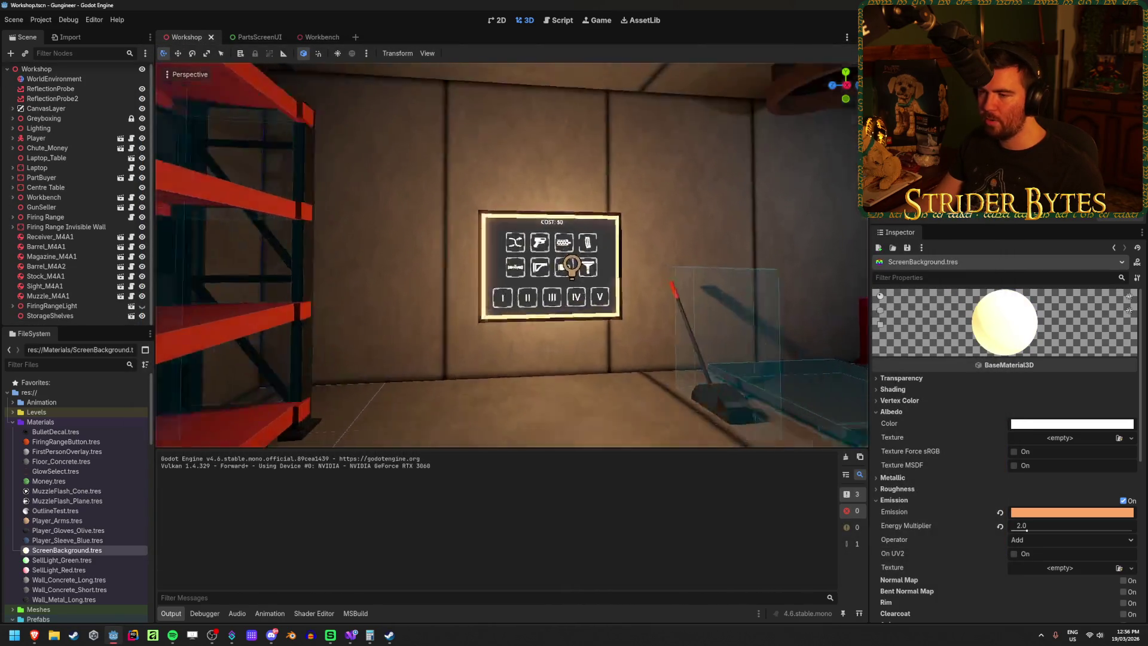
left_click(247, 37)
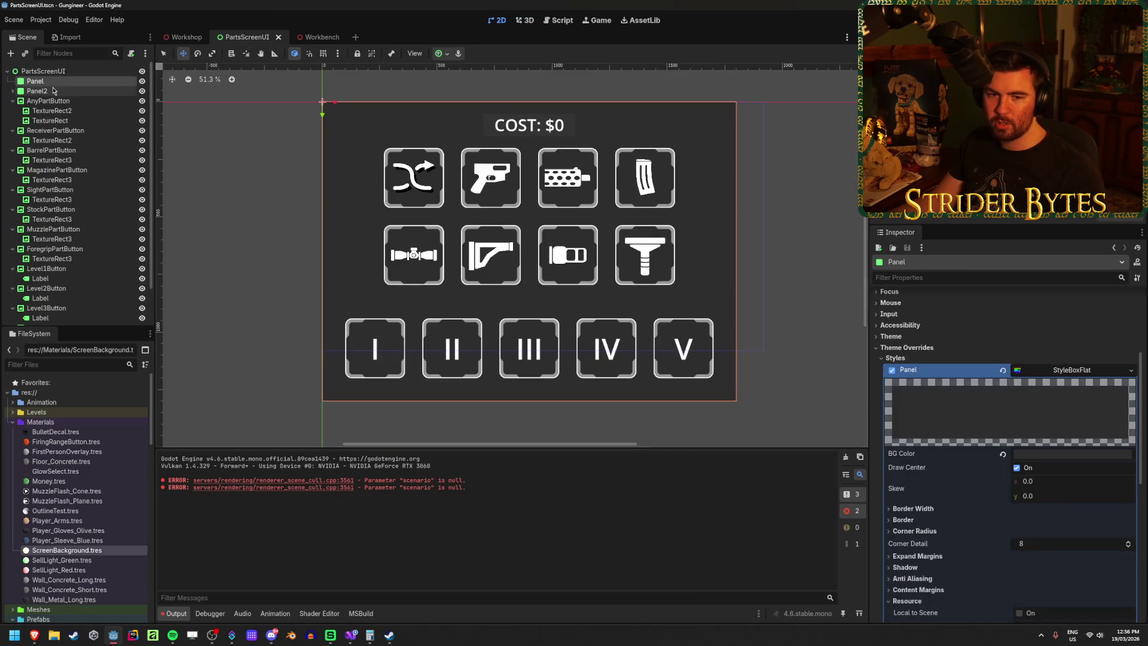
Step: Hide the dark background Panel and select AnyPartButton, centring it on the canvas
left_click(141, 80)
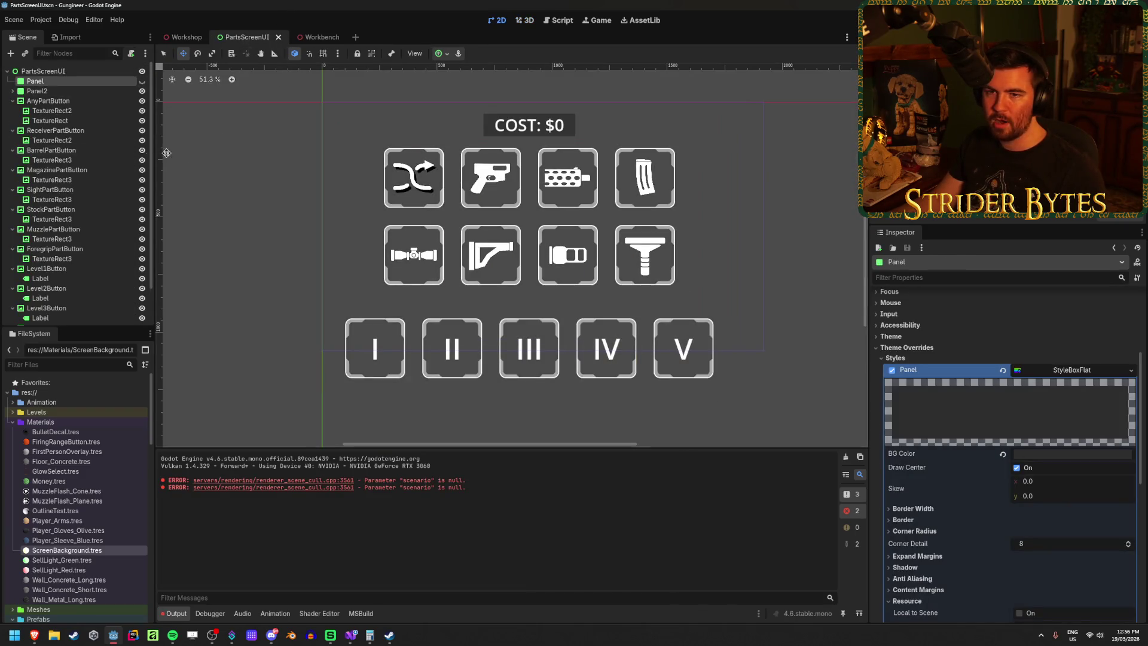
left_click(47, 100)
scroll(368, 172, "up", 3)
scroll(437, 164, "up", 4)
scroll(399, 249, "down", 2)
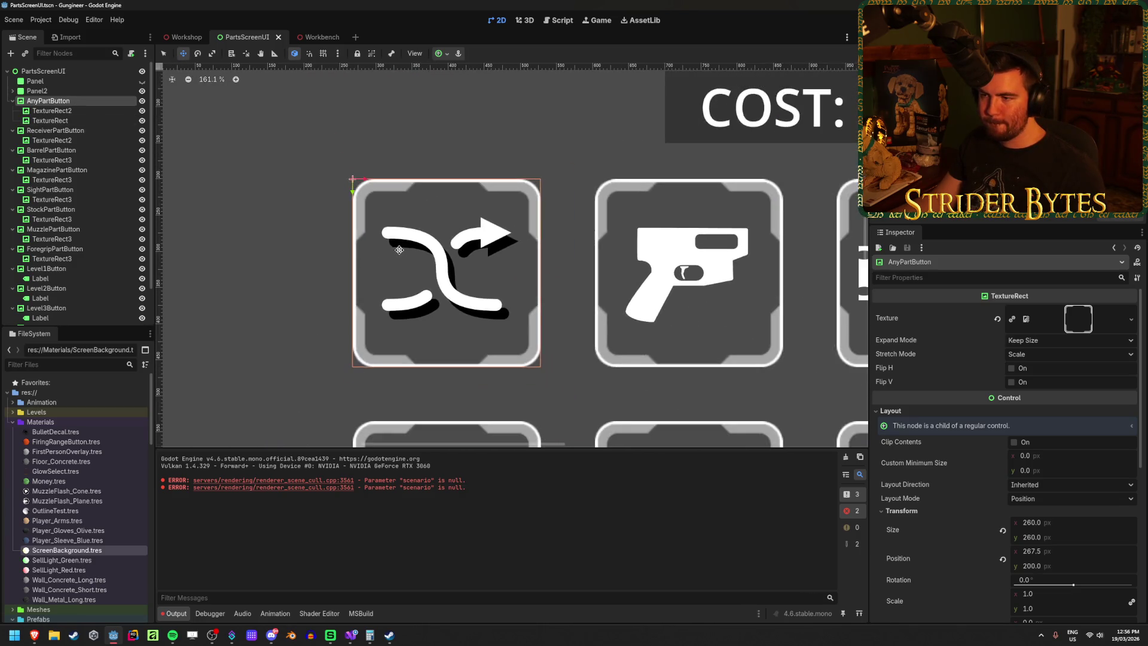
left_click_drag(400, 249, 423, 217)
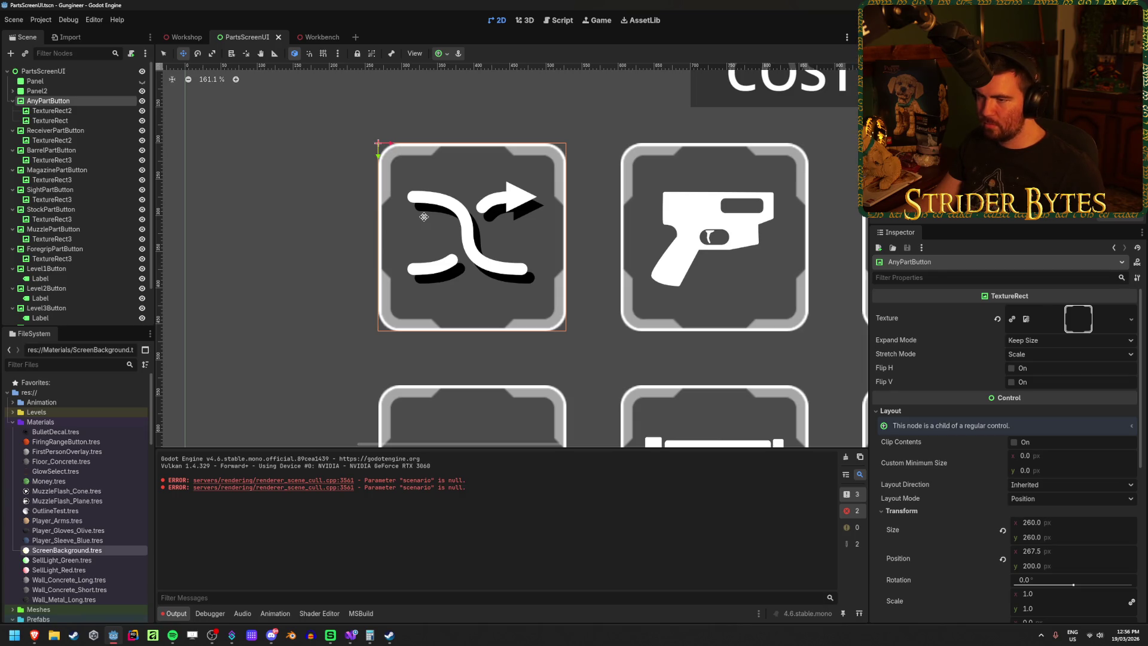
Step: Try a black Self Modulate tint on AnyPartButton, then revert it to white
scroll(903, 488, "down", 5)
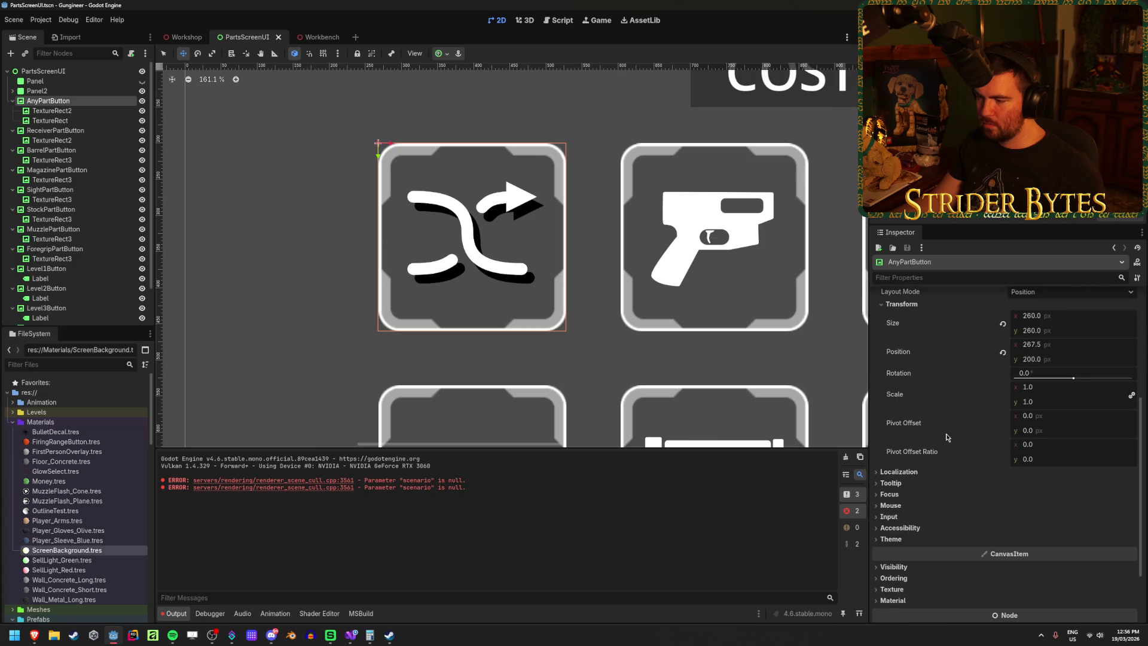
left_click(1056, 524)
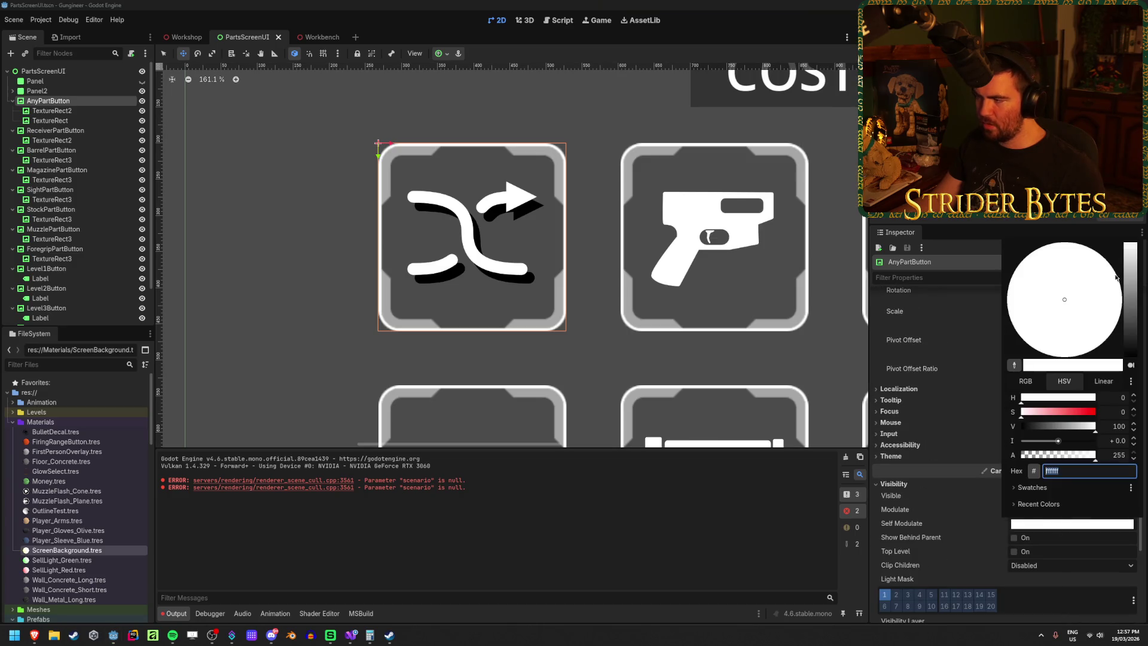
mouse_move(1138, 269)
left_mouse_down()
mouse_move(1143, 377)
mouse_move(1136, 244)
left_mouse_up()
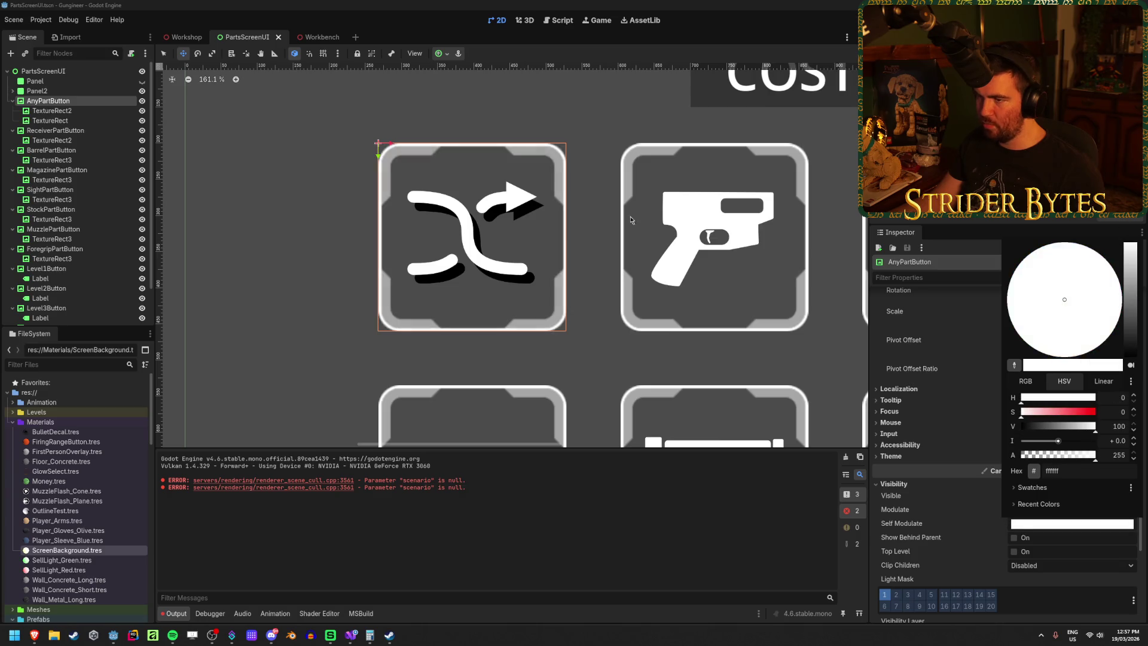
left_click(288, 180)
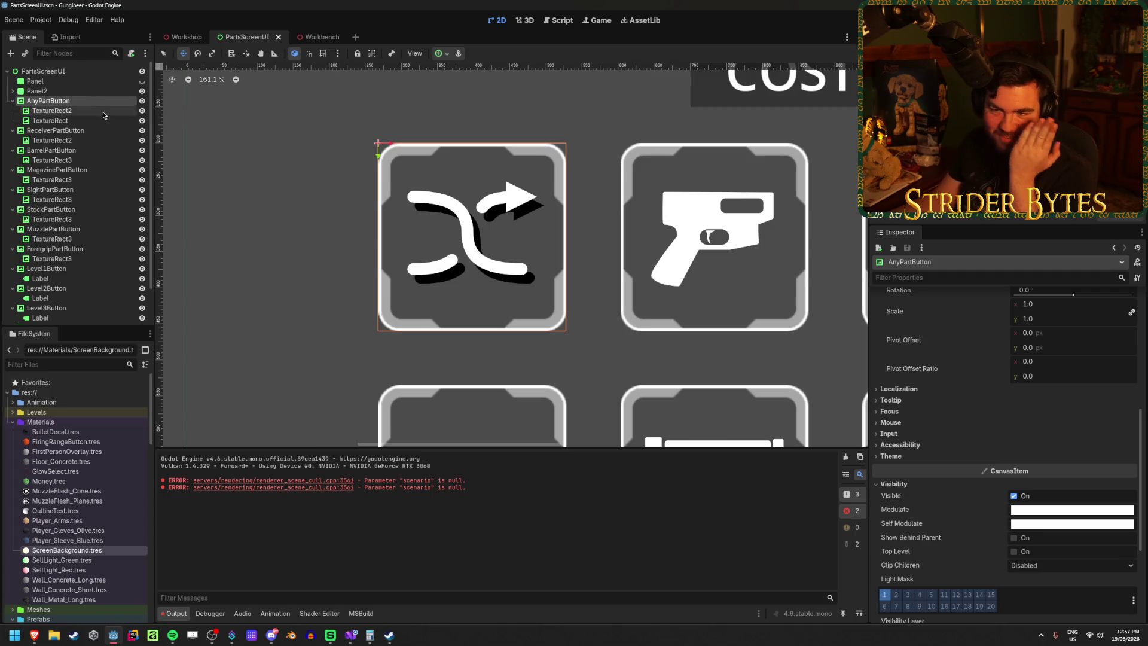
scroll(957, 438, "up", 5)
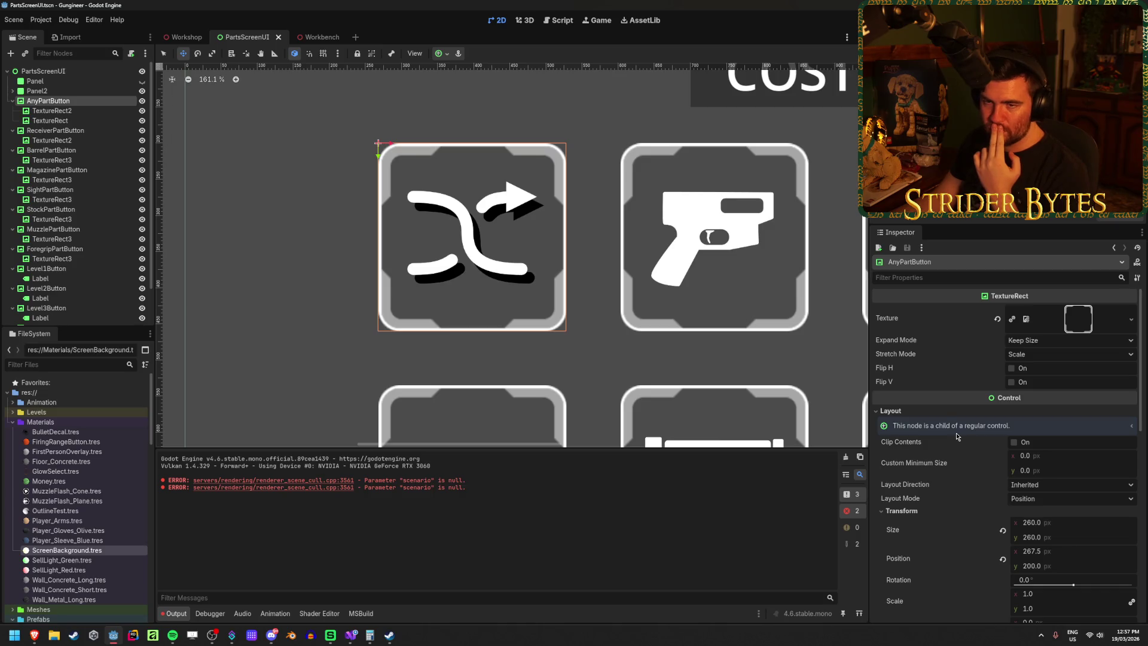
right_click(74, 102)
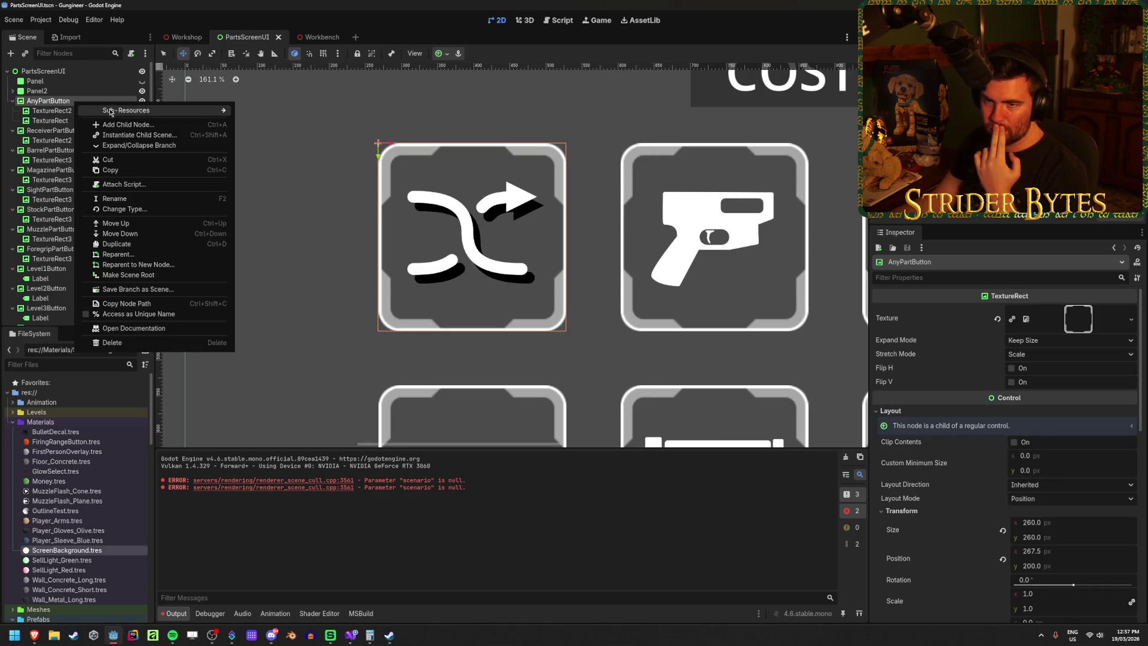
Step: Add a TextureRect child under AnyPartButton and assign it the Button_Mask texture
left_click(119, 126)
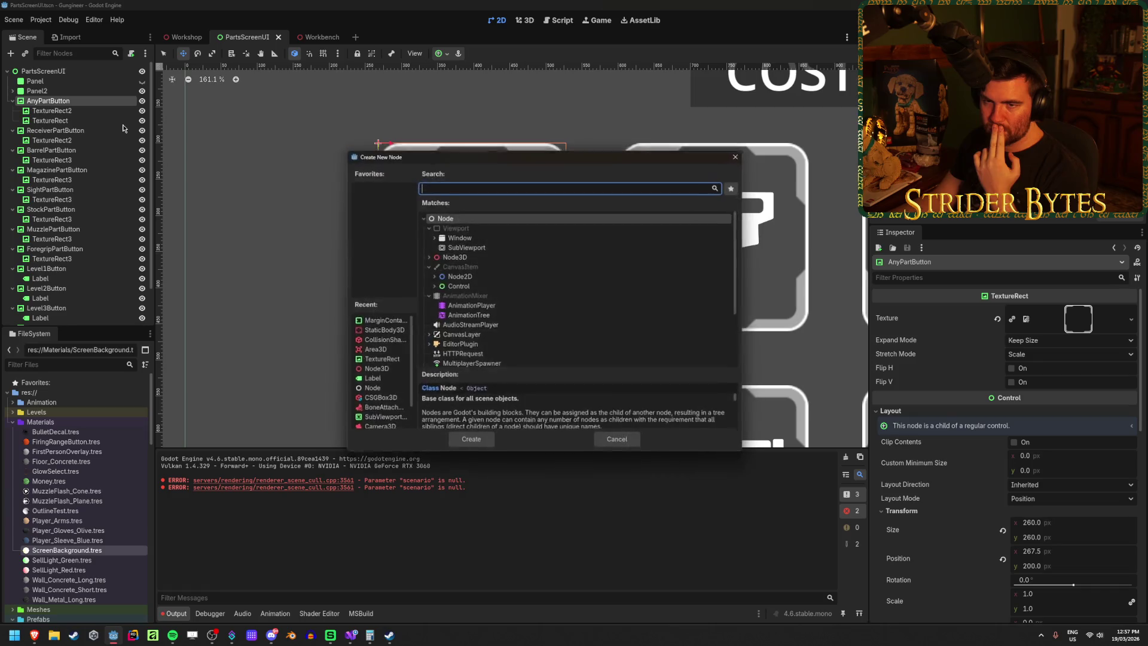
type("texture")
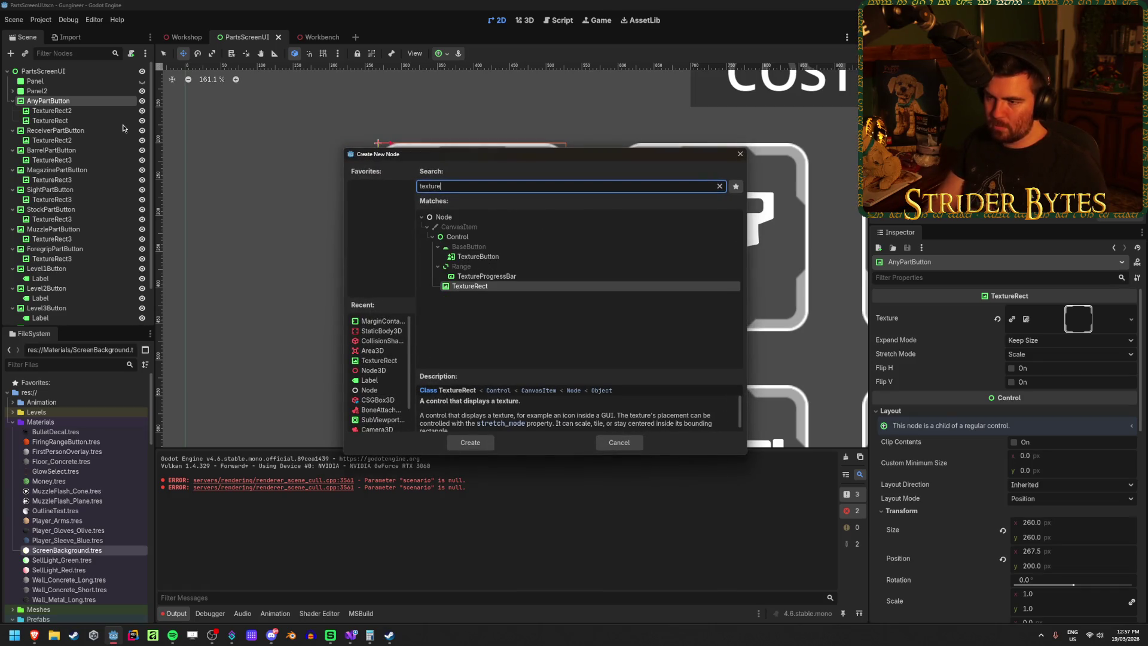
key("Return")
left_click(1119, 311)
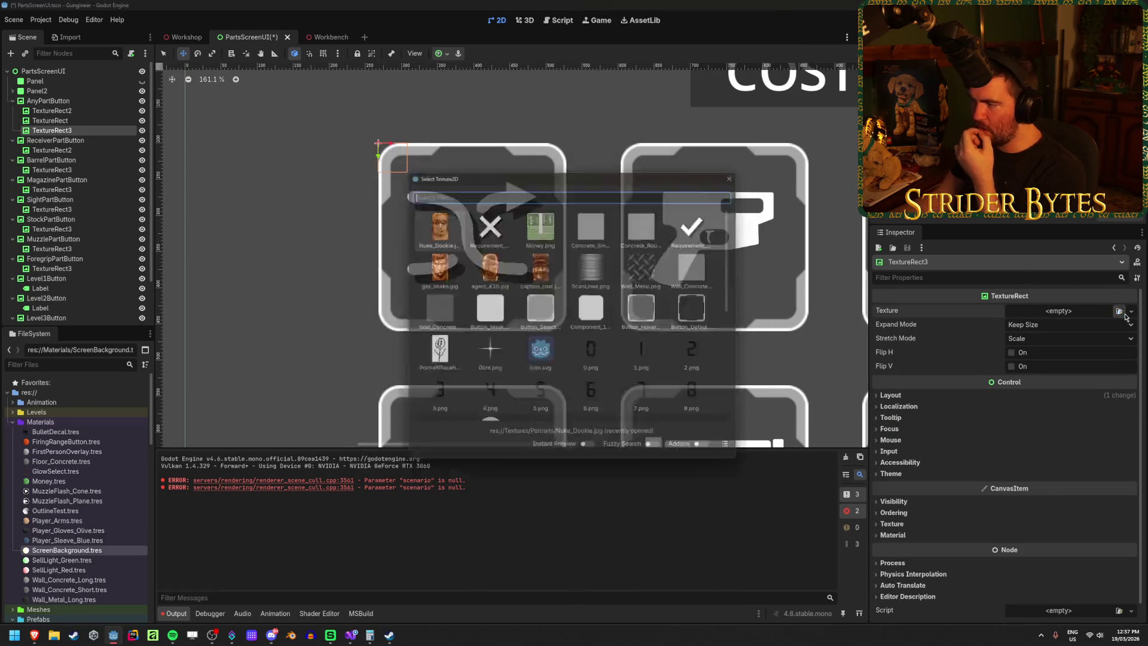
left_click(503, 311)
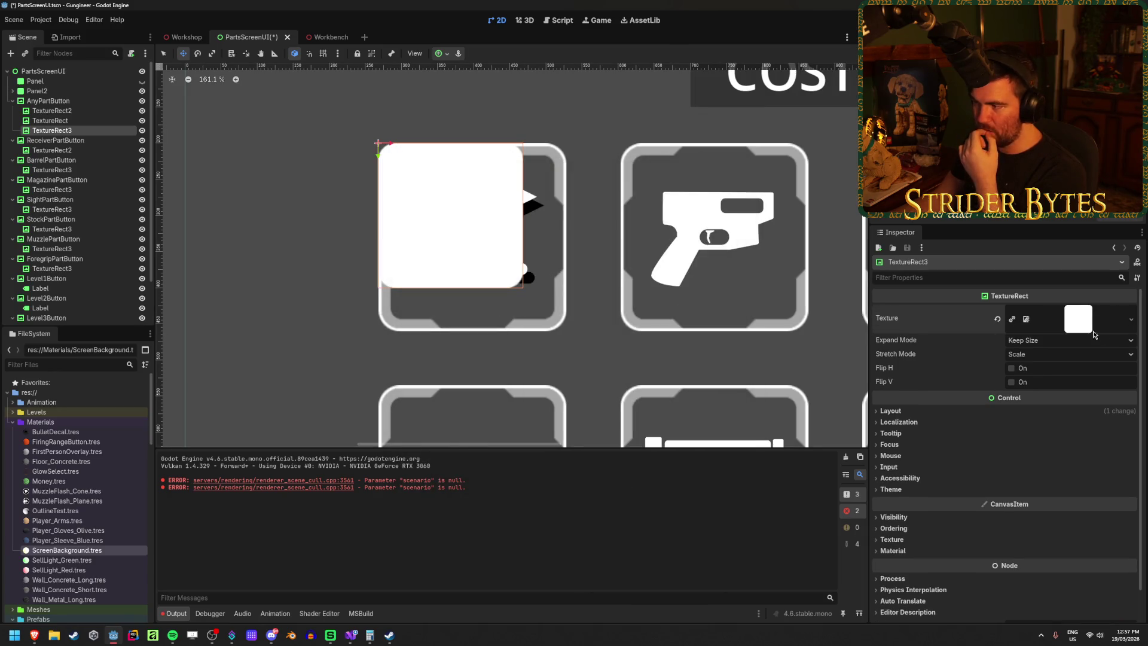
Step: Apply the Full Rect anchor preset to TextureRect3
left_click(438, 54)
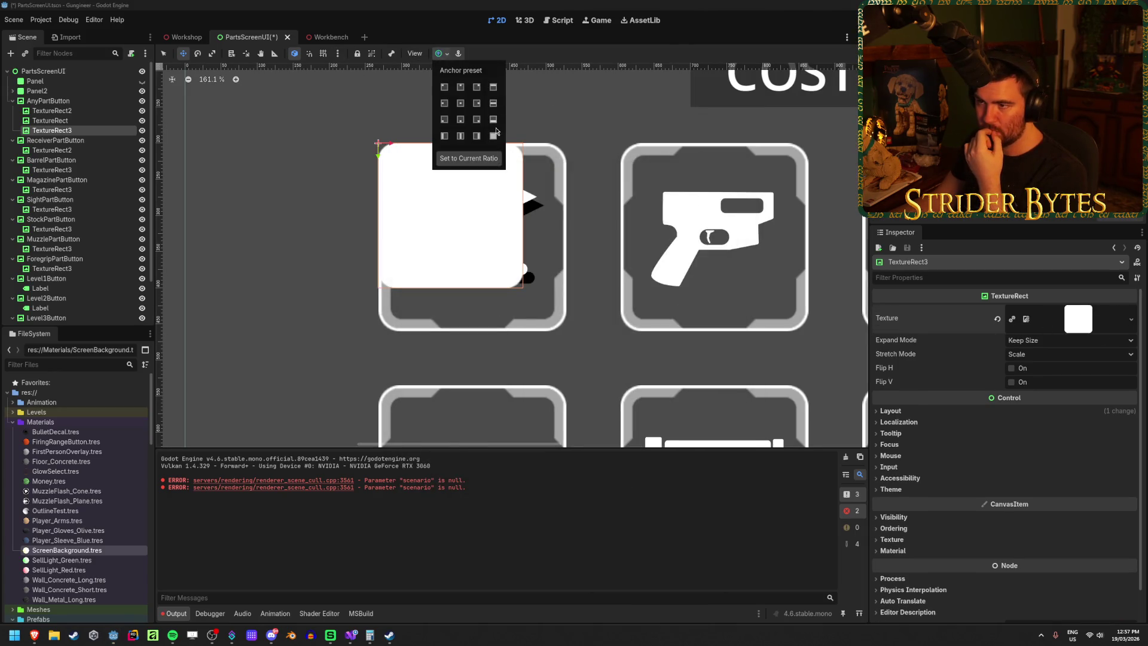
left_click(494, 137)
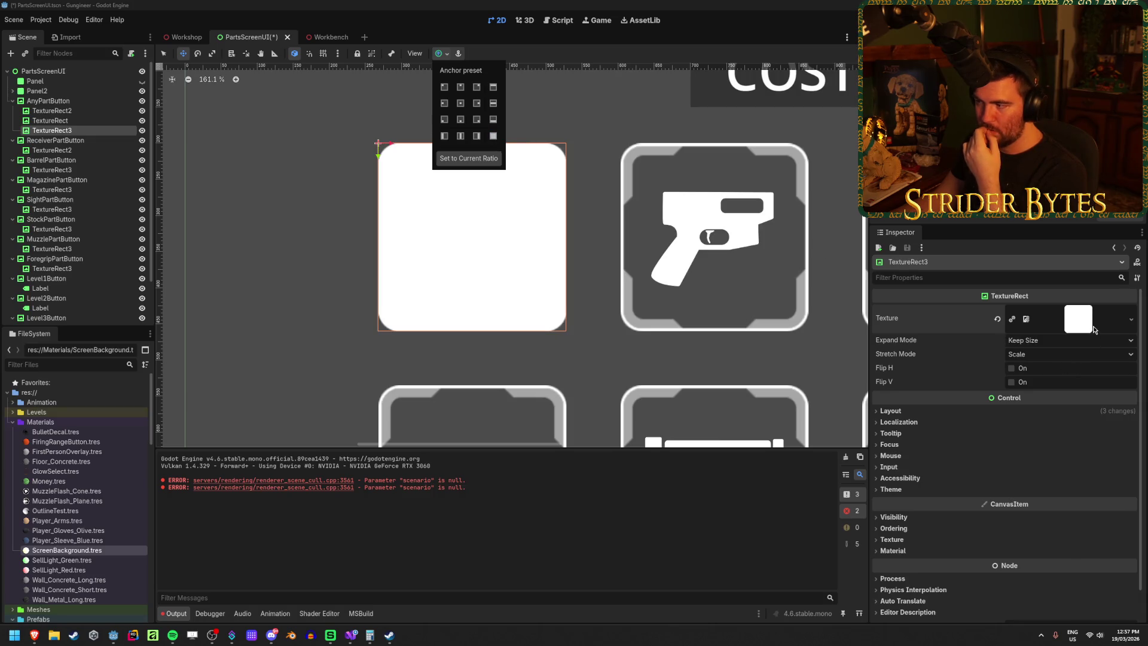
left_click(904, 543)
left_click(903, 541)
left_click(904, 541)
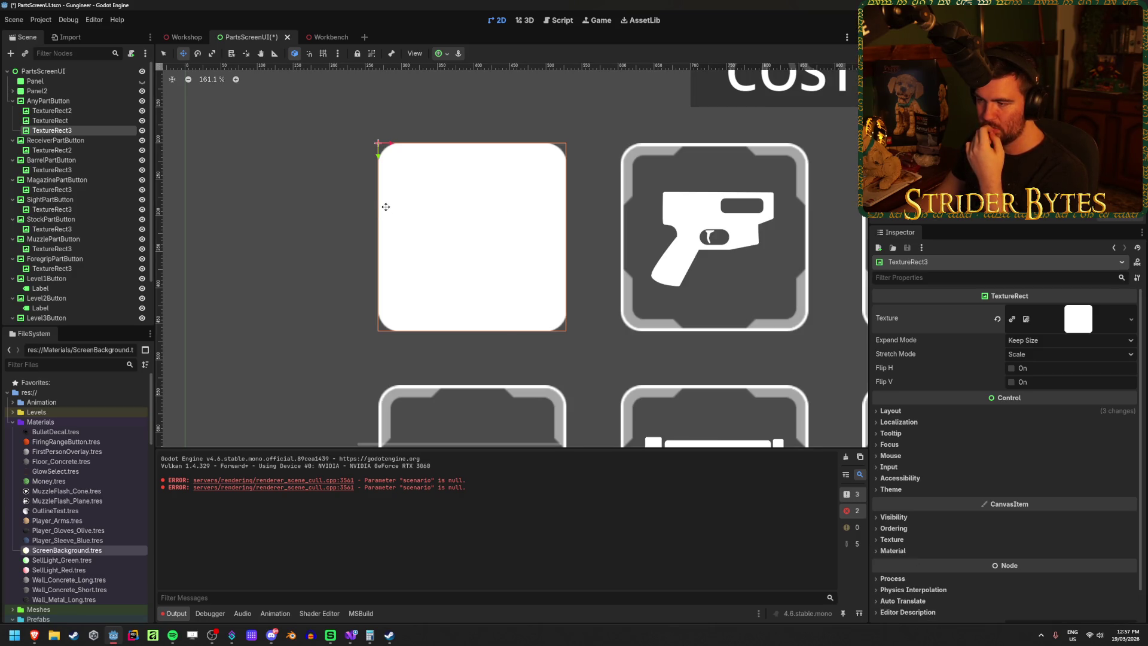
mouse_move(70, 135)
left_mouse_down()
mouse_move(17, 136)
mouse_move(30, 97)
left_mouse_up()
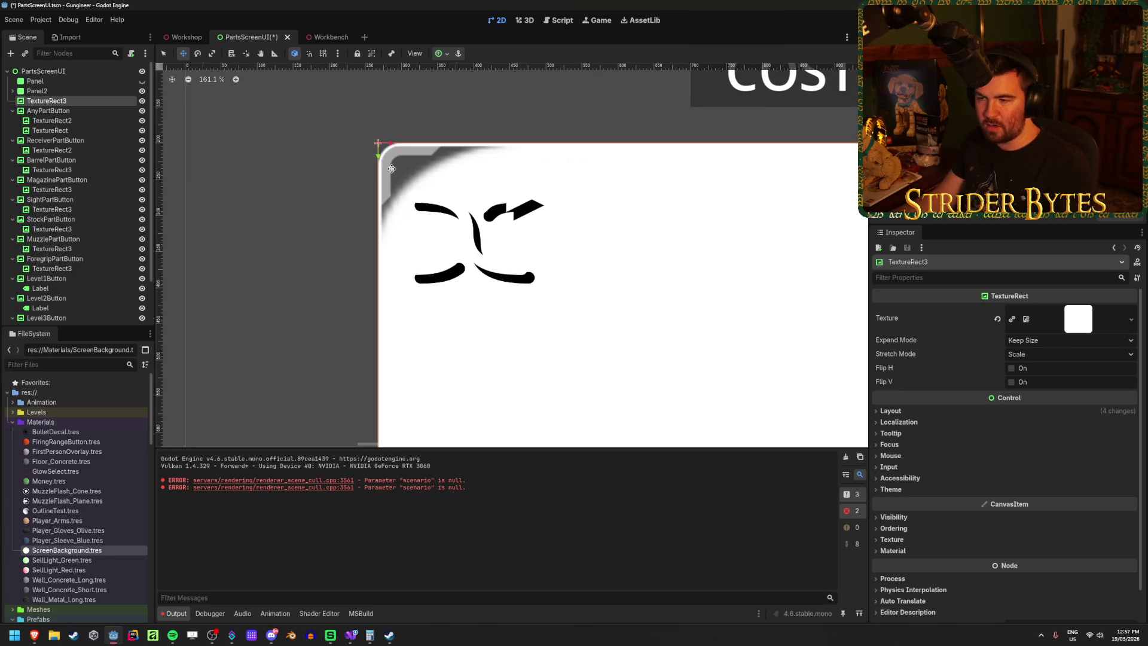
key("ctrl+z")
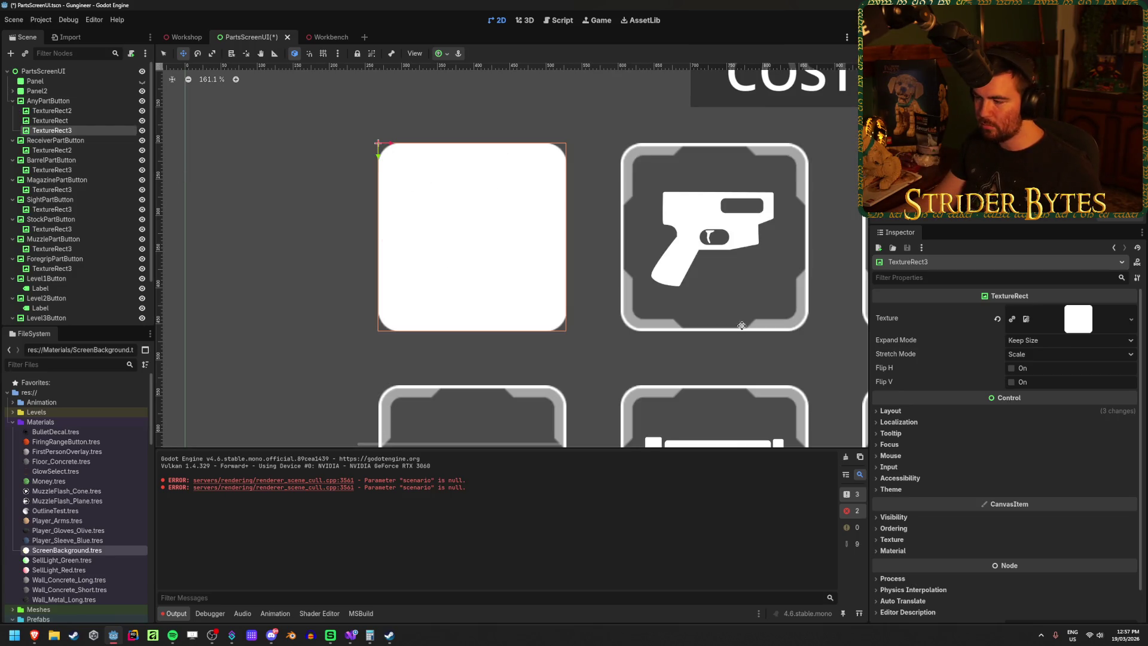
Step: Tint TextureRect3's Self Modulate dark grey 323232
left_click(904, 552)
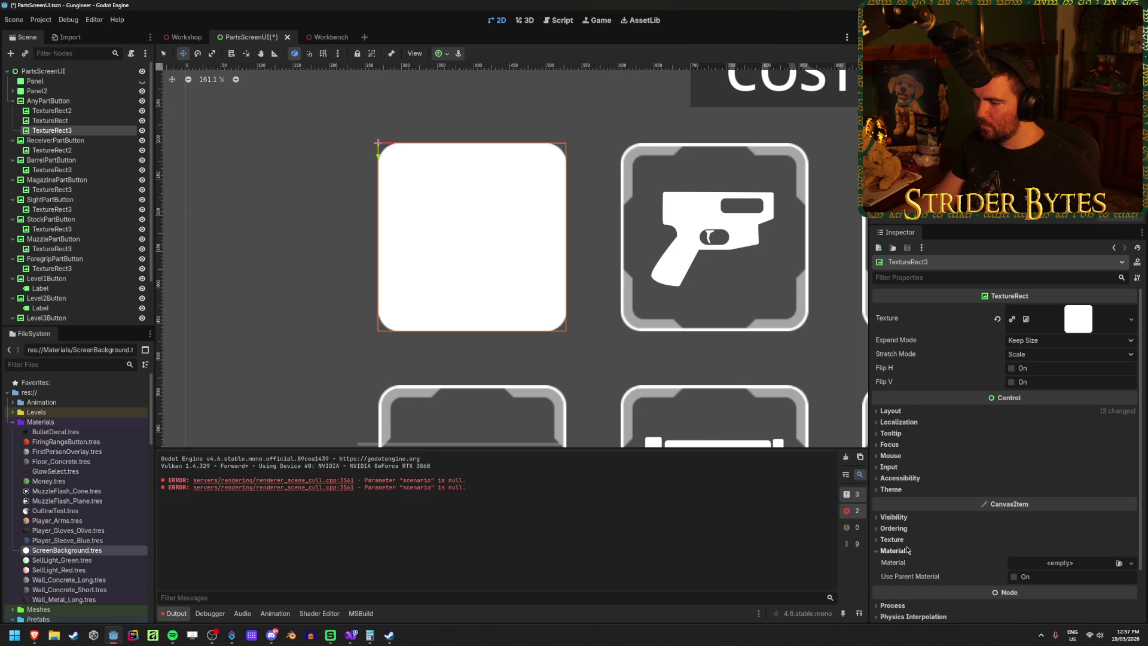
left_click(907, 551)
left_click(903, 518)
left_click(1040, 560)
left_click_drag(1130, 302, 1131, 372)
left_click(320, 251)
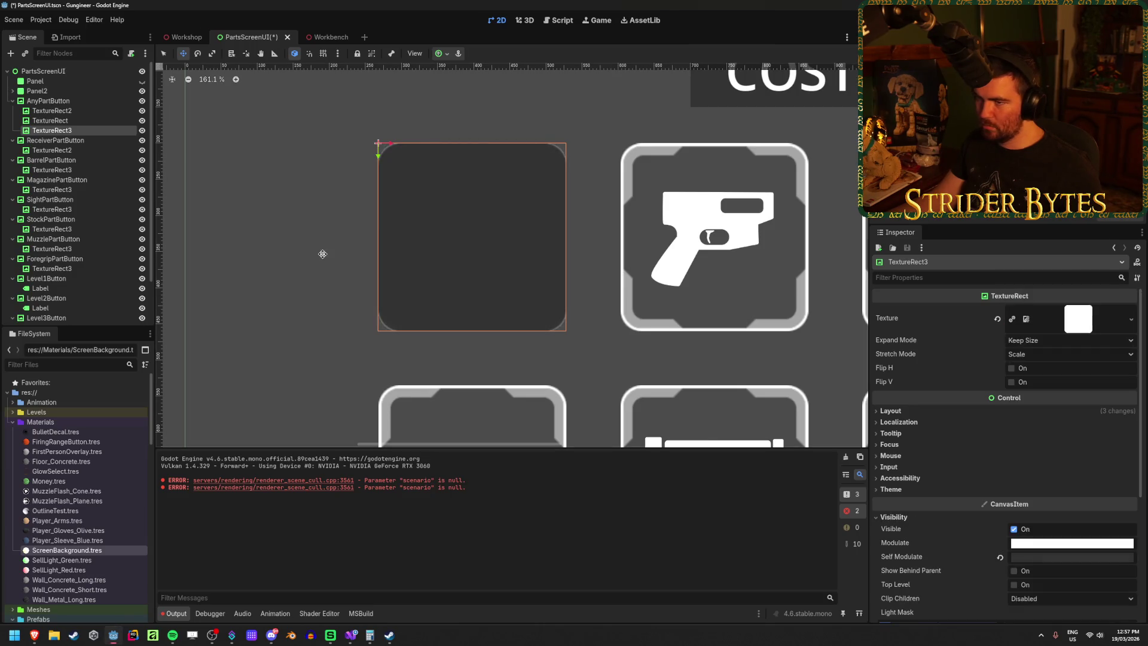
Step: Move TextureRect3 out of AnyPartButton to the scene's top level
left_click(77, 170)
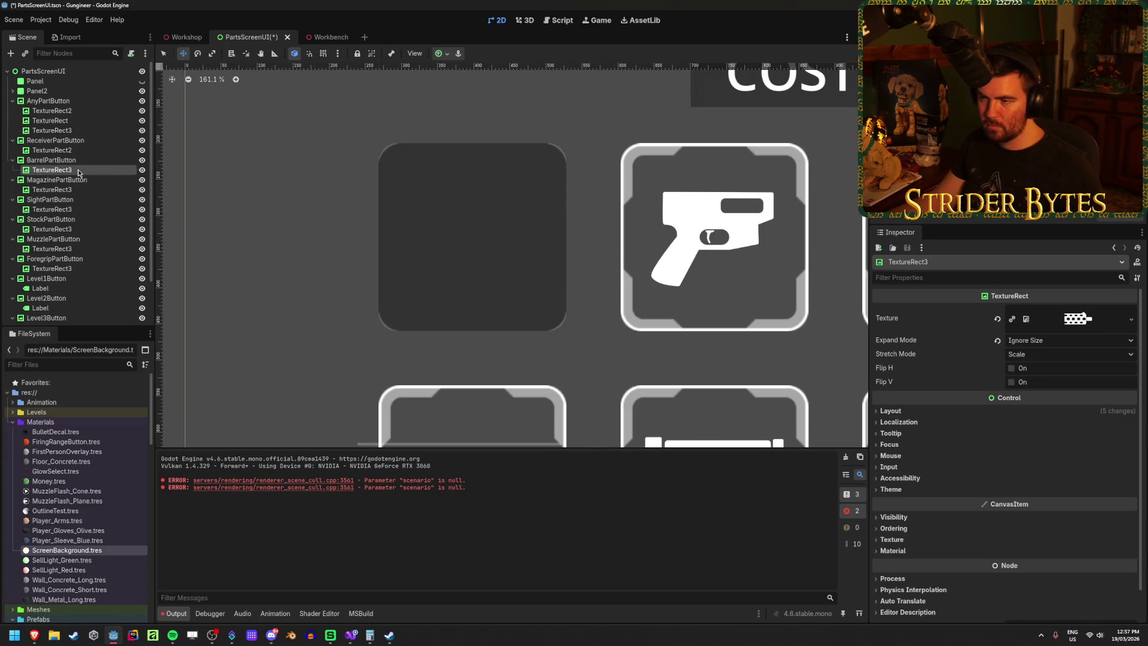
left_click(56, 130)
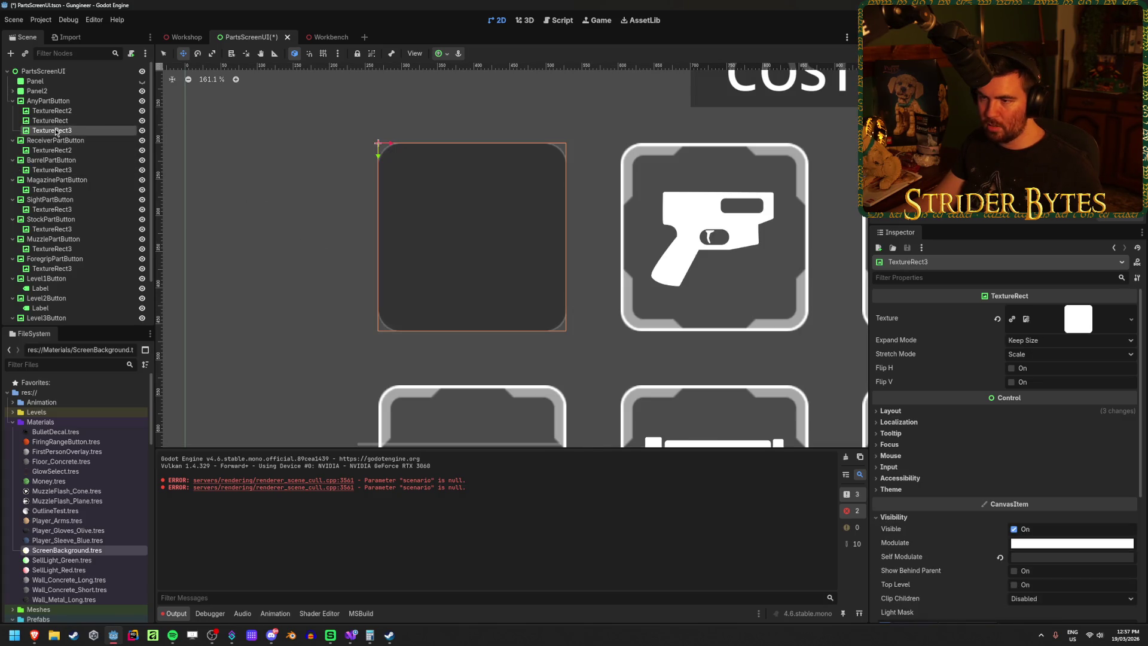
left_click_drag(55, 130, 55, 96)
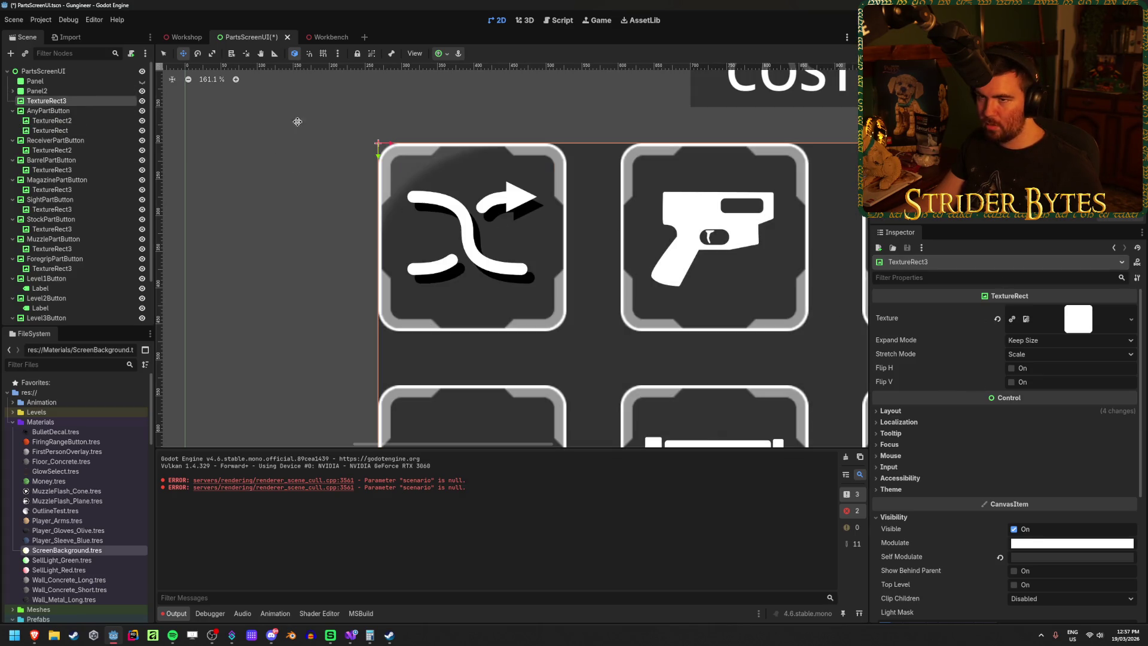
Step: Position the shuffle icon image over the shuffle button on the canvas
left_click(447, 57)
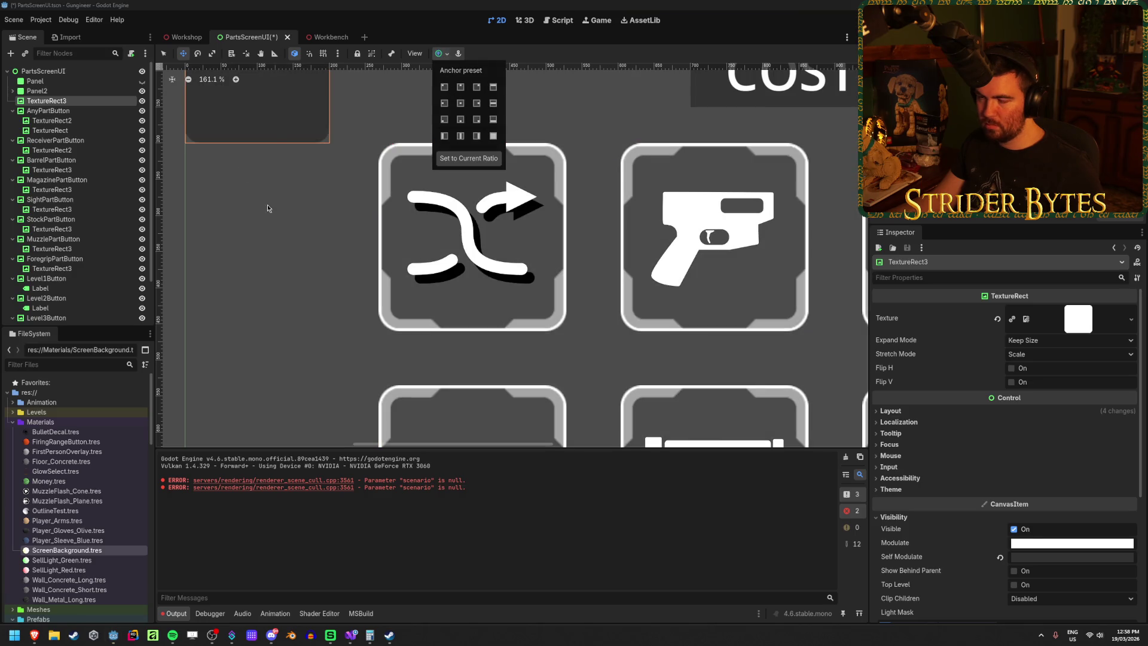
left_click(282, 156)
mouse_move(278, 115)
left_mouse_down()
mouse_move(490, 281)
mouse_move(472, 262)
left_mouse_up()
left_click(885, 412)
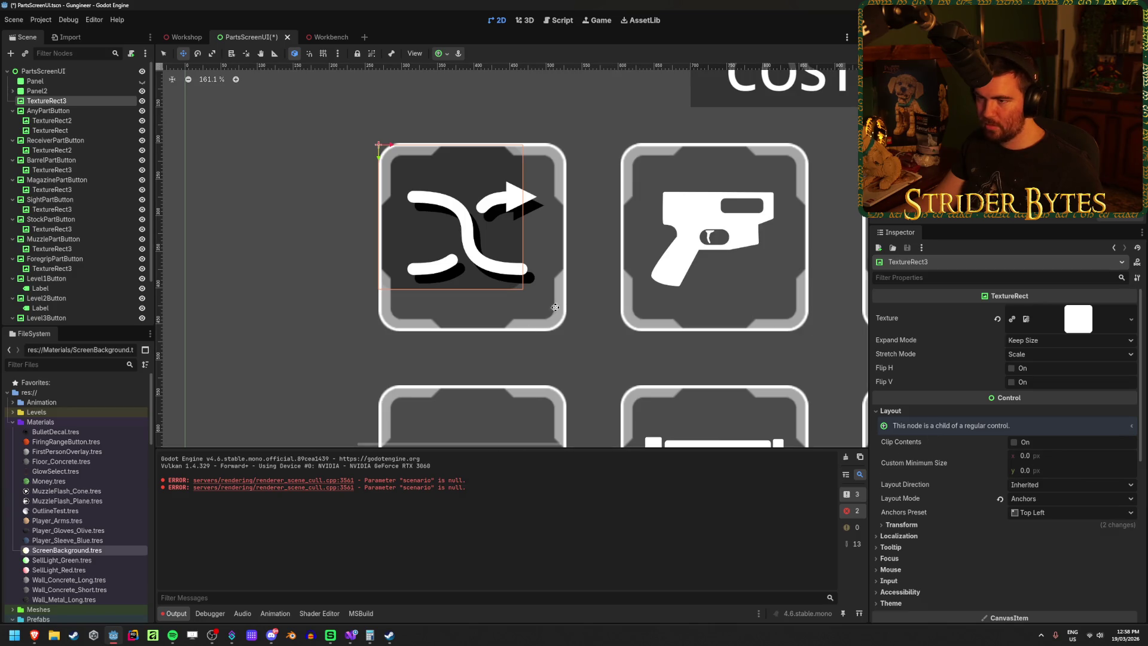
left_click_drag(498, 269, 519, 274)
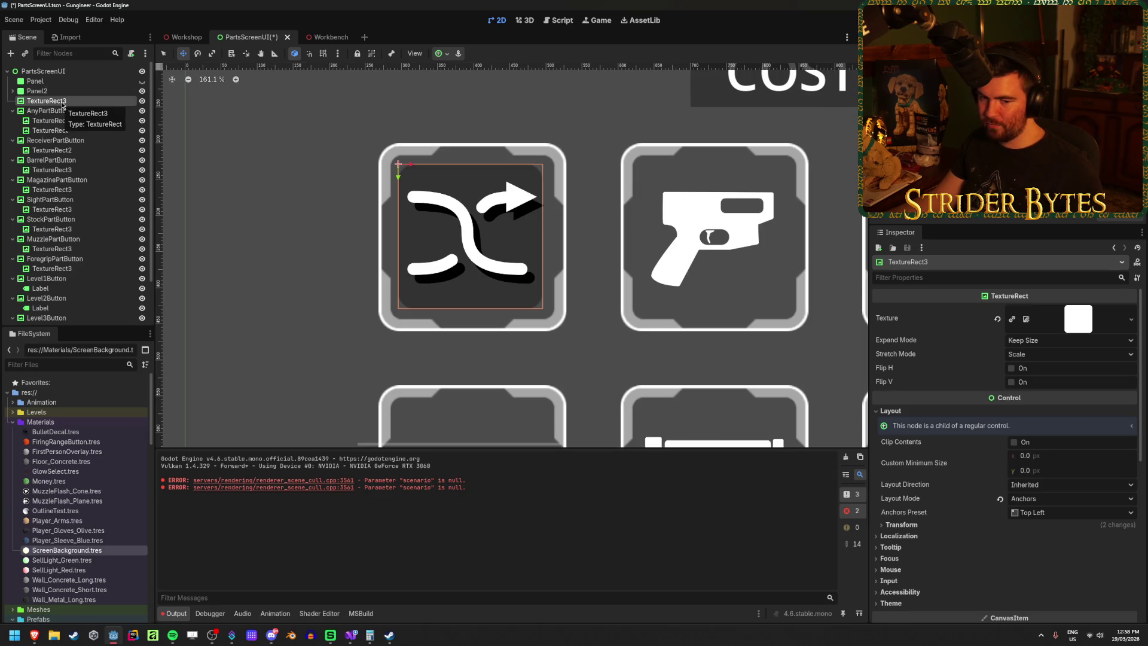
Step: Parent the icon to AnyPartButton, give it Full Rect anchors, and enable Show Behind Parent
left_click_drag(61, 103, 68, 110)
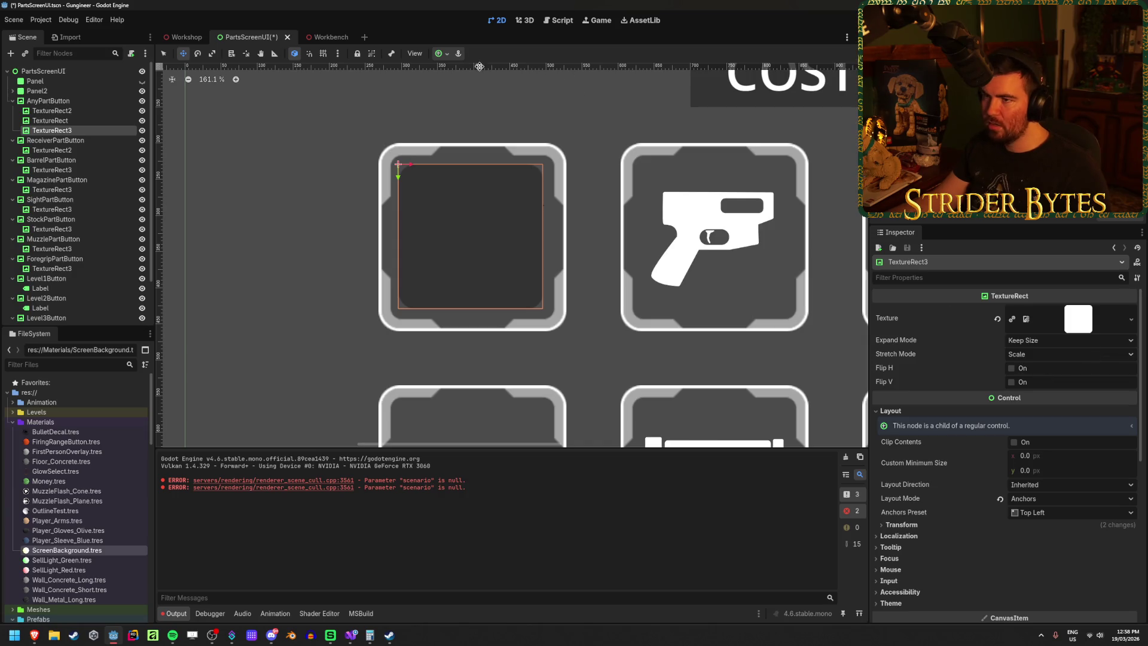
left_click(447, 55)
left_click(494, 136)
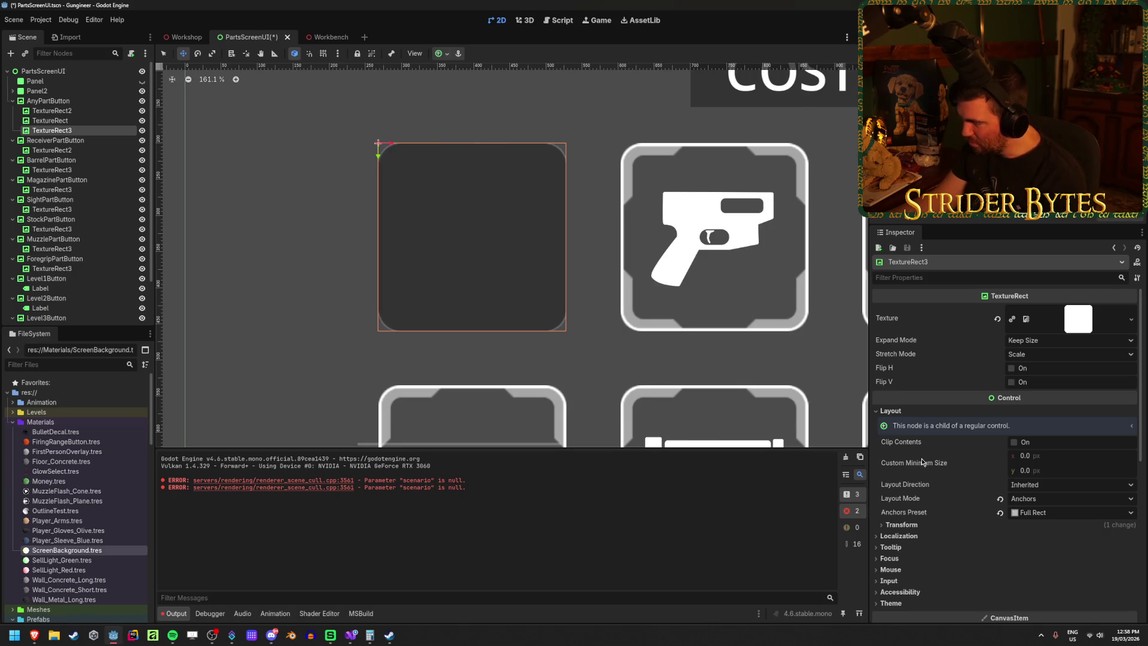
scroll(924, 464, "down", 5)
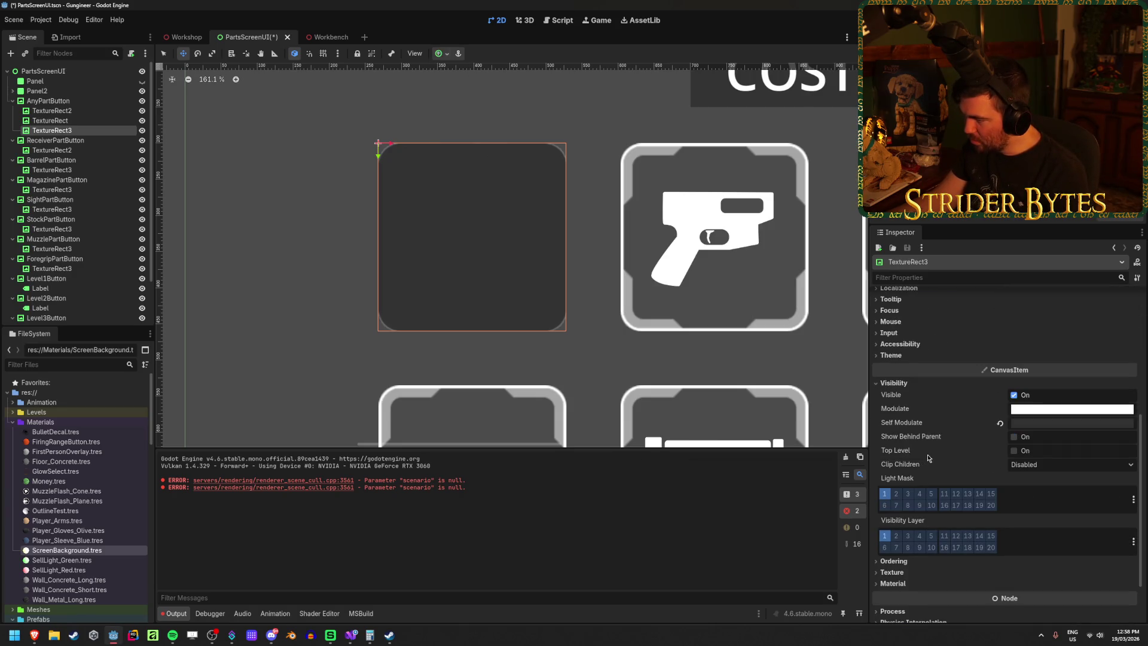
mouse_move(899, 451)
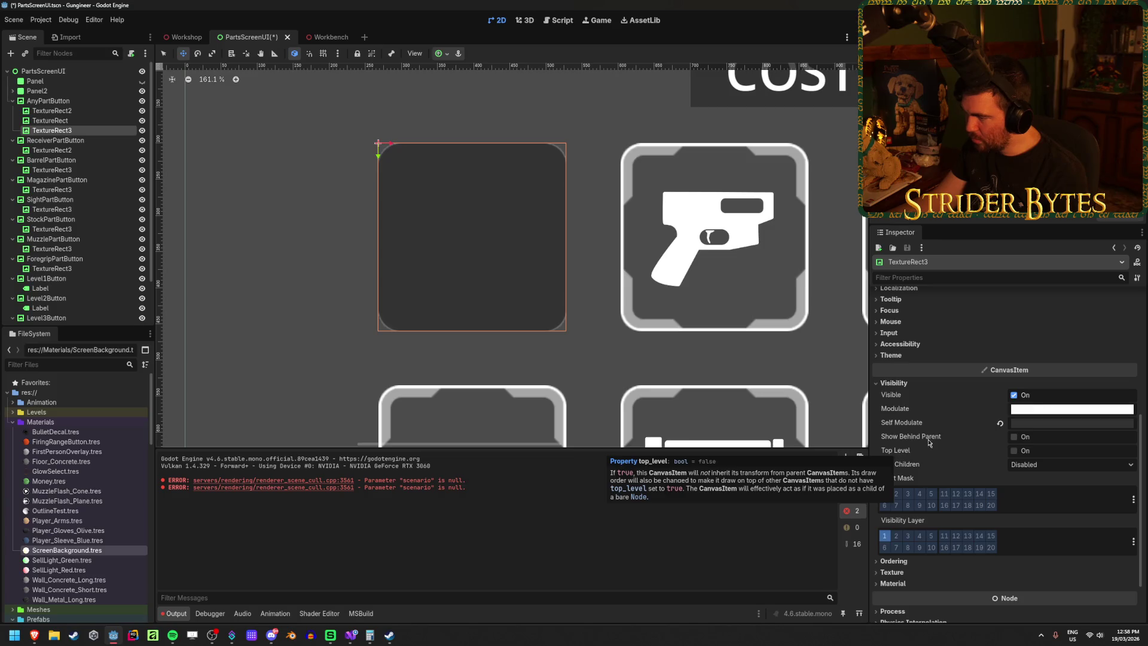
left_click(1013, 437)
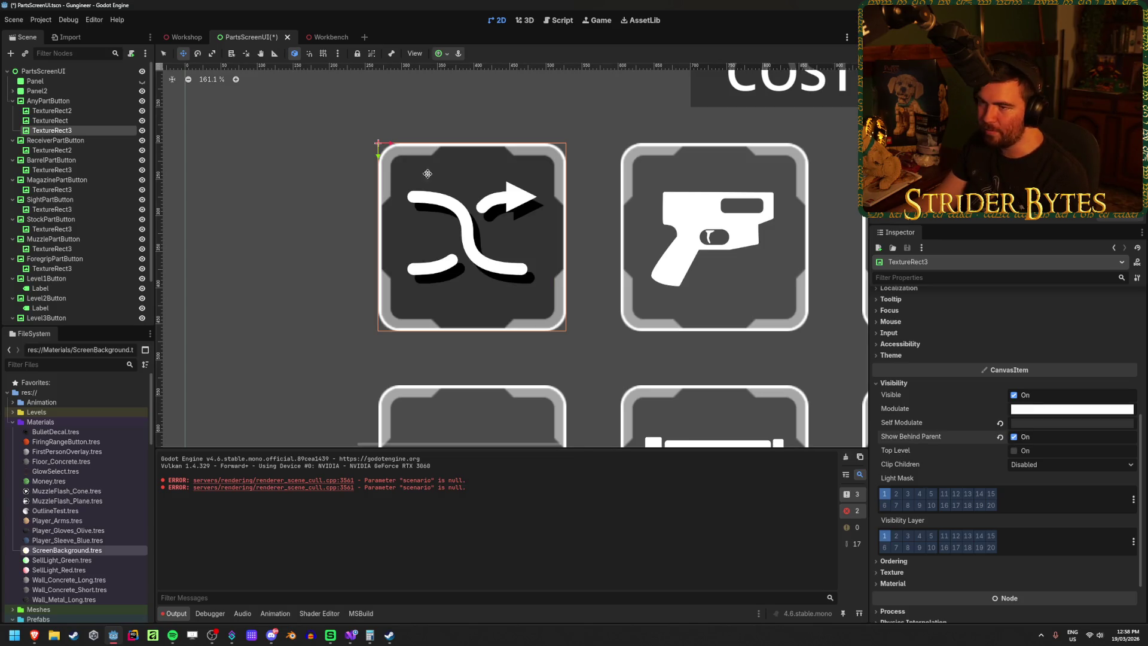
Step: Move the icon first among AnyPartButton's children and save the scene
left_click(70, 121)
left_click(72, 132)
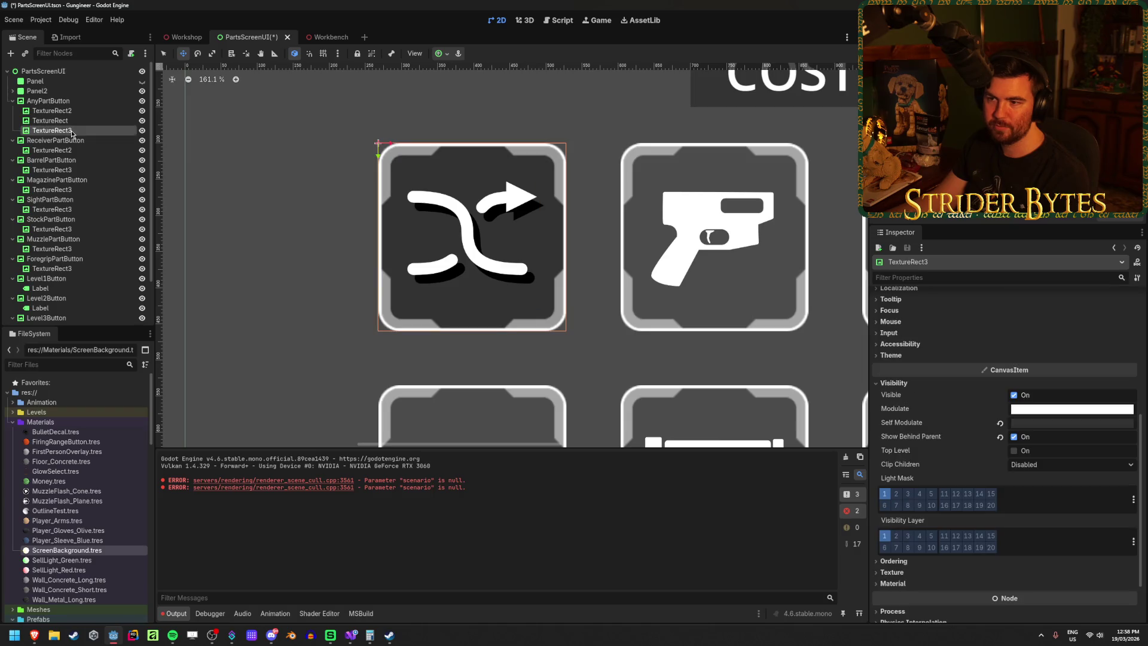
mouse_move(70, 132)
left_mouse_down()
mouse_move(65, 111)
mouse_move(73, 137)
left_mouse_up()
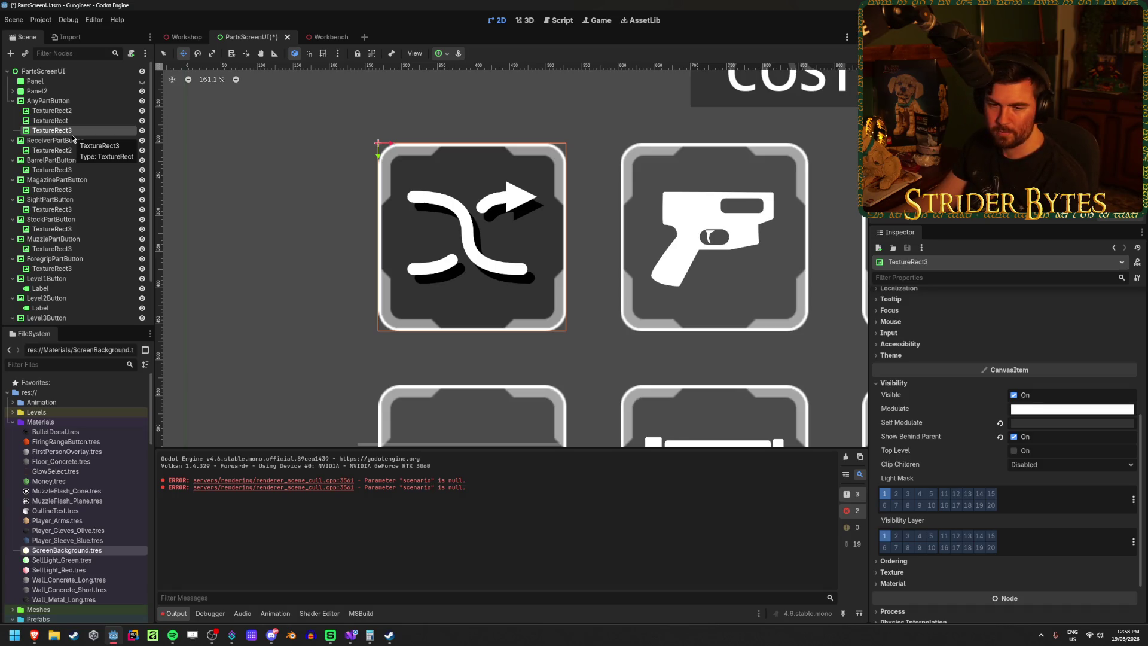
key("ctrl+s")
Step: Set the Workshop screen's emission energy to 1.5 and save
left_click(190, 36)
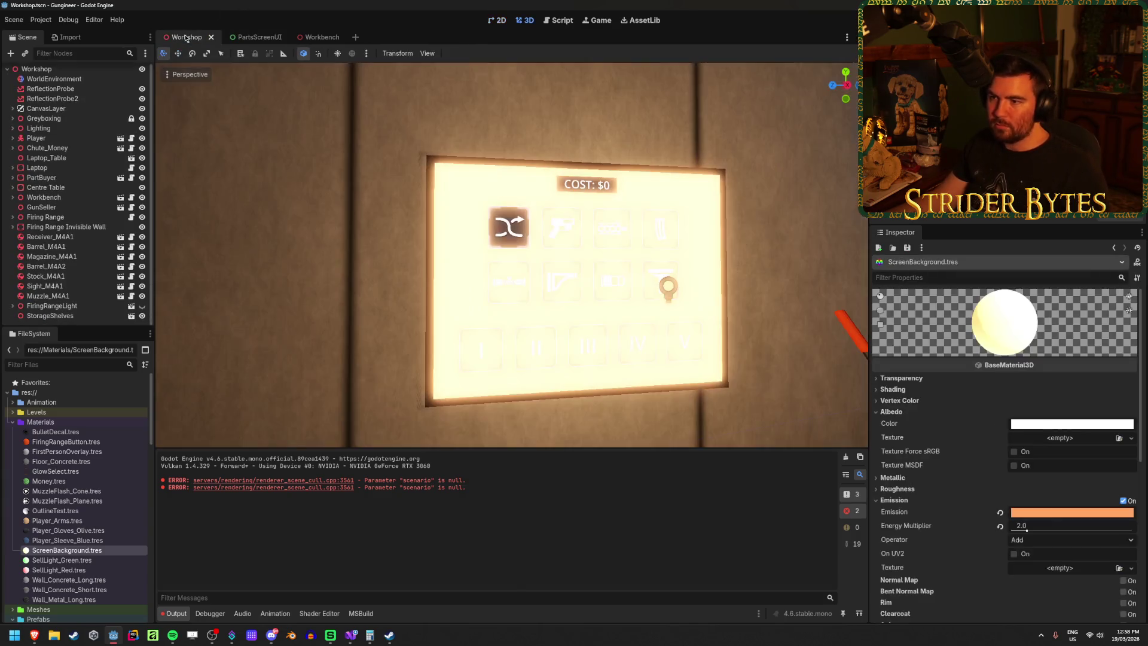
scroll(387, 238, "up", 6)
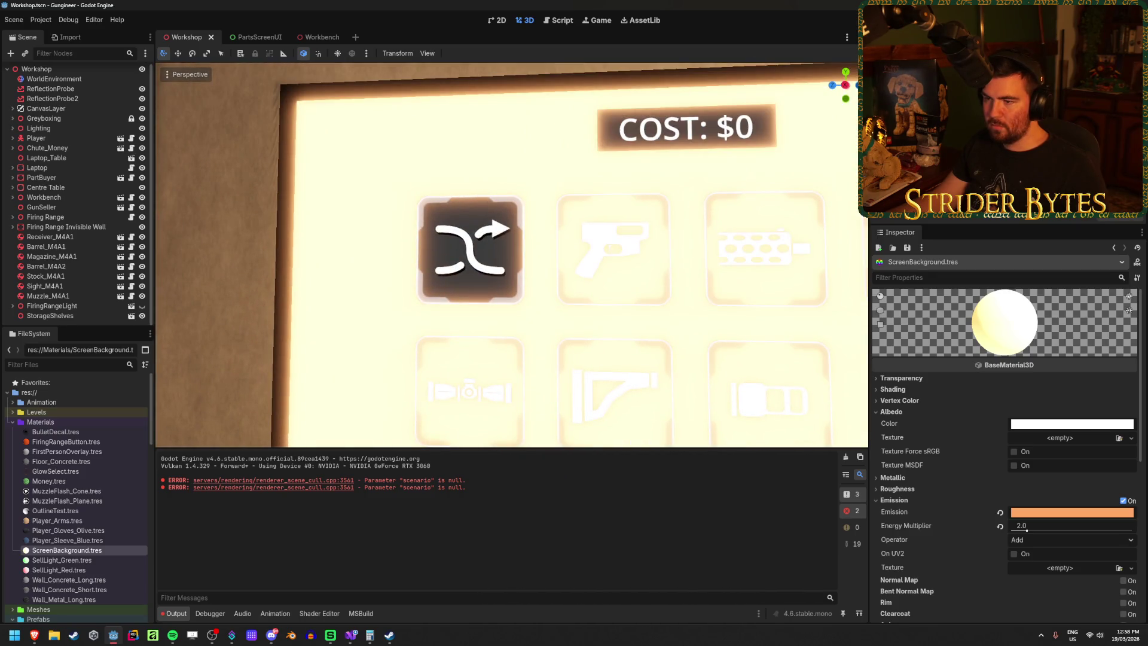
scroll(512, 255, "down", 5)
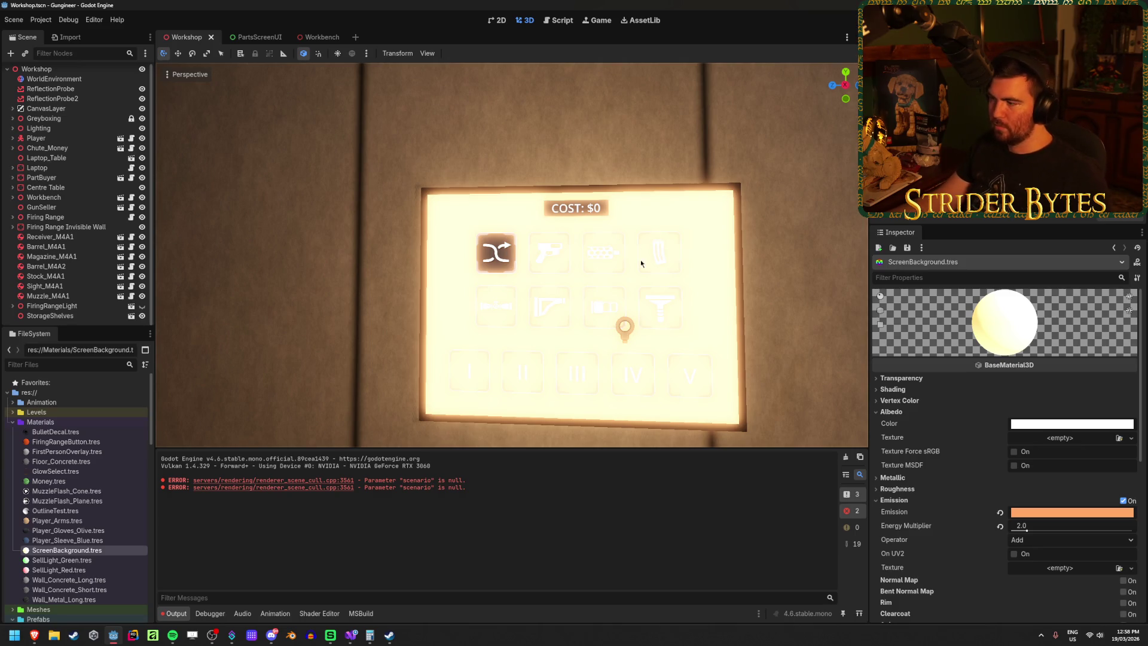
left_click(1070, 527)
type(".5")
key("Return")
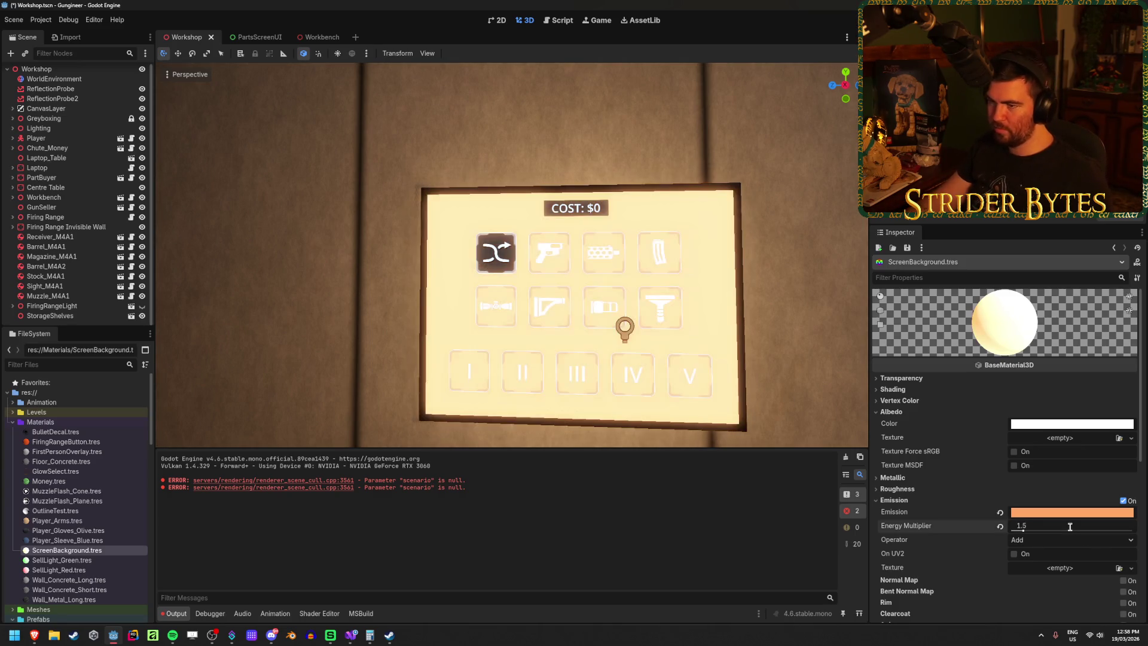
key("ctrl+s")
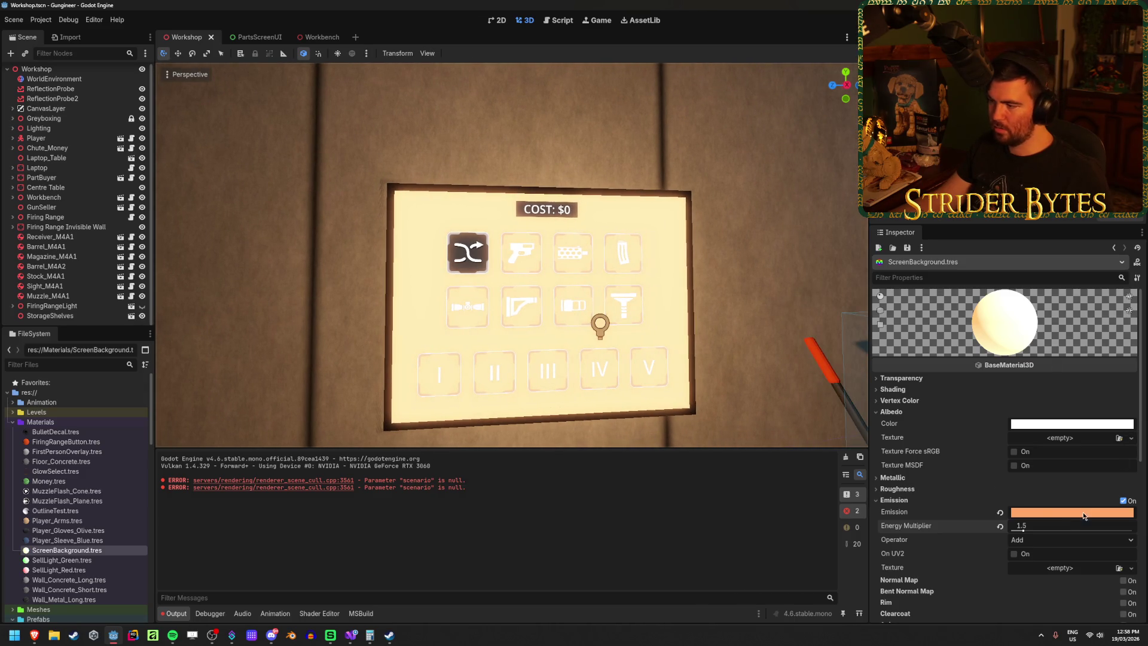
Step: Adjust the orange emission colour, settling on a saturation of 60
left_click(1073, 513)
mouse_move(1068, 418)
left_mouse_down()
mouse_move(1029, 426)
mouse_move(1062, 424)
left_mouse_up()
mouse_move(1130, 250)
left_mouse_down()
mouse_move(1138, 385)
mouse_move(1130, 246)
mouse_move(1132, 321)
mouse_move(1131, 246)
mouse_move(1138, 278)
left_mouse_up()
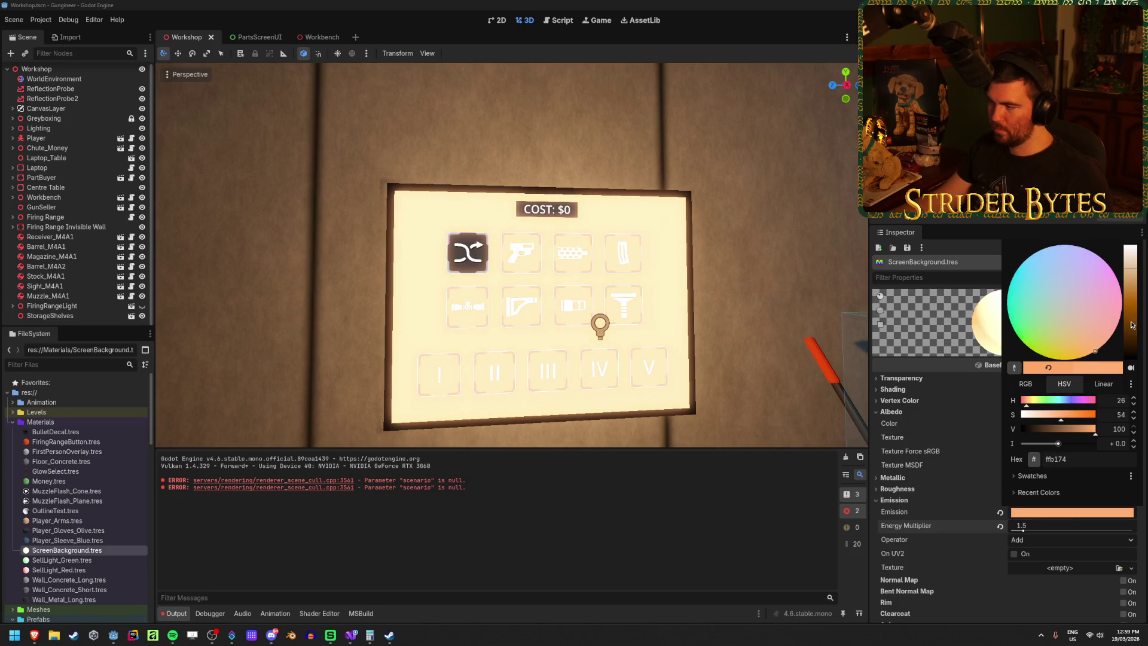
scroll(1111, 414, "up", 6)
type("60")
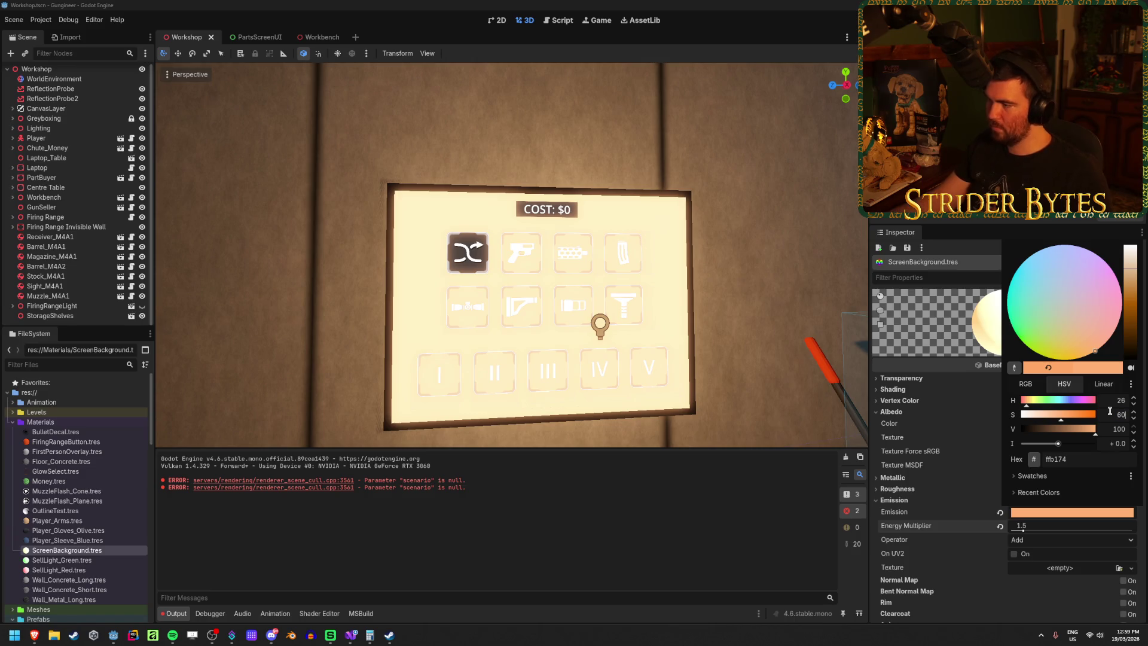
key("Tab")
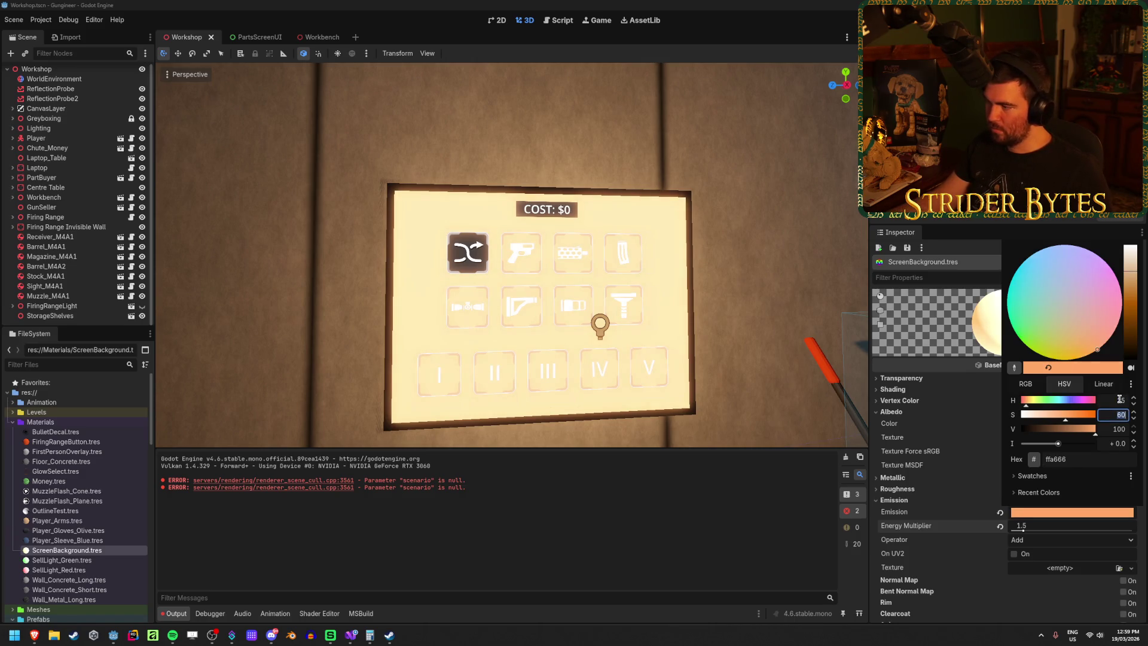
left_click(1033, 529)
Step: Raise the emission energy to 1.75, save, and run the game
left_click(1034, 526)
type("1.75")
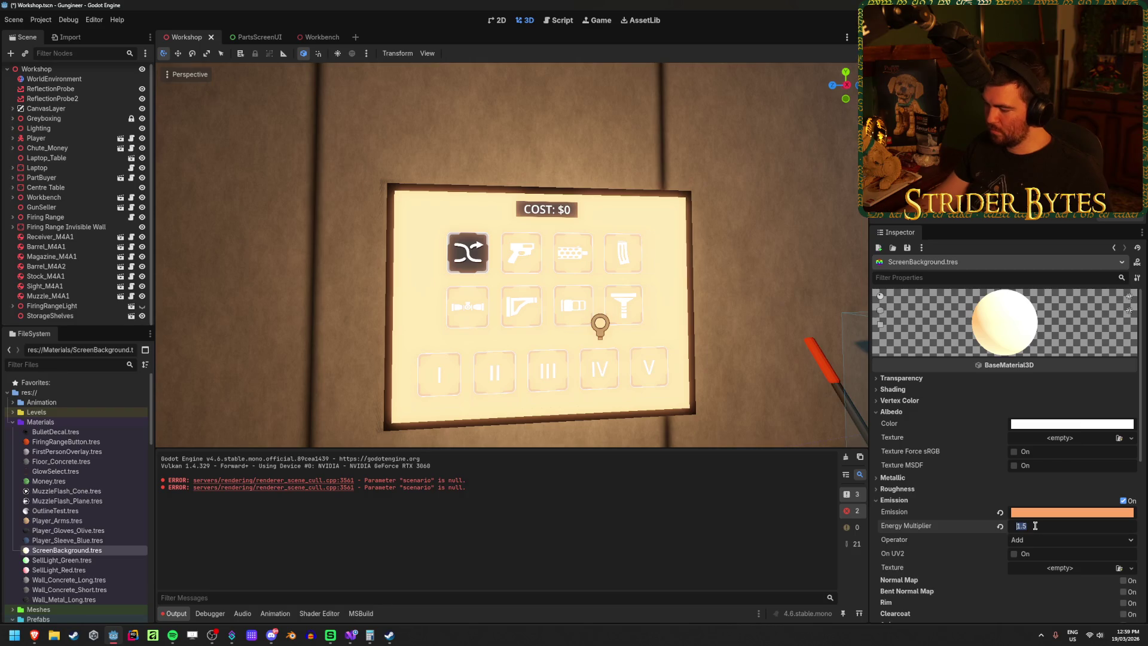
key("Return")
key("ctrl+s")
key("F5")
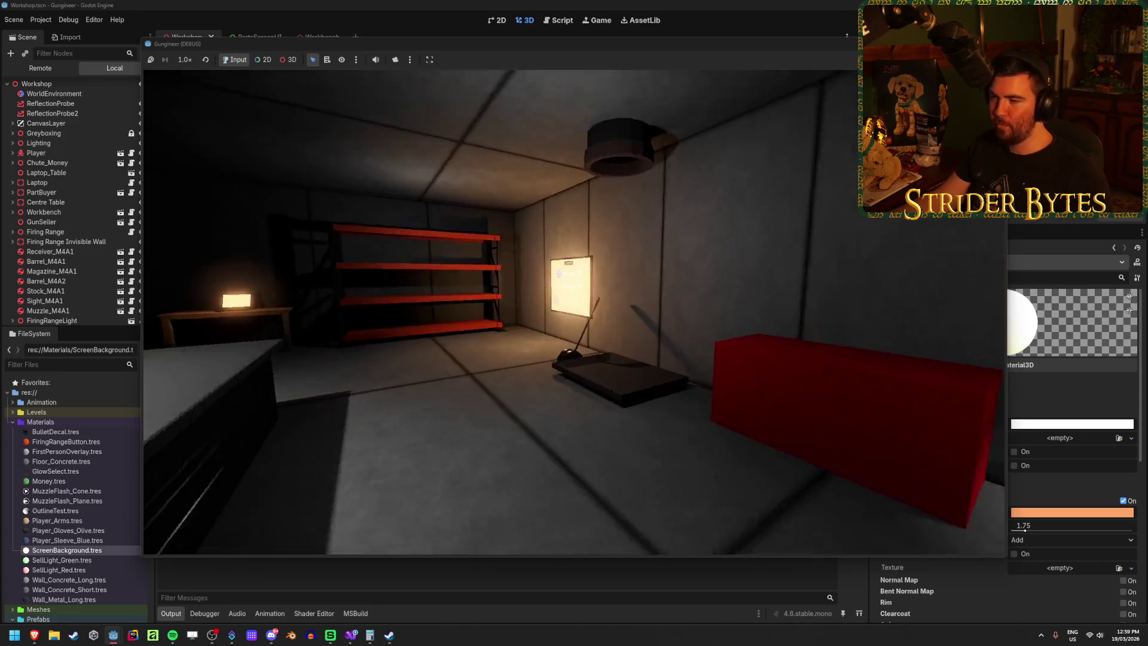
Step: Approach the wall screen in-game, stop the game with F8, and reopen PartsScreenUI
key("e")
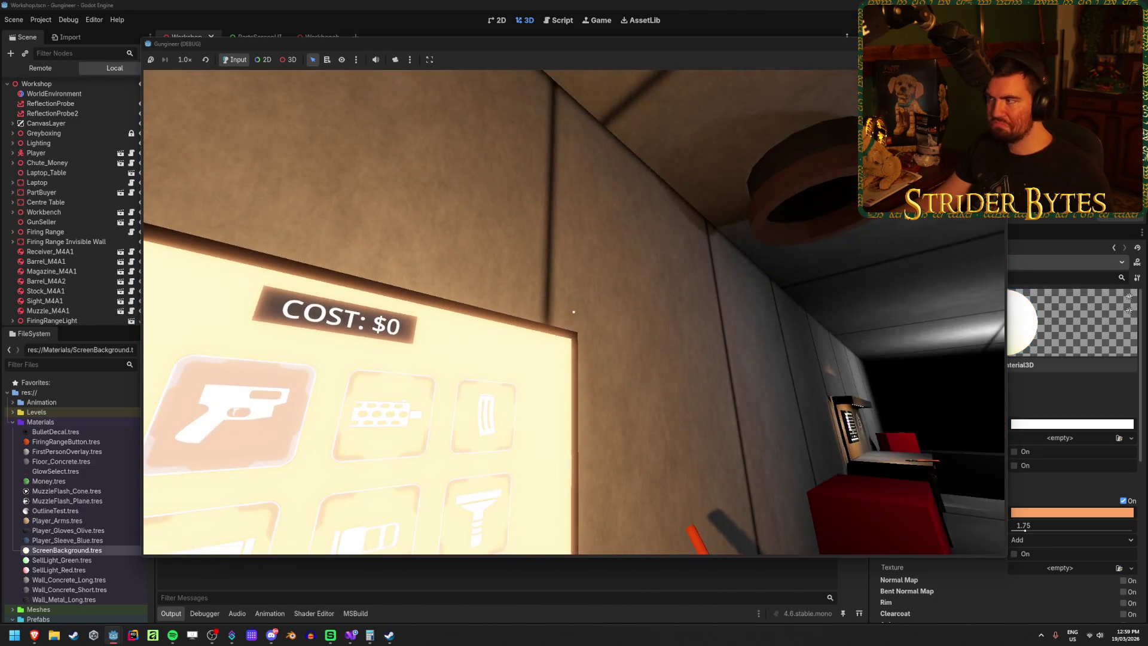
key("F8")
left_click(254, 37)
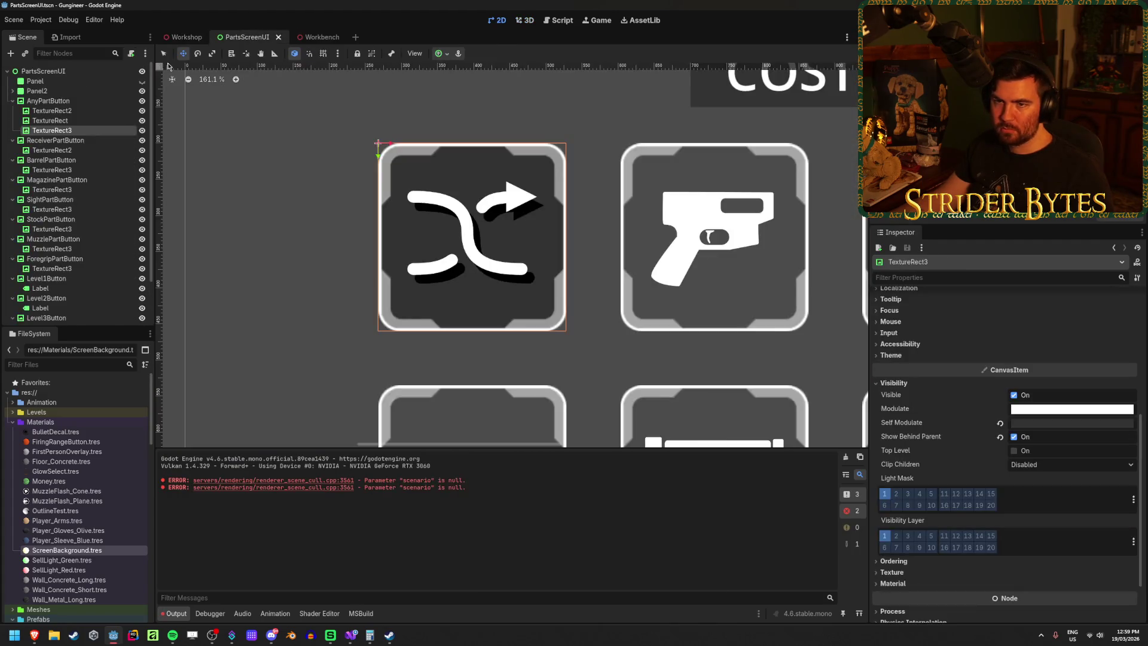
left_click(77, 102)
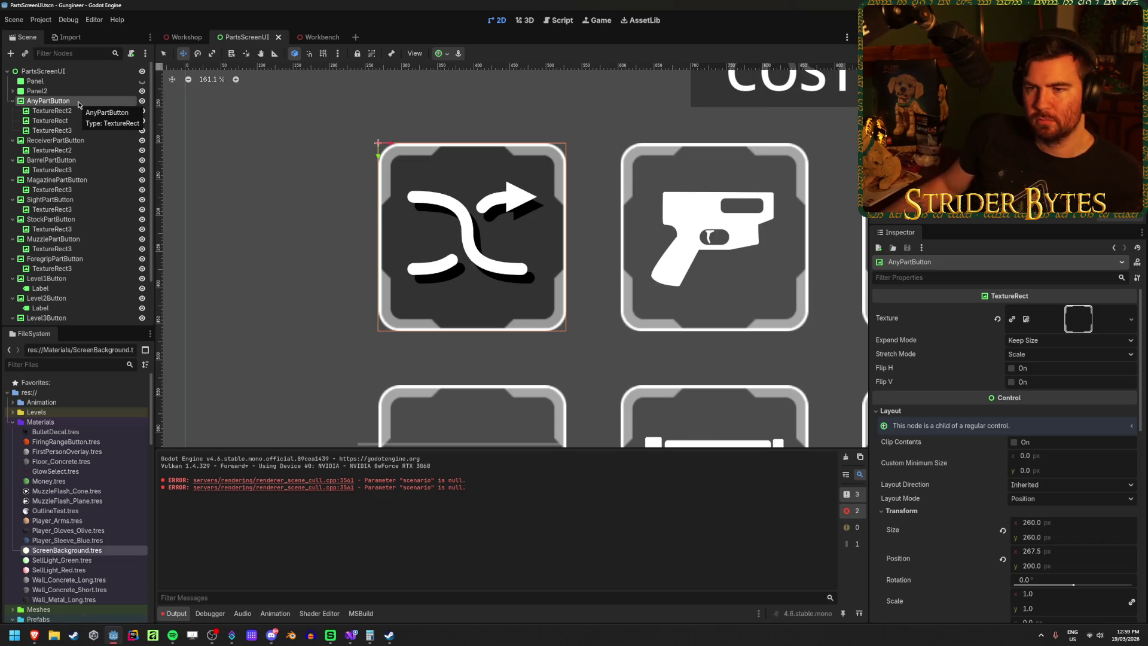
left_click(79, 129)
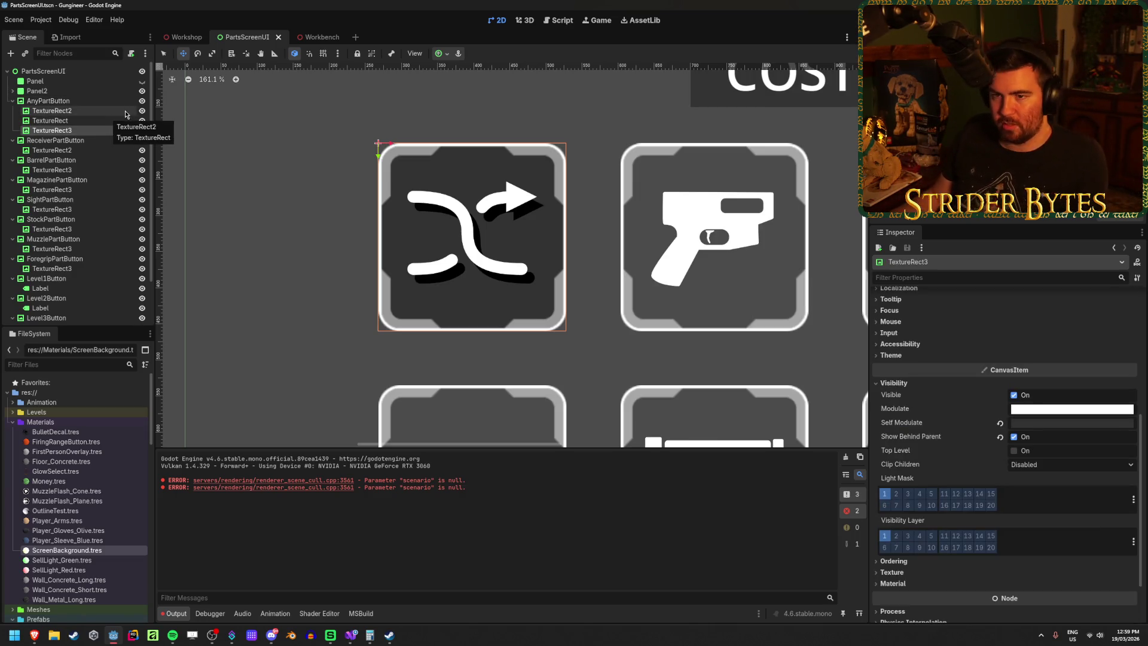
left_click(48, 100)
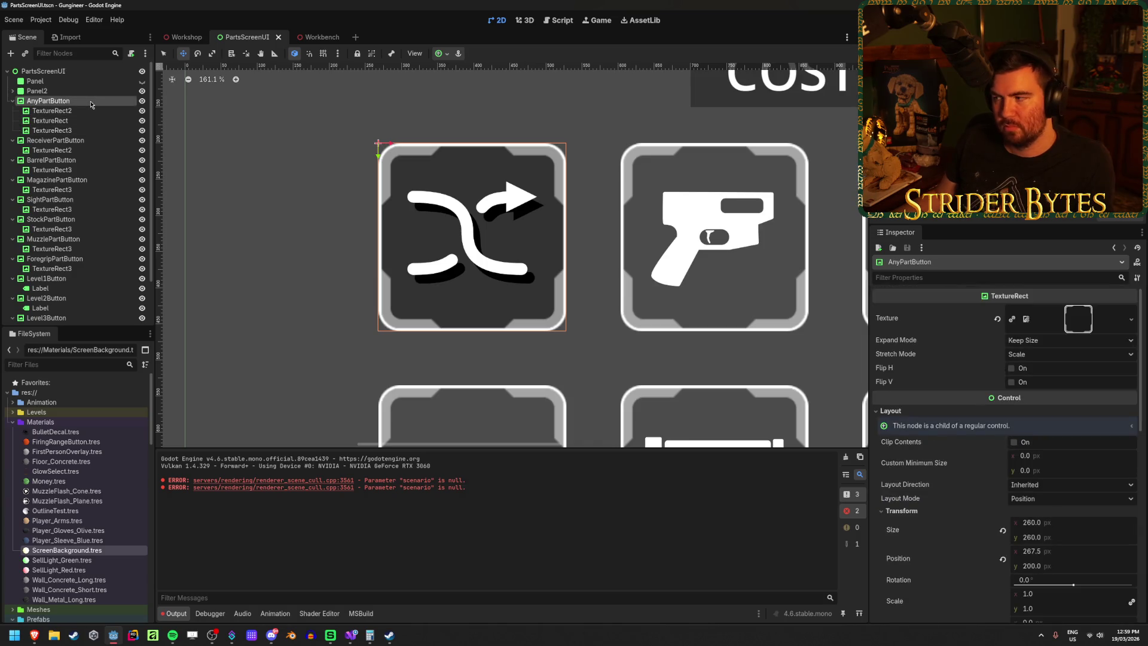
left_click(12, 101)
scroll(957, 428, "down", 10)
scroll(957, 428, "up", 8)
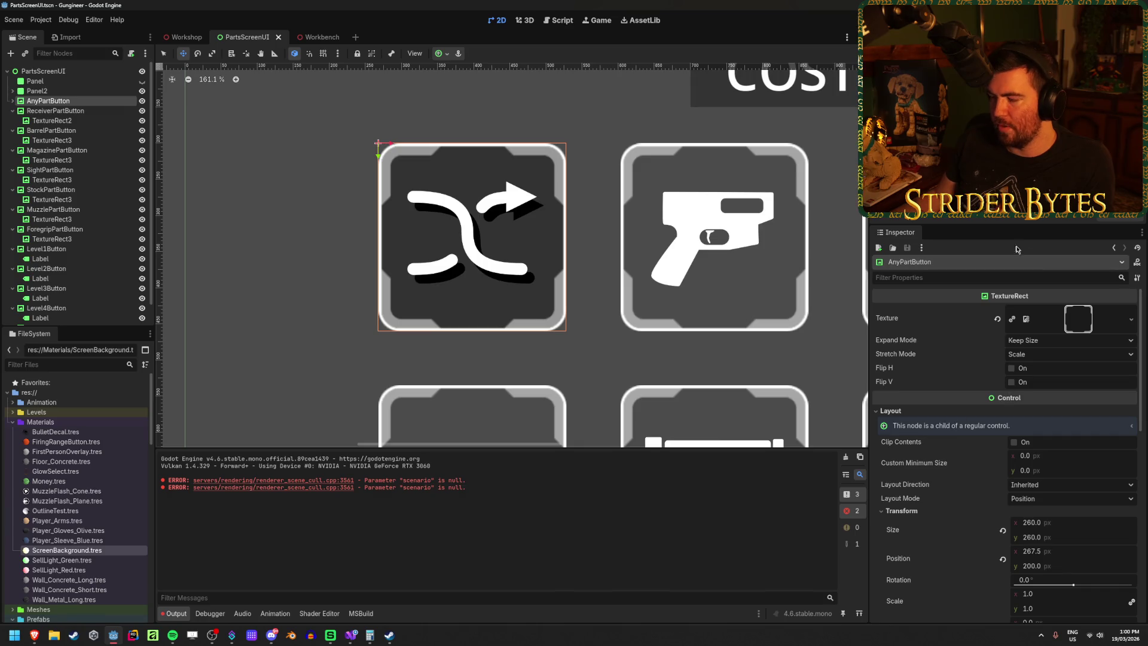
scroll(925, 434, "down", 10)
scroll(1017, 527, "up", 8)
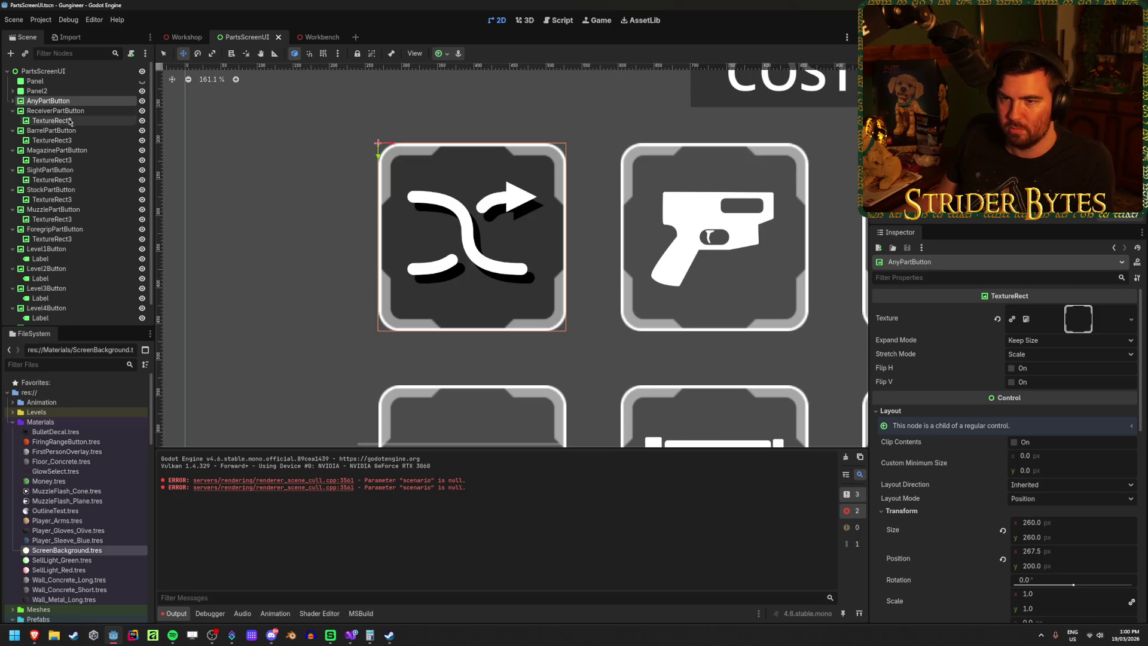
left_click(12, 101)
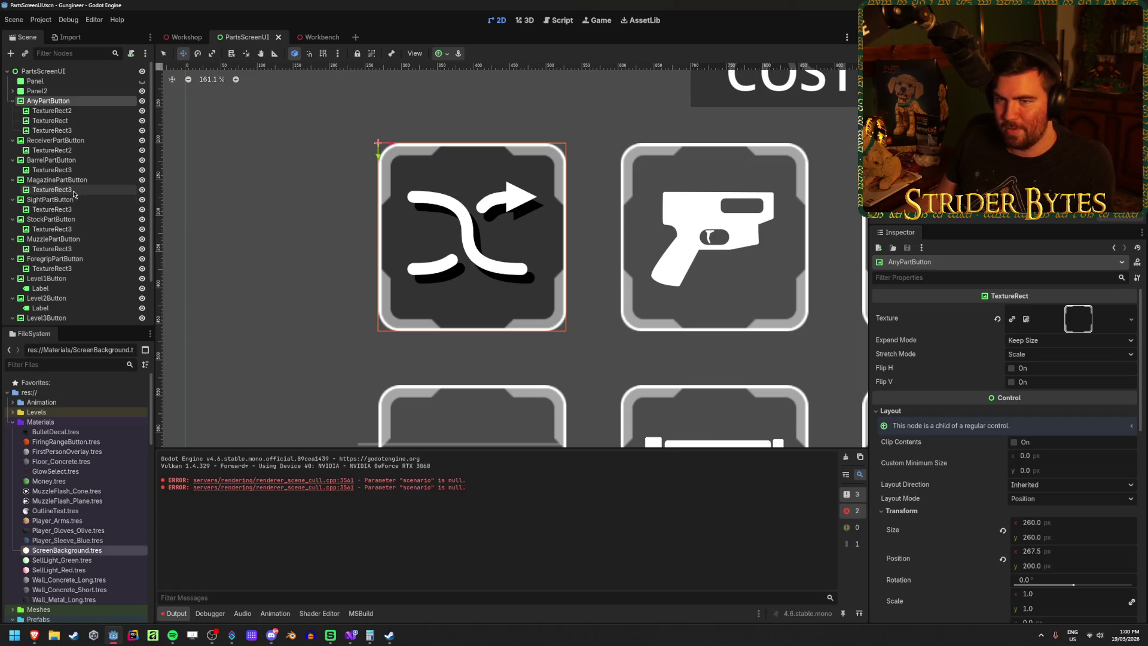
scroll(45, 115, "down", 3)
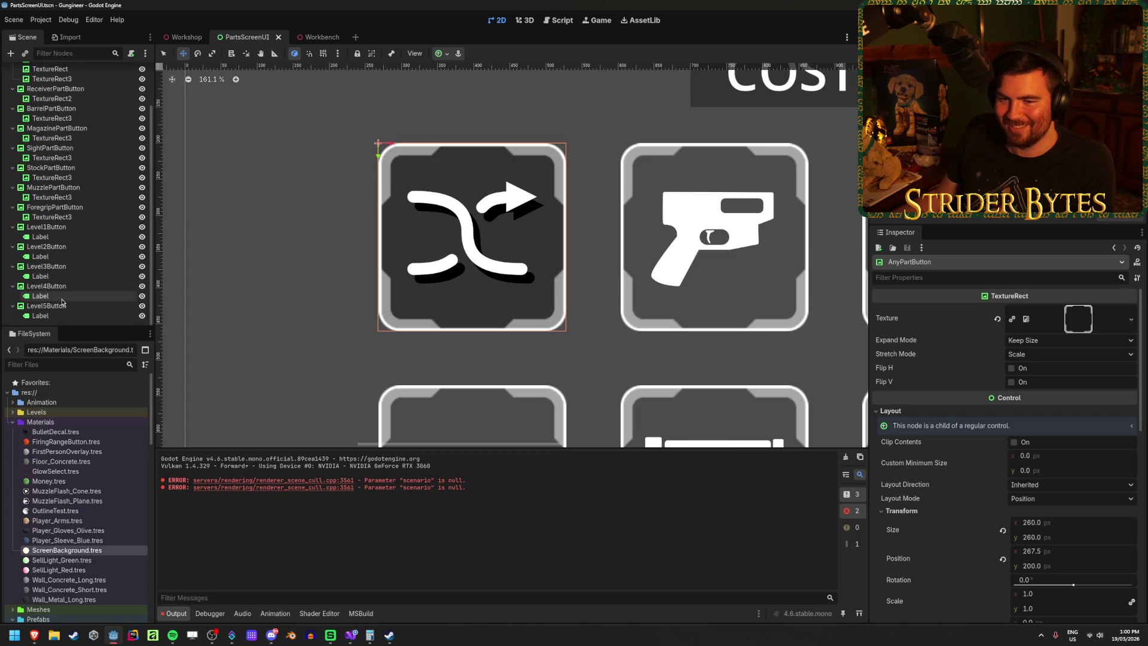
scroll(64, 281, "up", 3)
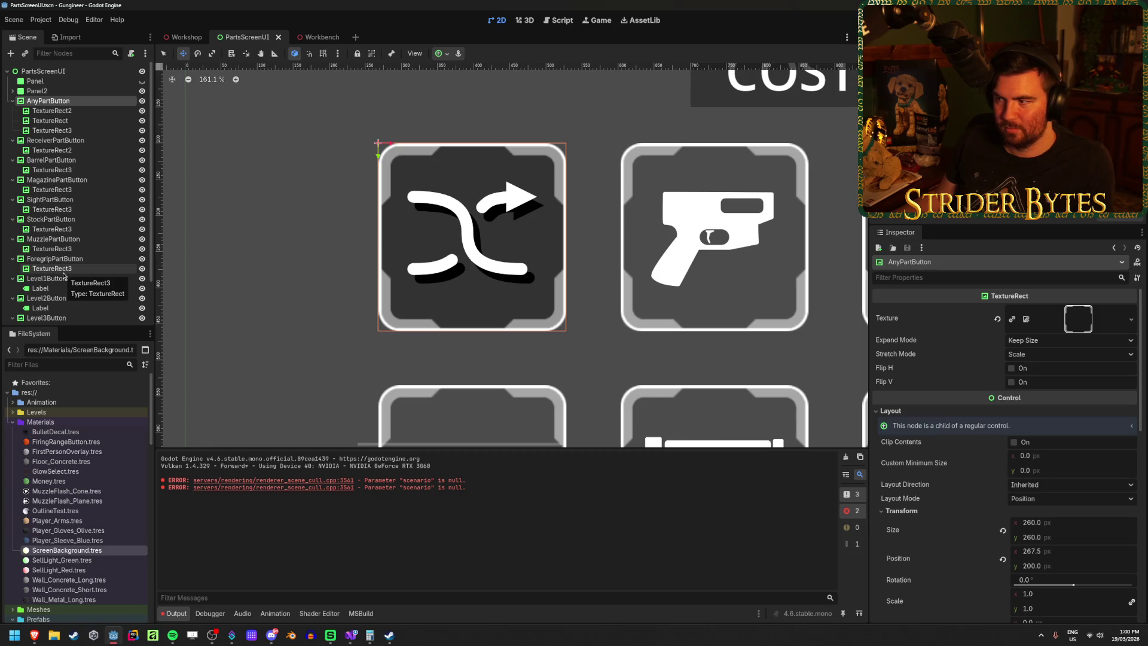
scroll(464, 262, "down", 6)
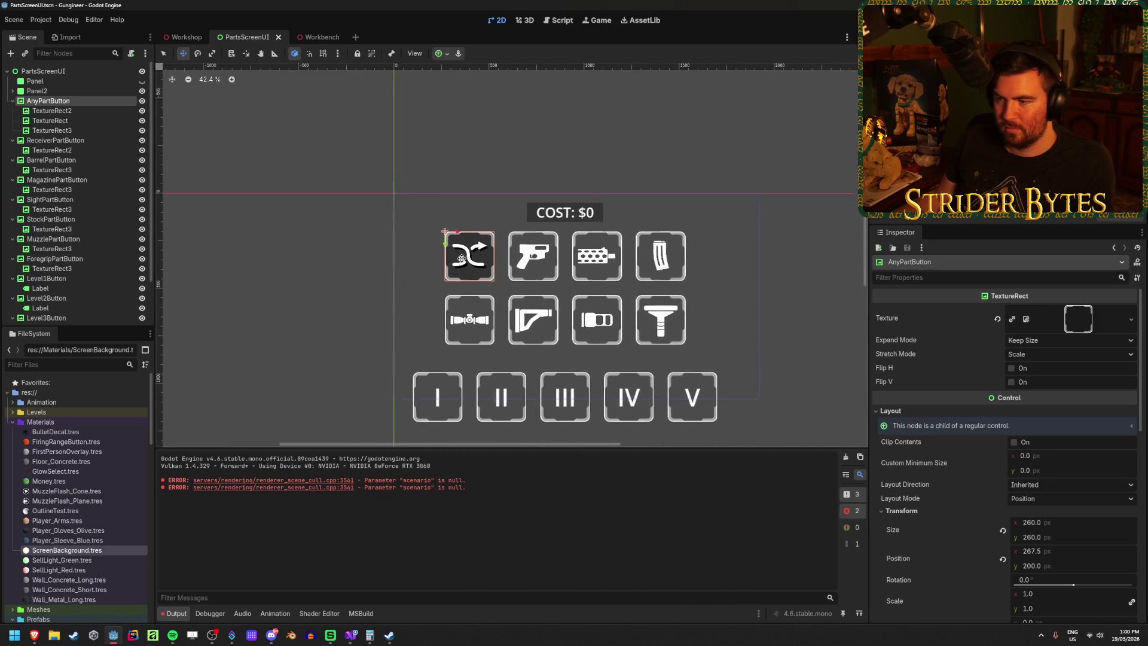
scroll(463, 262, "up", 5)
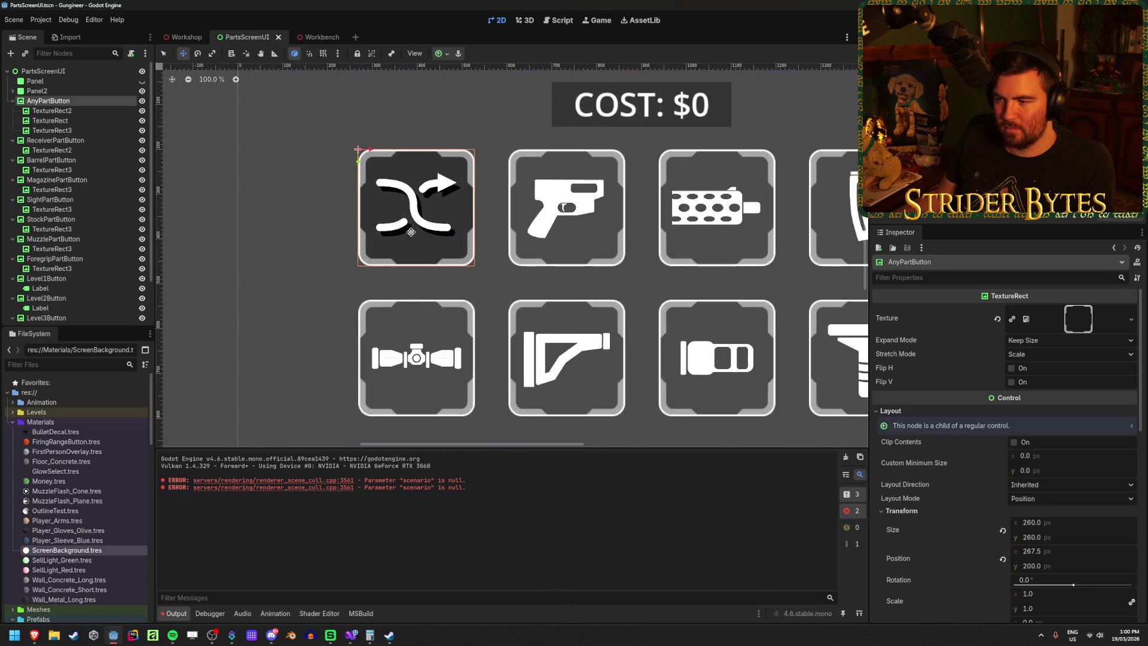
scroll(411, 232, "down", 2)
scroll(351, 188, "up", 5)
scroll(370, 196, "down", 6)
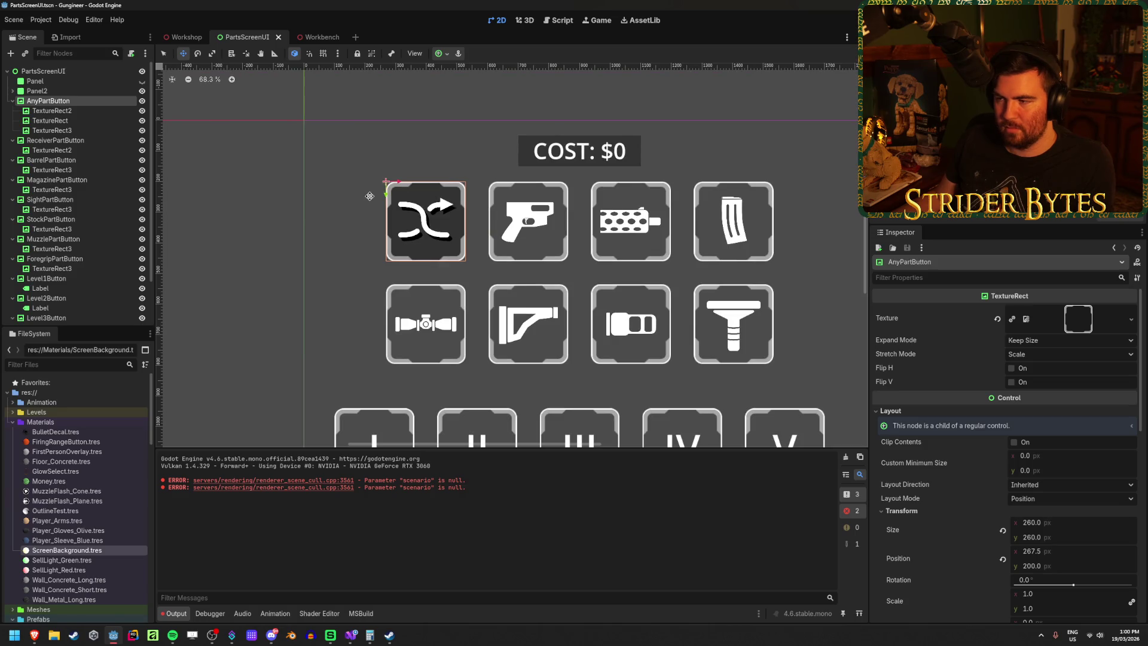
Step: Collapse the eight part button nodes, AnyPartButton through ForegripPartButton
left_click(12, 101)
left_click(13, 110)
left_click(12, 121)
left_click(13, 131)
left_click(13, 140)
left_click(12, 150)
left_click(13, 160)
left_click(12, 170)
Step: Collapse Level1Button through Level5Button and clear the node selection
left_click(13, 180)
left_click(12, 190)
left_click(13, 199)
left_click(12, 210)
left_click(13, 219)
left_click(42, 242)
scroll(328, 249, "down", 2)
scroll(310, 244, "down", 1)
scroll(306, 241, "up", 1)
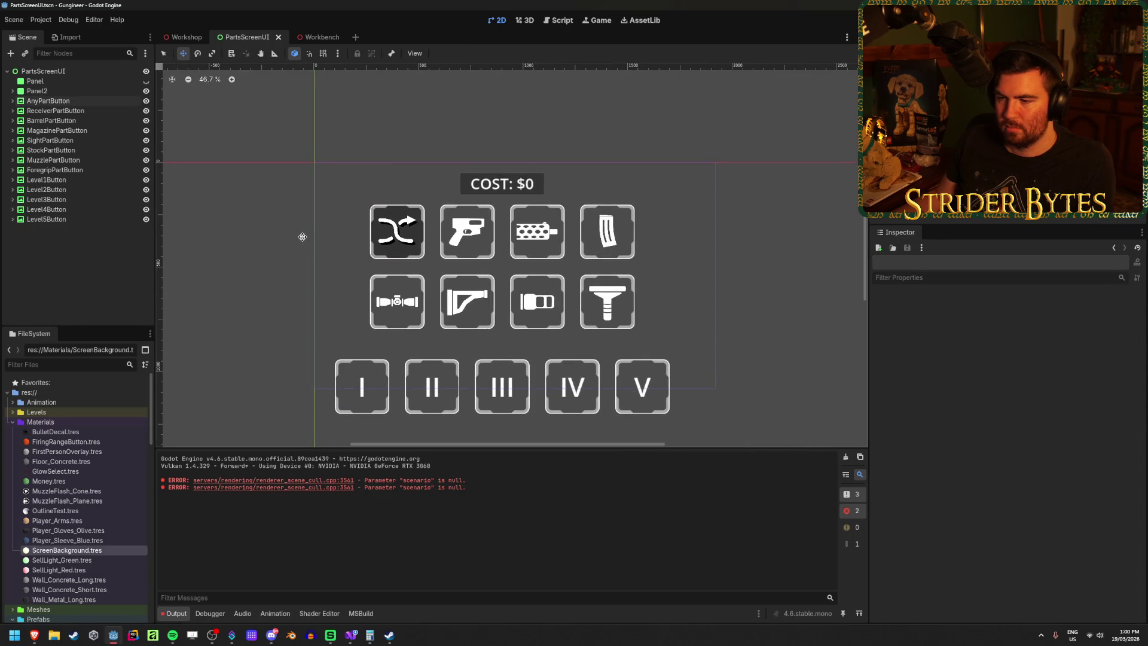
scroll(302, 237, "up", 3)
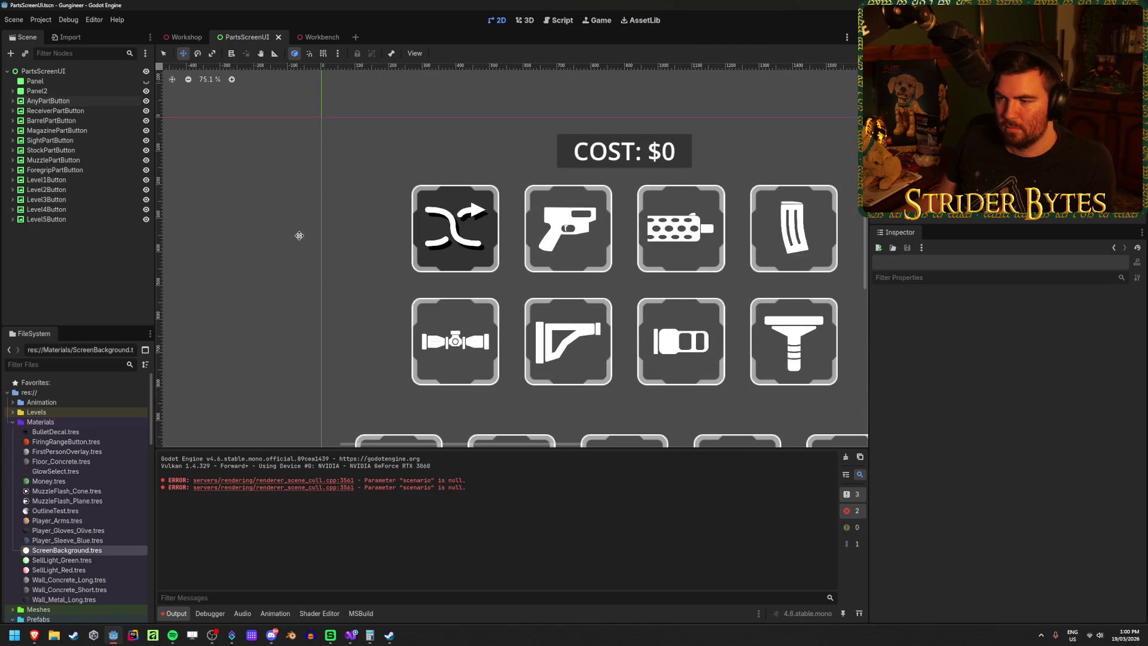
scroll(299, 235, "up", 1)
scroll(294, 234, "down", 1)
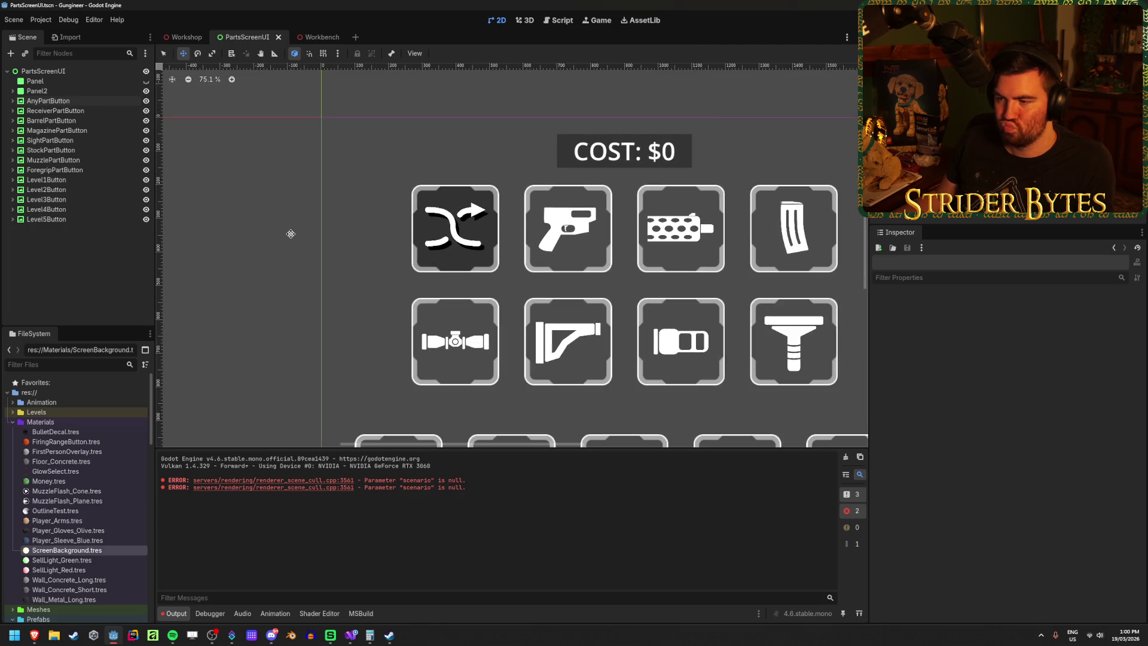
scroll(291, 234, "down", 1)
scroll(290, 234, "up", 2)
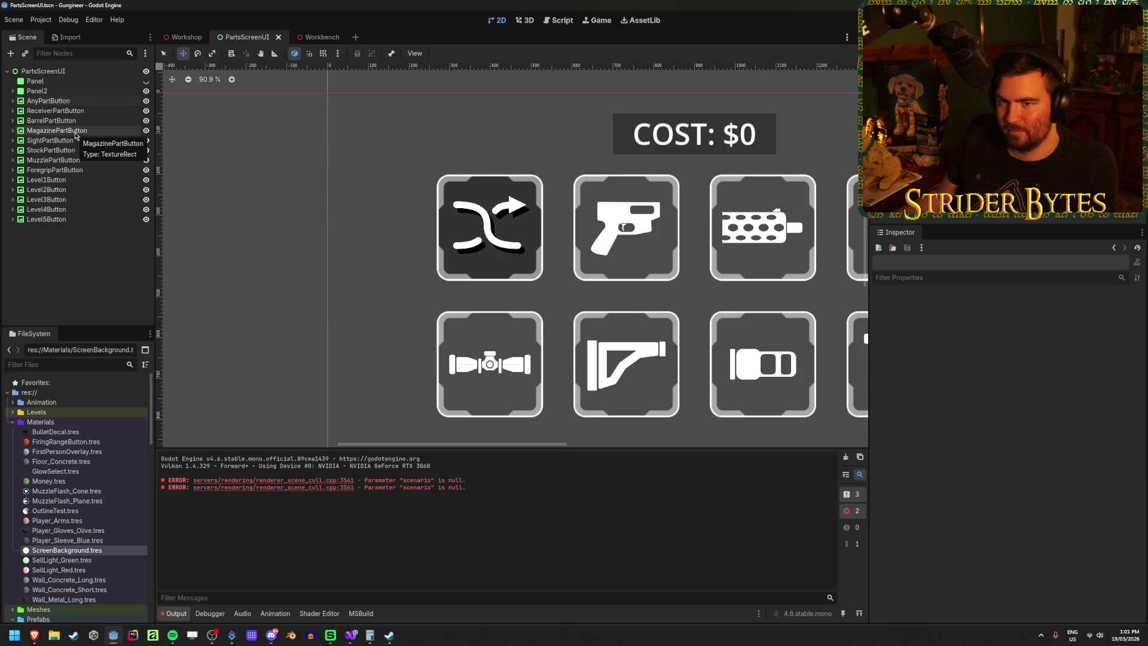
right_click(70, 308)
Step: Add a VBoxContainer under PartsScreenUI and place it just below Panel2
left_click(60, 281)
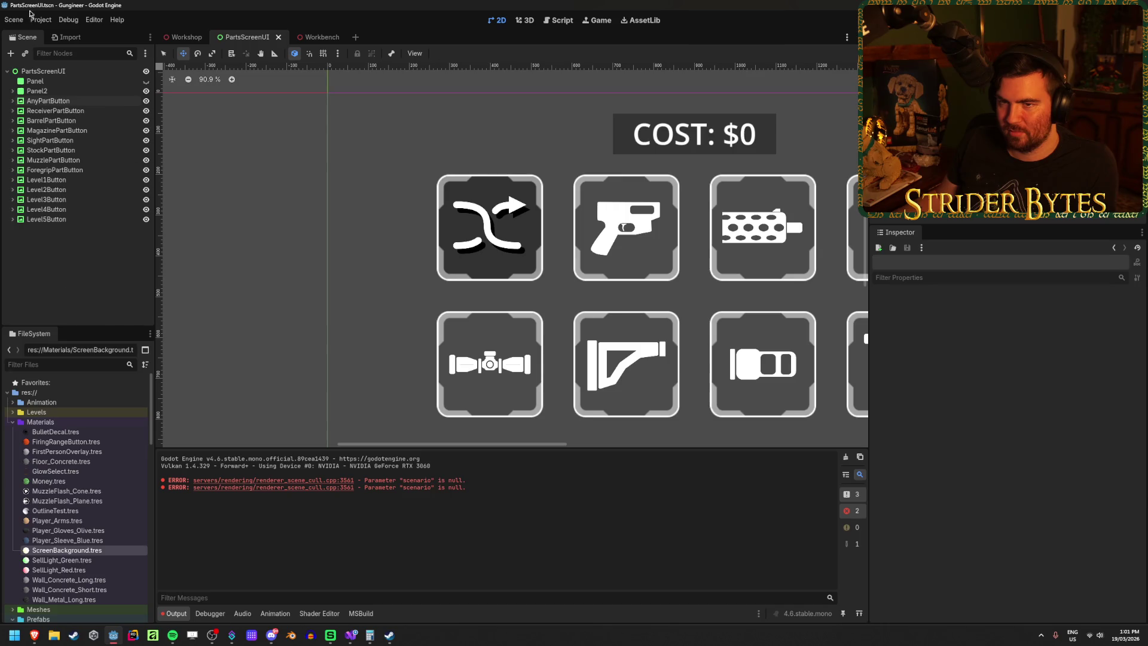
left_click(39, 72)
right_click(39, 72)
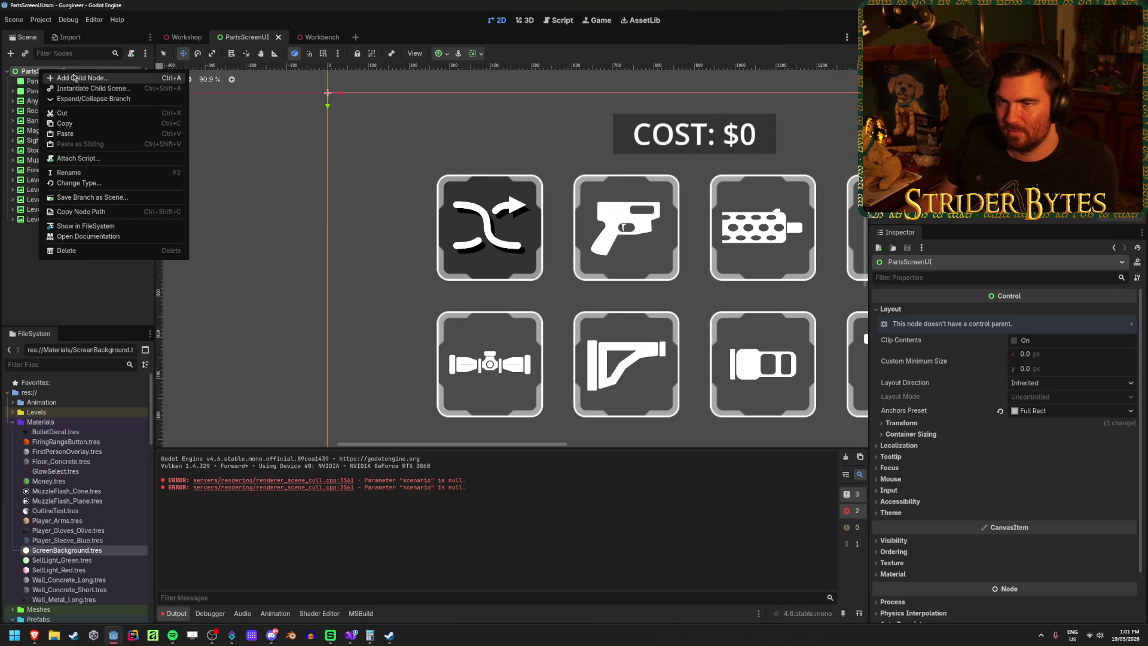
left_click(74, 79)
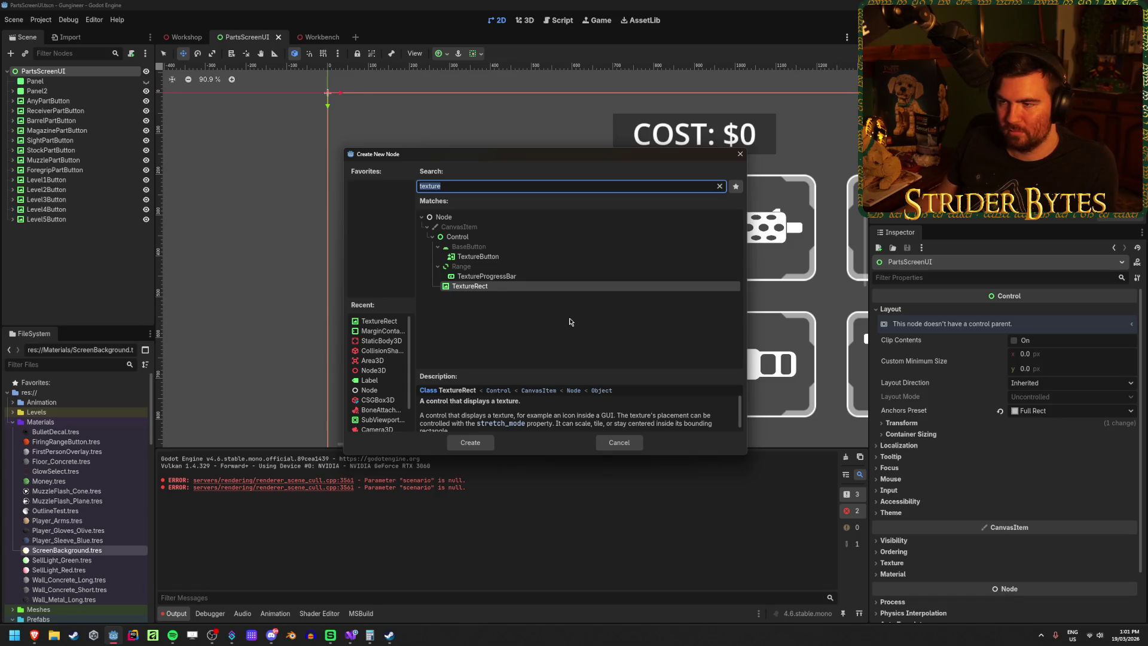
type("vbox")
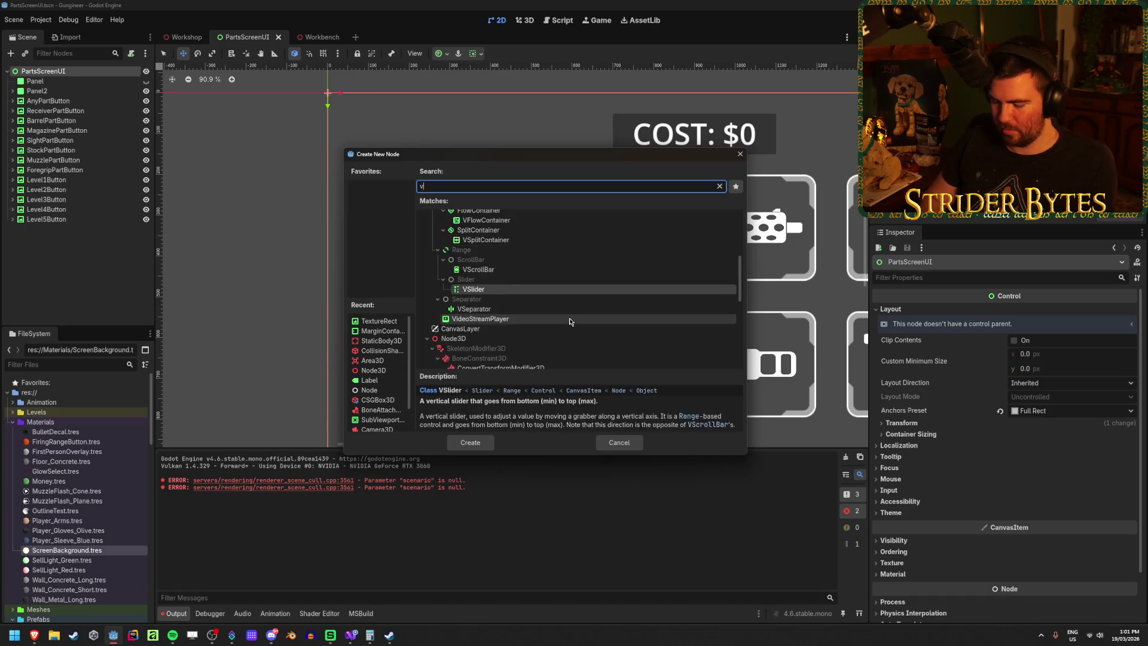
key("Return")
left_click_drag(82, 236, 53, 99)
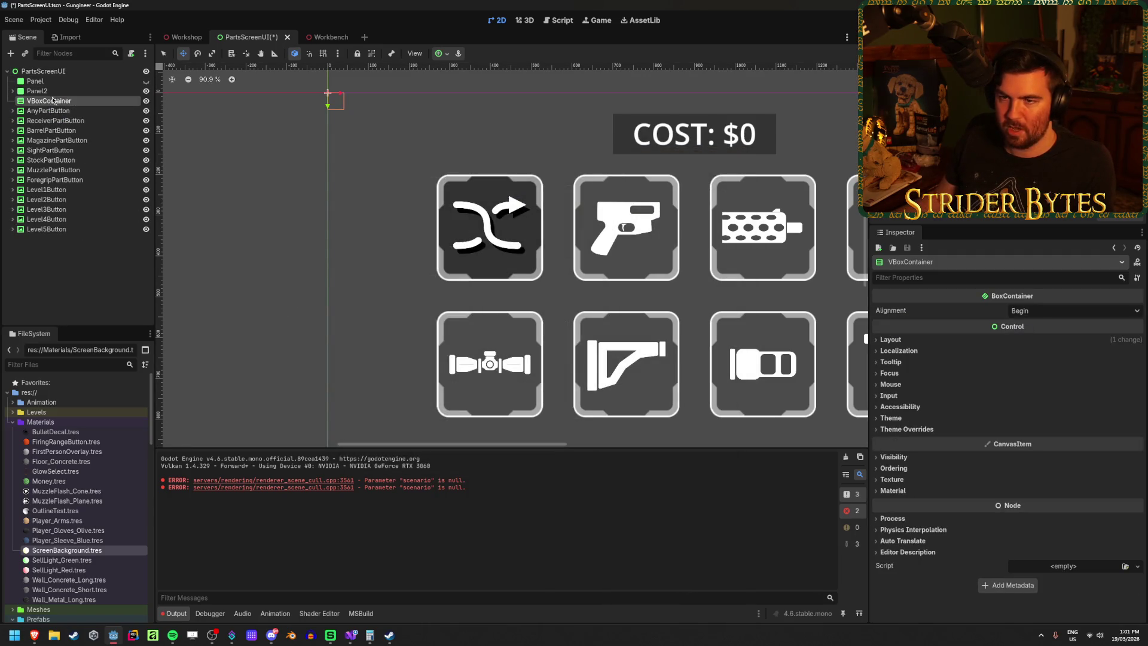
left_click(53, 91)
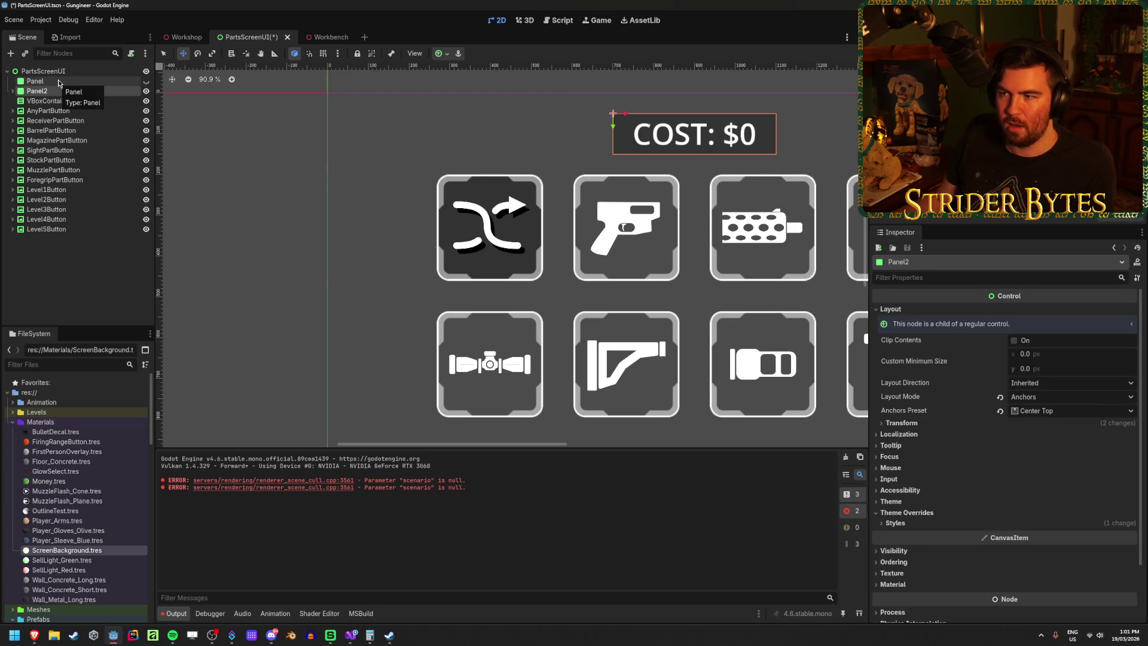
left_click(58, 82)
left_click(49, 101)
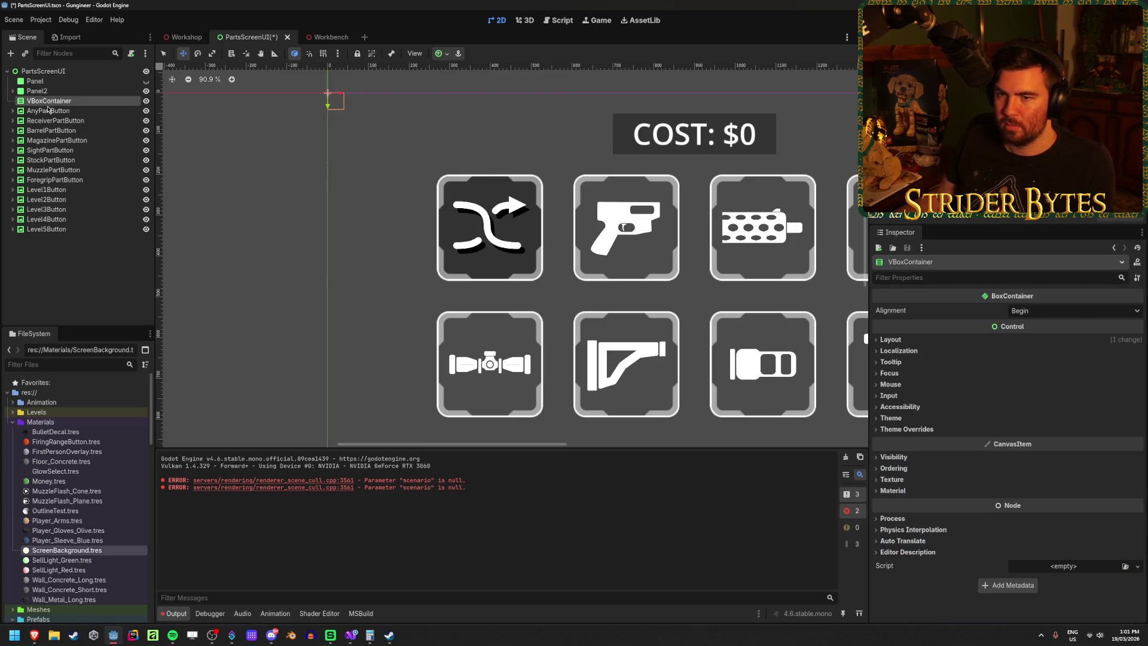
left_click(48, 110)
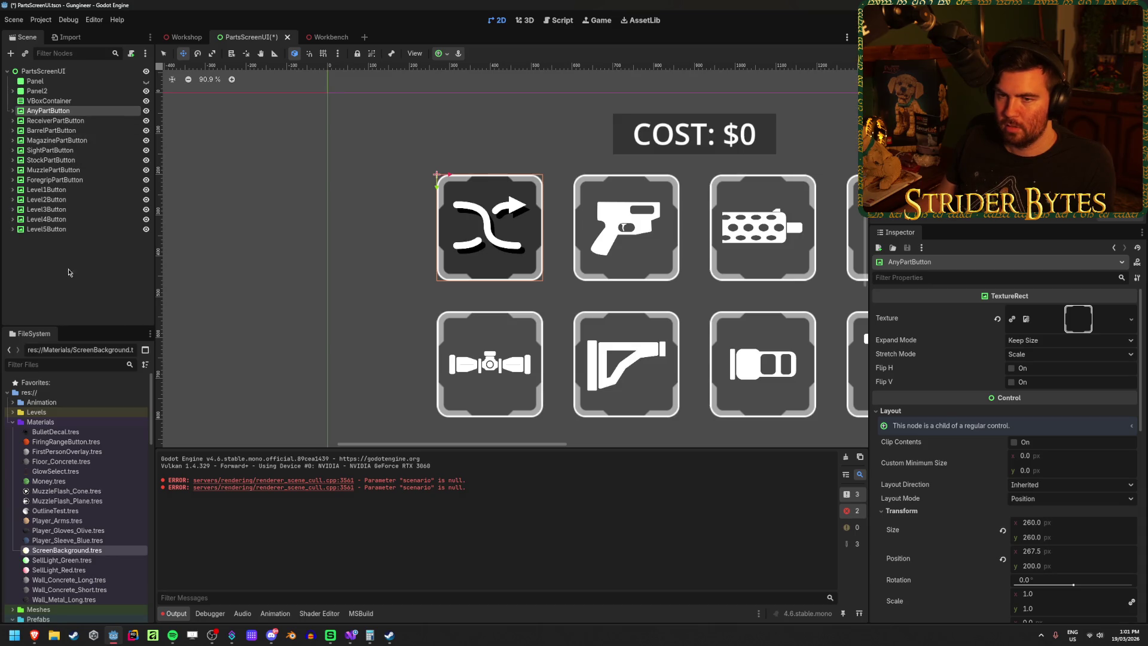
Step: Add an HBoxContainer inside the VBoxContainer and duplicate it for a second row
right_click(62, 101)
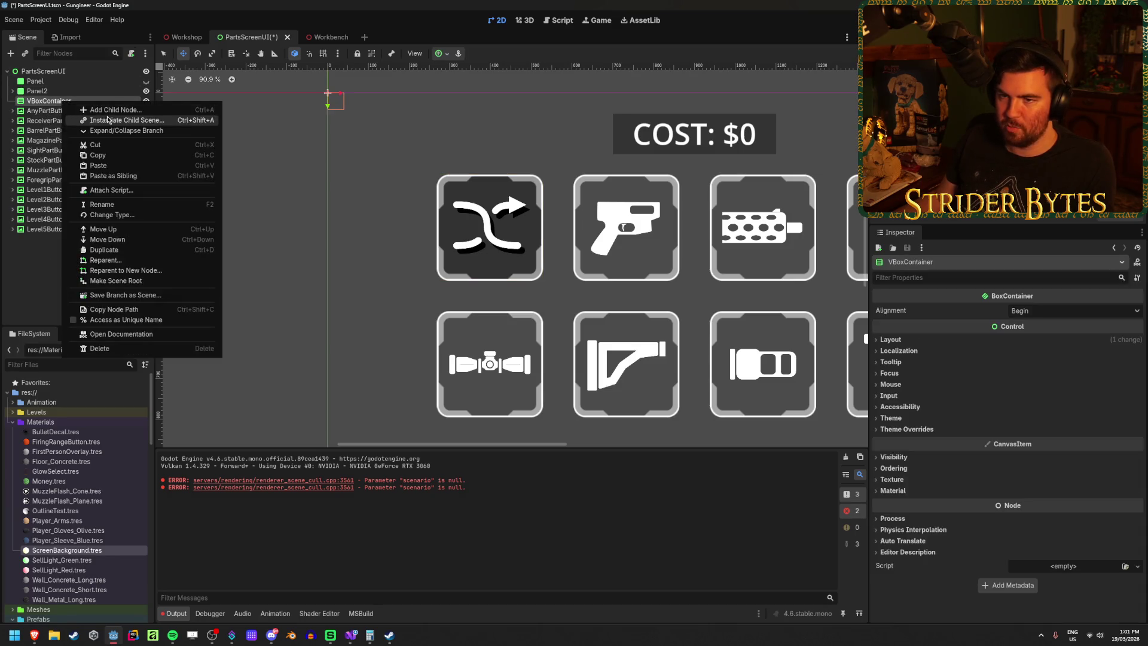
left_click(110, 112)
type("hbgo")
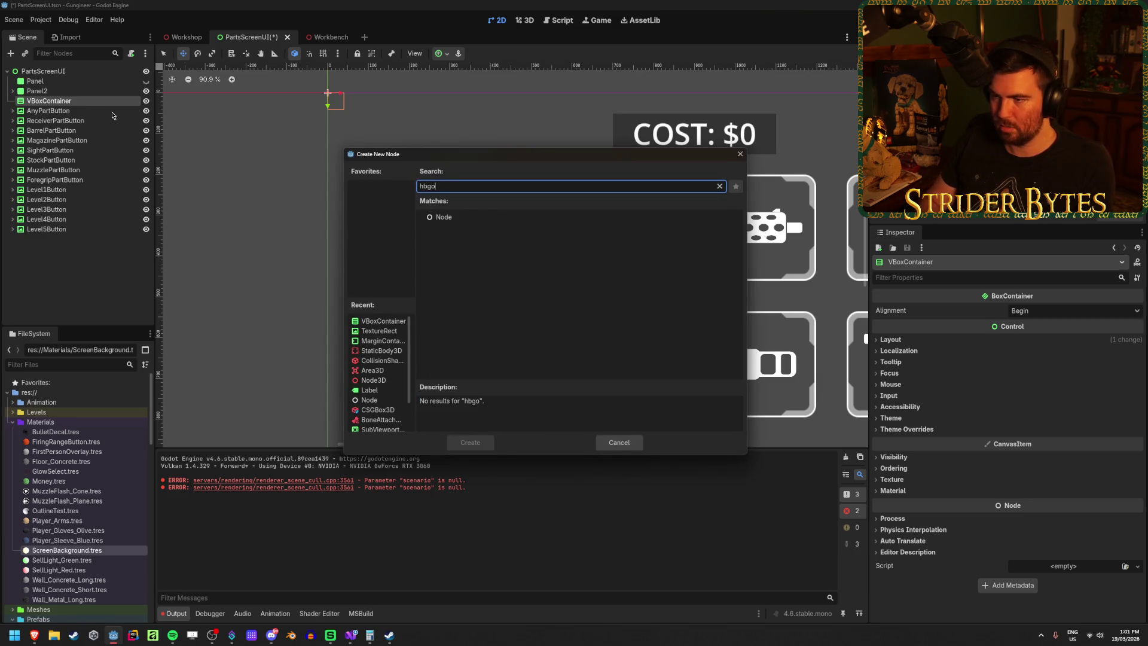
key("BackSpace")
key("BackSpace")
type("ox")
key("Return")
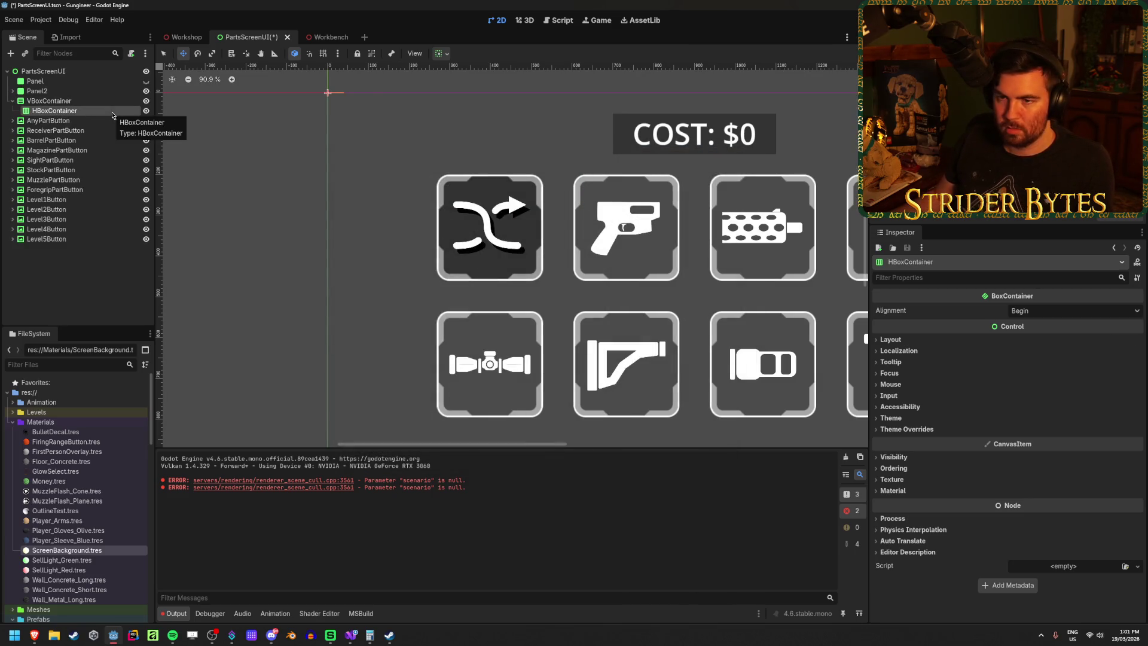
key("ctrl+d")
Step: Move AnyPartButton–MagazinePartButton into HBoxContainer and SightPartButton–ForegripPartButton into HBoxContainer2
left_click(50, 131)
left_click(57, 160, "shift")
left_click_drag(50, 131, 54, 111)
left_click(50, 170)
left_click(48, 200, "shift")
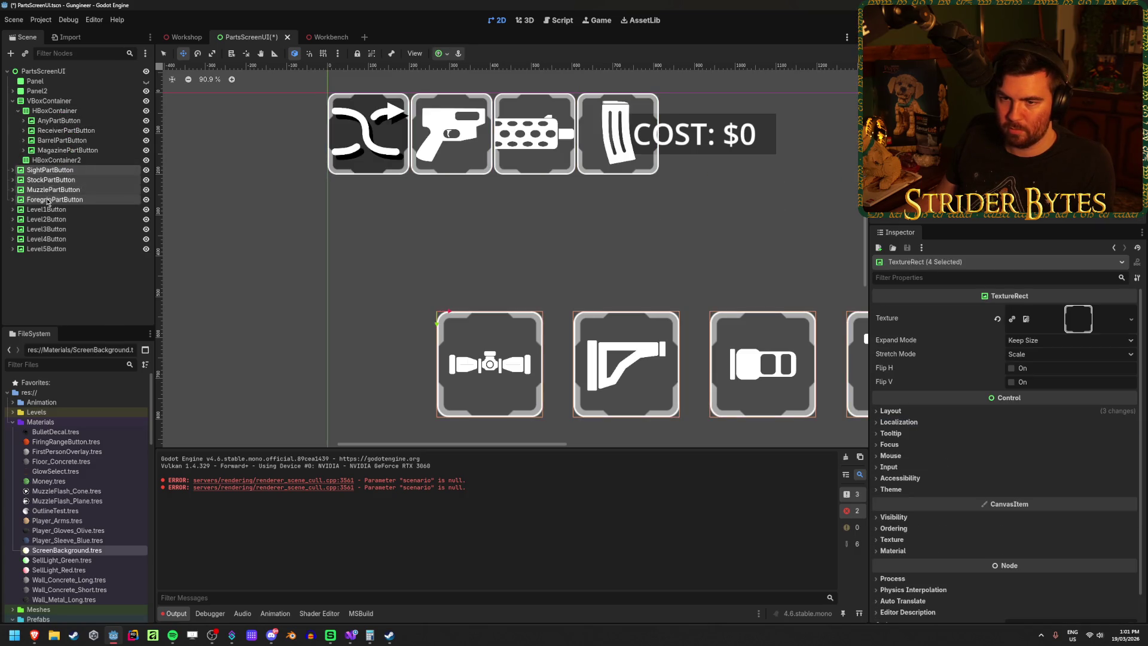
left_click_drag(50, 174, 57, 160)
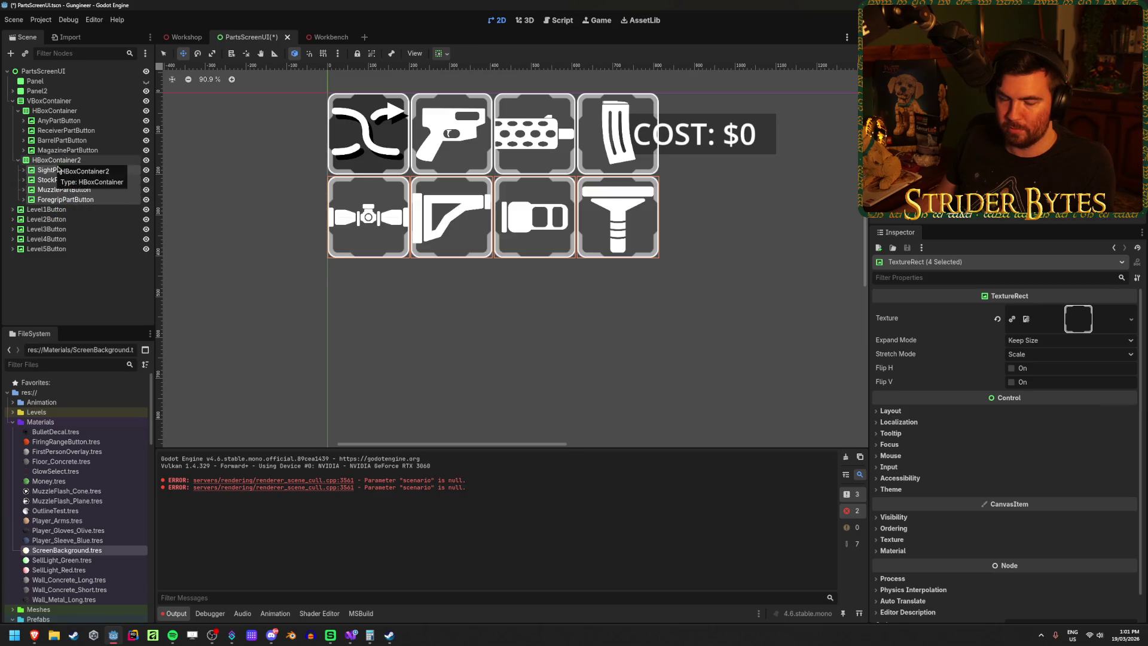
left_click(430, 287)
scroll(449, 269, "down", 4)
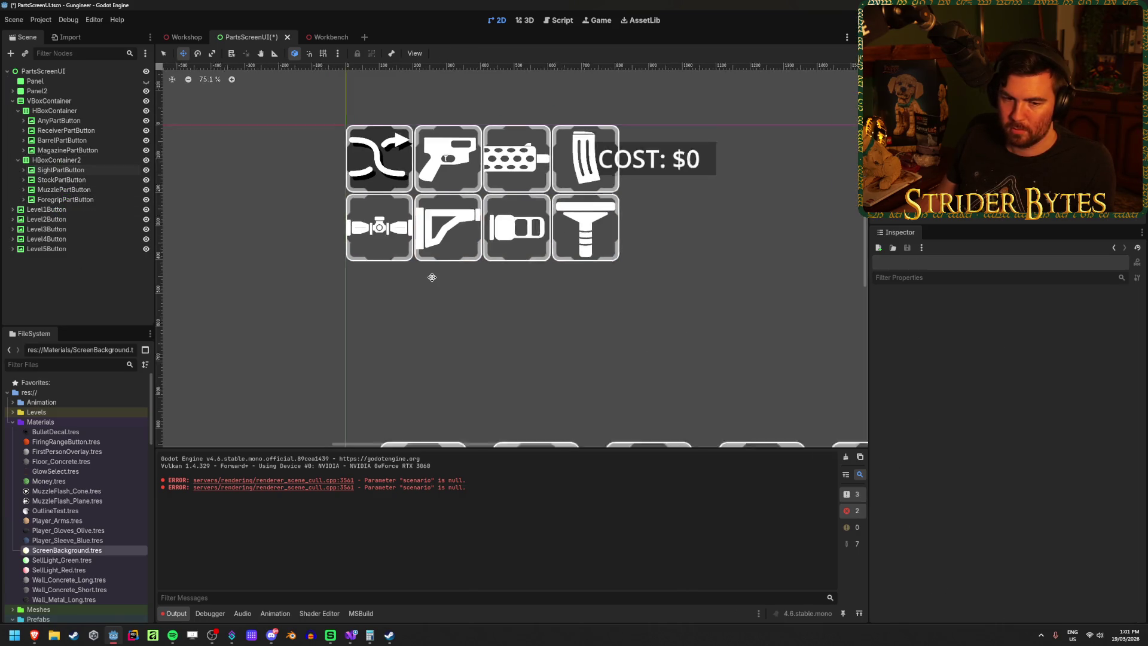
Step: Set the Separation theme constant to 100 on HBoxContainer and HBoxContainer2
scroll(449, 269, "down", 3)
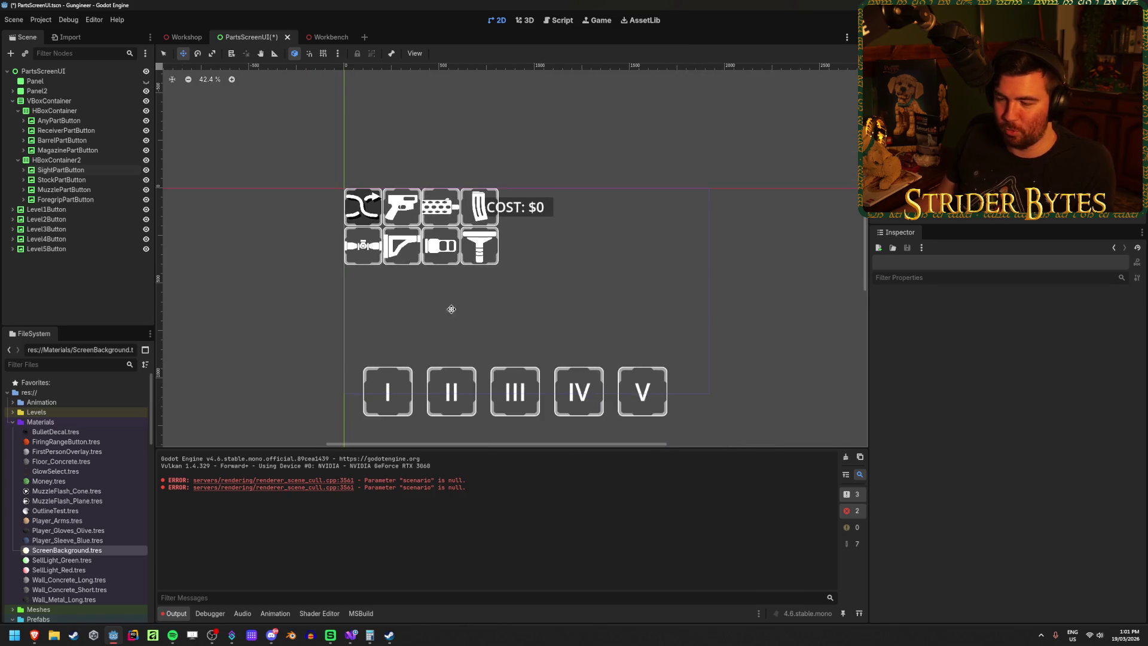
scroll(471, 267, "up", 2)
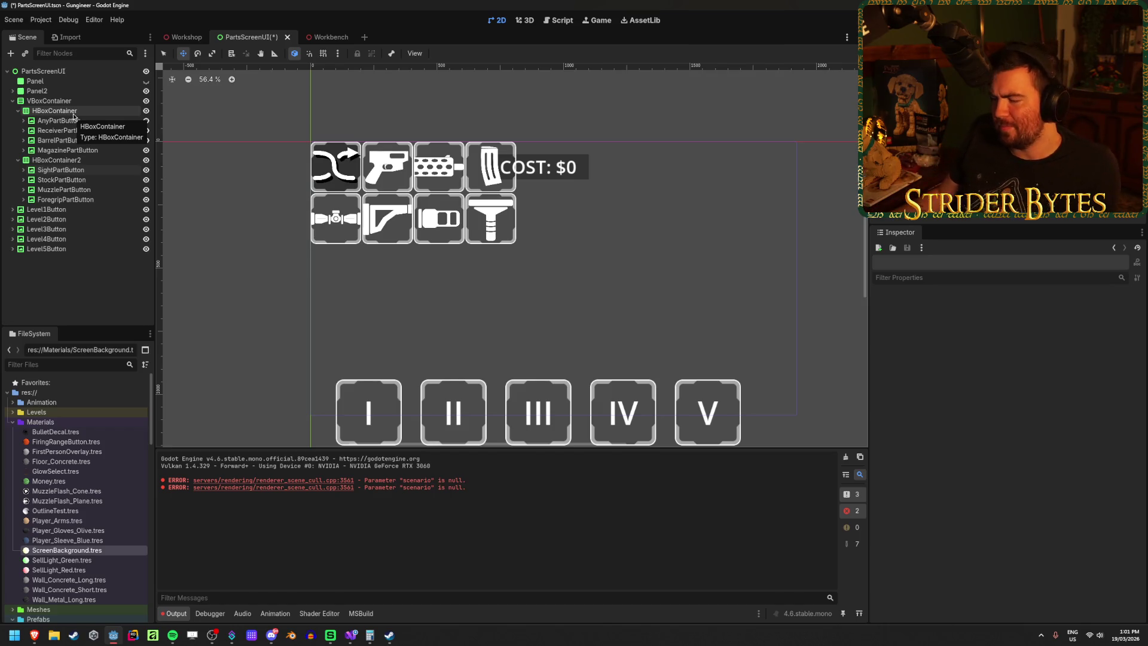
left_click(96, 111)
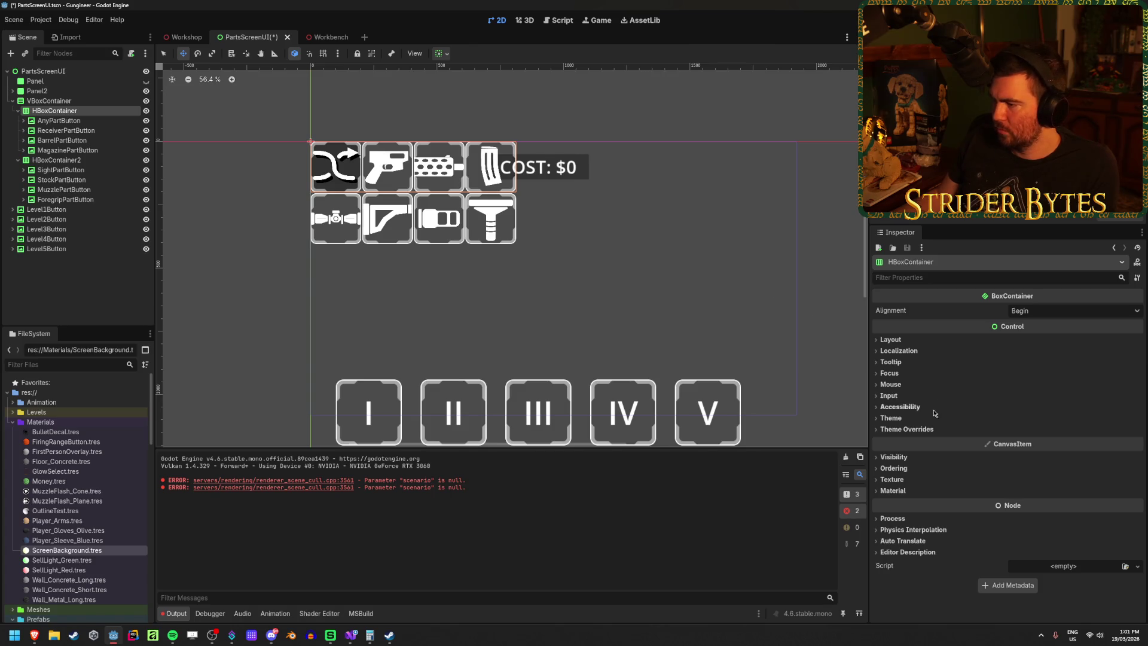
left_click(926, 431)
left_click(1033, 453)
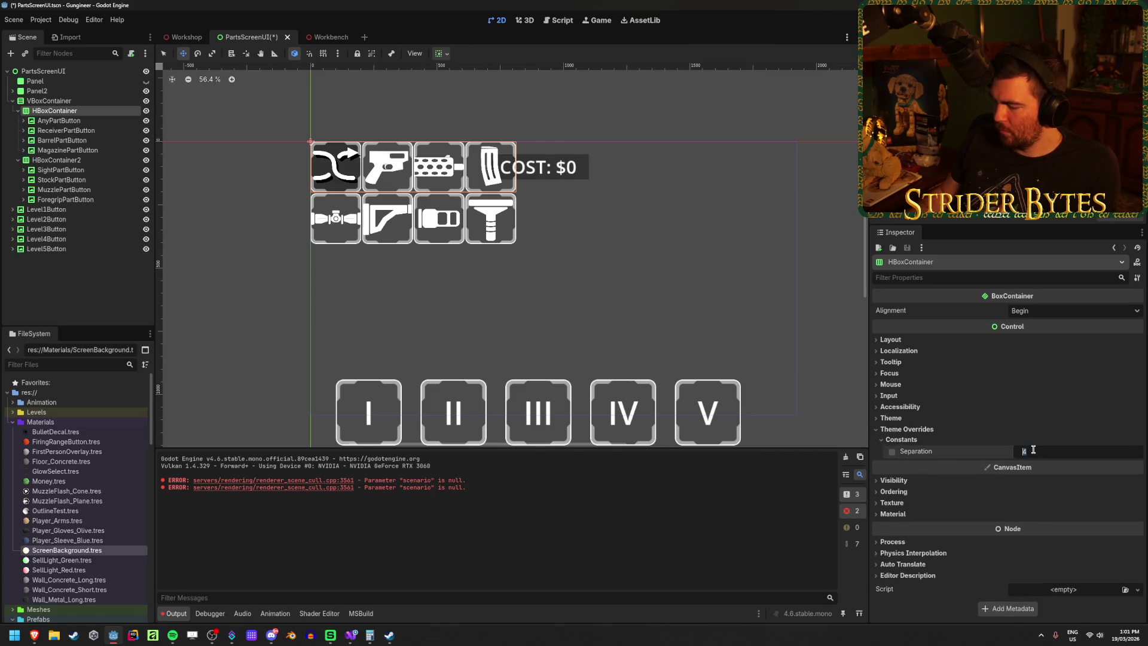
type("20")
key("Return")
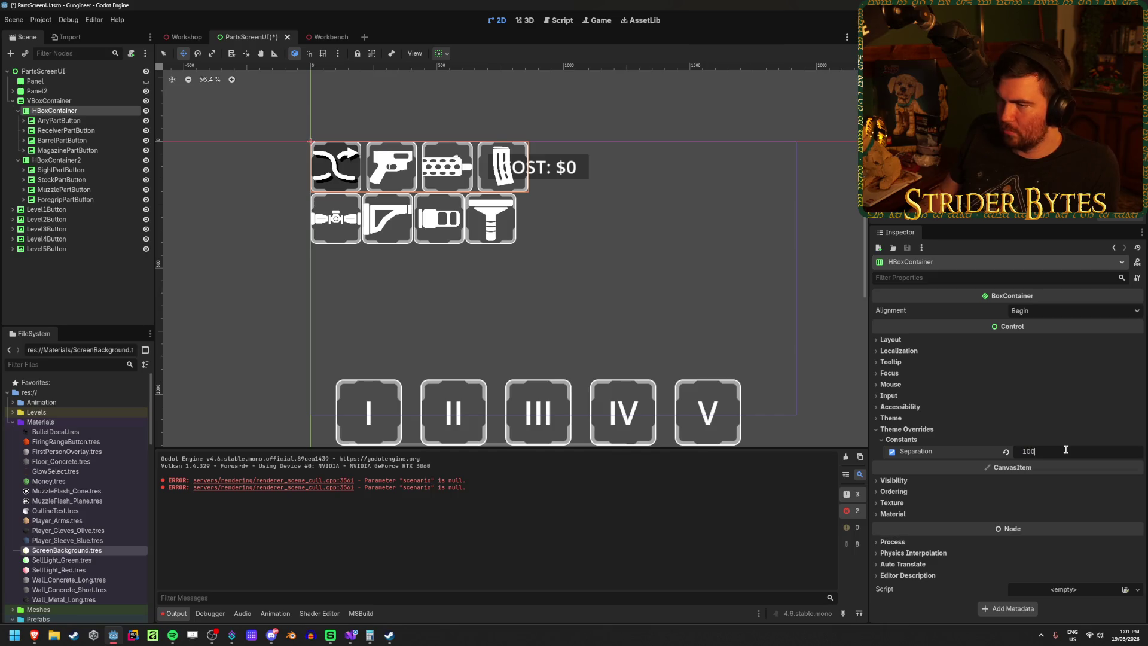
key("Return")
left_click(65, 160)
left_click(906, 429)
left_click(901, 440)
left_click(1040, 451)
key("Return")
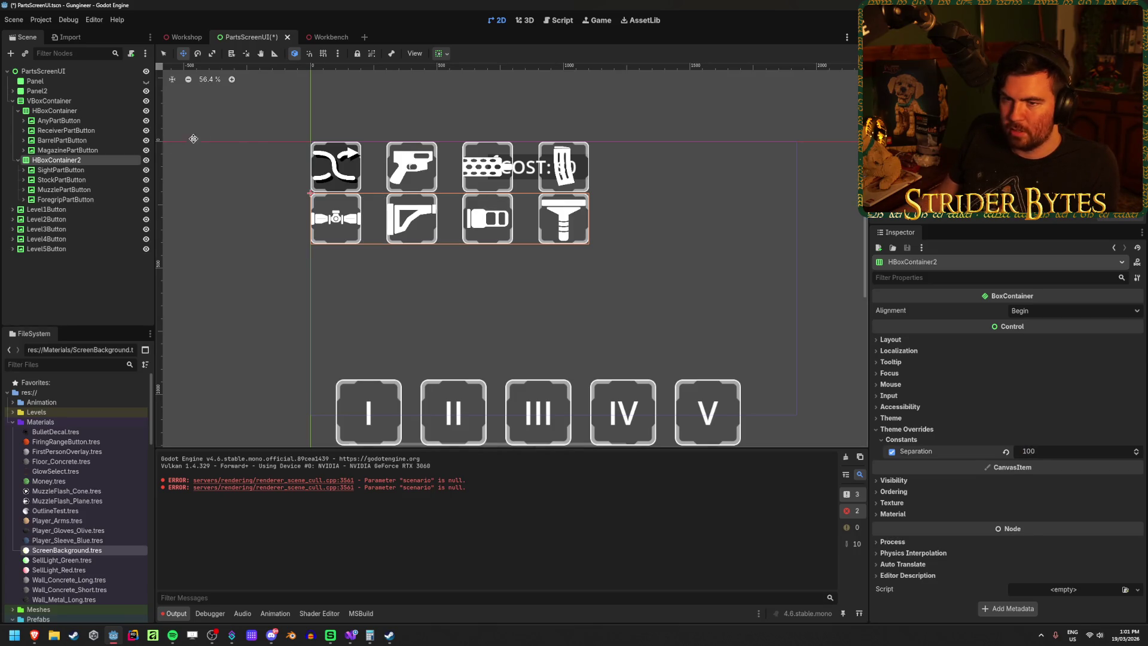
Step: Set VBoxContainer's separation to 100 between rows and apply the Full Rect anchor preset
left_click(49, 101)
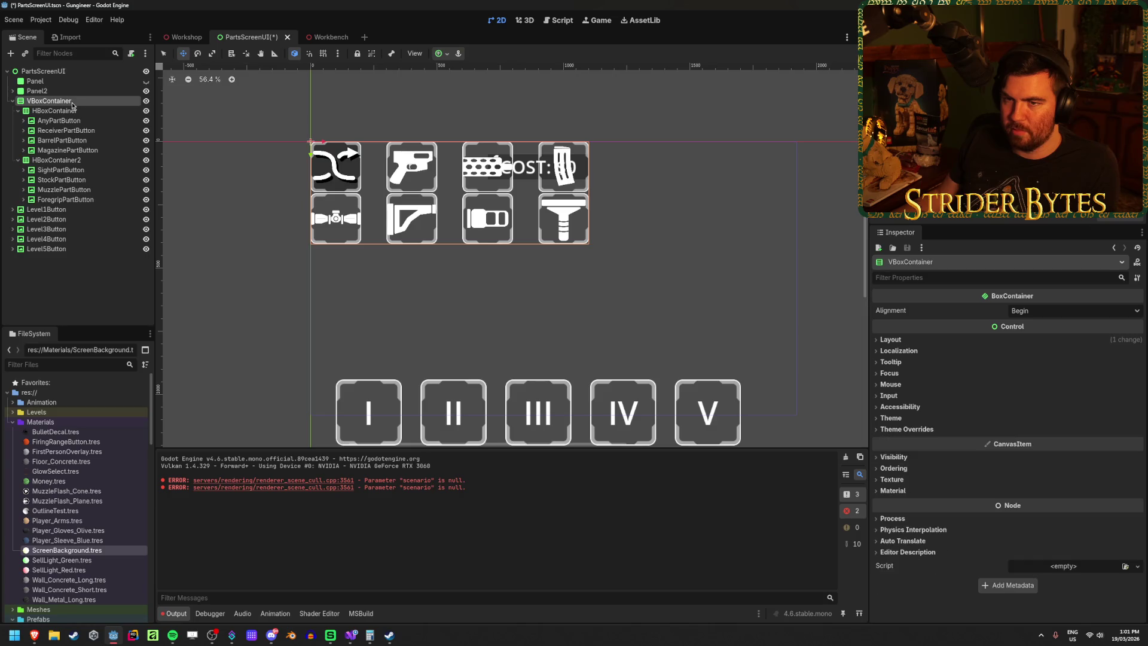
left_click(901, 439)
left_click(1046, 453)
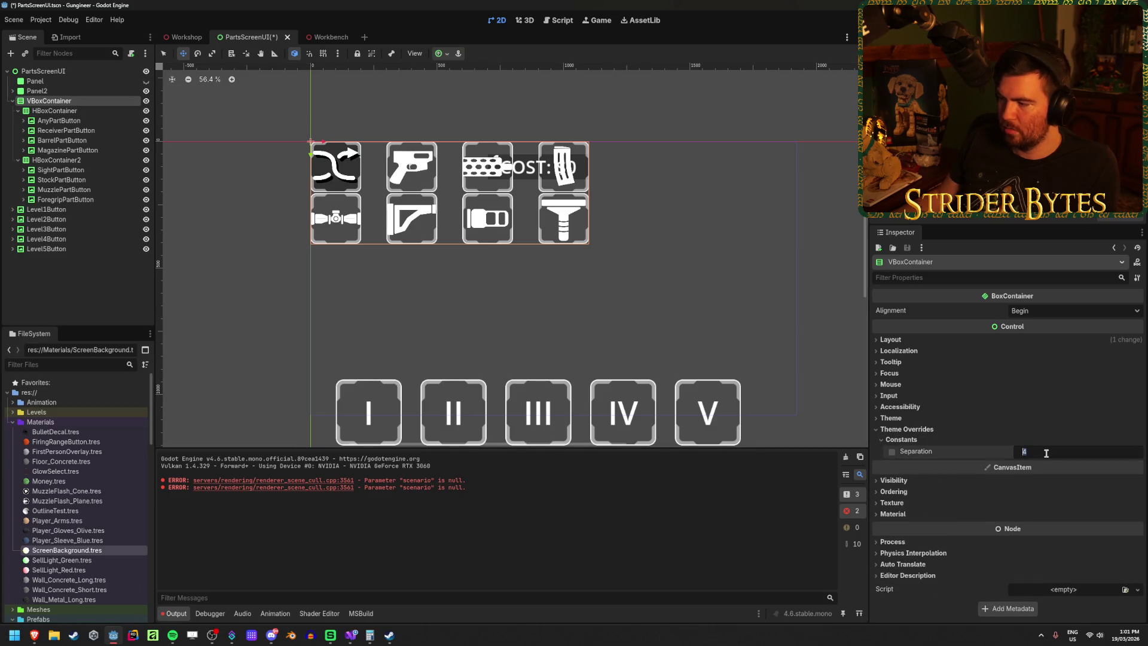
type("00")
key("Return")
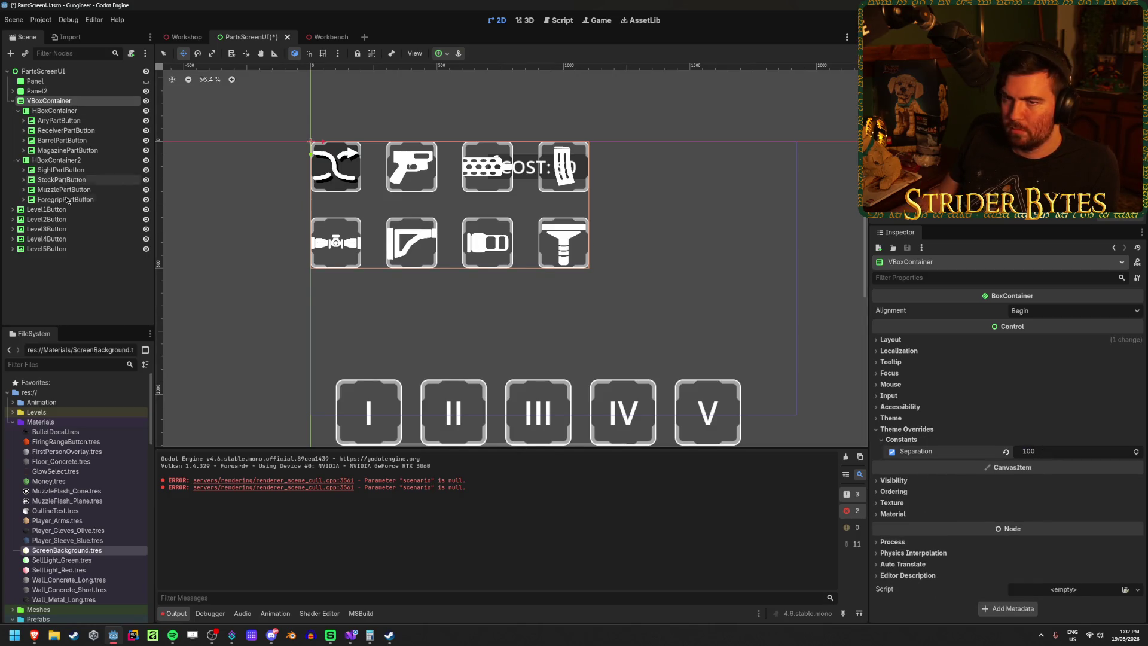
left_click(441, 55)
left_click(493, 136)
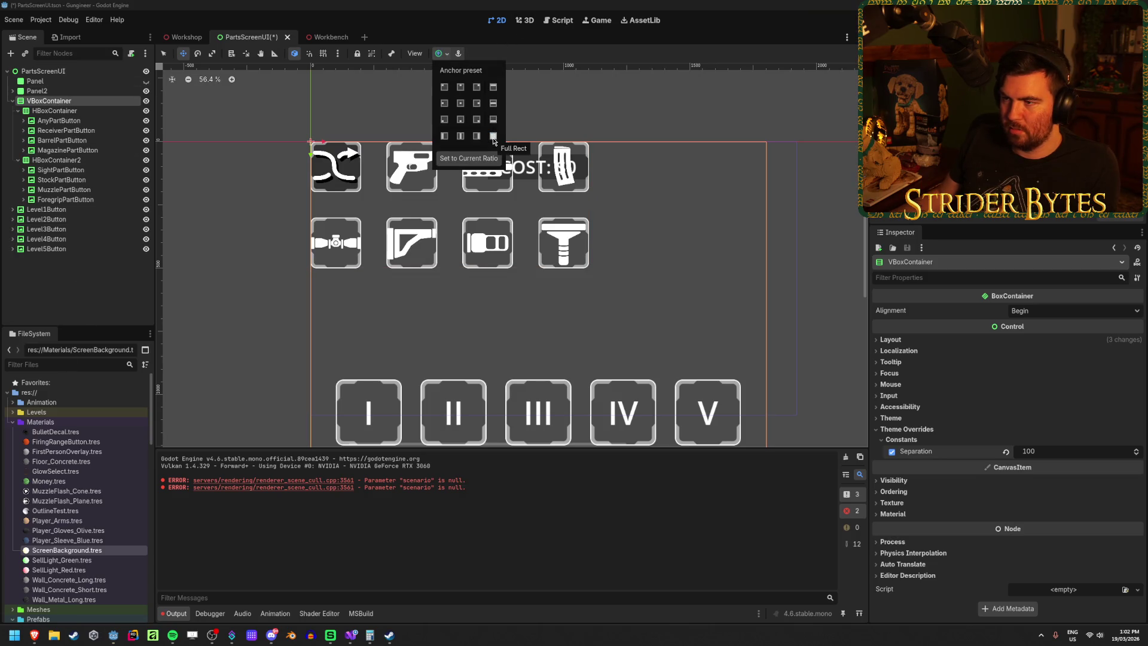
Step: Apply the Center anchor preset to the VBoxContainer and check the result on Workshop 3D
left_click(460, 103)
left_click(268, 160)
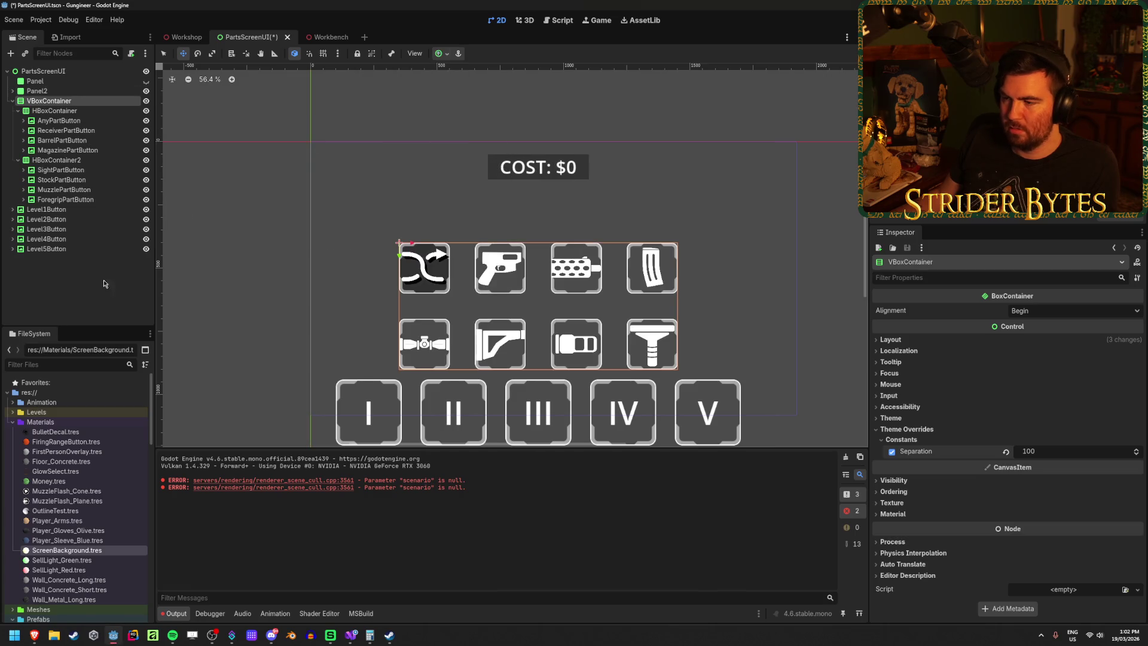
scroll(426, 256, "down", 2)
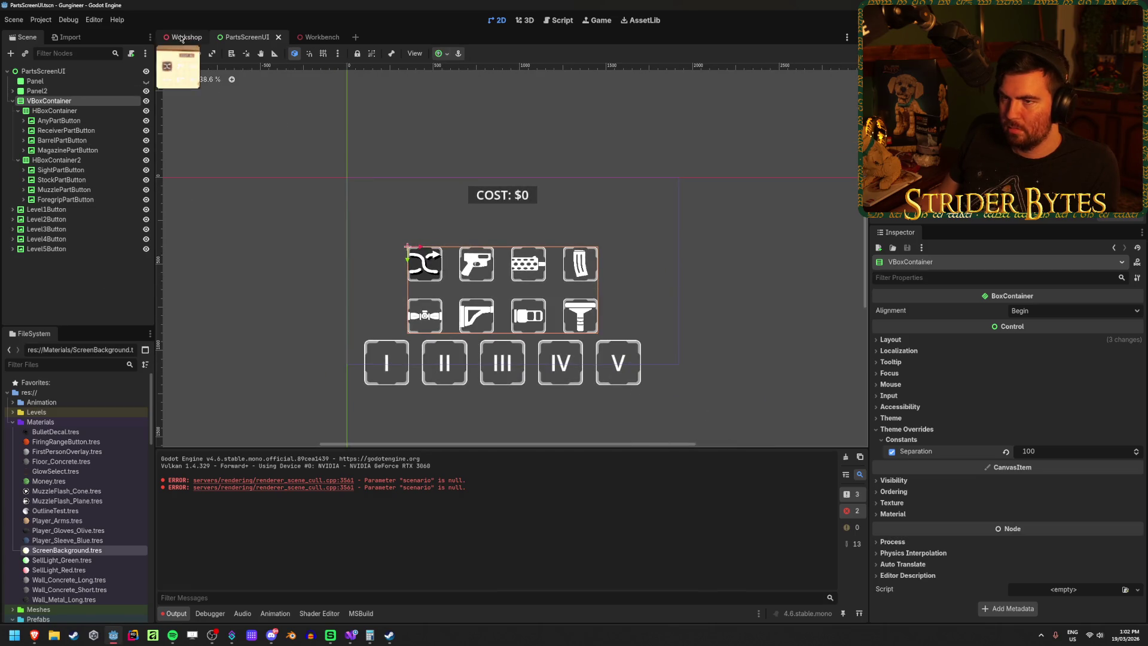
left_click(182, 37)
scroll(511, 255, "up", 4)
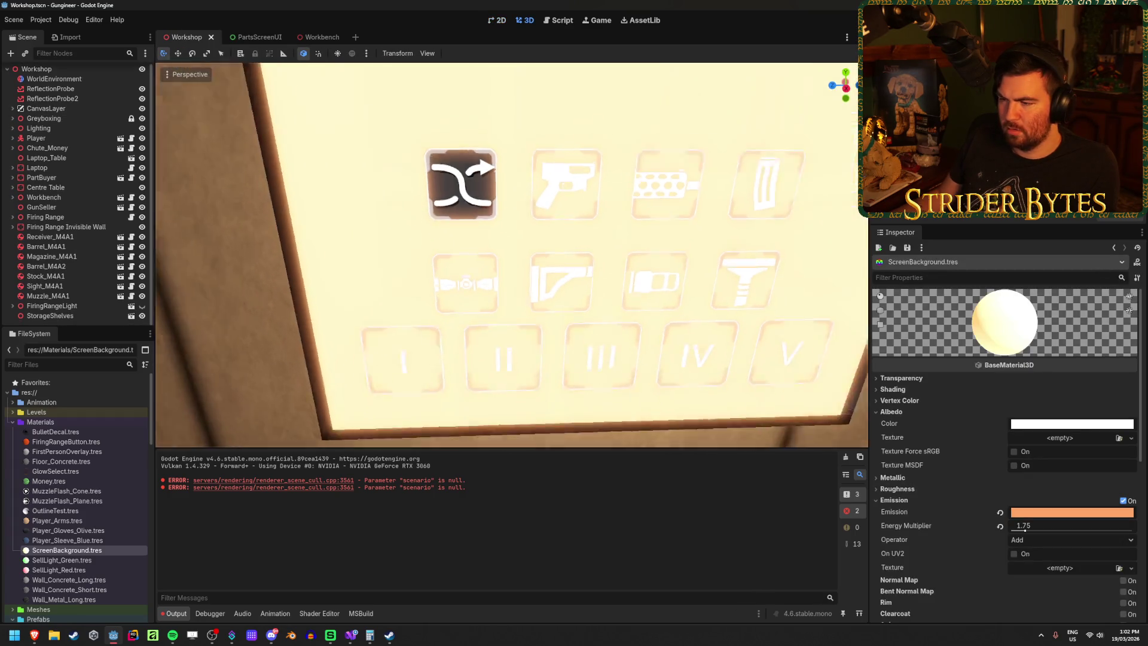
scroll(511, 255, "down", 3)
left_click(247, 37)
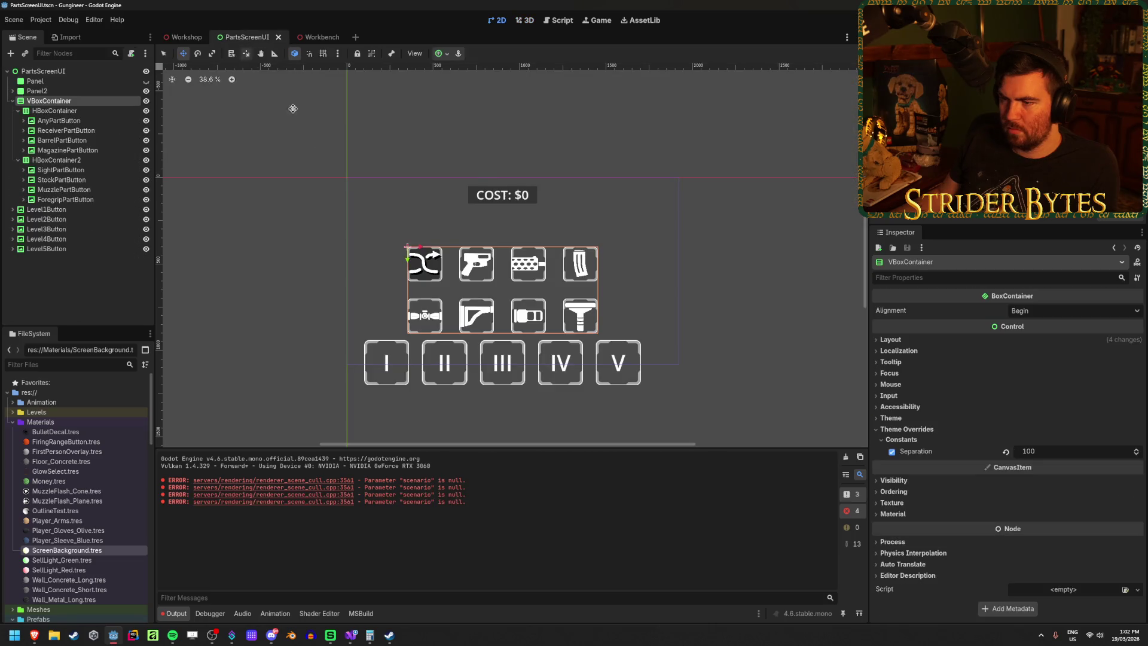
Step: Inspect the top-row part buttons and Level1Button with its text label
left_click(55, 121)
left_click(77, 149, "shift")
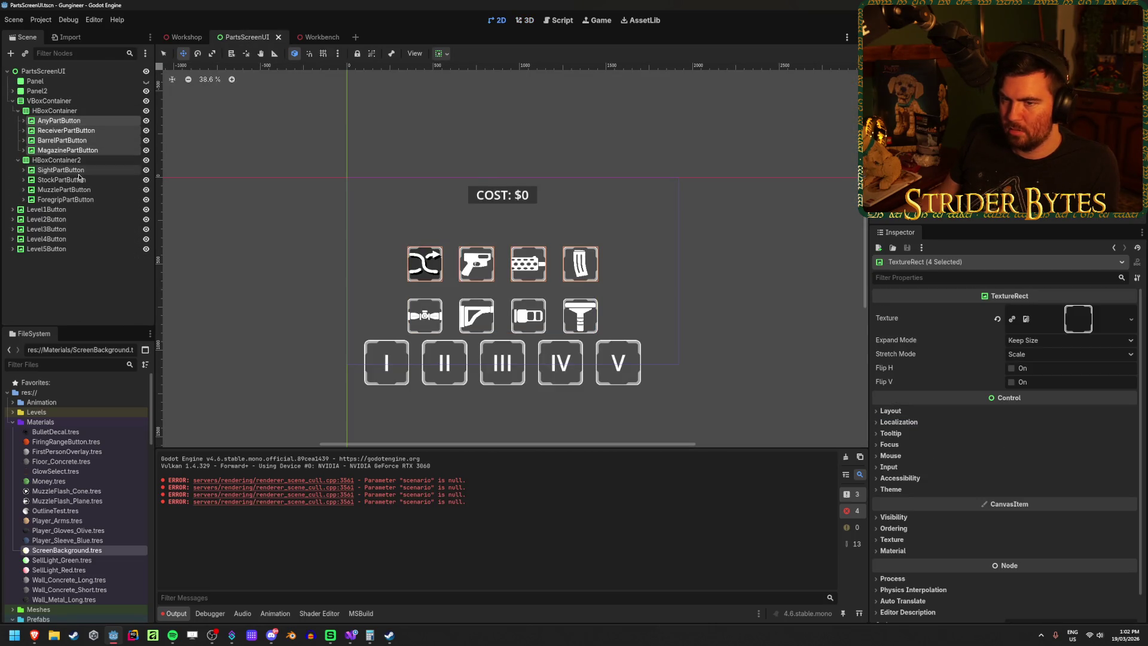
left_click(59, 121)
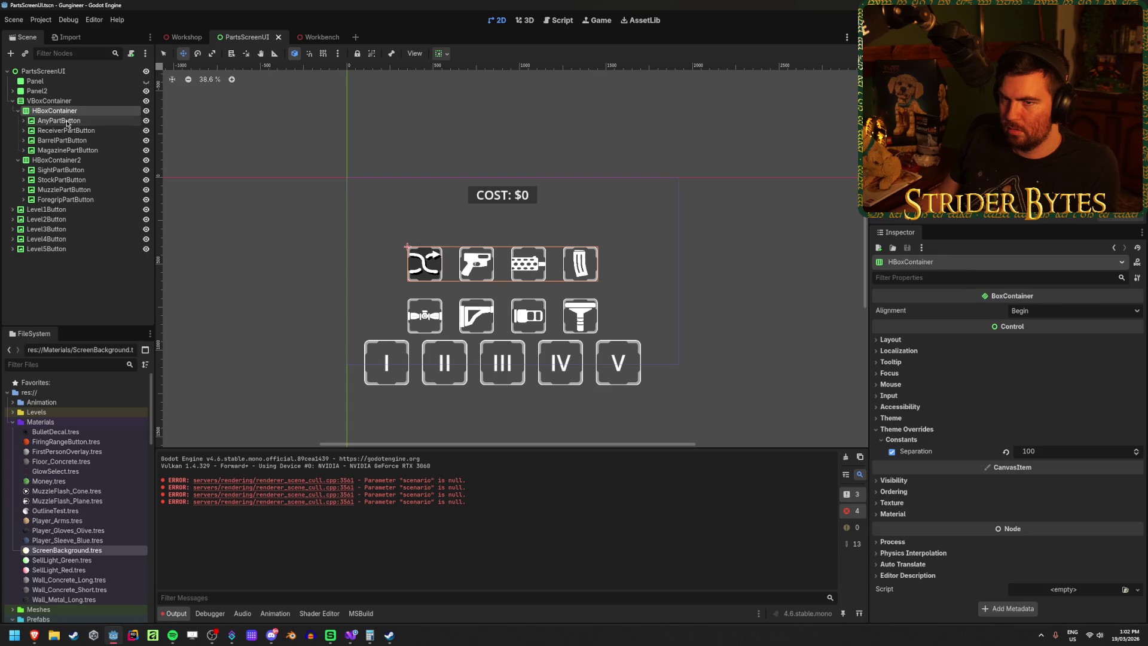
left_click(75, 151, "shift")
left_click(78, 122)
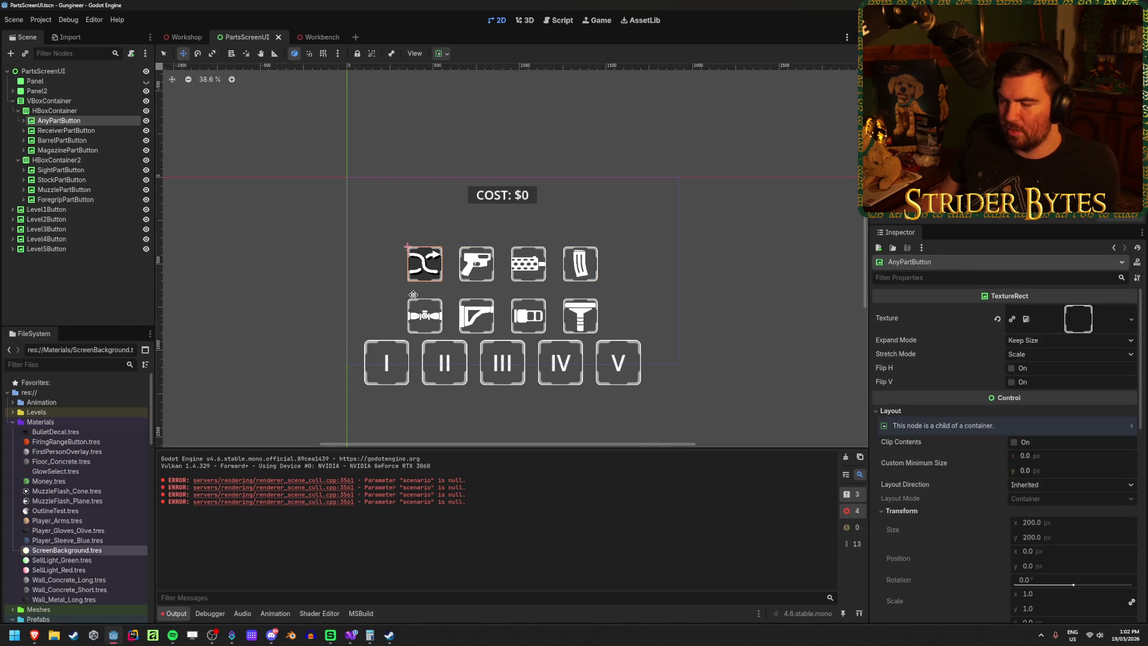
scroll(419, 324, "up", 3)
left_click(47, 209)
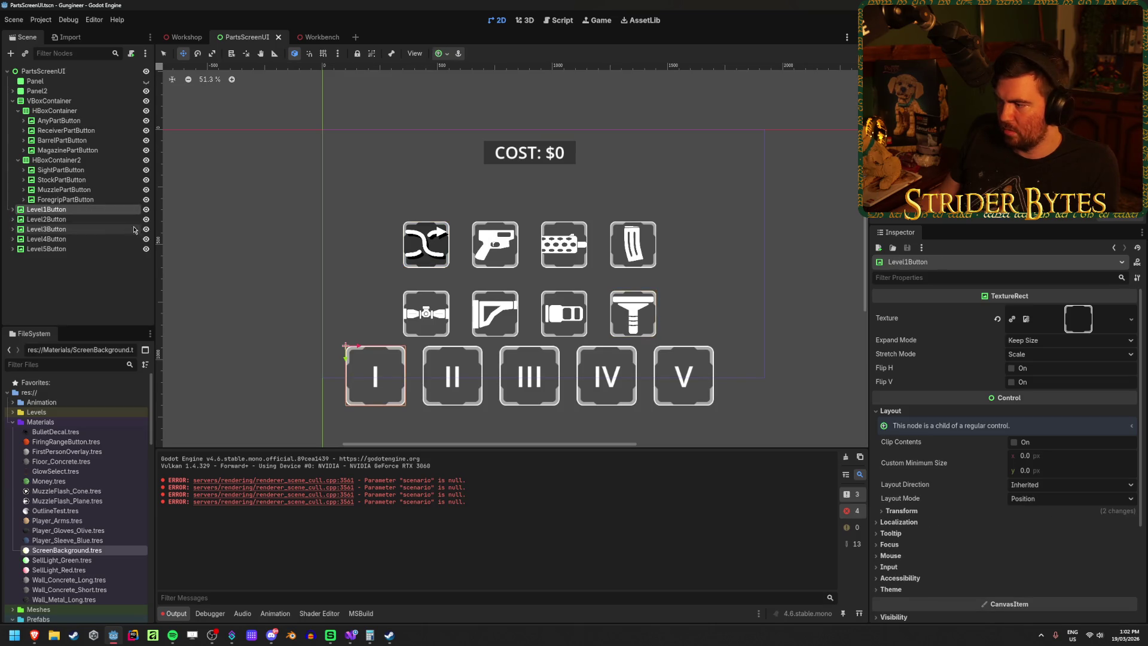
left_click(13, 209)
left_click(40, 219)
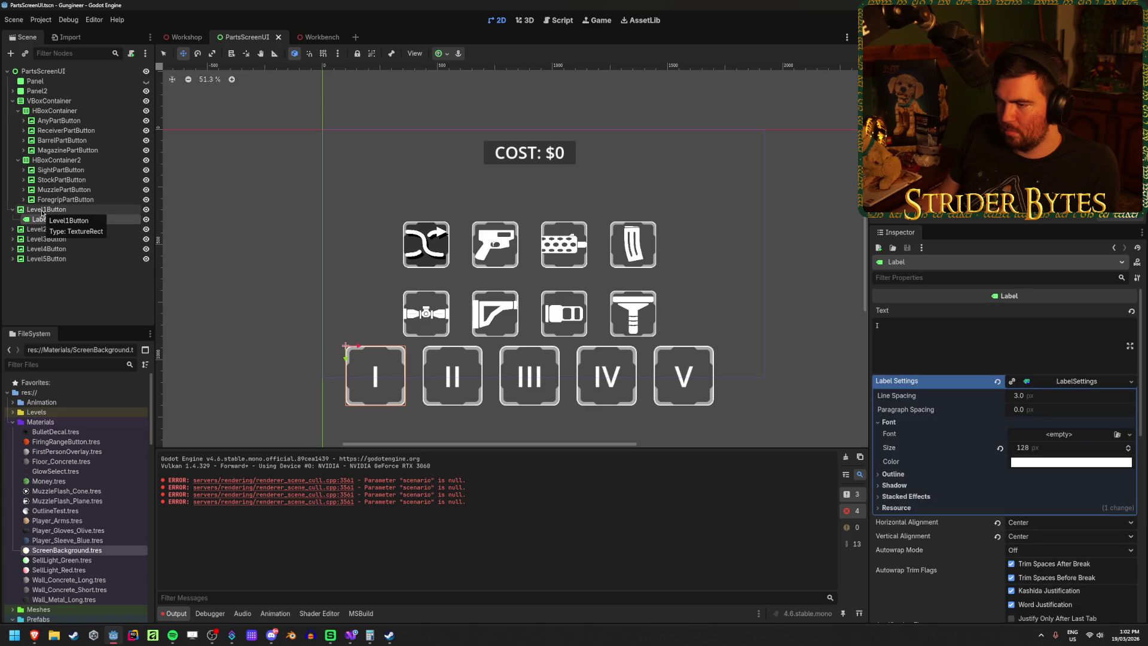
left_click(42, 210)
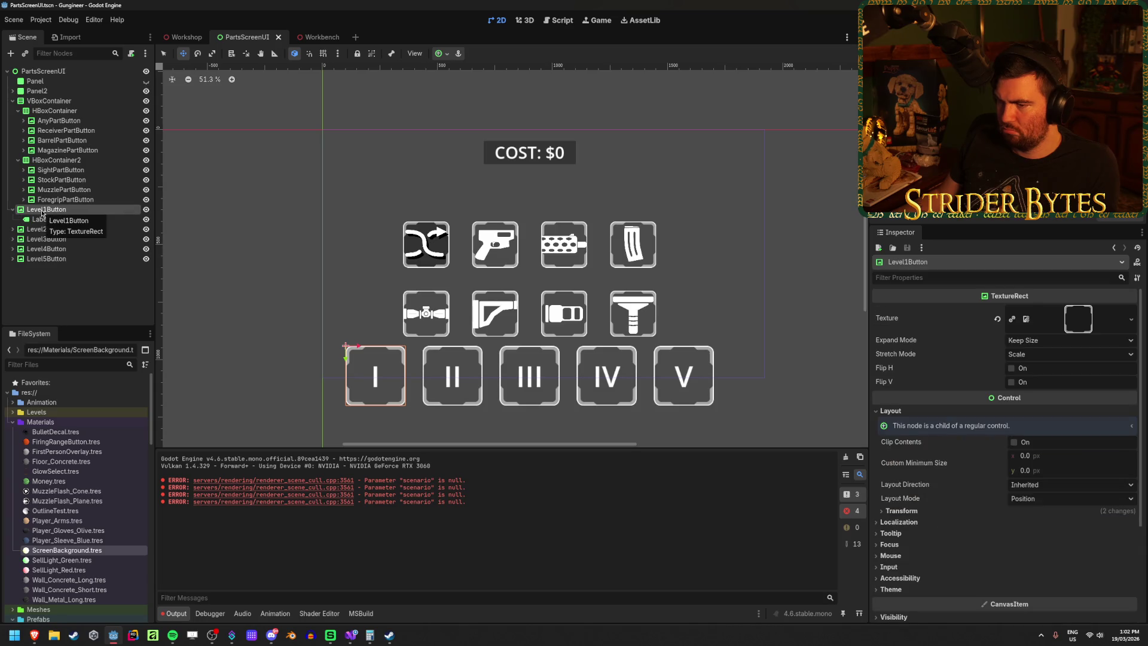
Step: Select the whole top row of part buttons and preview their texture
left_click(45, 171)
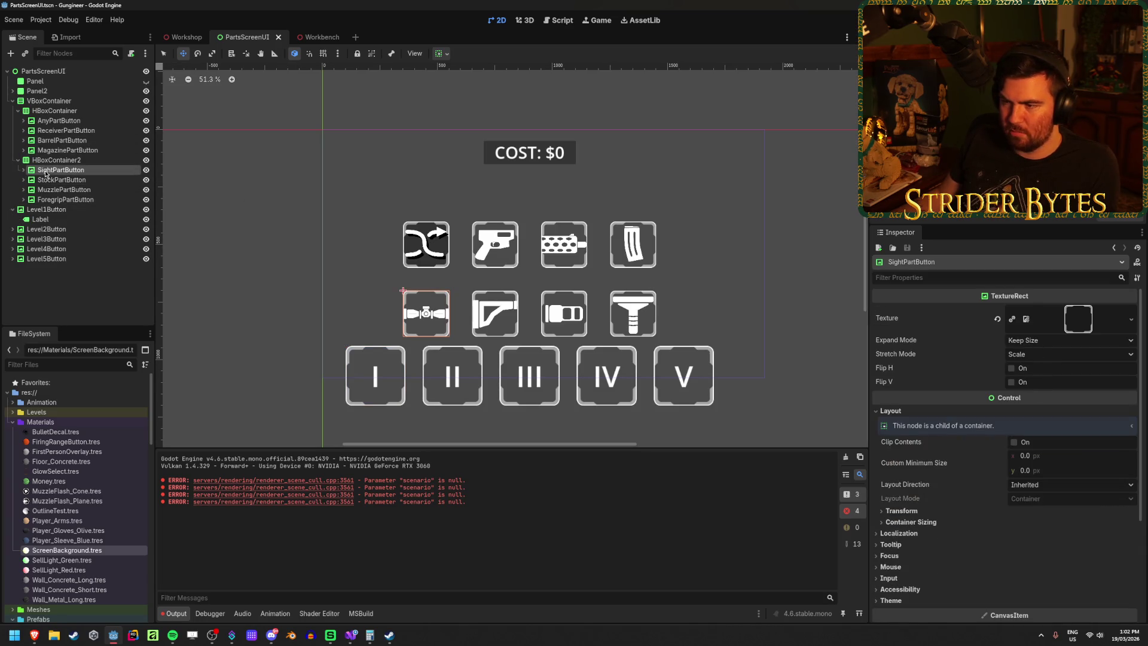
left_click(59, 120)
left_click(68, 150, "shift")
left_click(1087, 315)
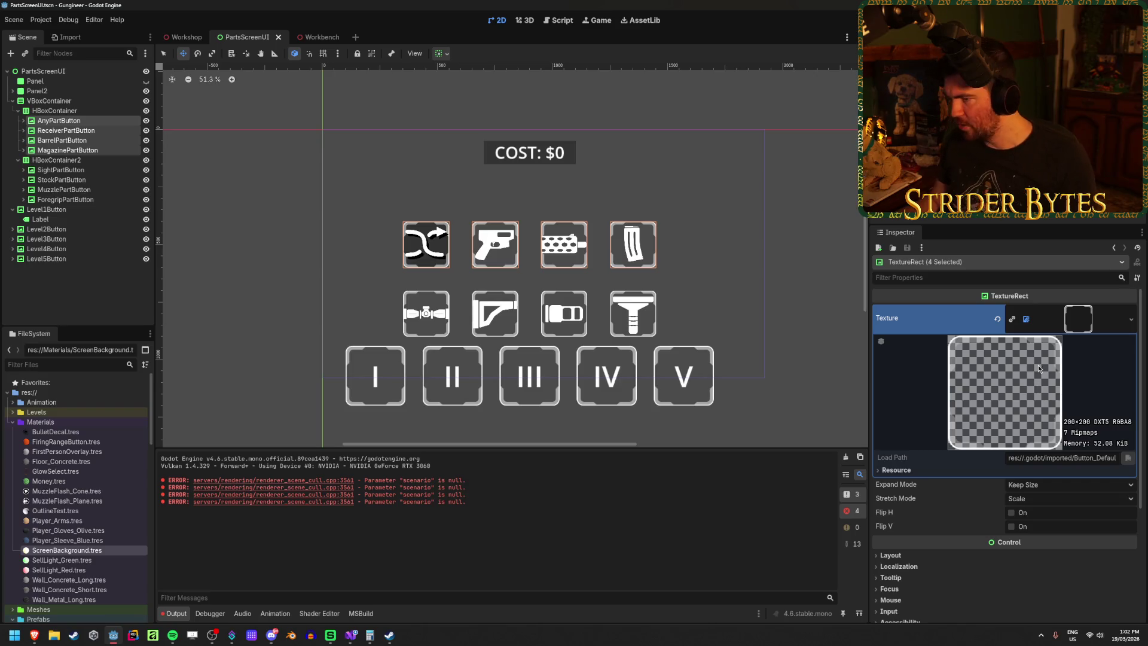
left_click(1080, 323)
Step: Set the top-row part buttons' Custom Minimum Size to 300 x 300
left_click(892, 411)
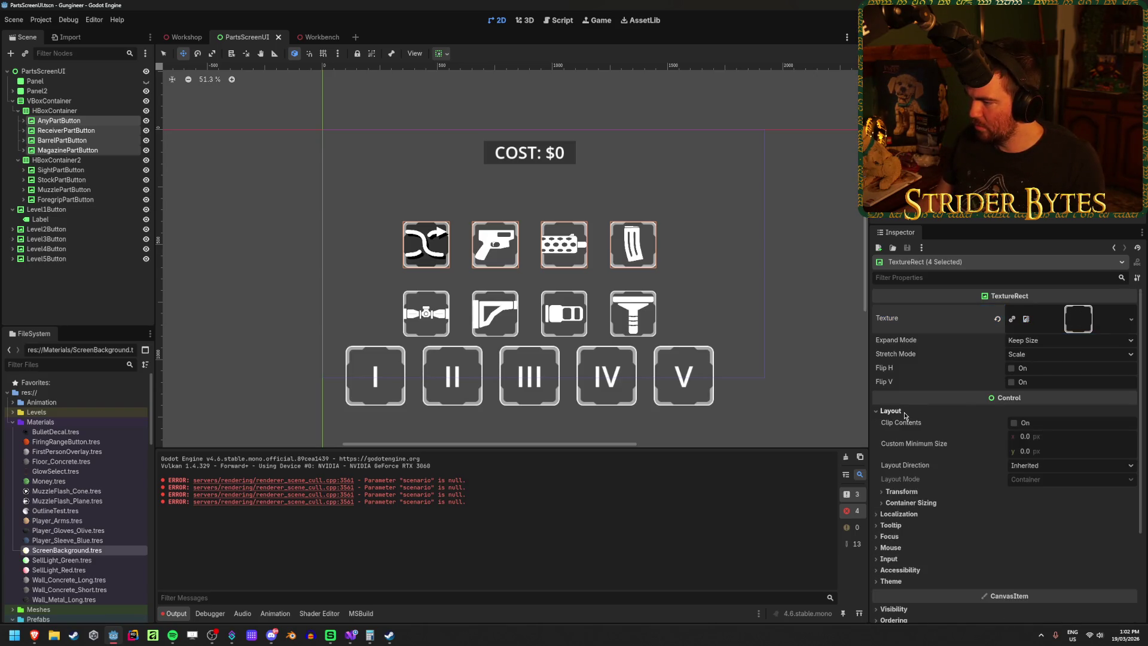
left_click(1053, 437)
key("Return")
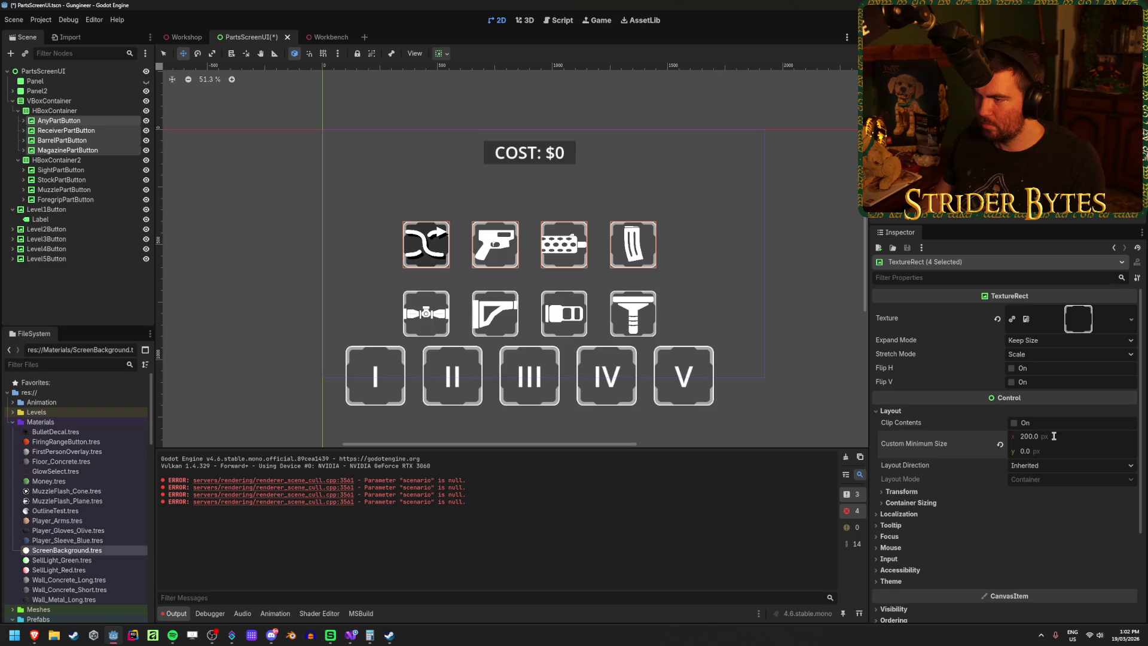
type("12")
key("Return")
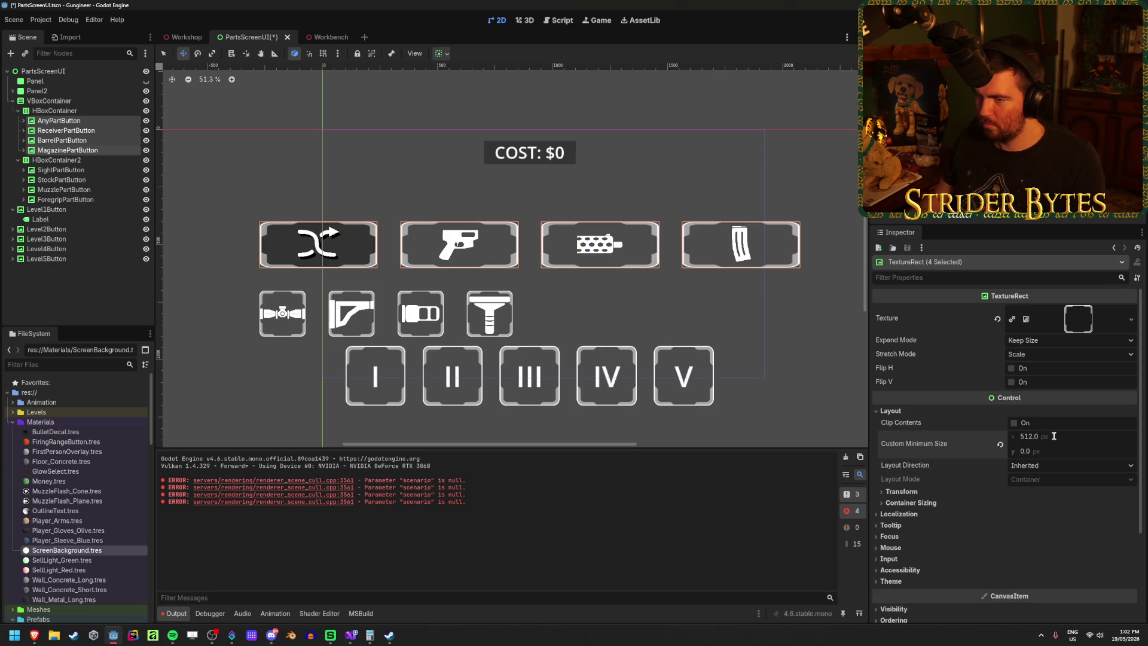
type("00")
key("Return")
key("Tab")
type("0")
key("Return")
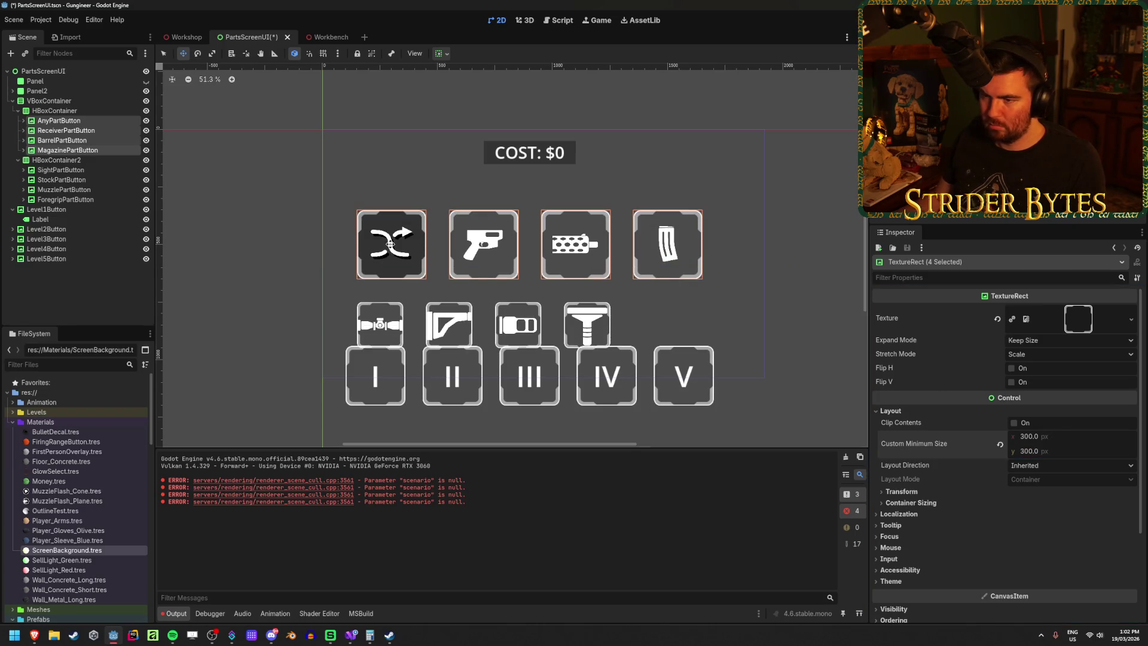
Step: Give the bottom-row part buttons a 300 x 300 minimum size and save the scene
left_click(60, 170)
left_click(64, 199, "shift")
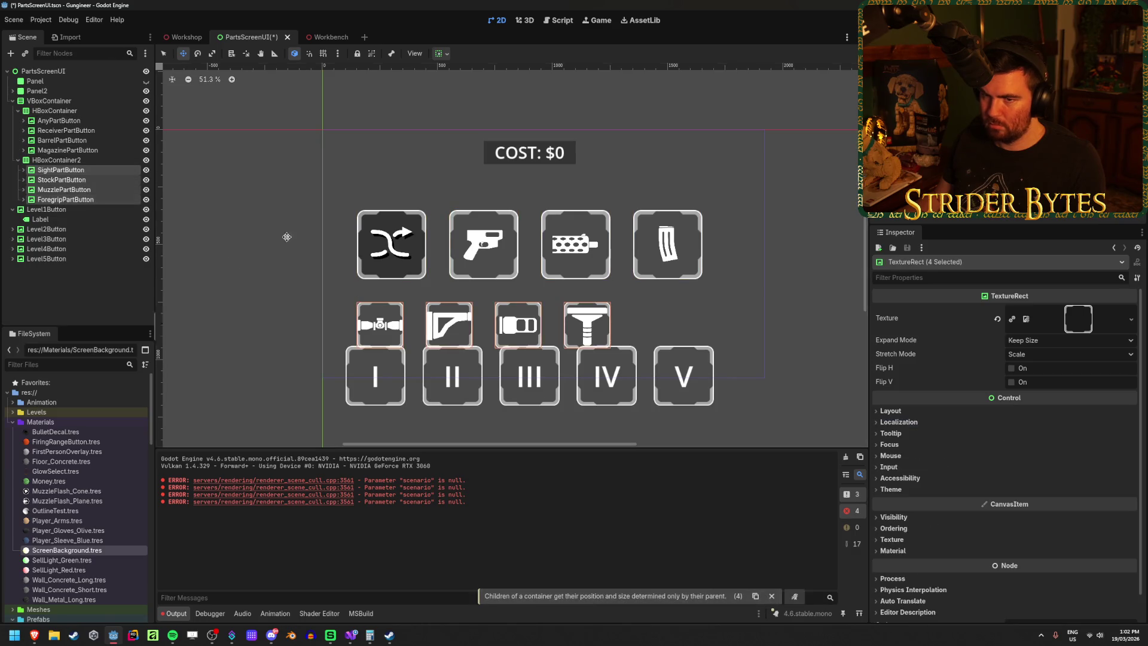
left_click(929, 411)
left_click(1051, 437)
type("3")
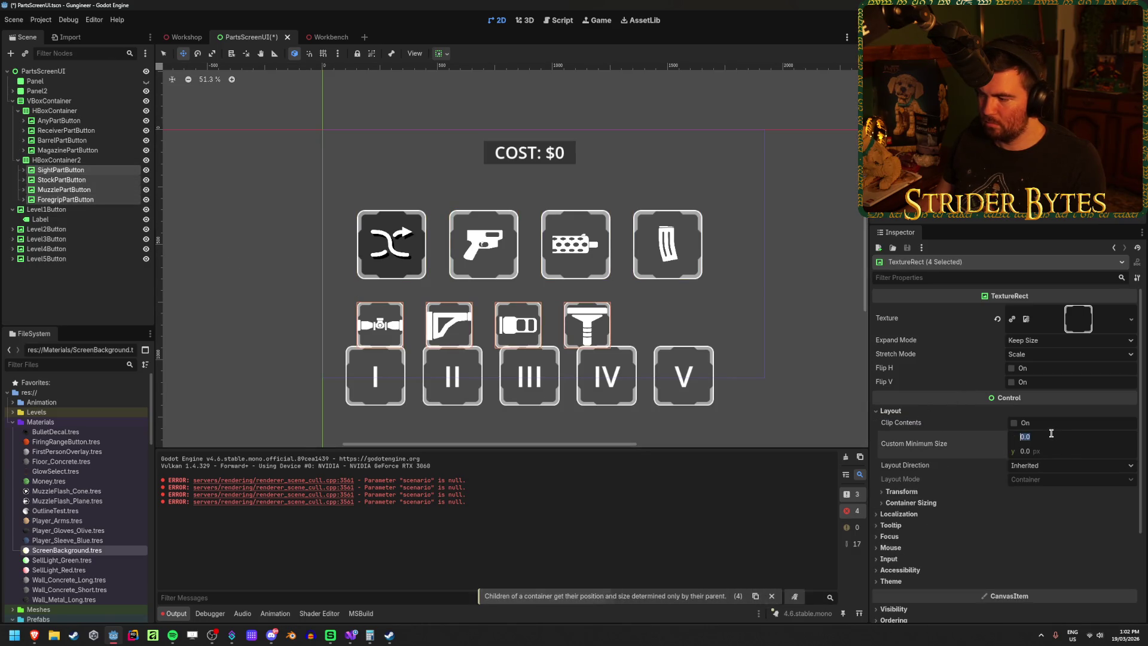
type("00")
key("Tab")
type("300")
key("Return")
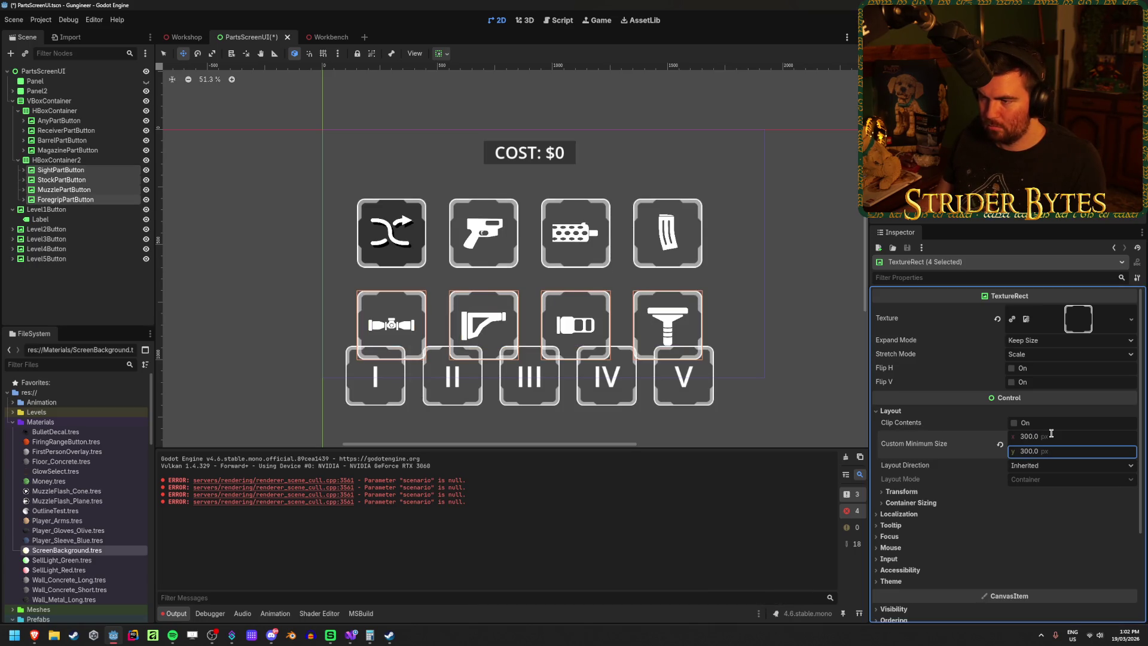
left_click(109, 275)
key("ctrl+s")
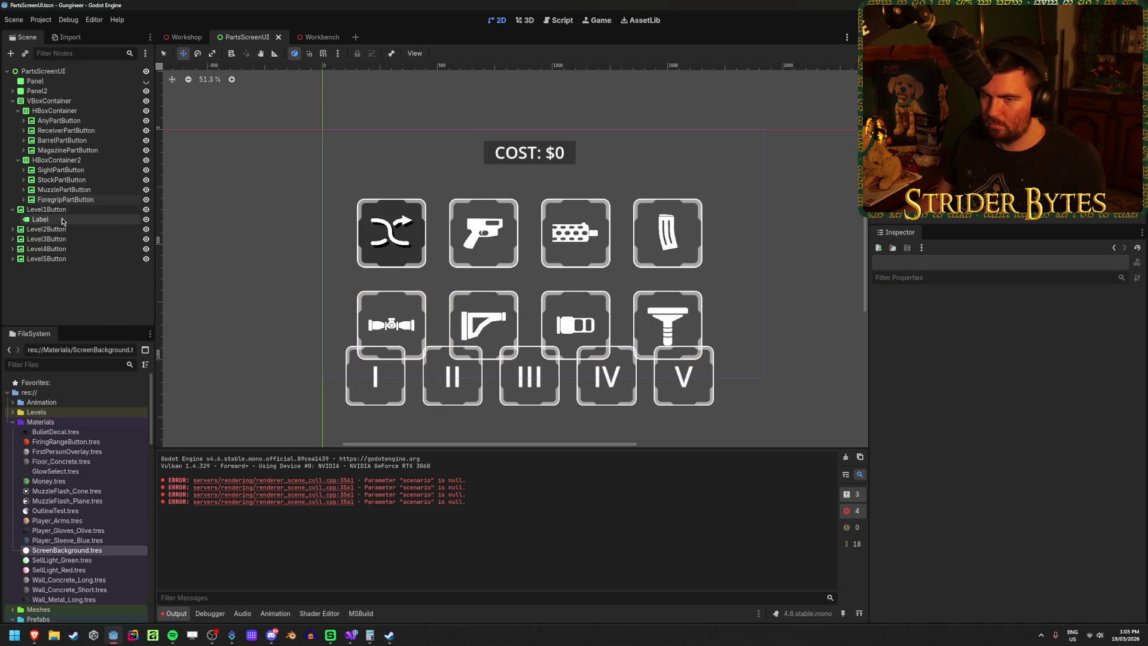
left_click(64, 211)
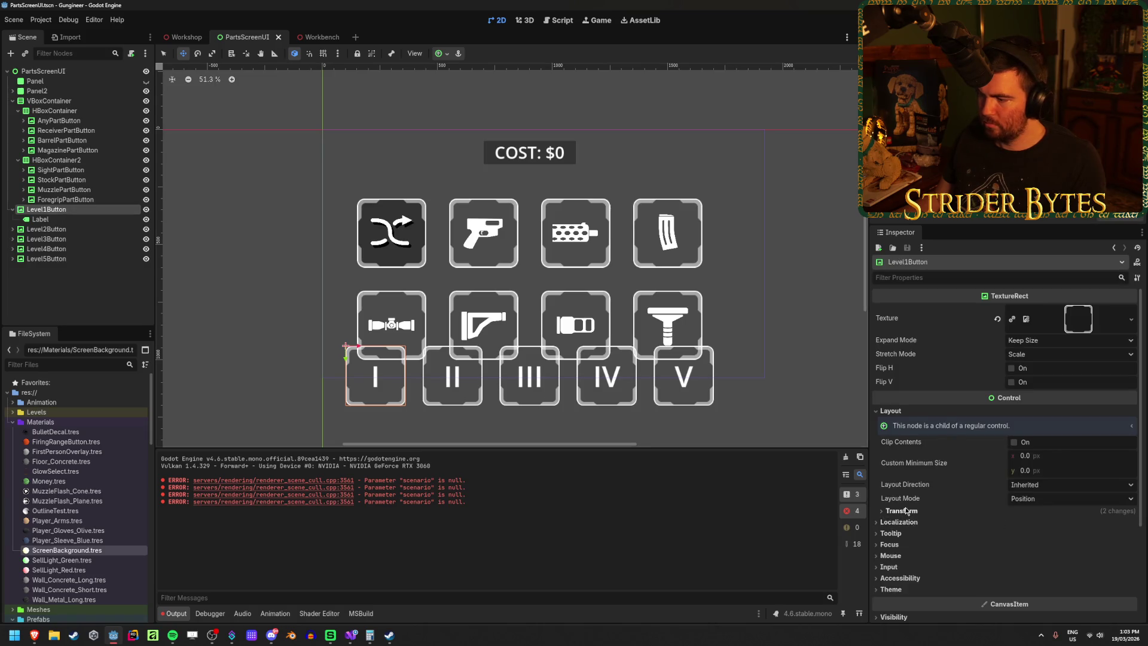
Step: Reduce the bottom-row part buttons' Custom Minimum Size to 260 x 260
left_click(907, 511)
left_click(60, 170)
left_click(65, 199, "shift")
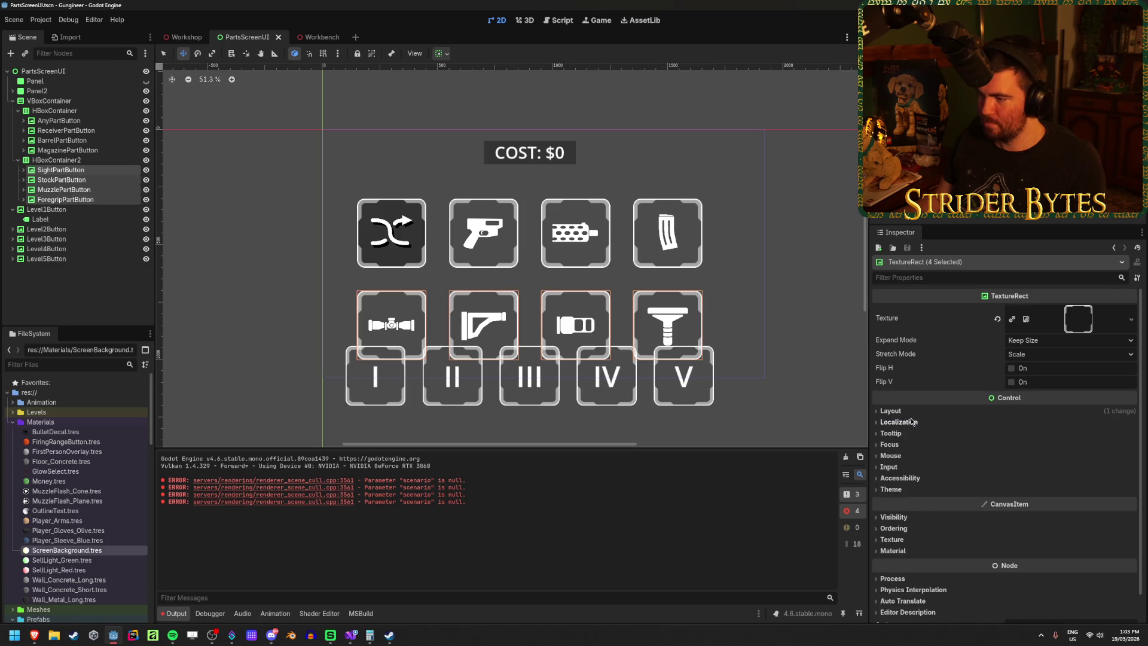
left_click(892, 412)
left_click(1052, 431)
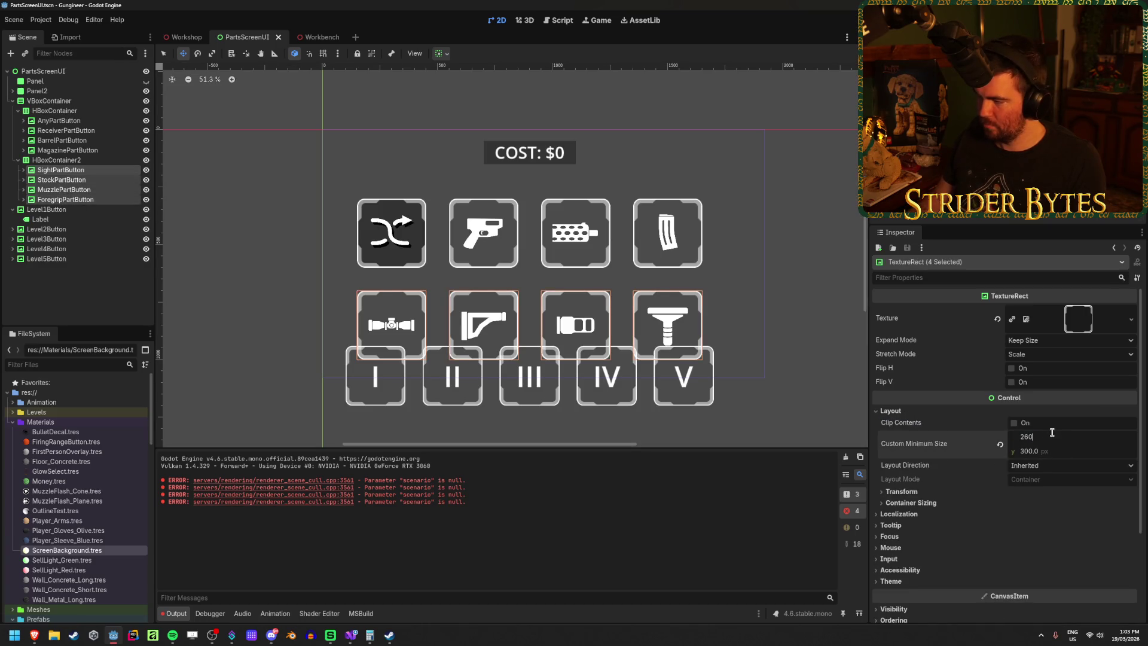
key("Tab")
key("Return")
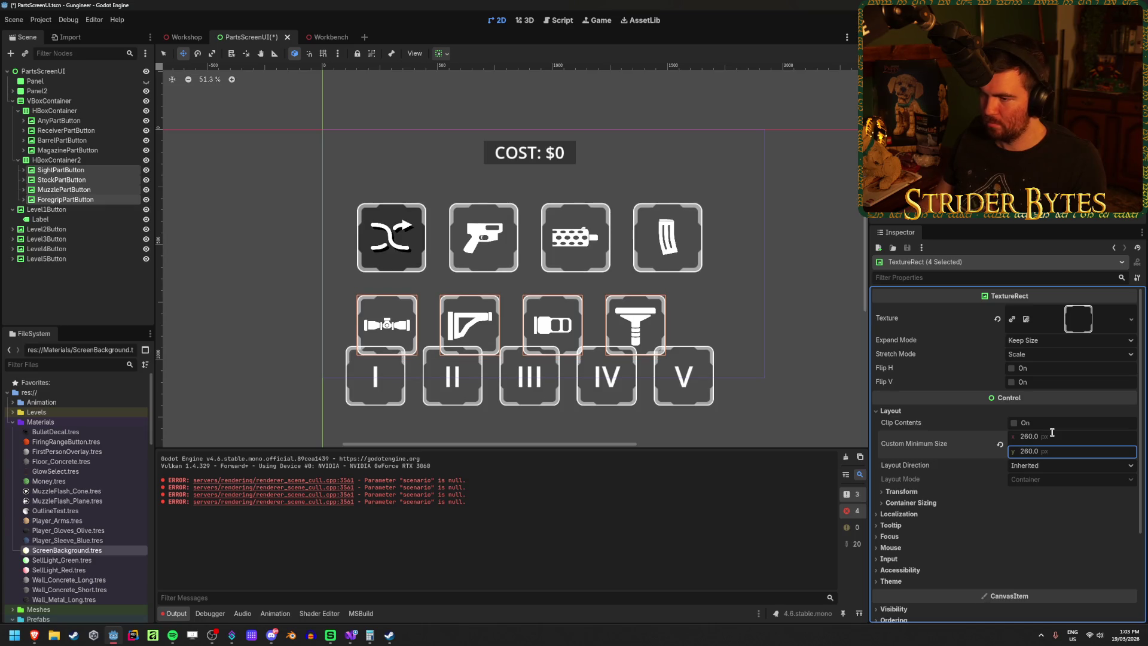
Step: Reduce the top-row part buttons' minimum size to 260 x 260 and collapse both rows
left_click(59, 120)
left_click(91, 150, "shift")
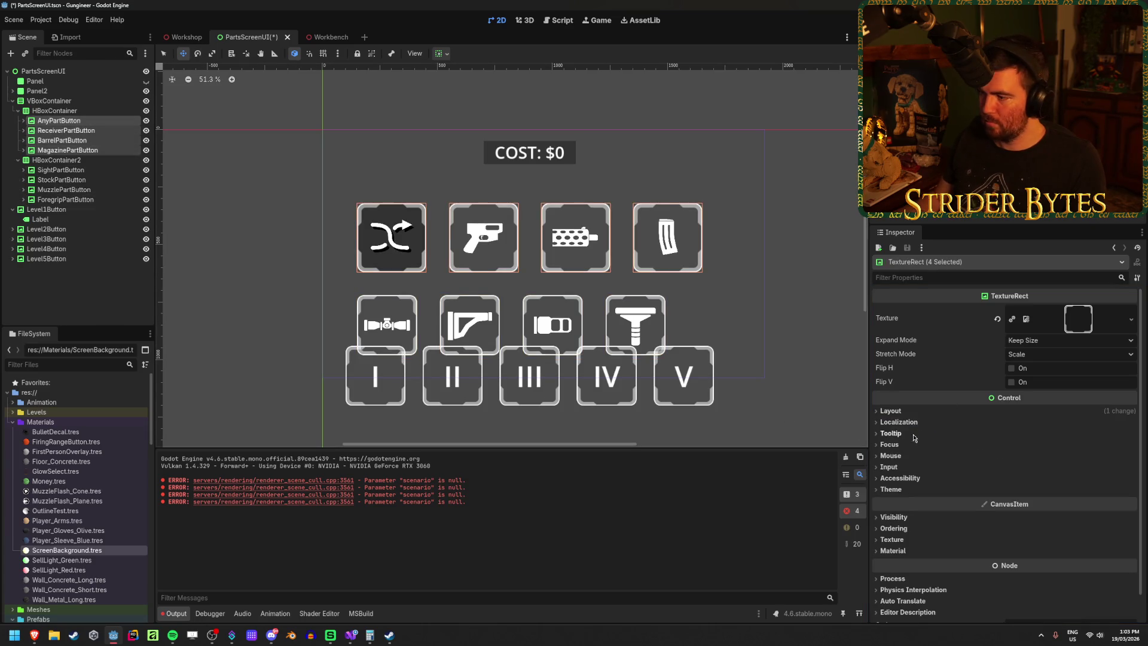
left_click(1070, 436)
type("260")
key("Tab")
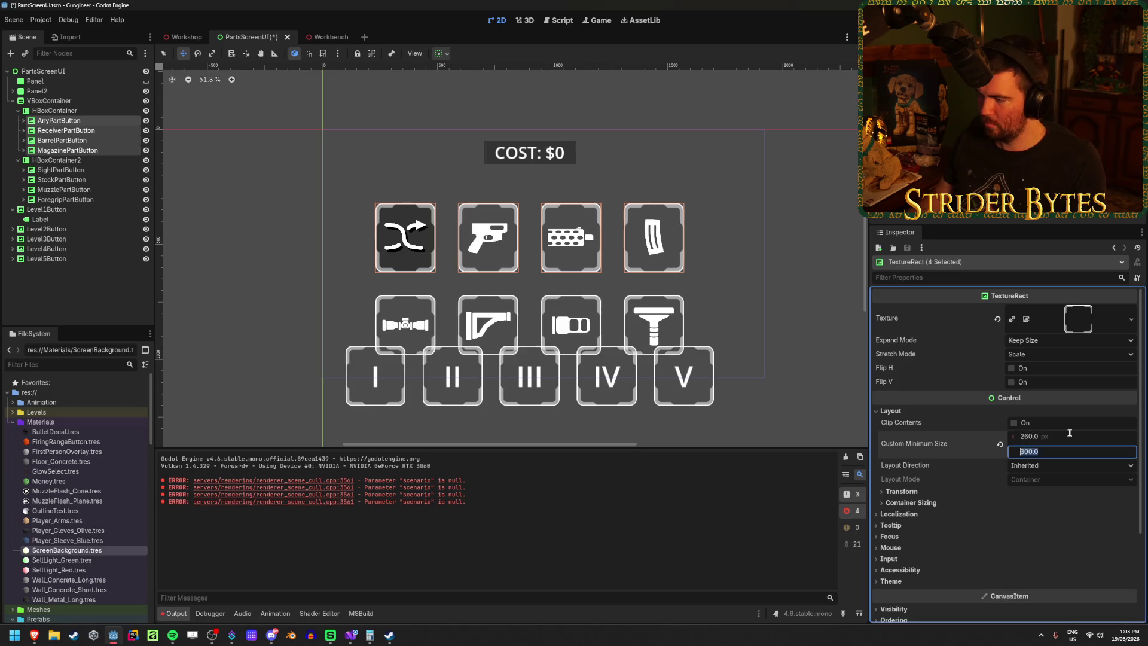
type("260")
key("Return")
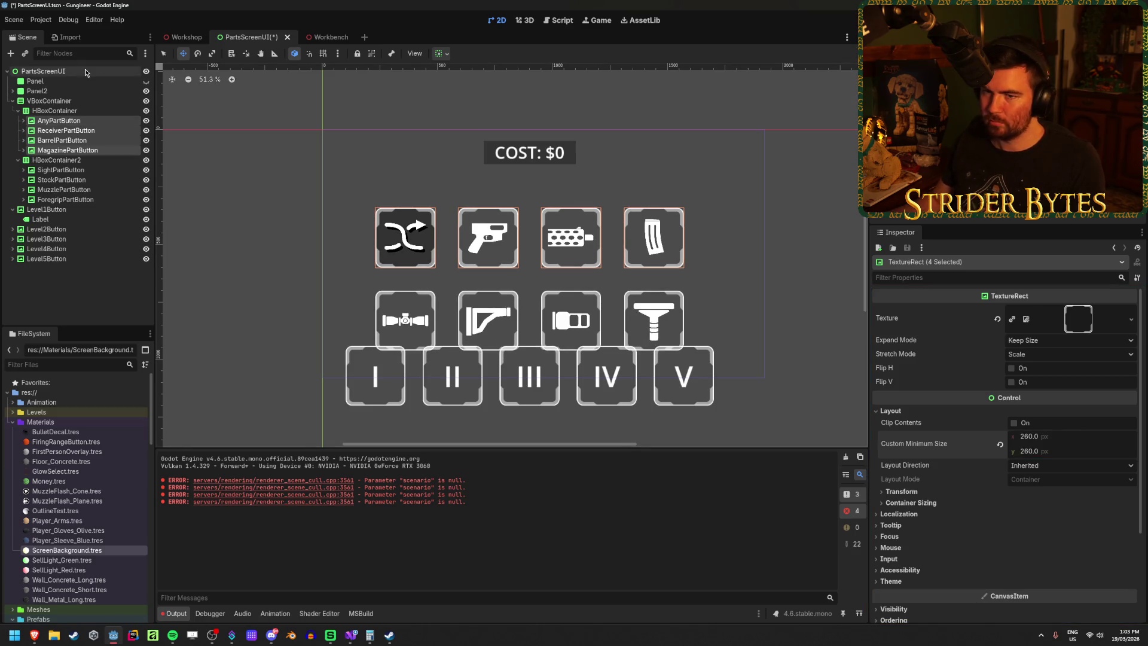
left_click(95, 307)
left_click(54, 111)
left_click(18, 111)
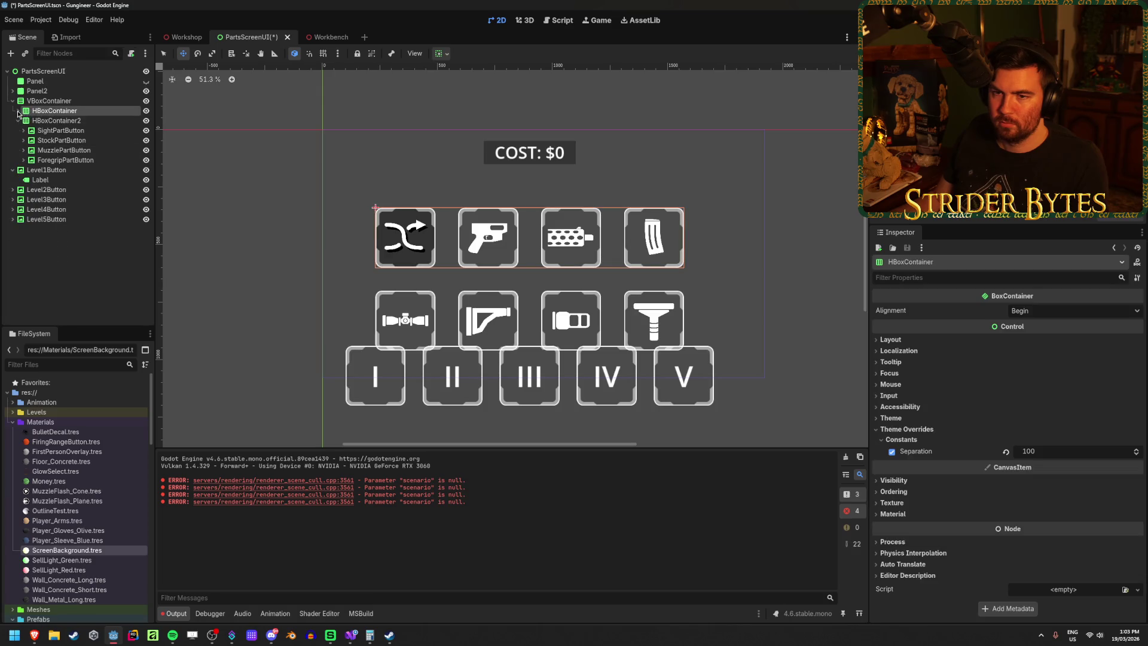
Step: Add a new VBoxContainer2 to PartsScreenUI and place it just below Panel2
left_click(18, 120)
left_click(37, 101)
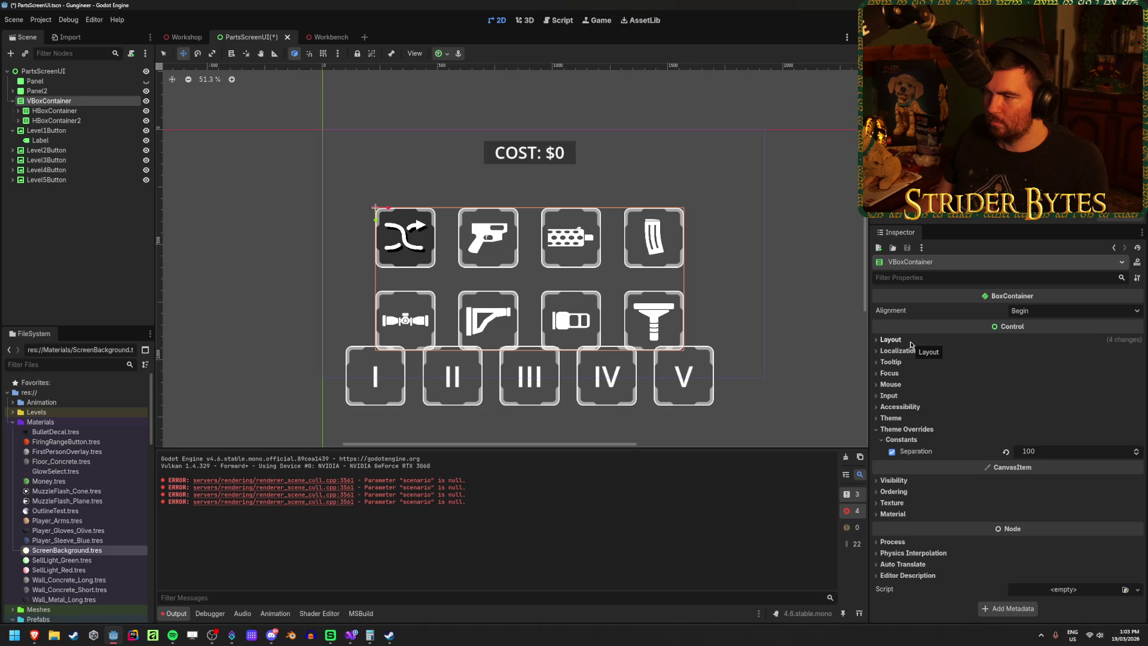
left_click(84, 247)
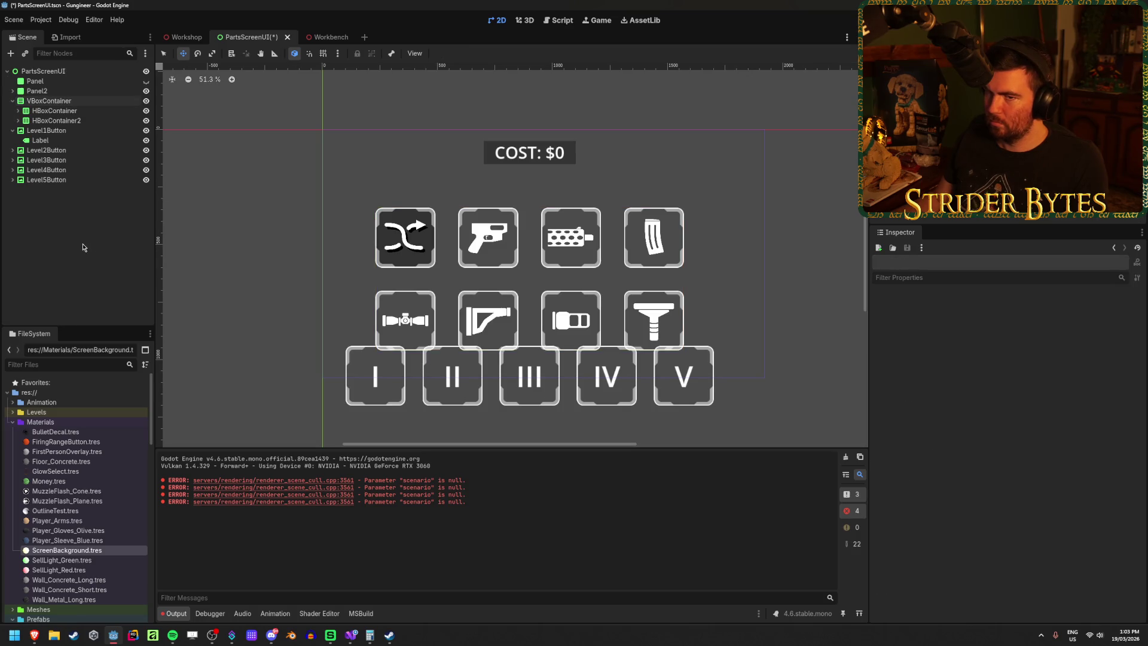
right_click(71, 215)
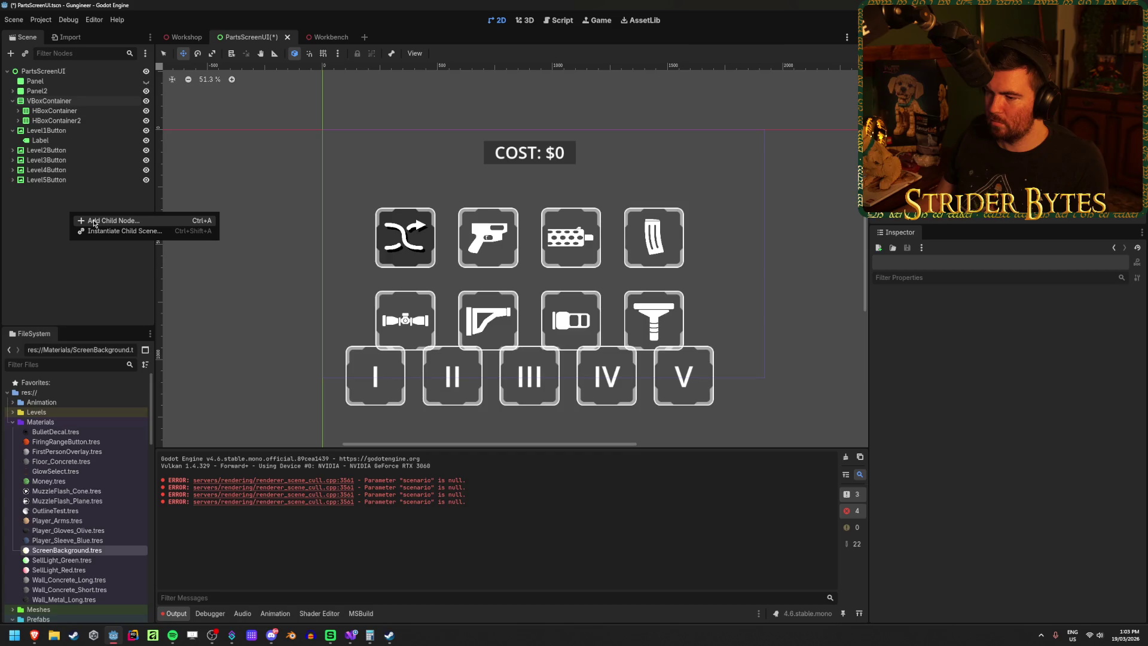
left_click(94, 221)
type("vb")
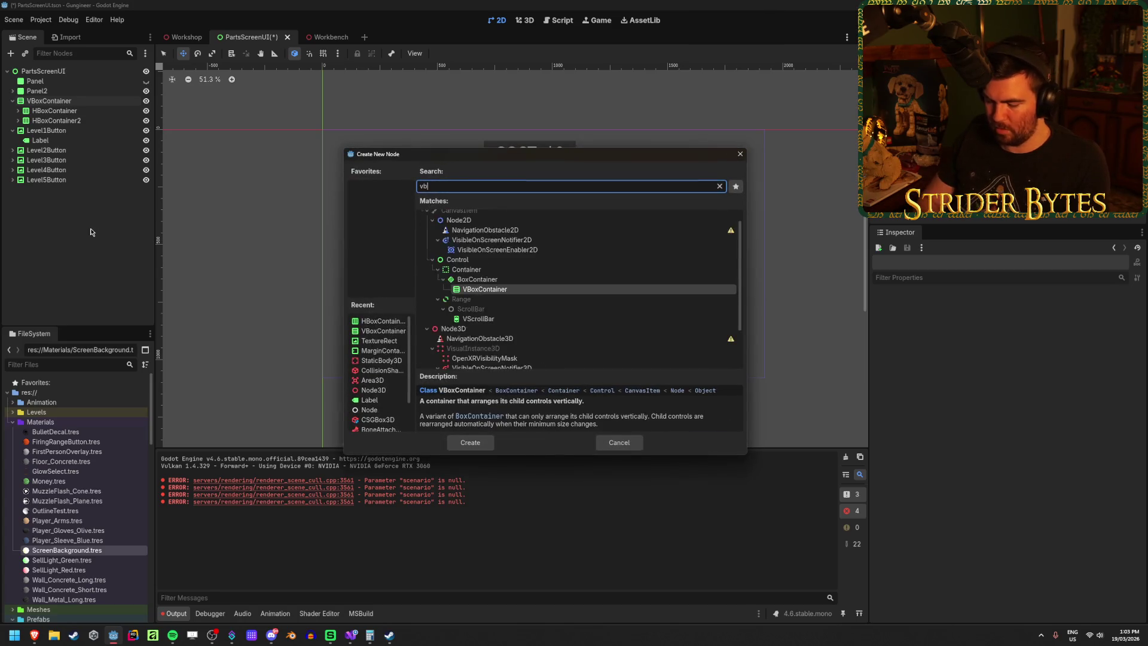
type("ox")
key("Return")
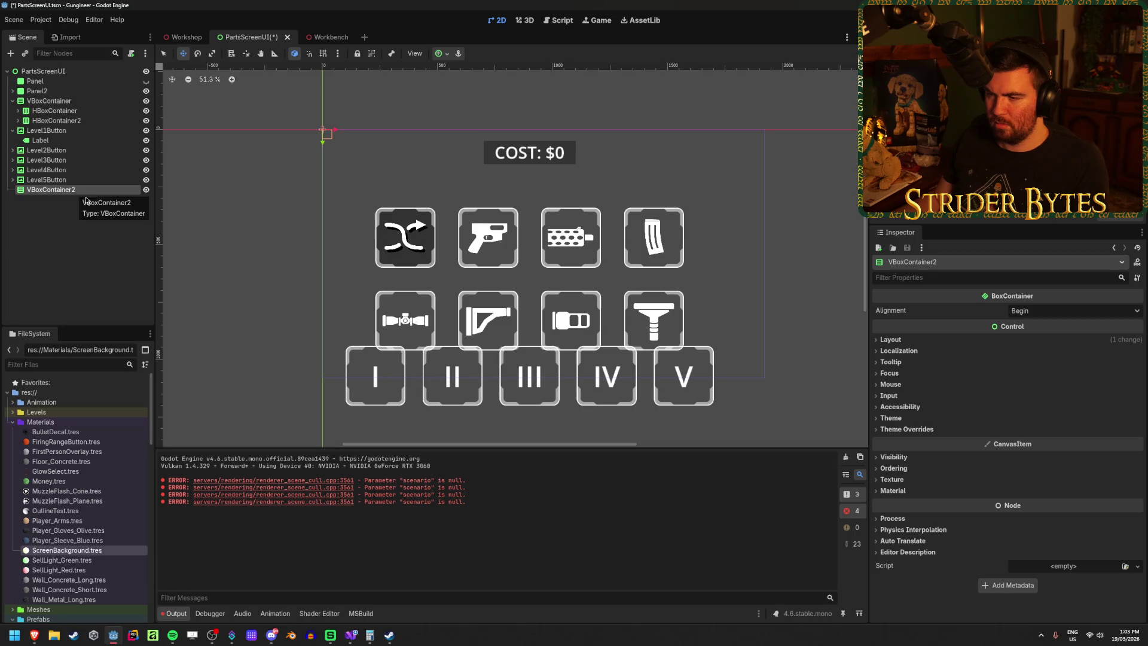
left_click_drag(60, 189, 48, 95)
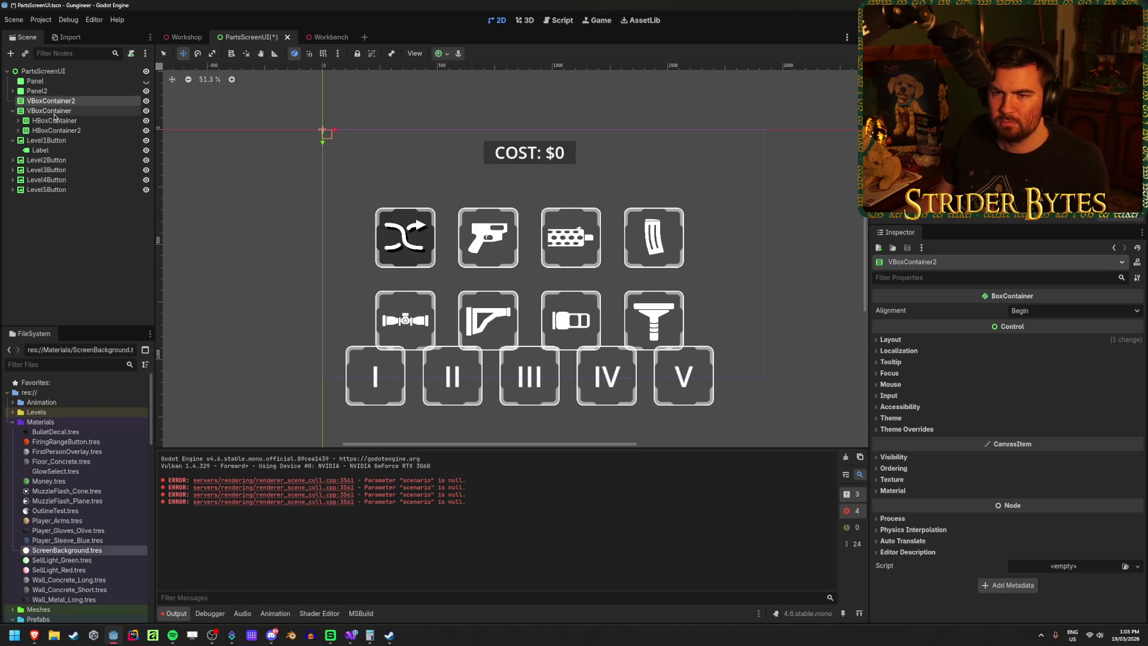
Step: Move Panel2 and then the part-button VBoxContainer into VBoxContainer2
left_click(13, 111)
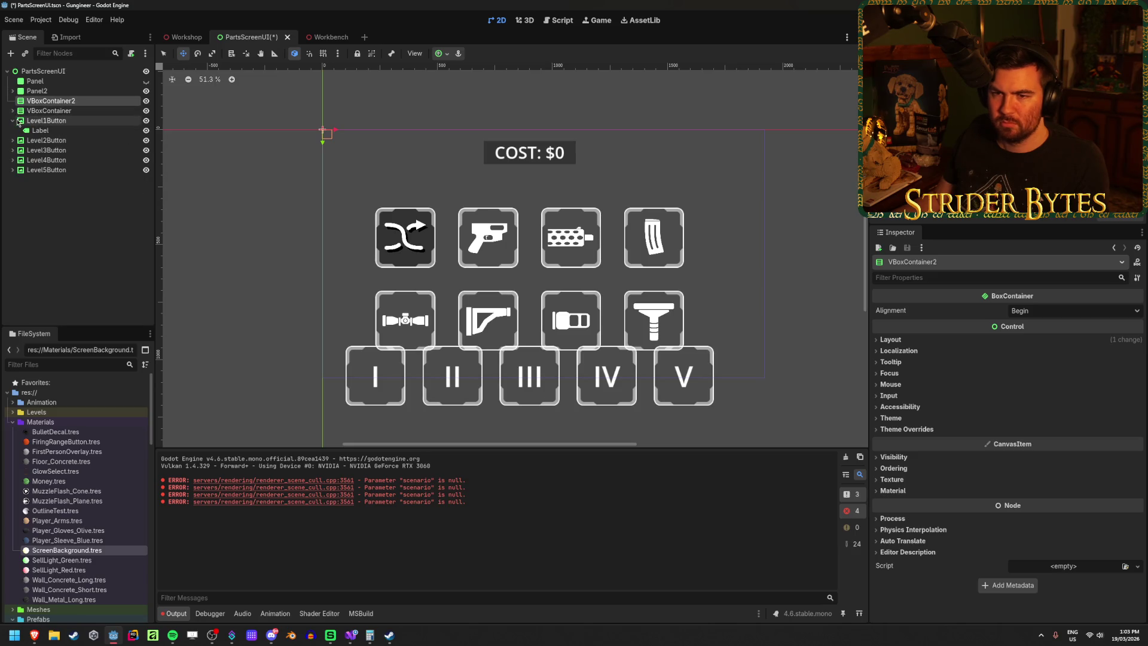
left_click(89, 250)
left_click(52, 102)
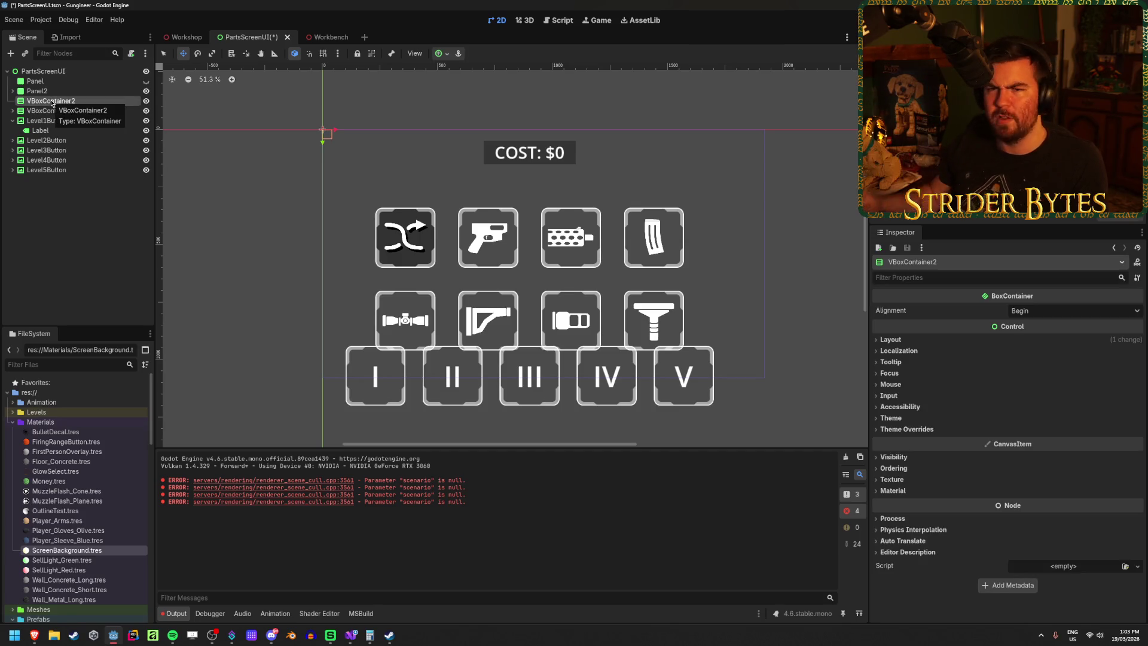
left_click(49, 114)
left_click(52, 110)
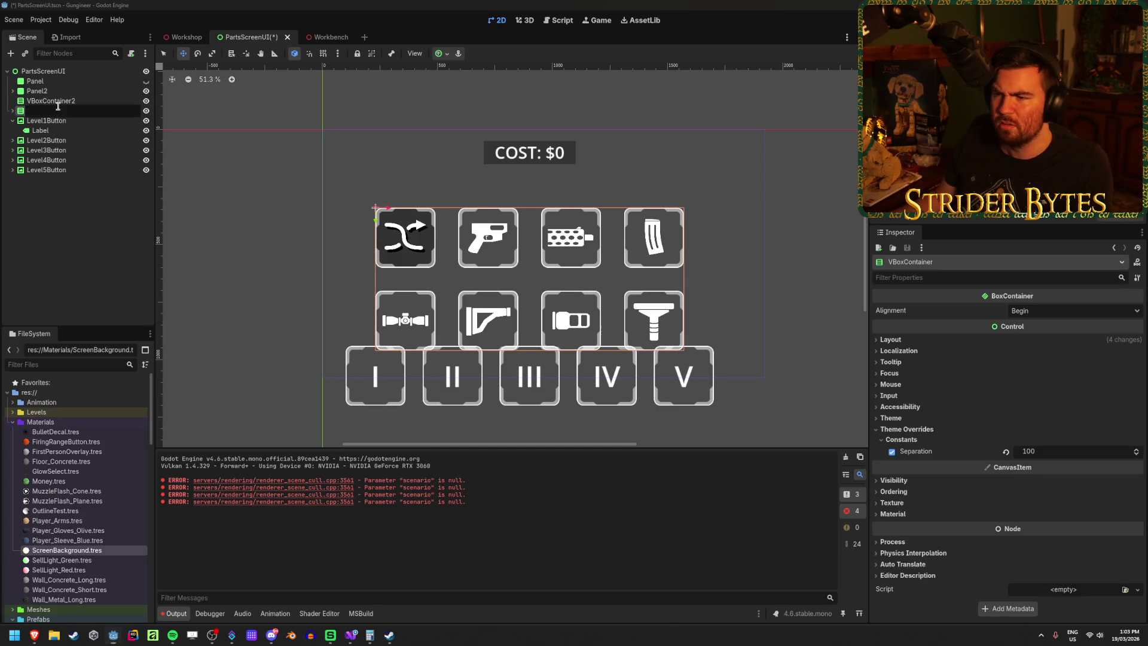
left_click(49, 101)
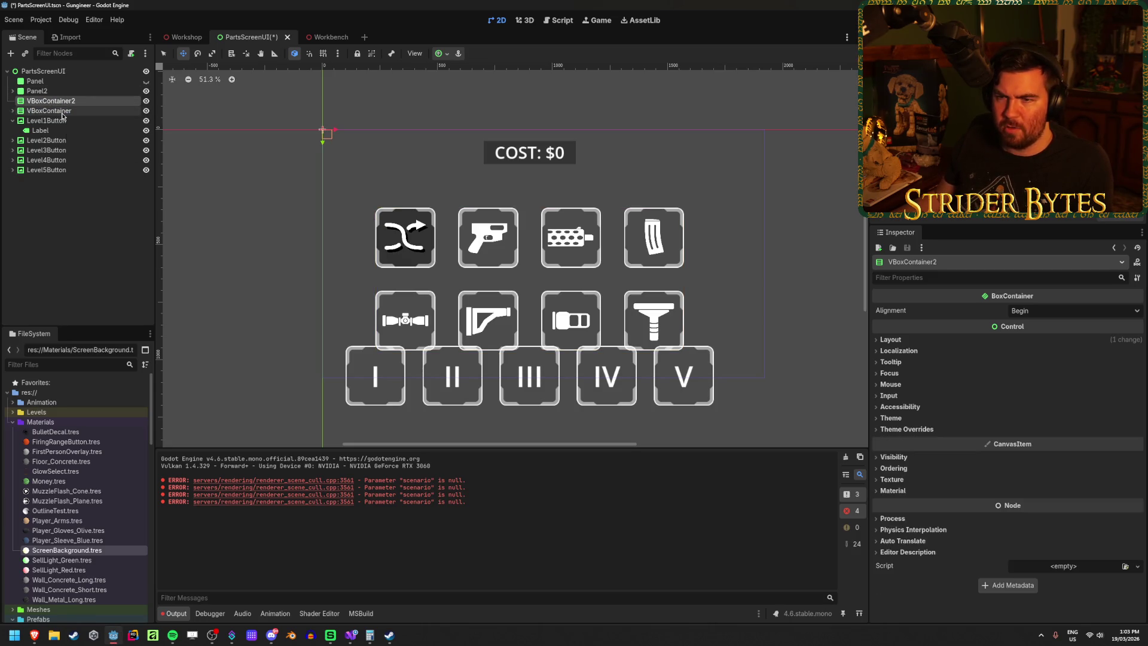
left_click(36, 91)
left_click_drag(36, 93, 52, 94)
left_click(49, 111)
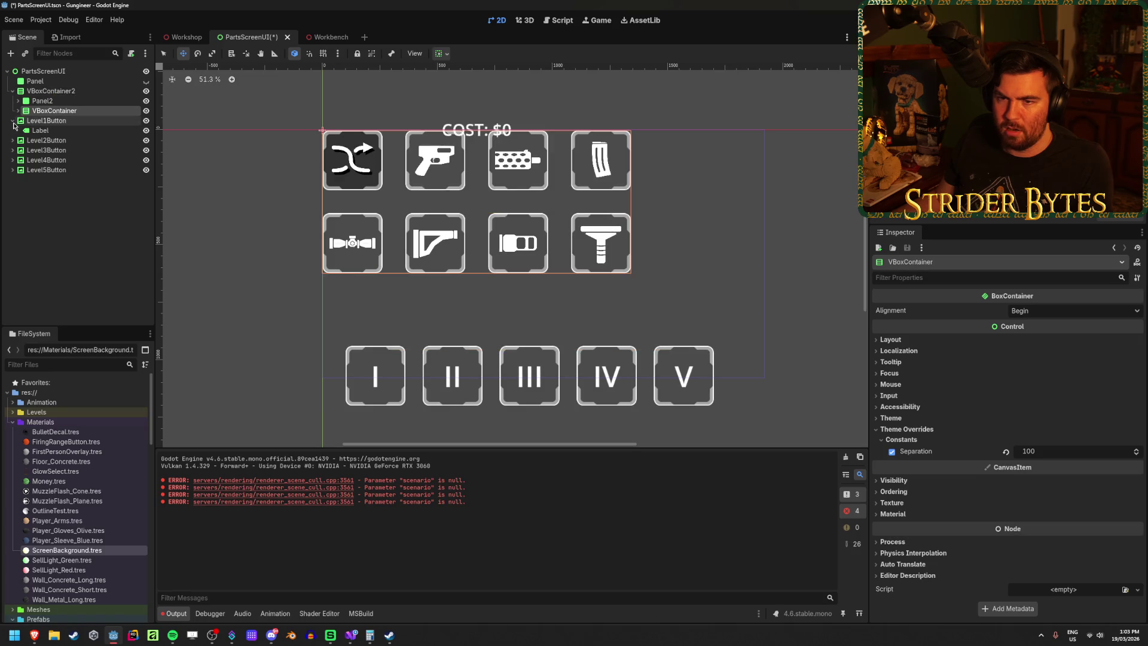
left_click(57, 193)
Step: Add an HBoxContainer and move Level1Button through Level5Button into it
right_click(57, 193)
left_click(84, 200)
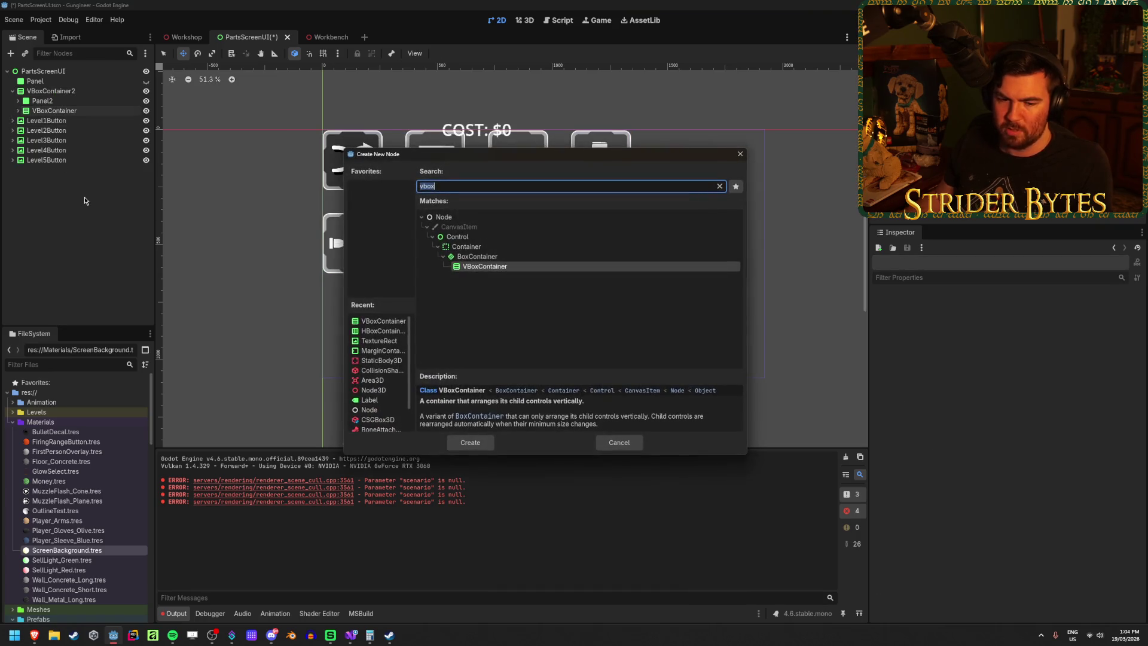
type("hbox")
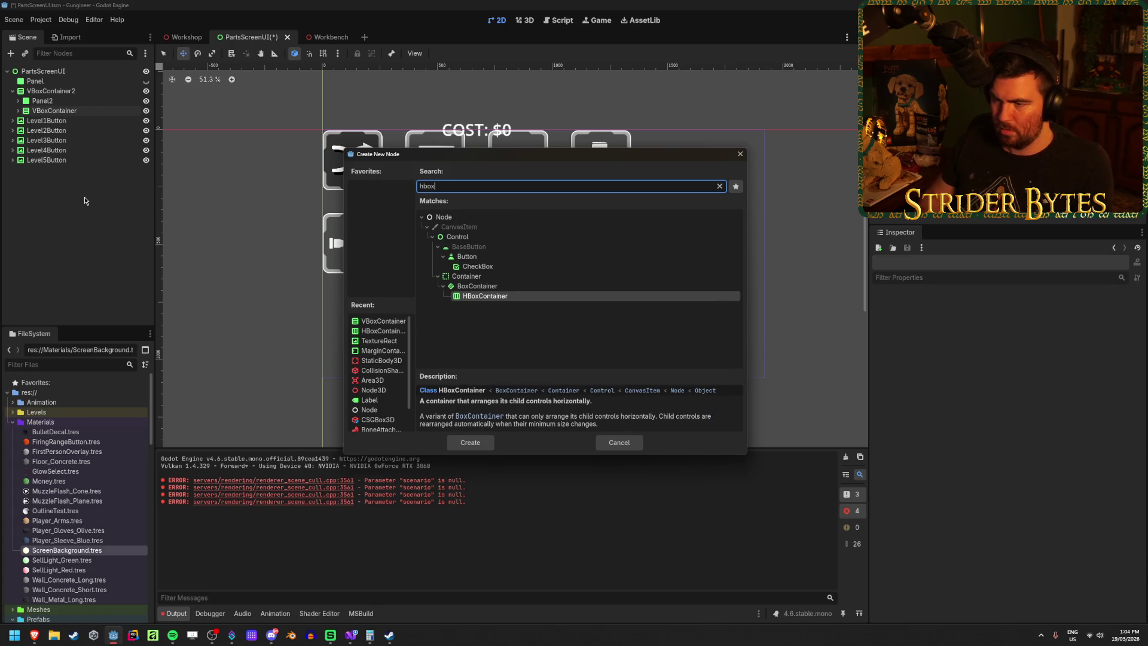
key("Return")
left_click(46, 159)
left_click(47, 121, "shift")
left_click_drag(47, 122, 69, 171)
left_click(49, 121)
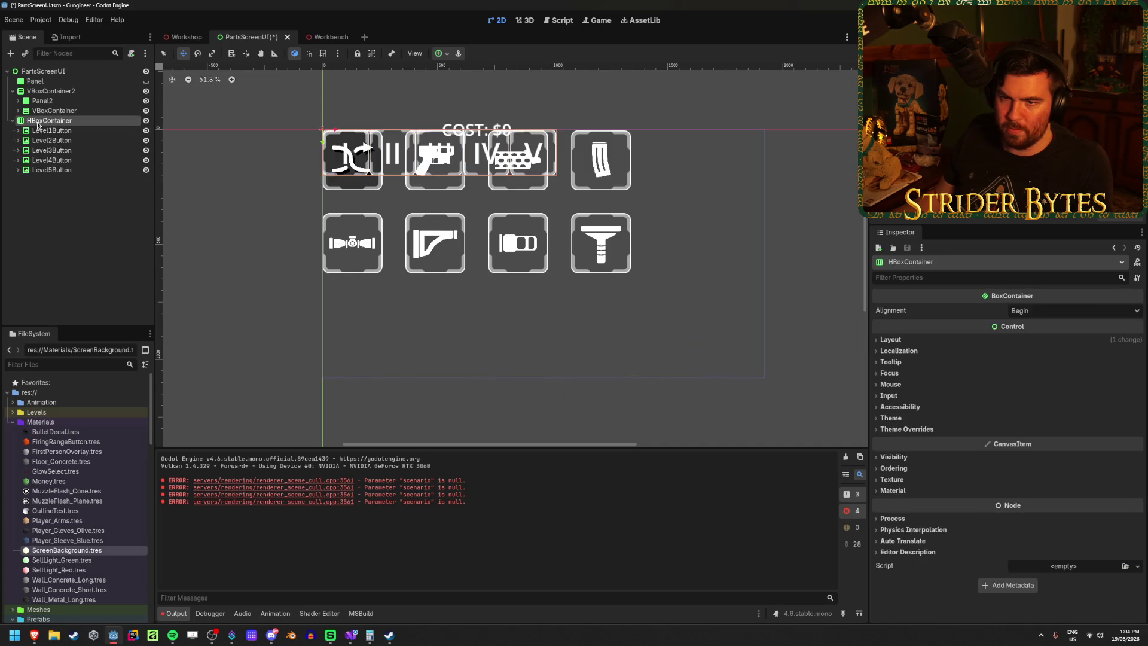
left_click(13, 91)
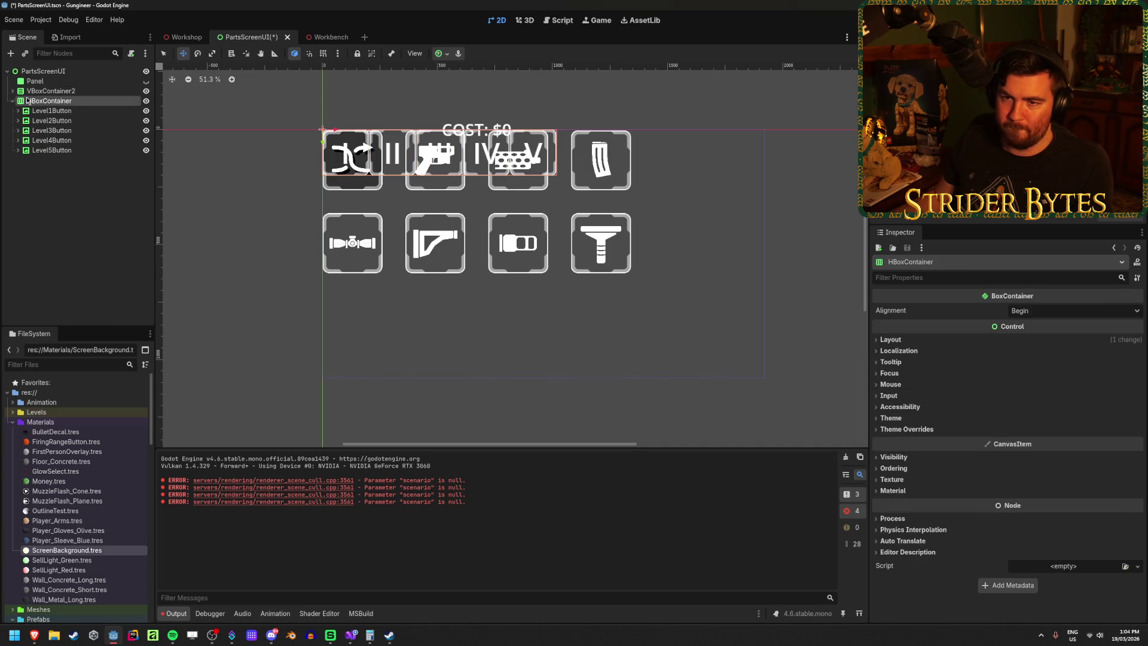
Step: Move the level-button HBoxContainer into VBoxContainer2, below the parts grid
left_click_drag(36, 105, 56, 92)
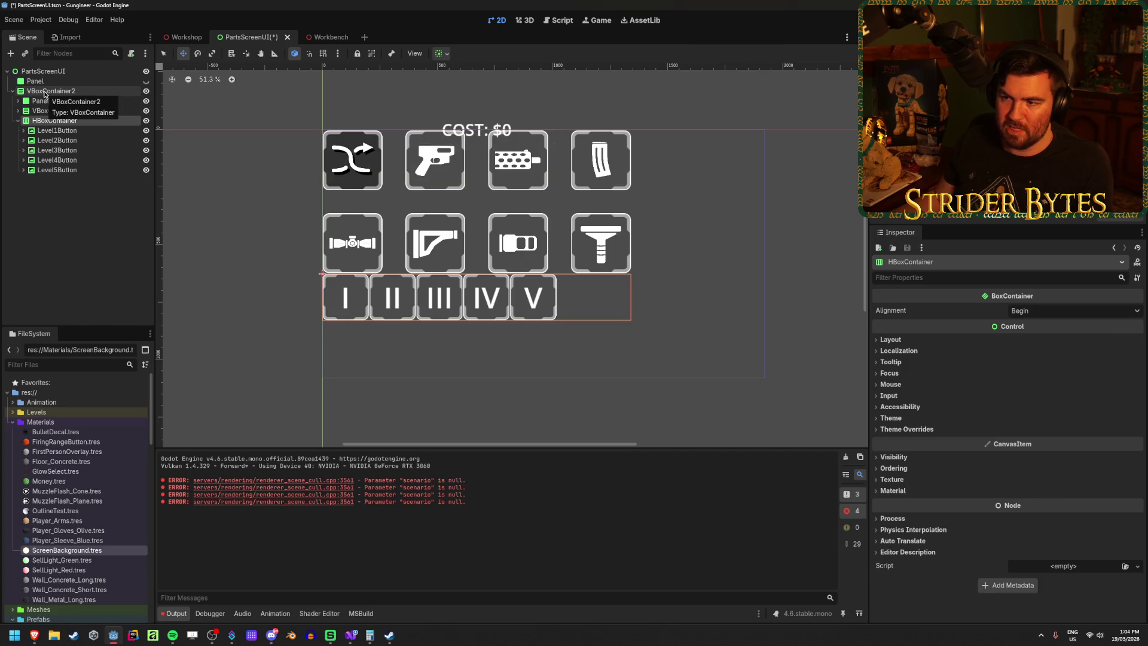
left_click(43, 101)
left_click(19, 101)
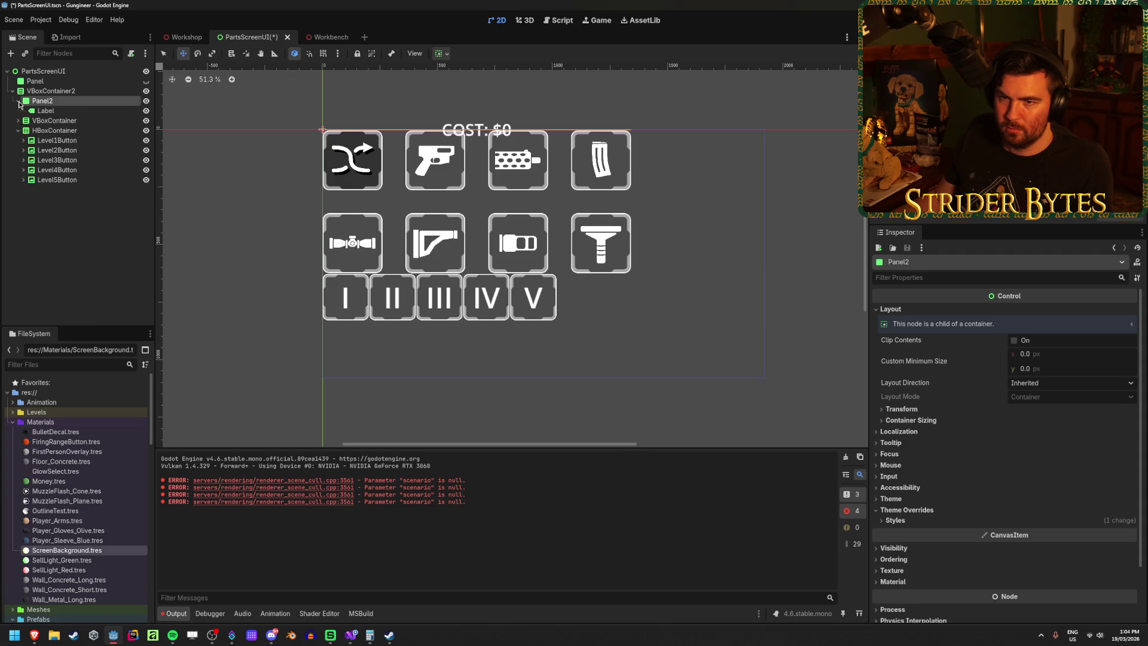
left_click(913, 410)
left_click(918, 410)
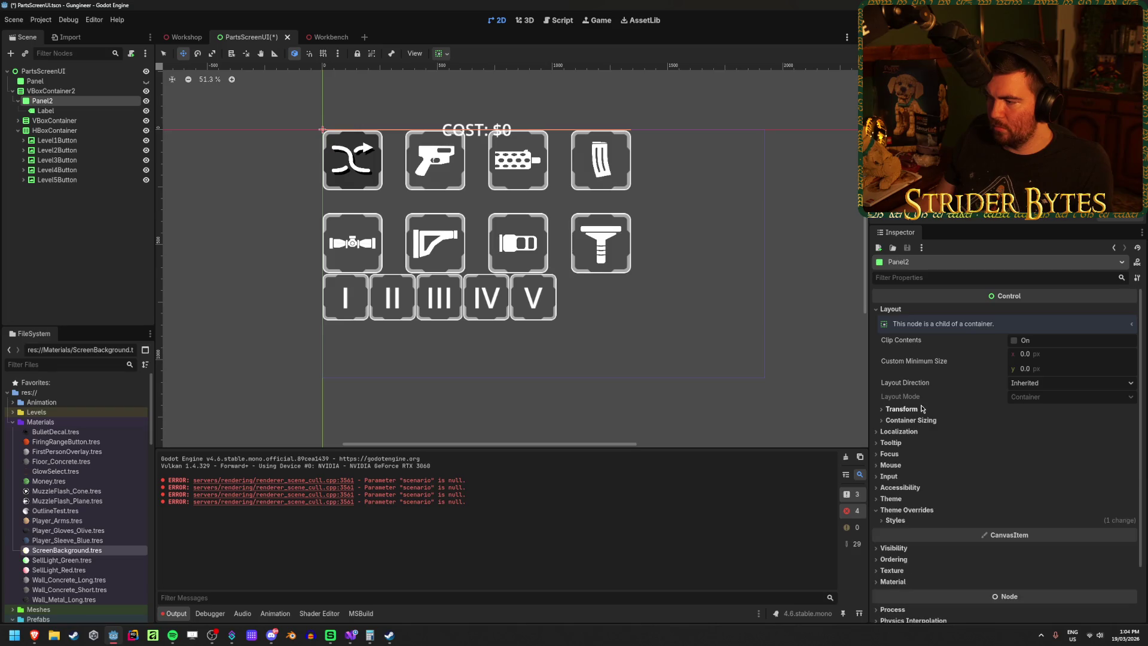
Step: Give the COST panel (Panel2) a custom minimum size of about 182.5×20
left_click(1051, 353)
type("200")
key("Return")
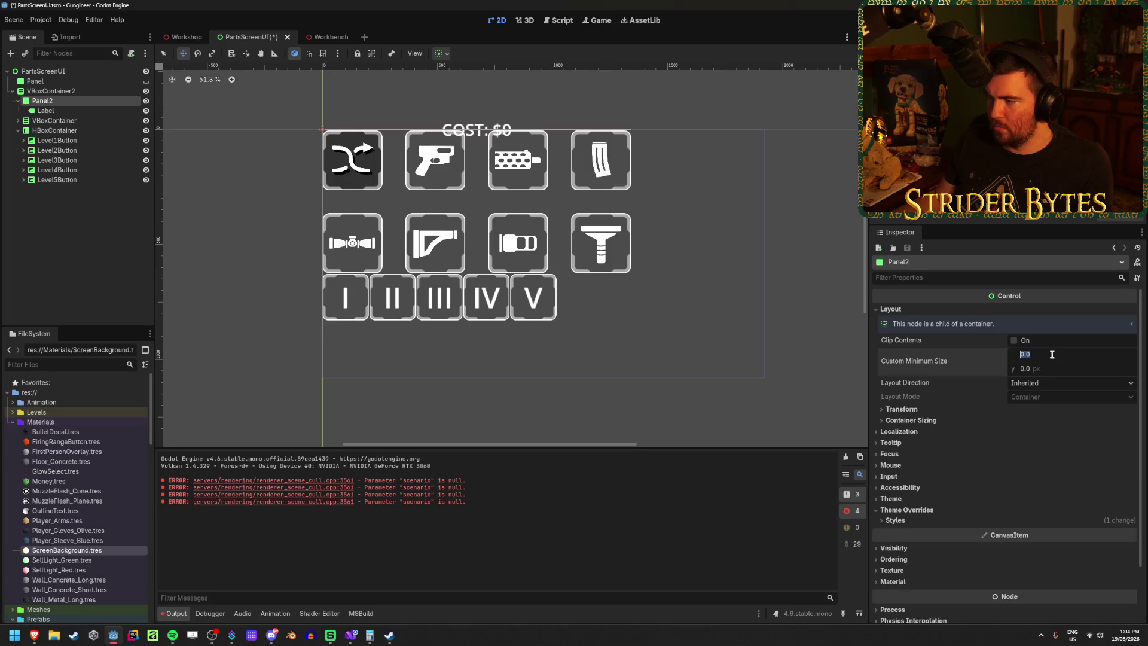
left_click(1046, 368)
type("20")
key("Return")
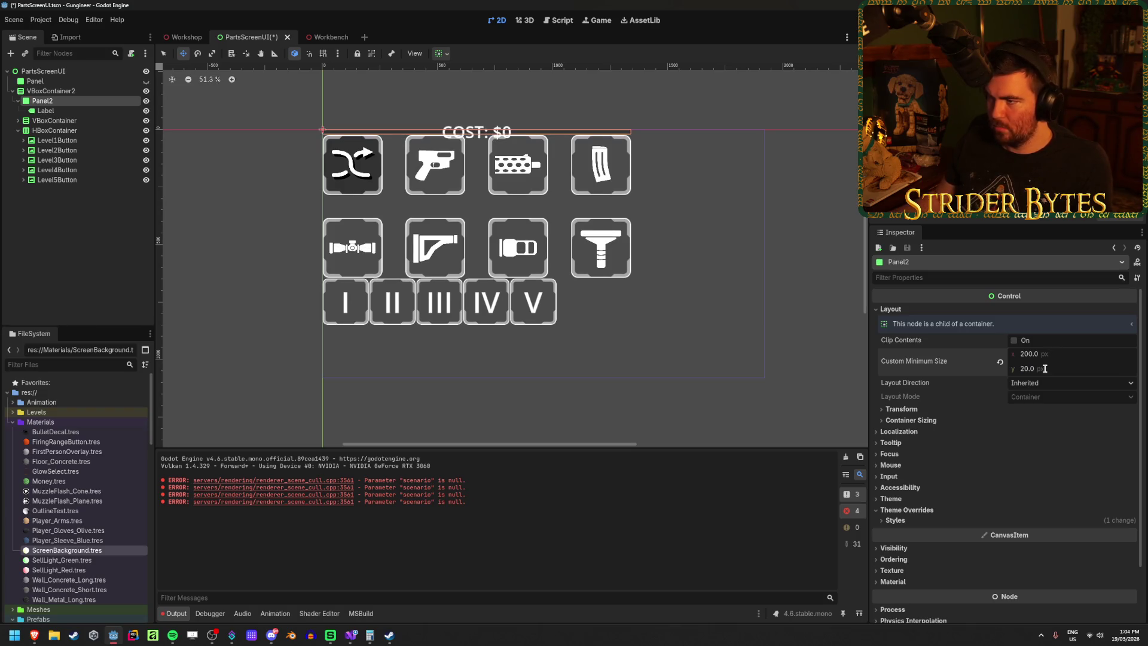
left_click_drag(1056, 357, 1052, 357)
left_click(1058, 354)
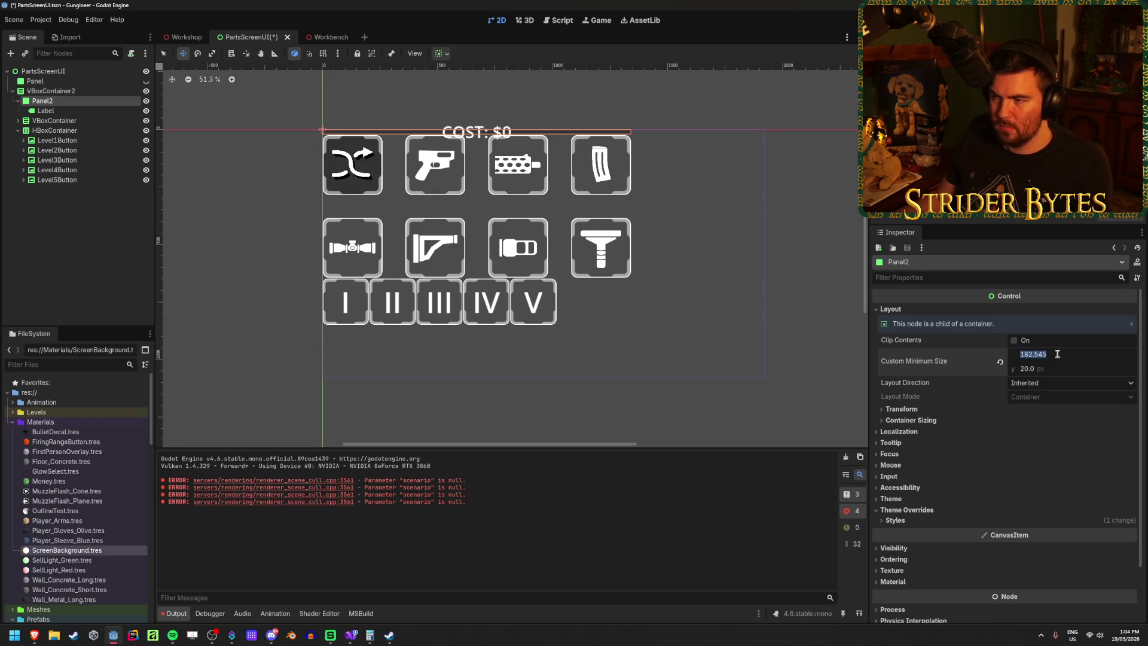
Step: Set Panel2's horizontal container sizing to Shrink Center
left_click(440, 54)
left_click(464, 88)
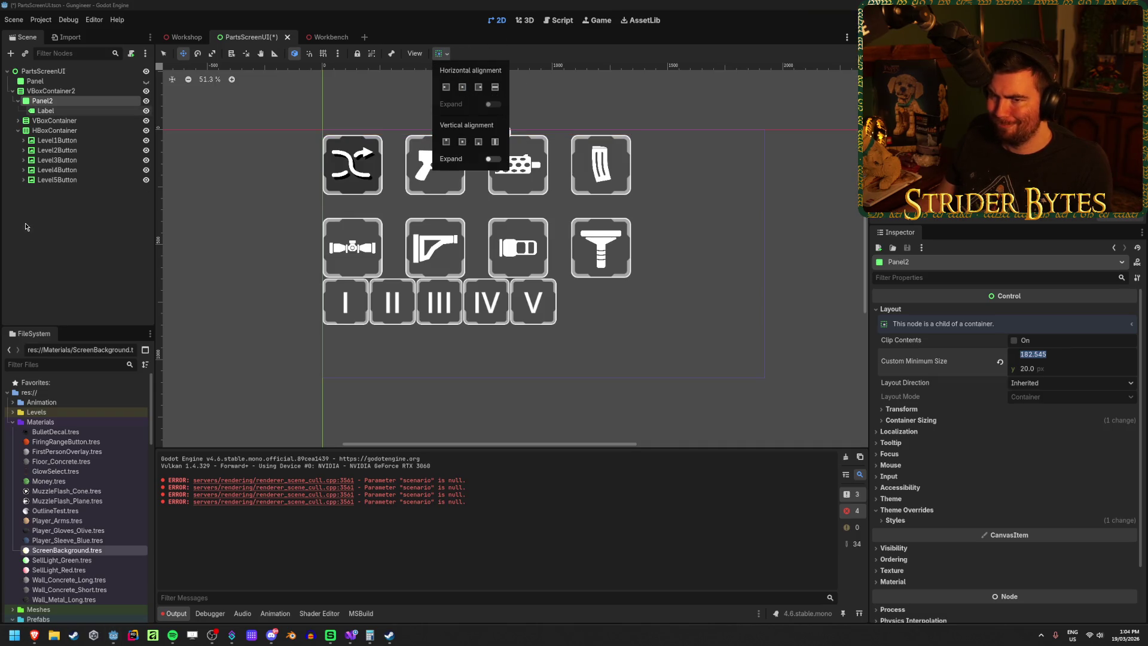
left_click(57, 241)
left_click(57, 91)
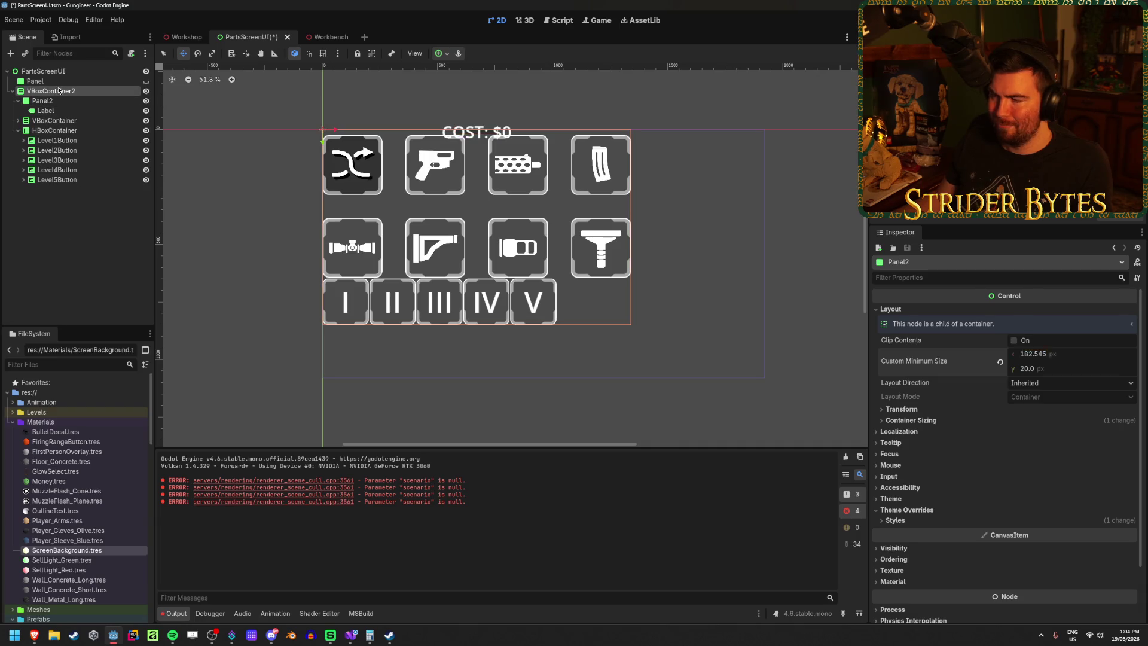
left_click(43, 71)
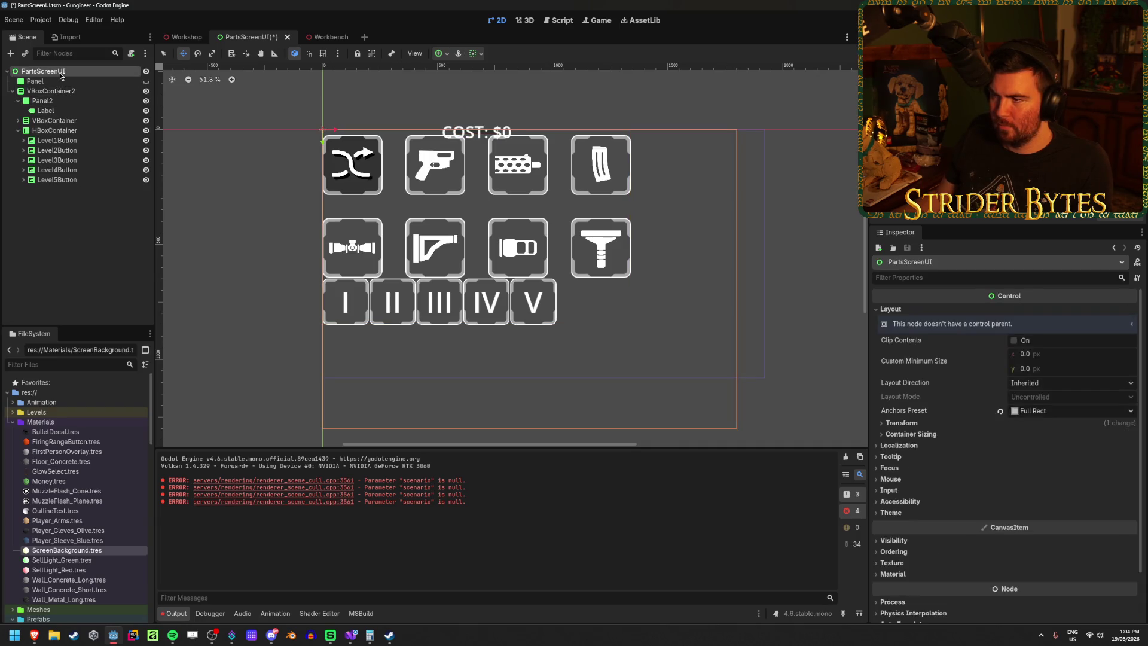
Step: Stretch VBoxContainer2 with the Full Rect anchor preset and set its alignment to Center
left_click(64, 90)
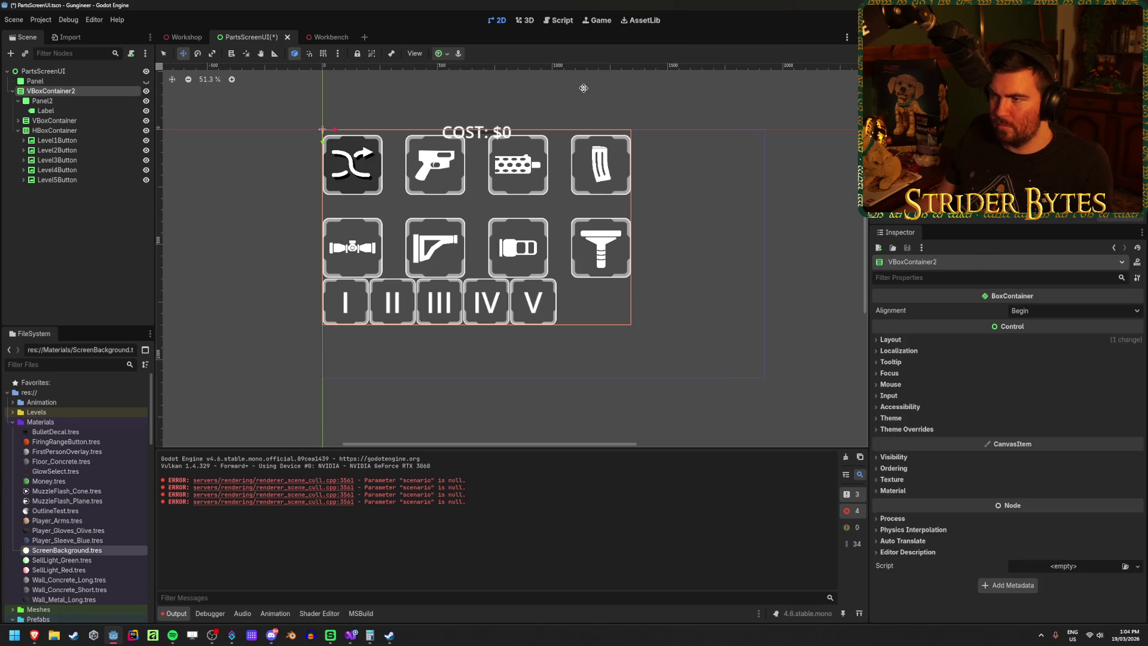
left_click(441, 54)
left_click(494, 137)
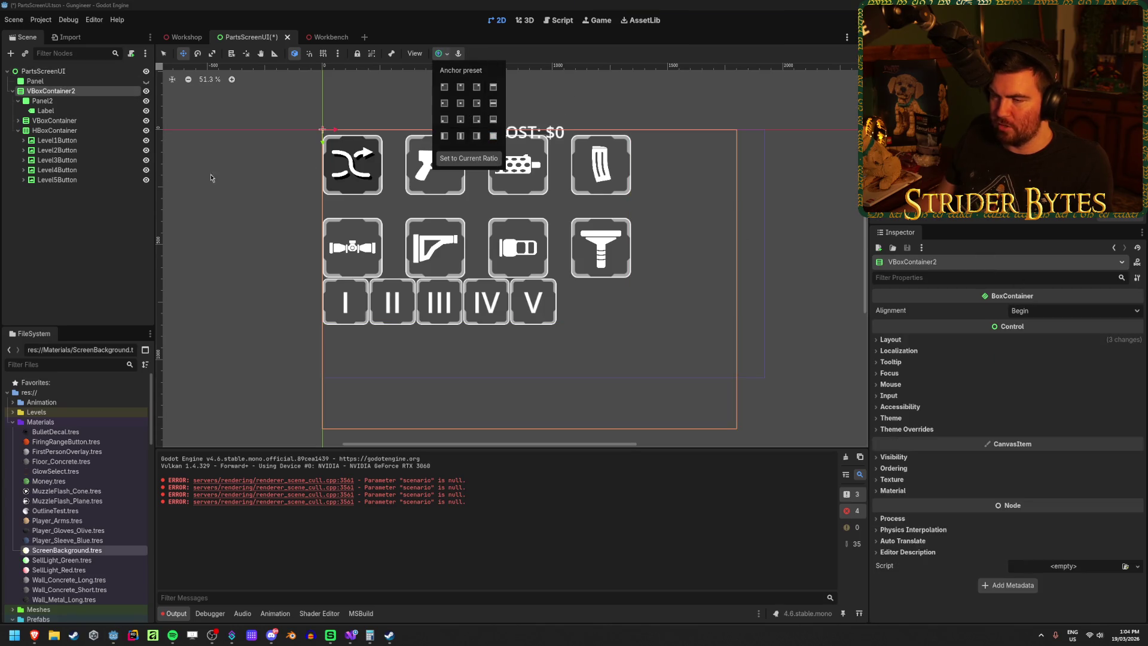
left_click(1075, 310)
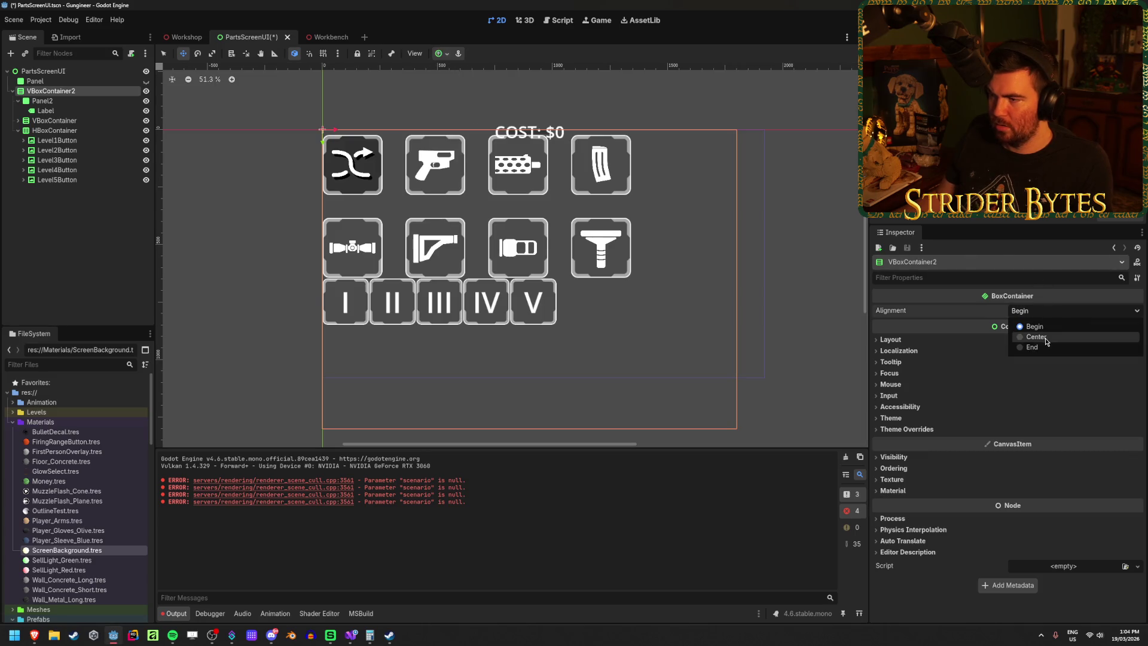
left_click(1037, 337)
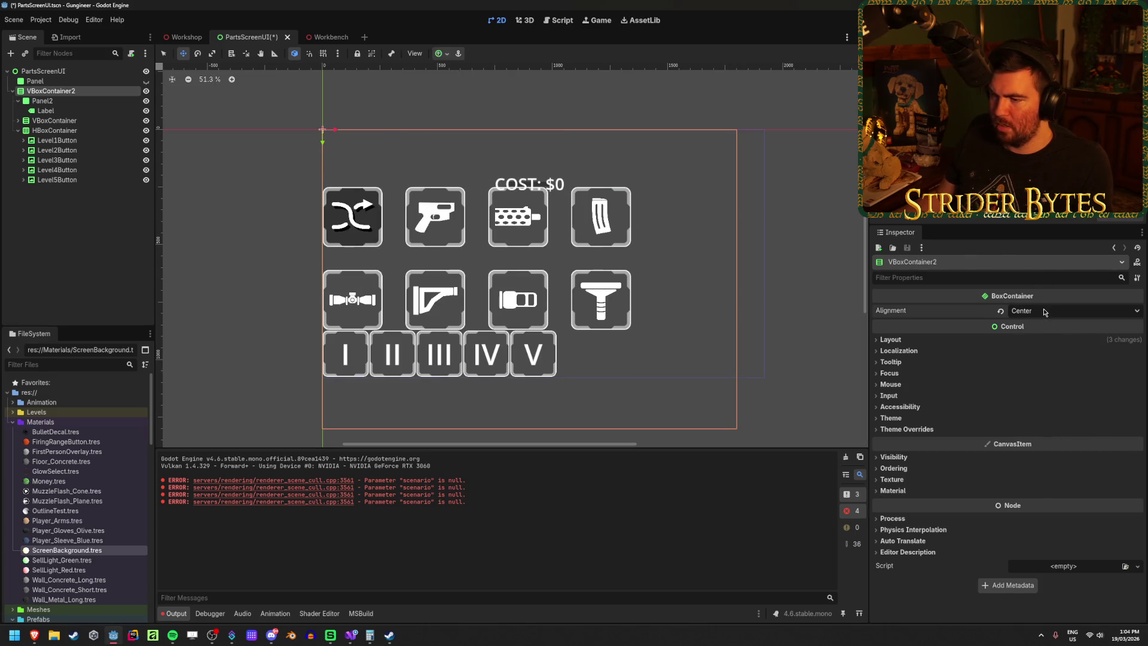
left_click(1044, 311)
left_click(1045, 311)
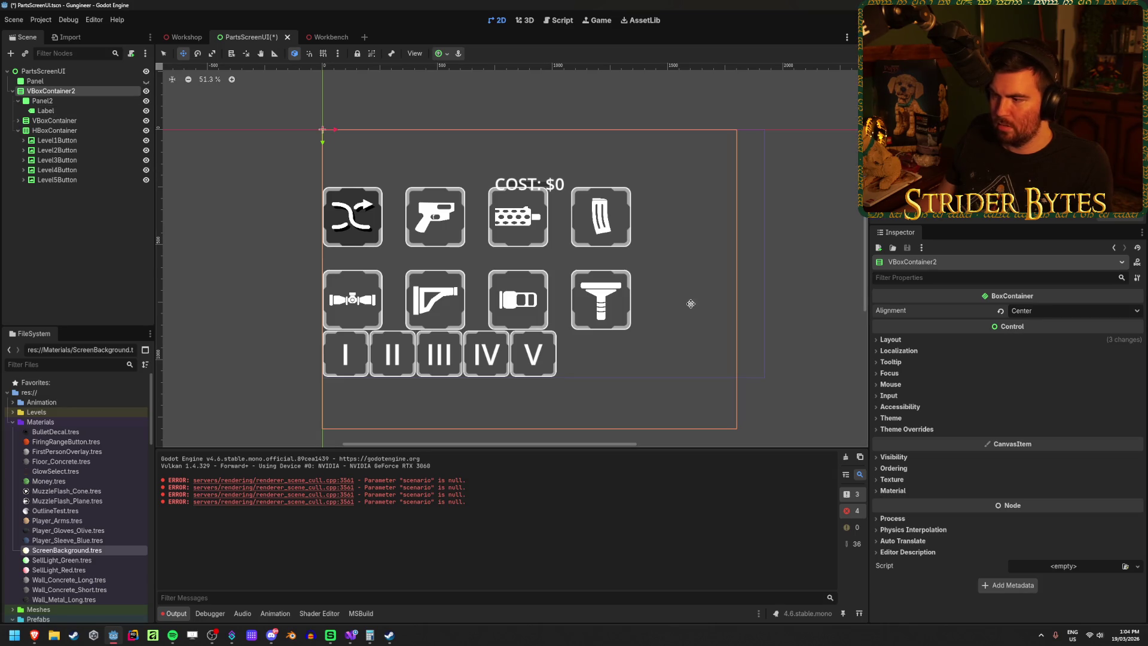
Step: Override VBoxContainer2's Separation theme constant to 120 and save the scene
left_click(911, 429)
left_click(918, 442)
left_click(892, 452)
mouse_move(1040, 451)
left_mouse_down()
mouse_move(1076, 452)
mouse_move(1035, 456)
left_mouse_up()
double_click(1034, 452)
type("120")
key("Return")
key("ctrl+s")
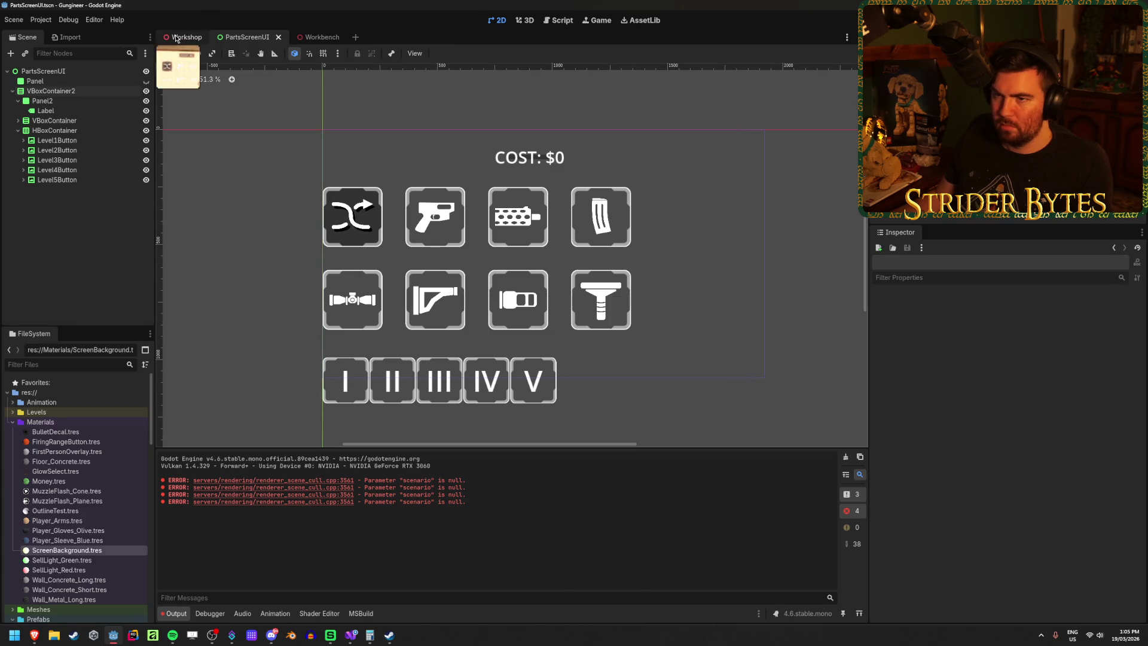
left_click(179, 37)
left_click(251, 37)
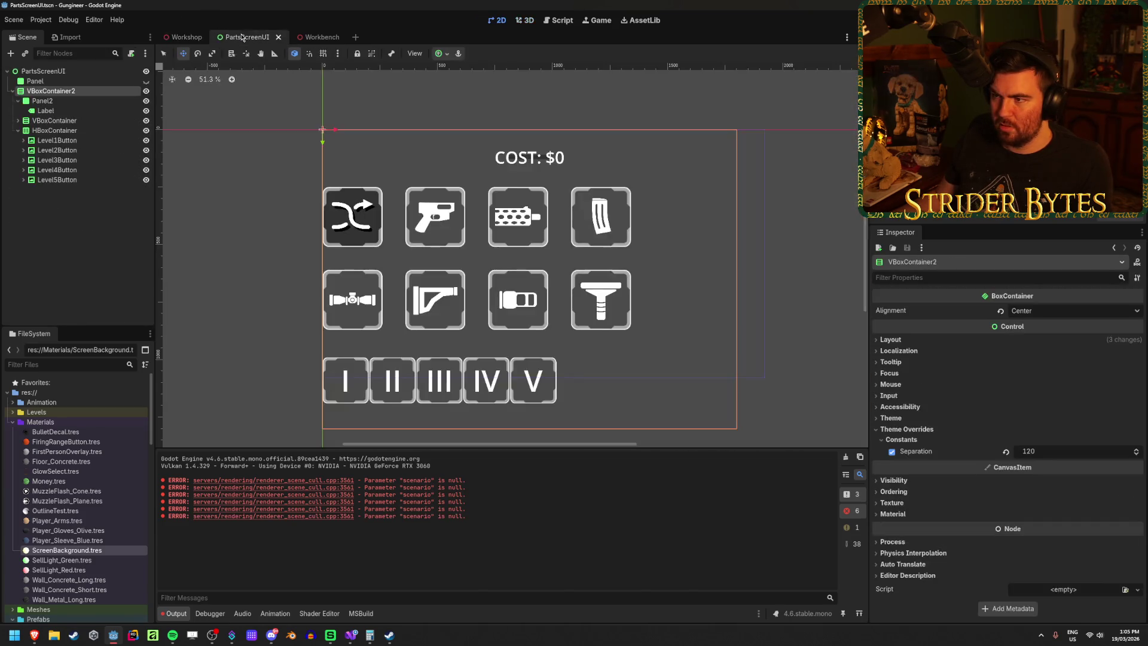
Step: Centre the level-button HBoxContainer and set its Separation override to 75, then save
left_click(56, 132)
left_click(1075, 311)
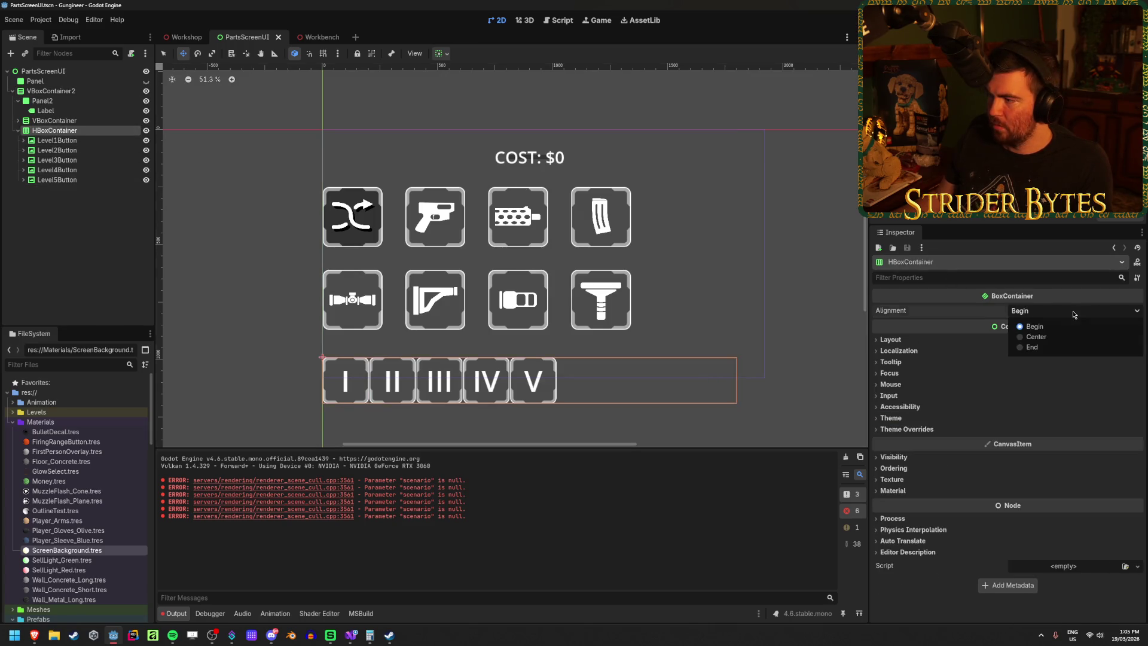
left_click(1025, 337)
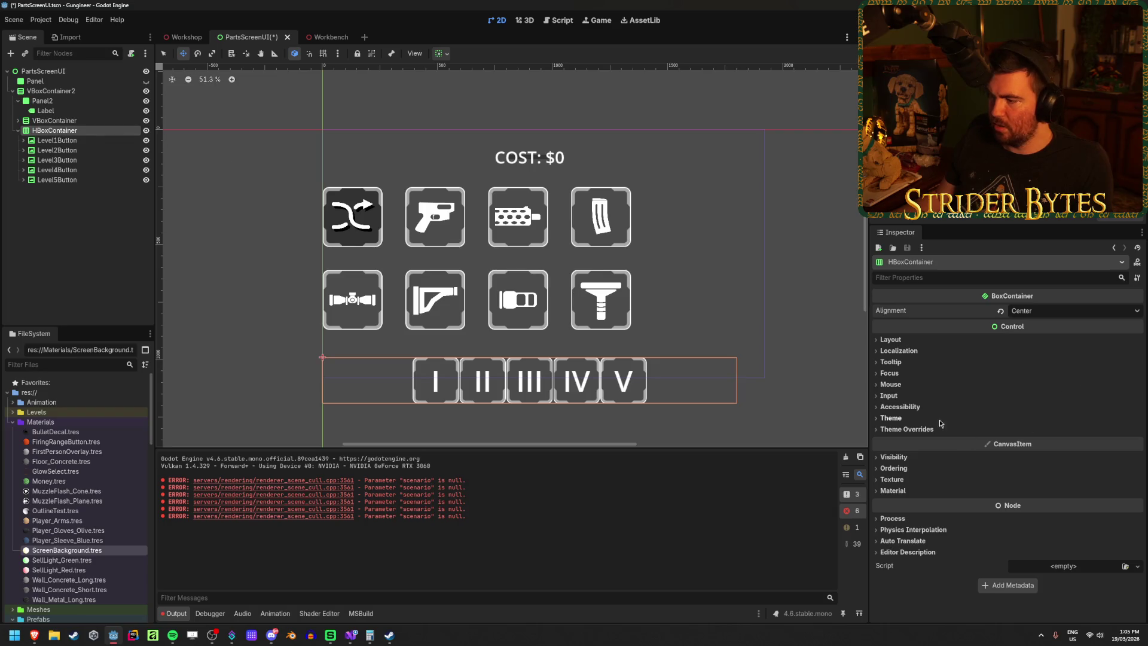
left_click(907, 429)
left_click(901, 439)
left_click(1067, 450)
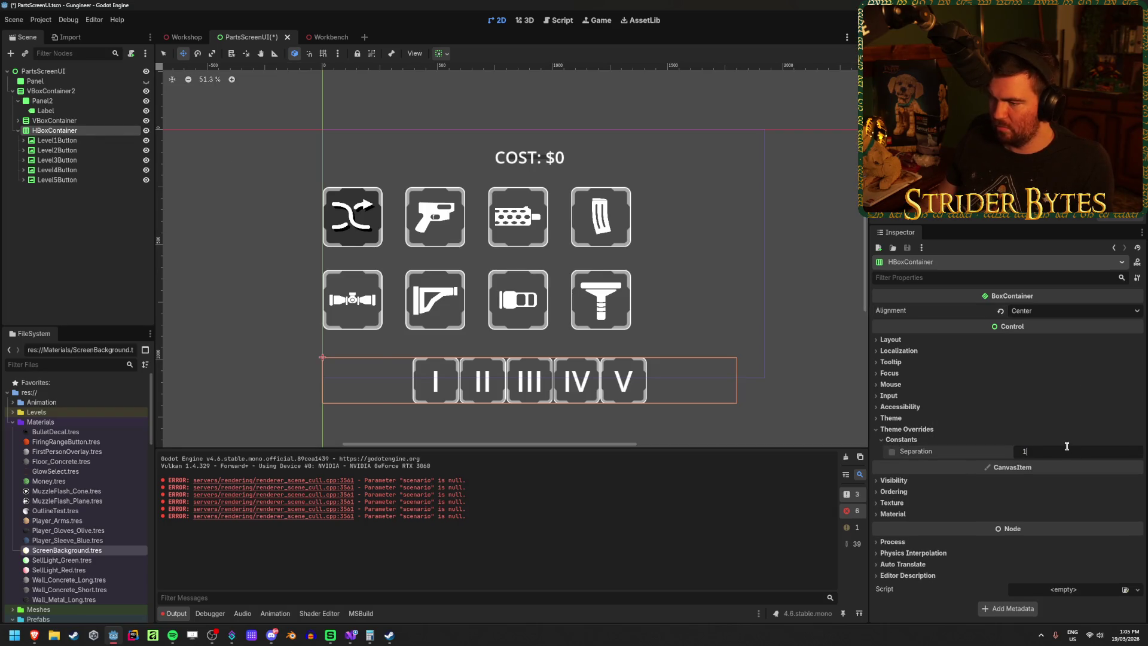
type("75")
key("Return")
left_click(77, 261)
key("ctrl+s")
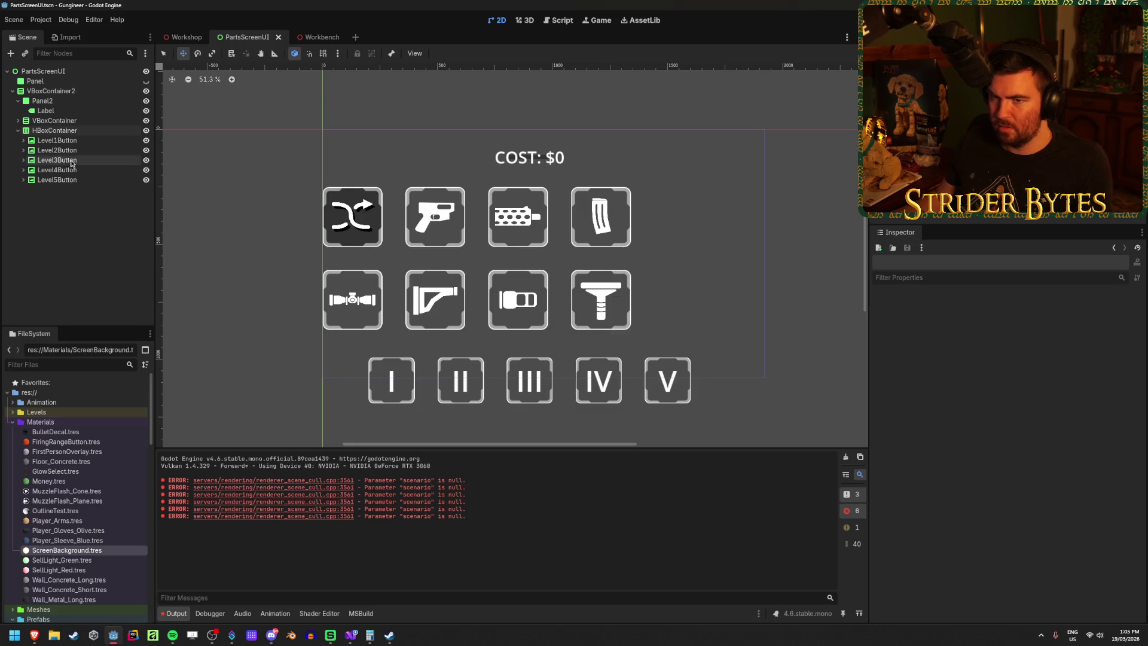
Step: Give the five level buttons a 260×260 custom minimum size and save the scene
left_click(56, 140)
left_click(57, 179, "shift")
left_click(890, 411)
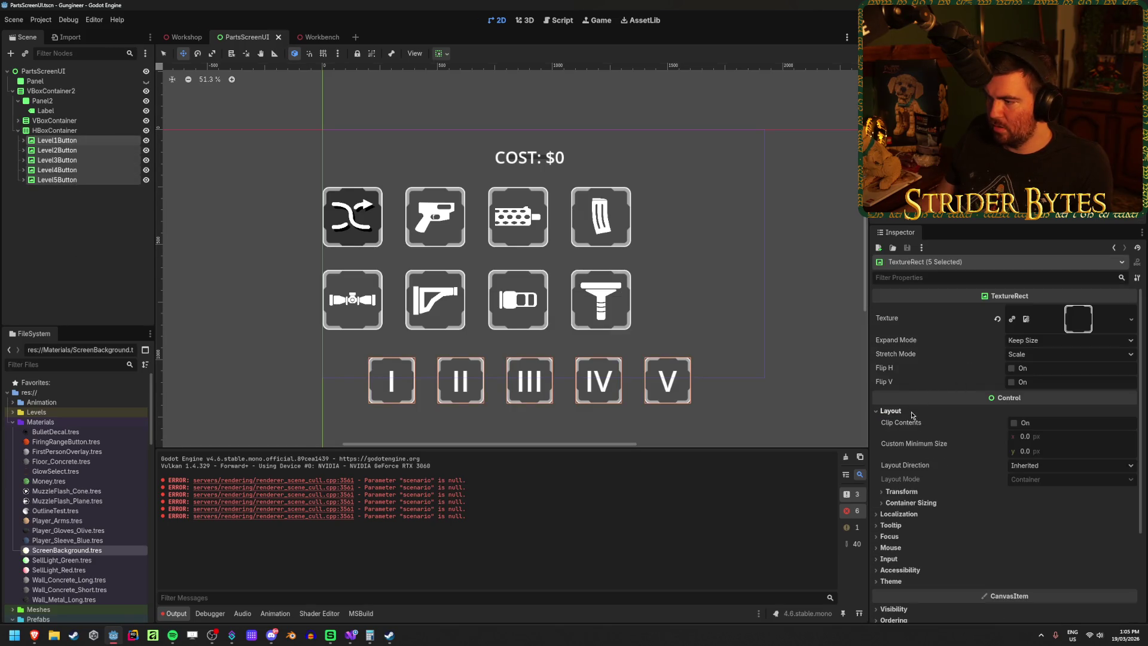
left_click(1077, 435)
type("60")
key("Tab")
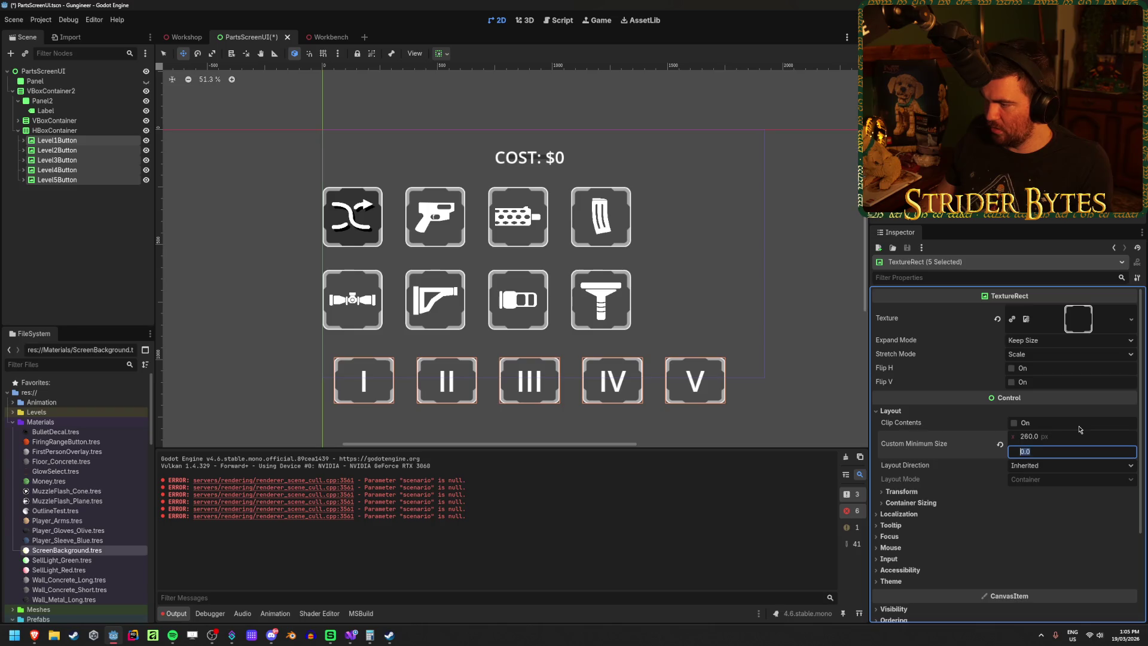
type("260")
key("Return")
left_click(117, 234)
key("ctrl+s")
left_click(18, 131)
left_click(46, 121)
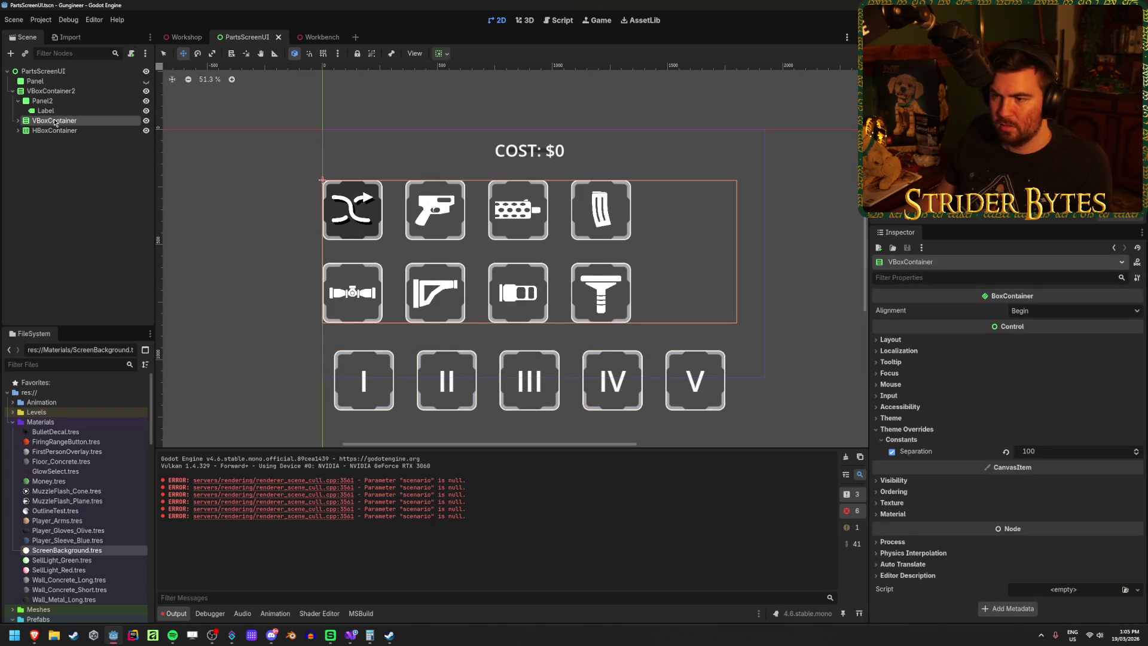
Step: Set alignment to Center on both part-icon rows, HBoxContainer and HBoxContainer2
left_click(18, 121)
left_click(59, 130)
left_click(61, 140, "shift")
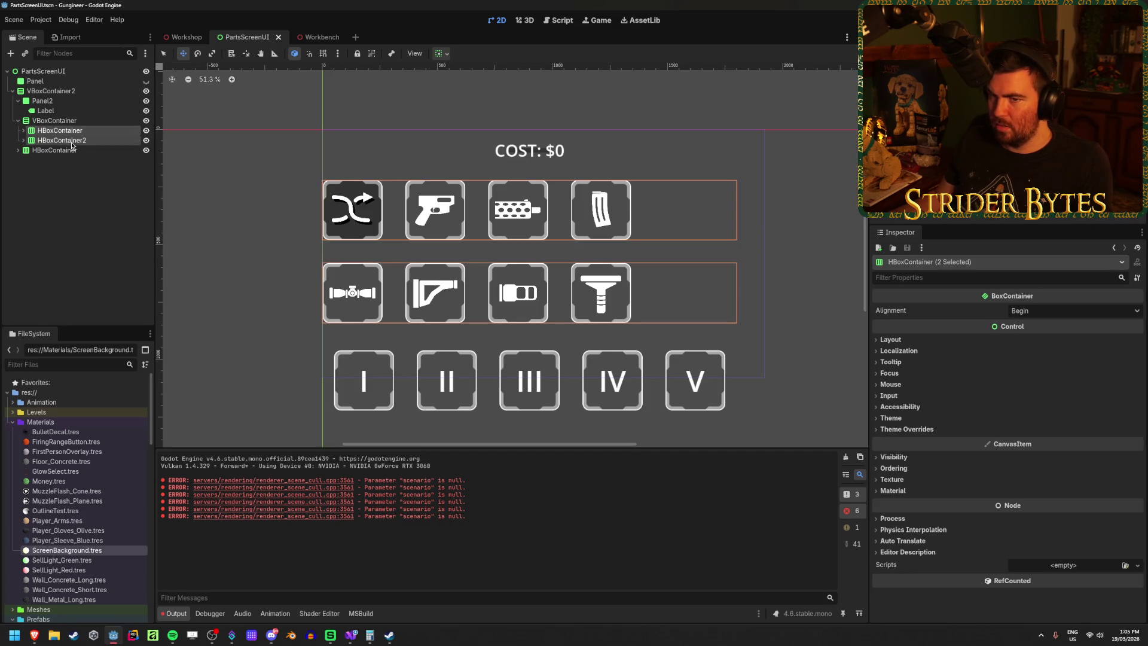
left_click(1073, 310)
left_click(1062, 338)
left_click(96, 251)
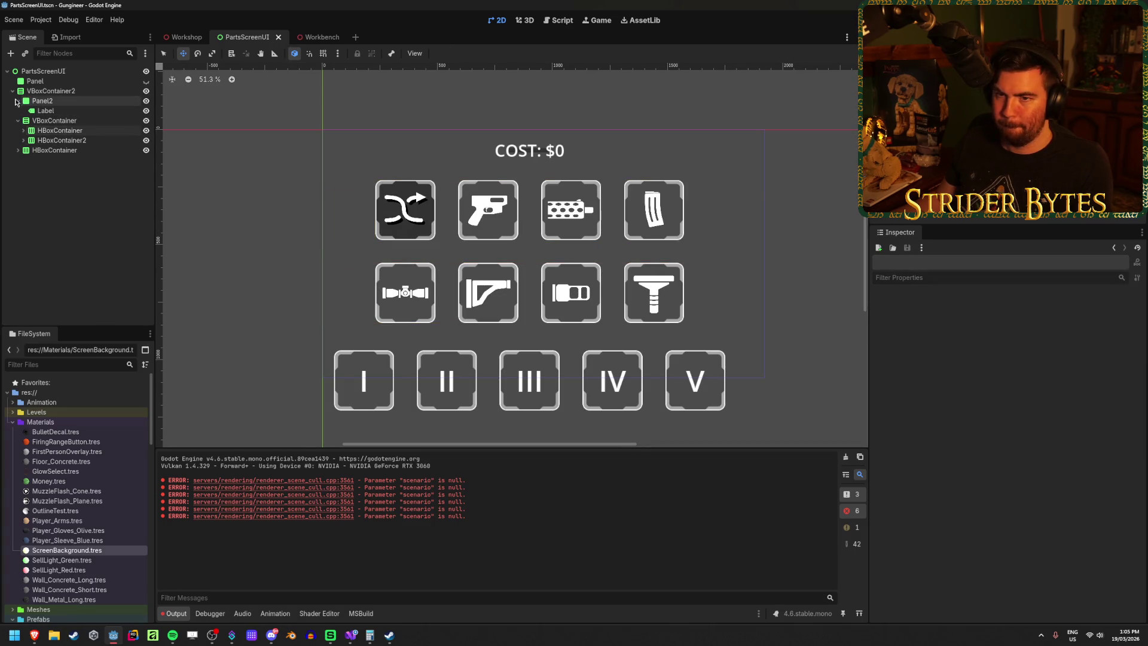
Step: Widen the COST panel to a 400 px minimum width, adjust its height, and save
left_click(18, 101)
left_click(53, 102)
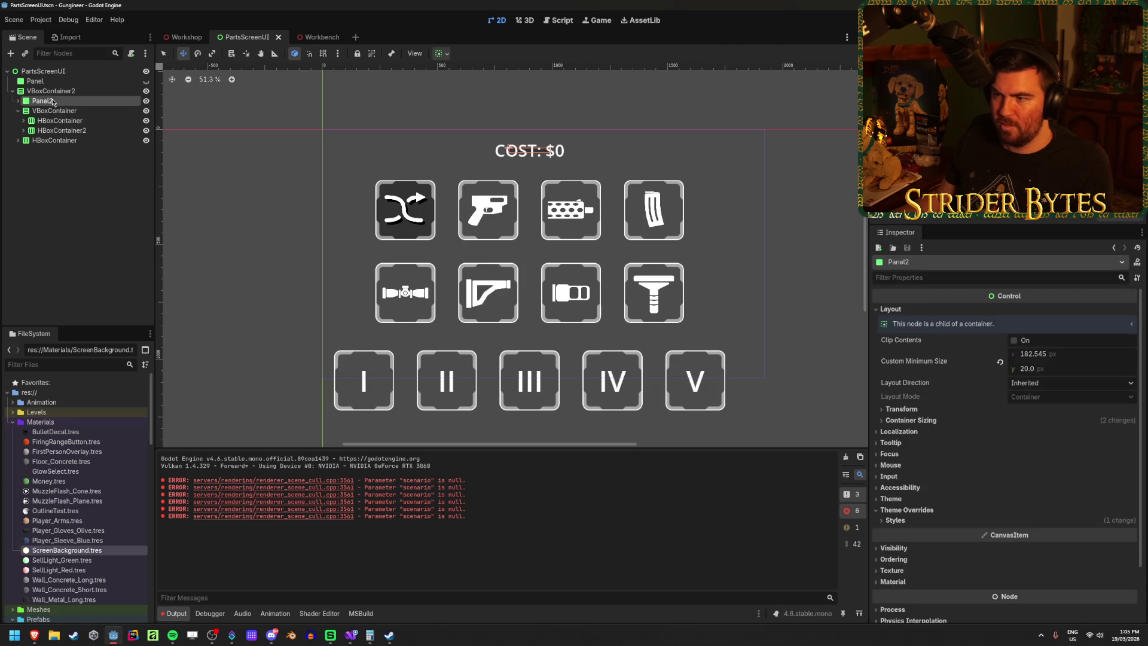
left_click_drag(1028, 357, 1038, 358)
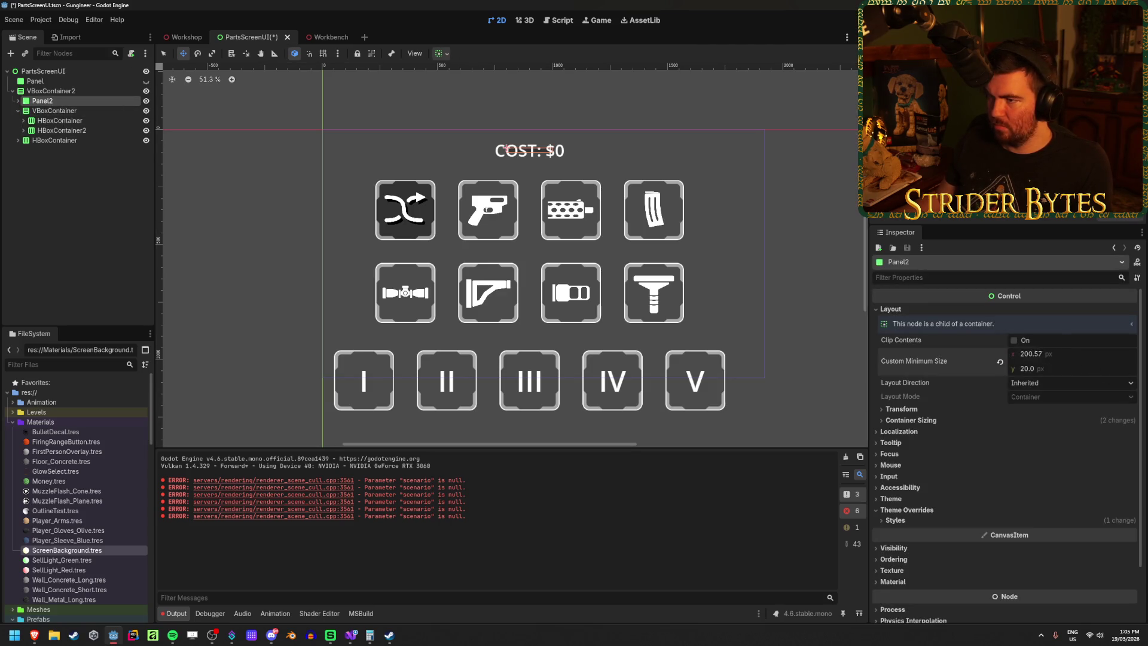
left_click(1052, 354)
type("300")
key("Return")
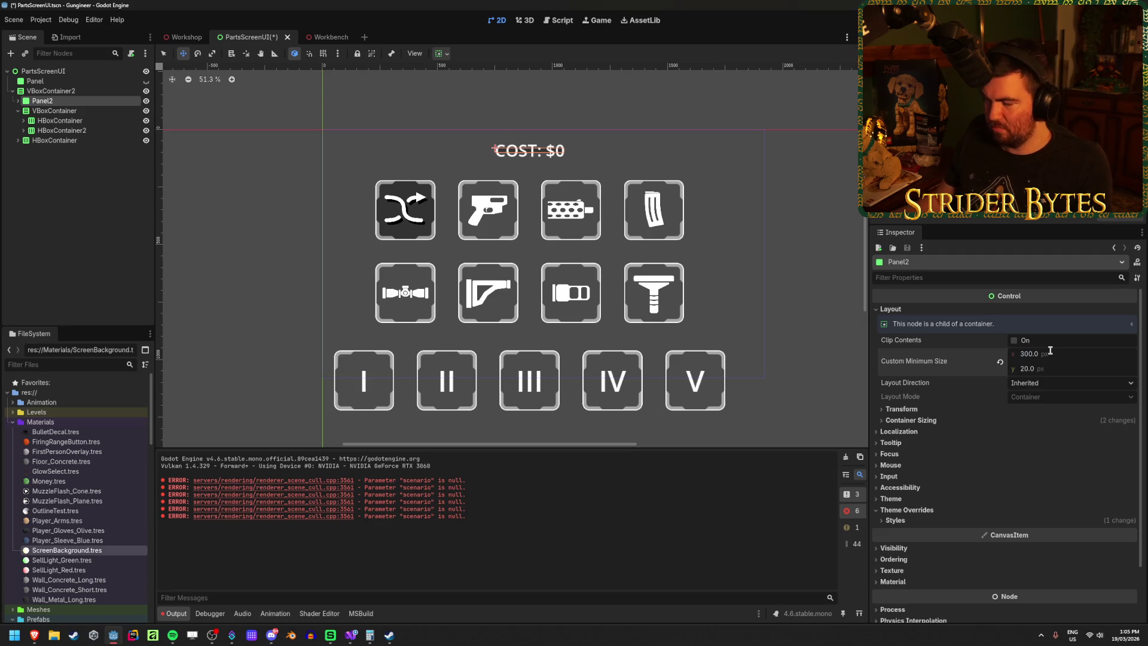
type("400")
key("Return")
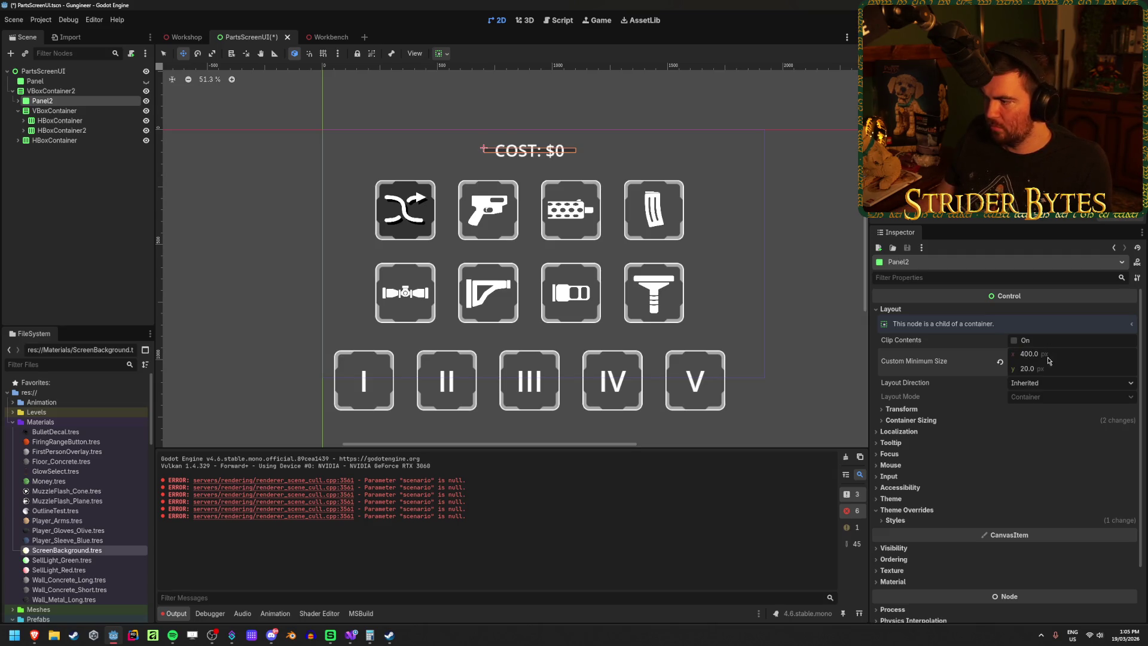
left_click(1054, 367)
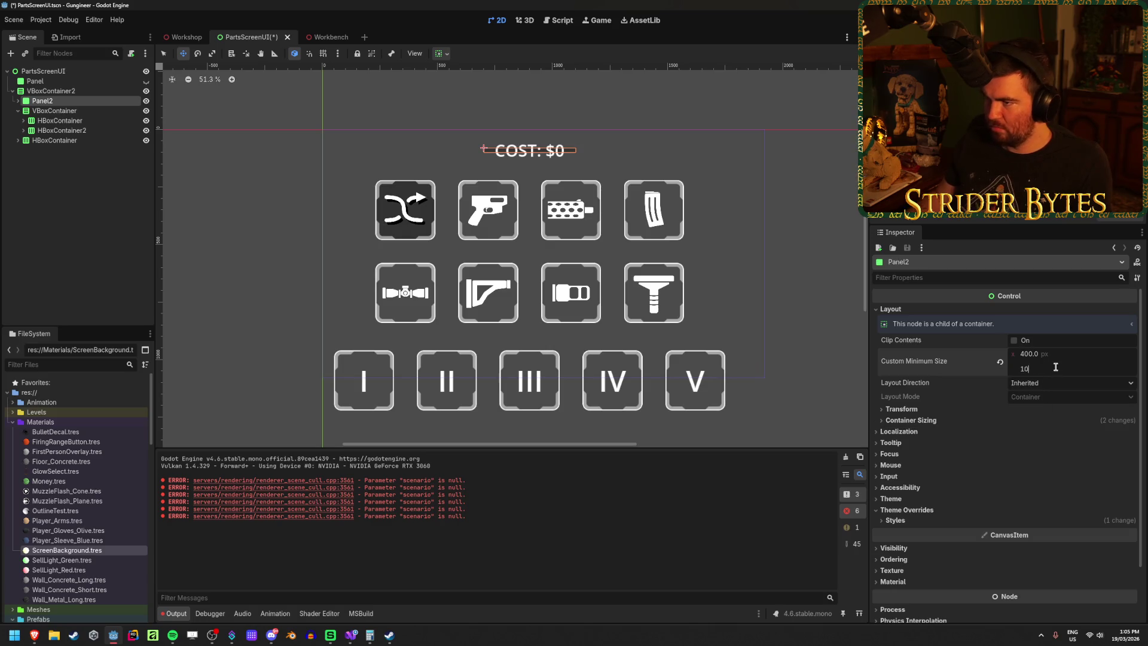
key("Return")
left_click(295, 265)
key("ctrl+s")
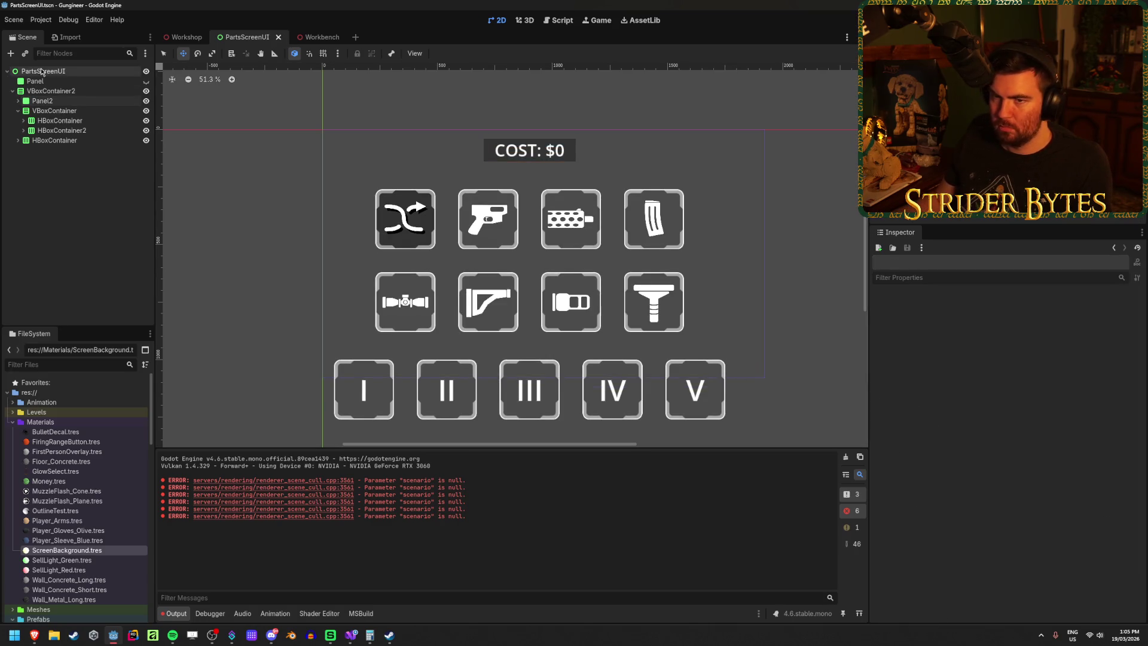
Step: Inspect the parts screen in the Workshop 3D scene from a few distances
left_click(185, 38)
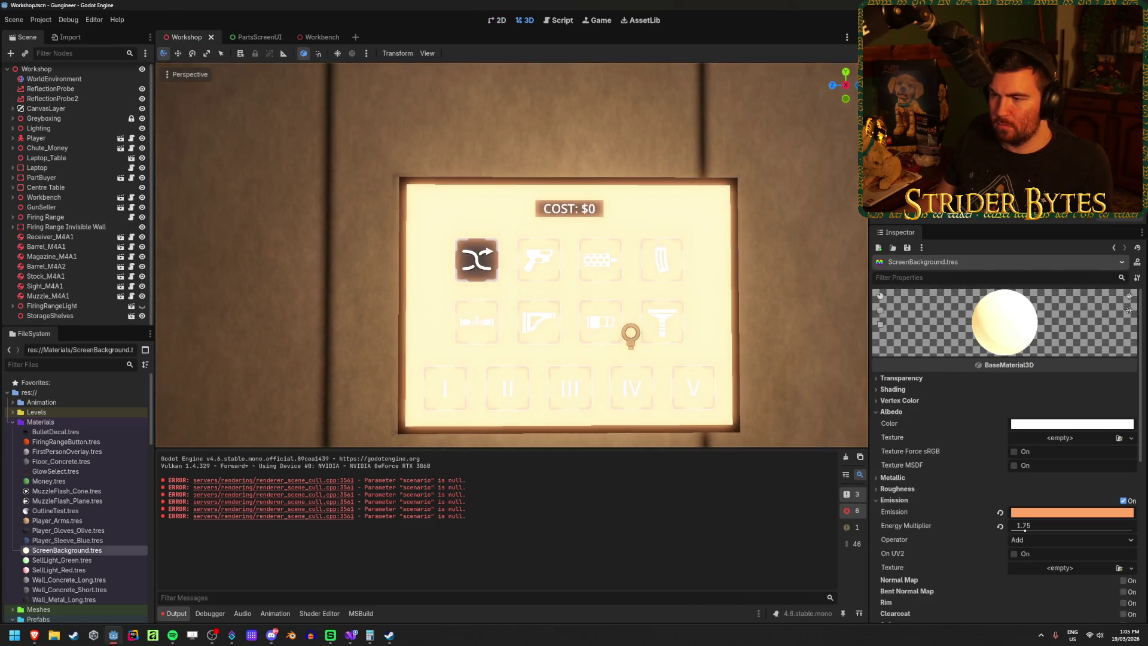
key("s")
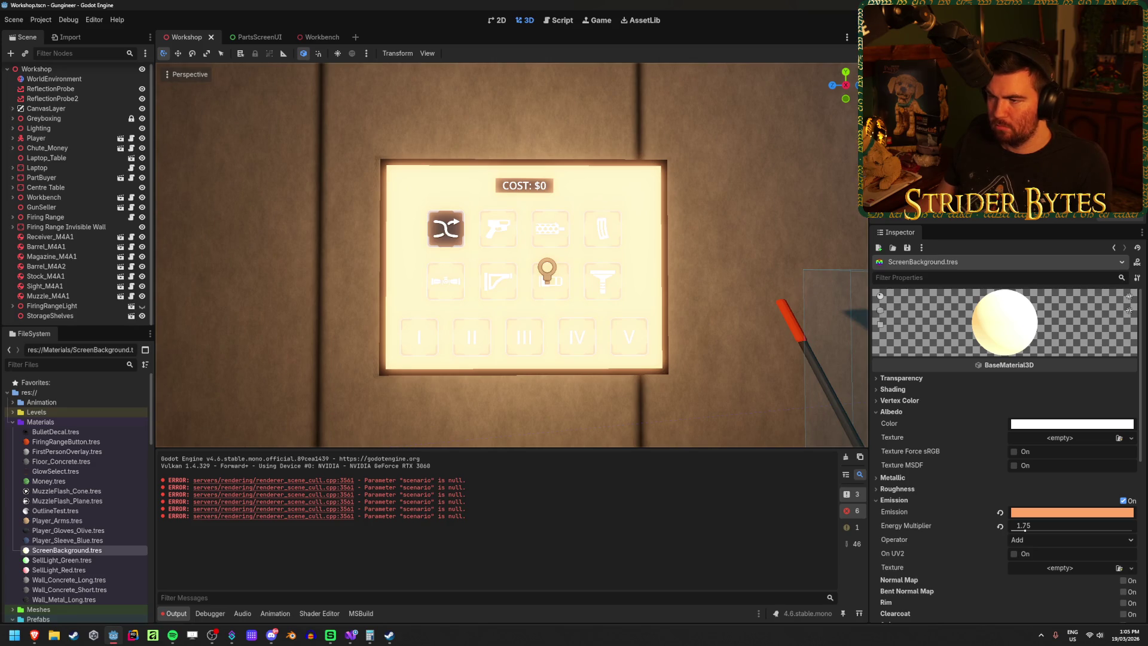
key("w")
key("s")
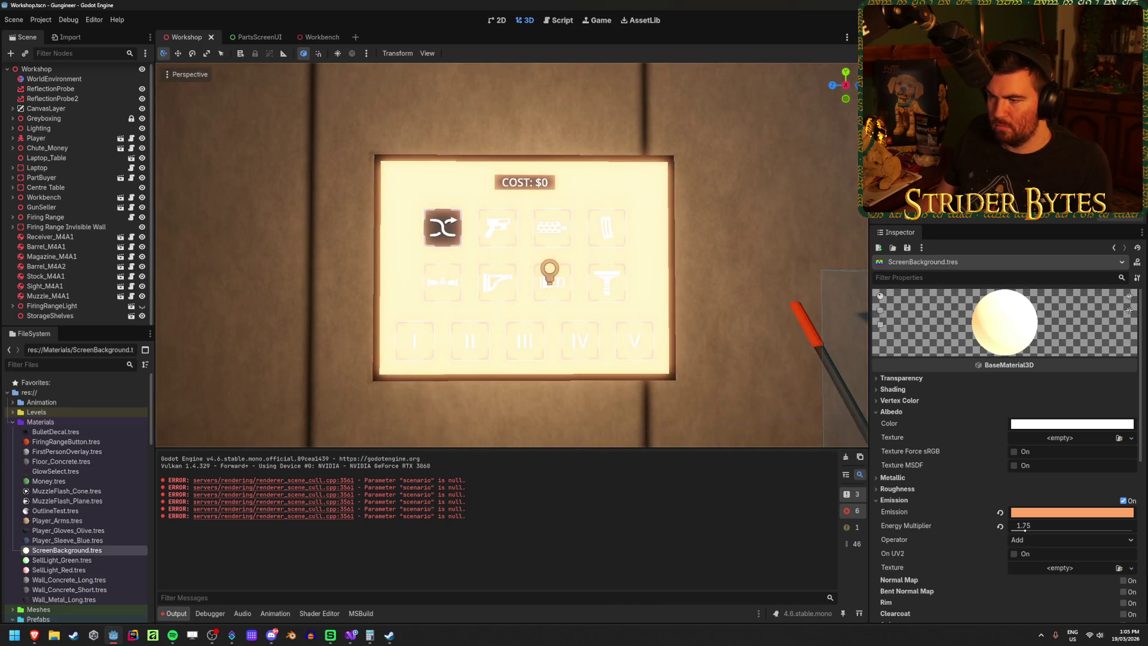
key("w")
key("s")
Step: Set VBoxContainer2's Separation to 100 and save PartsScreenUI
left_click(257, 37)
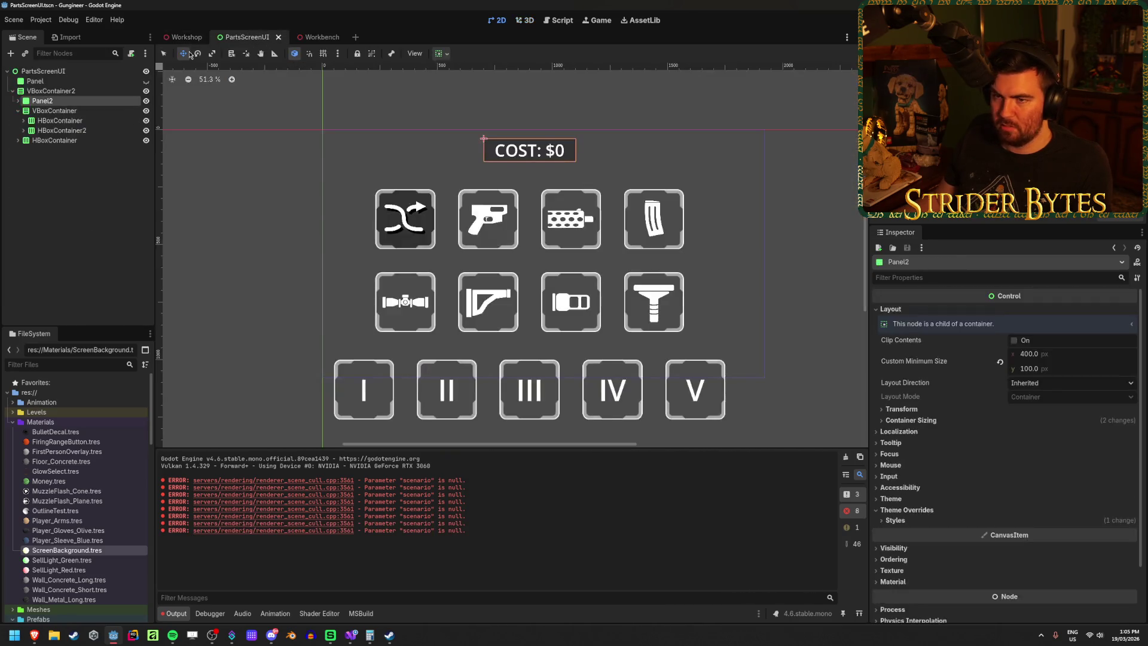
left_click(45, 91)
left_click(1058, 450)
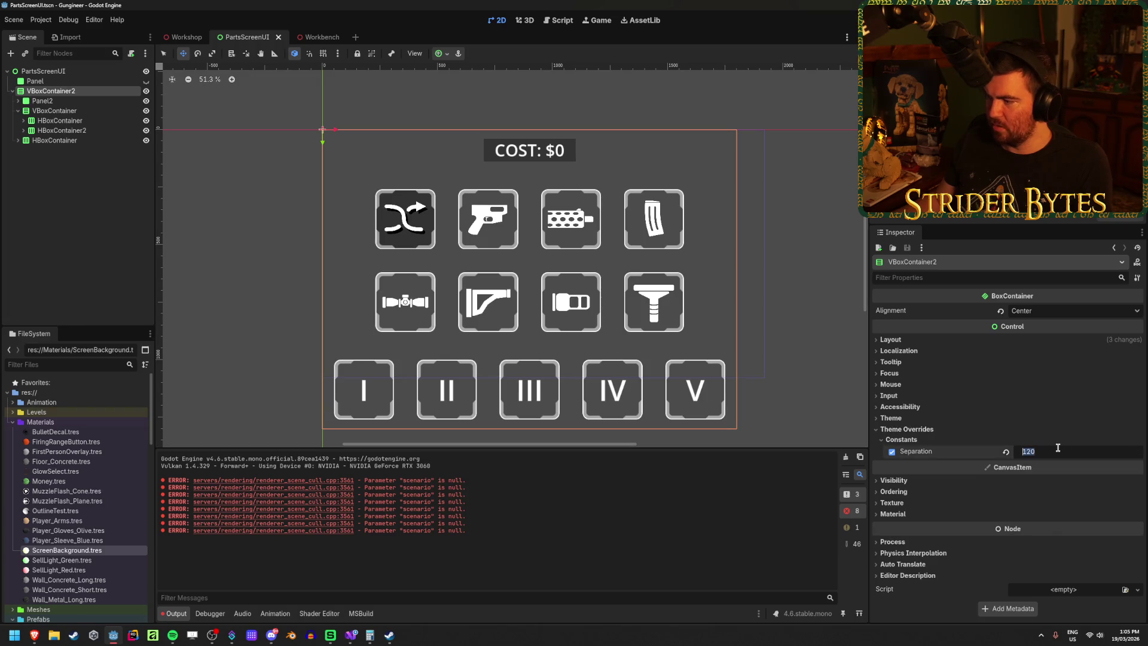
type("100")
key("Return")
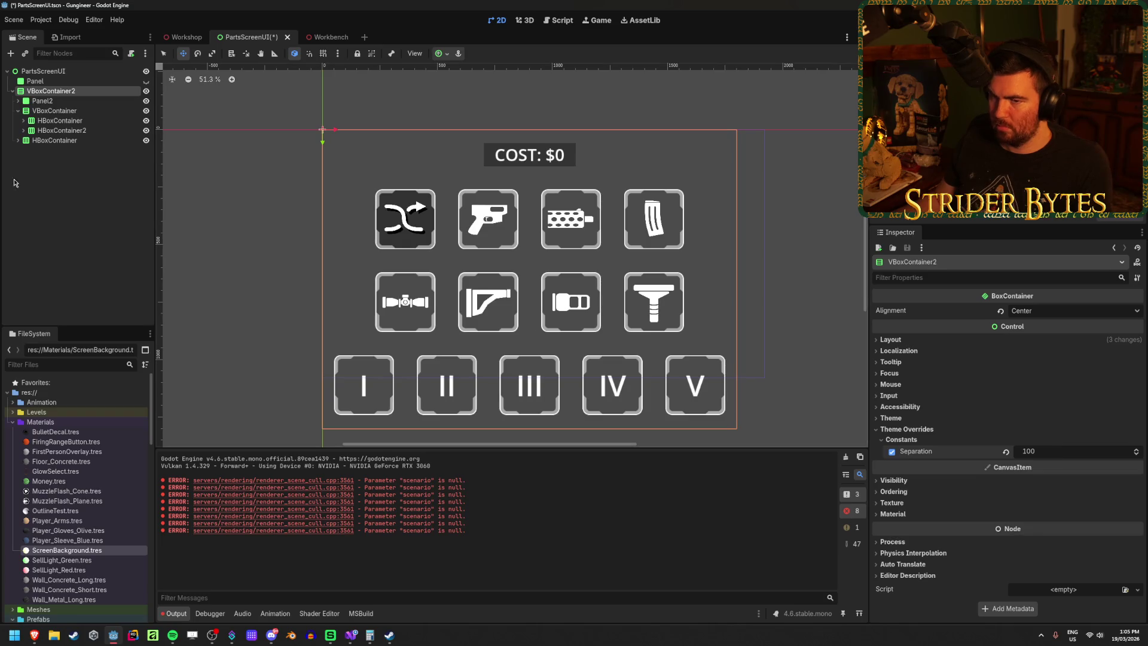
key("ctrl+s")
Step: View the tighter parts screen in the Workshop 3D scene and save it
left_click(185, 37)
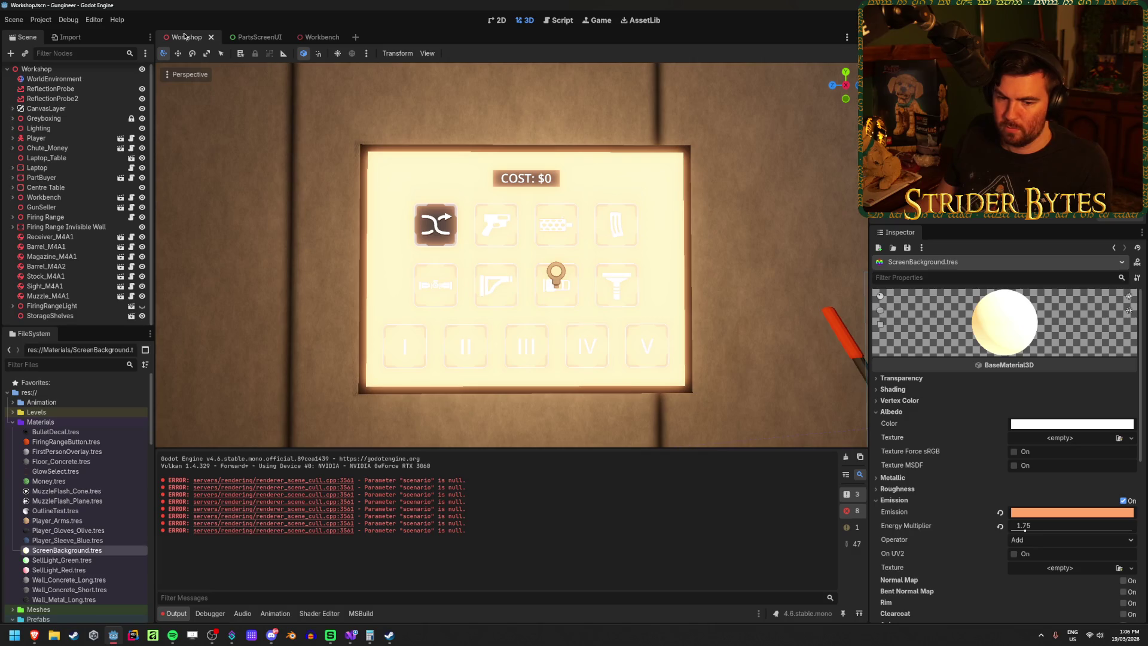
scroll(544, 195, "up", 3)
scroll(544, 257, "down", 2)
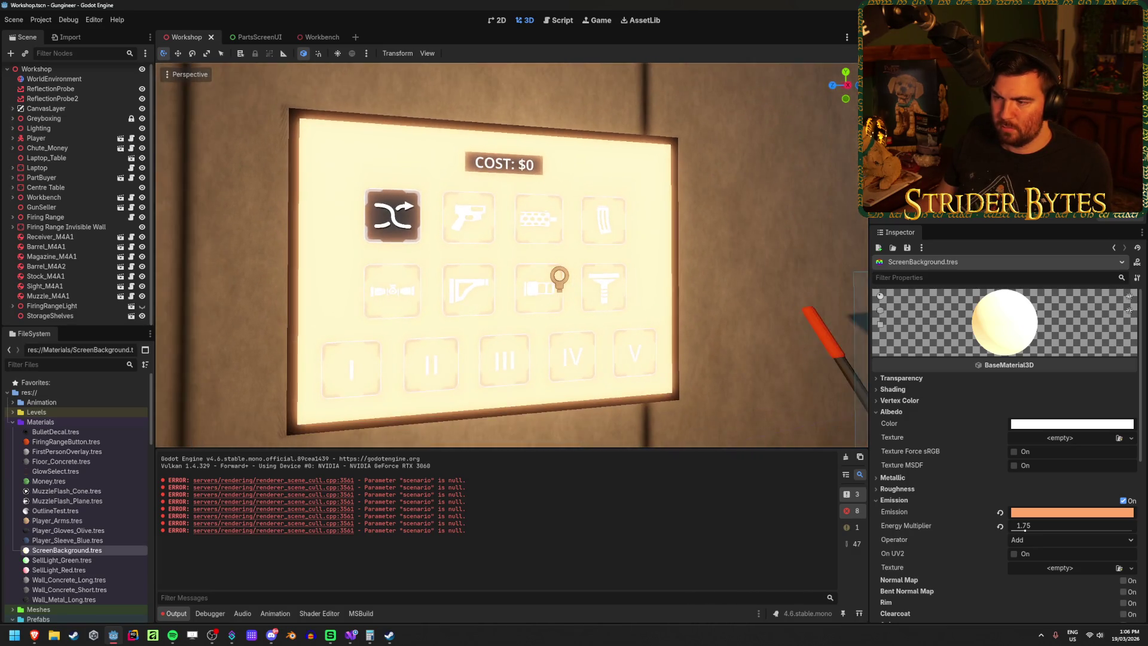
key("ctrl+s")
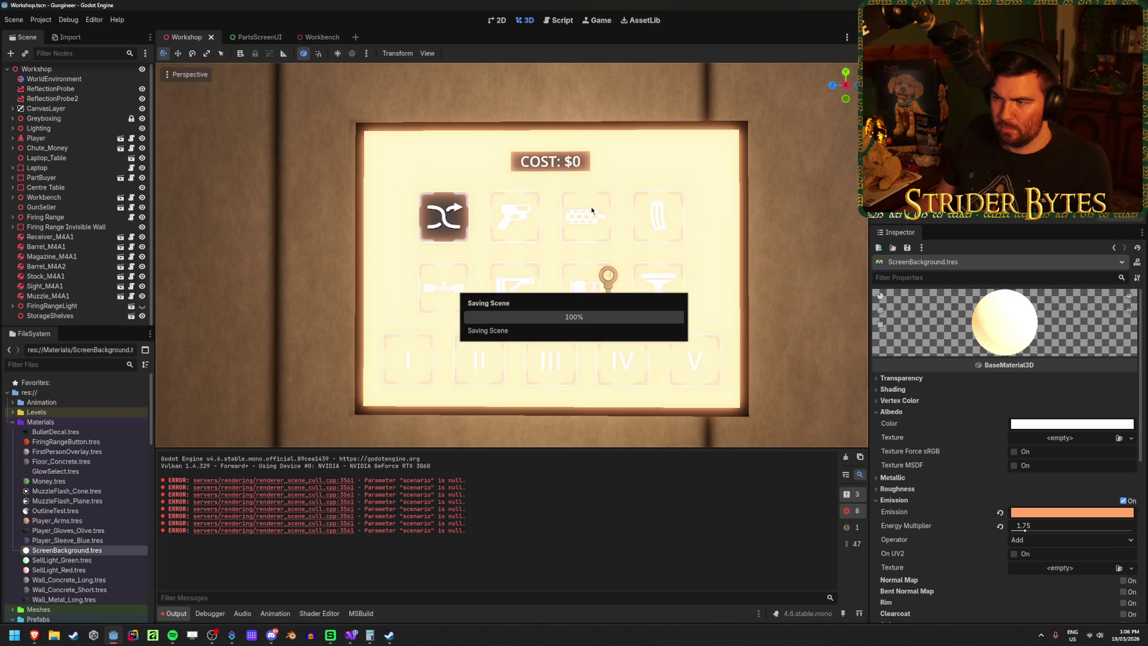
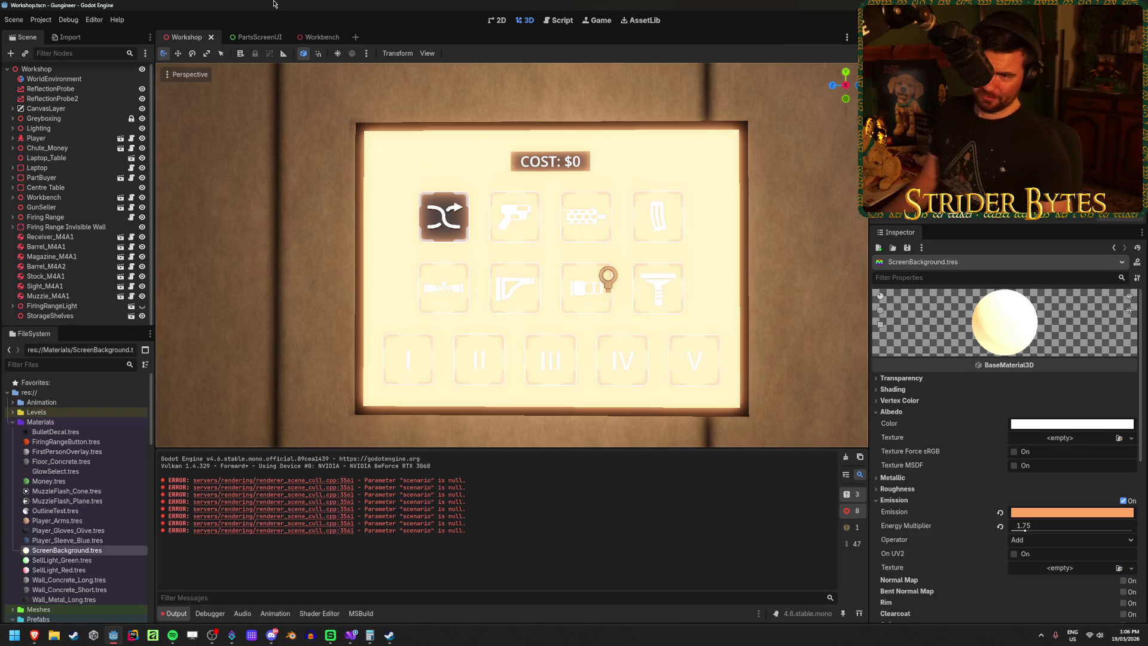
Step: In PartsScreenUI, rename Panel2 to CostPanel and its label to CostLabel, then save
left_click(238, 36)
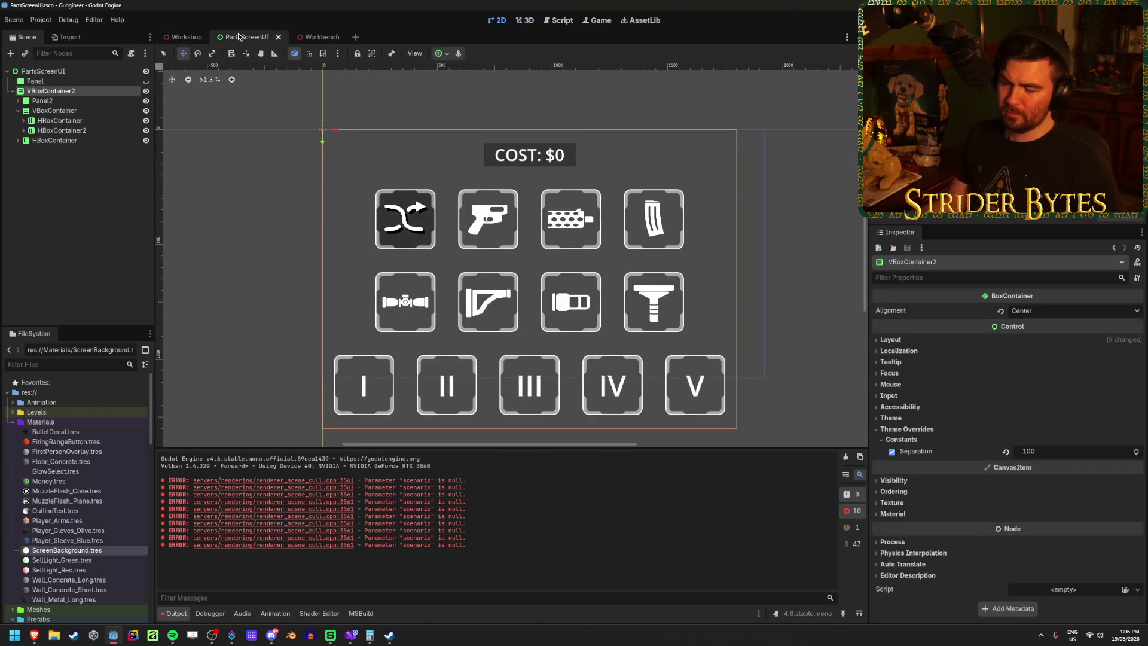
left_click(72, 172)
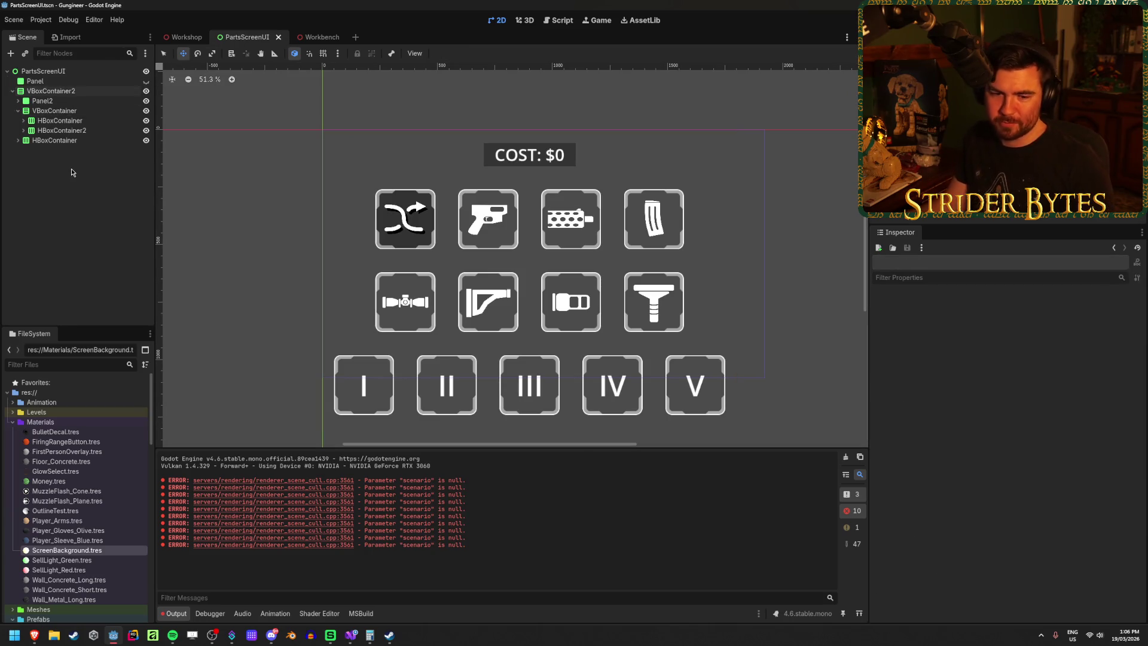
left_click(18, 100)
left_click(54, 101)
left_click(54, 101)
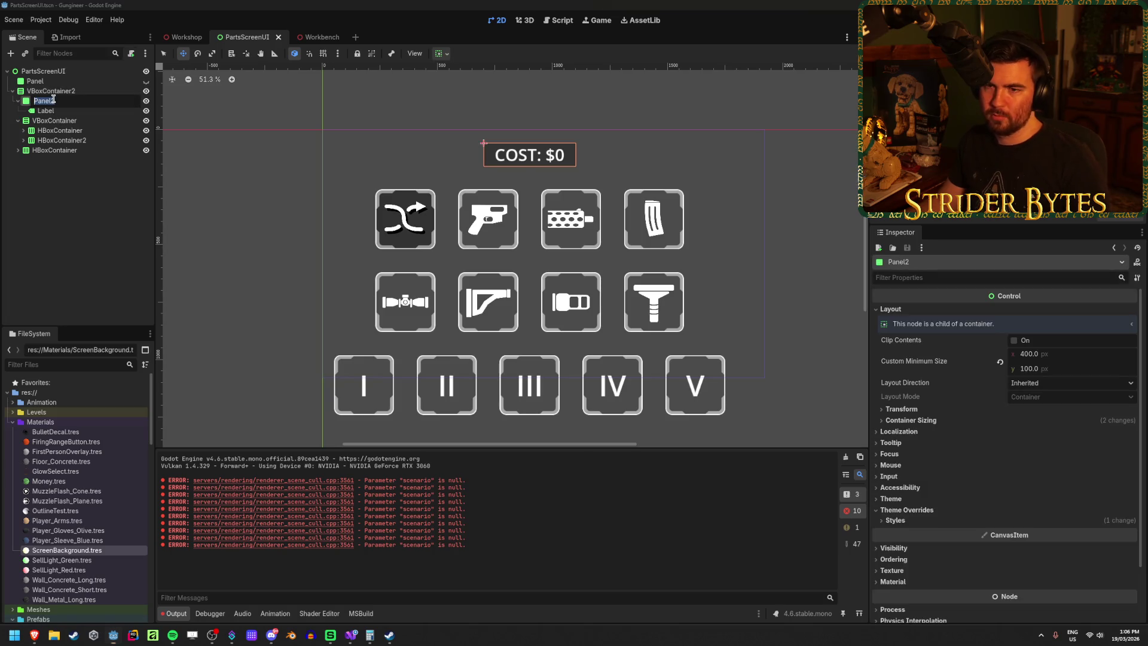
type("Cost")
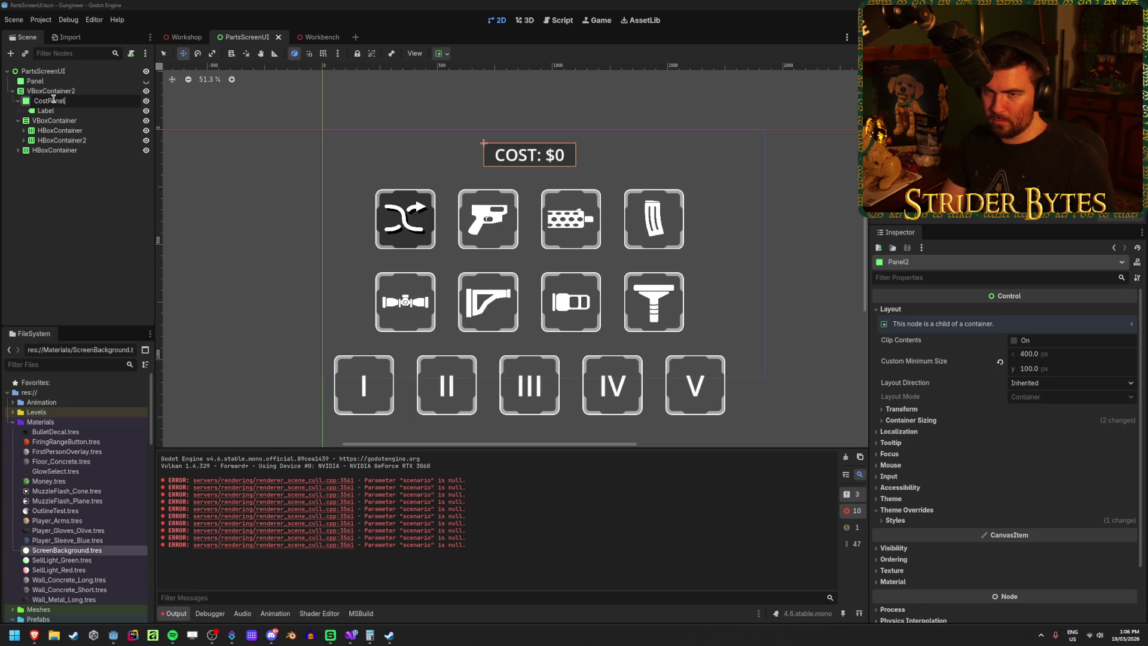
key("Return")
double_click(58, 110)
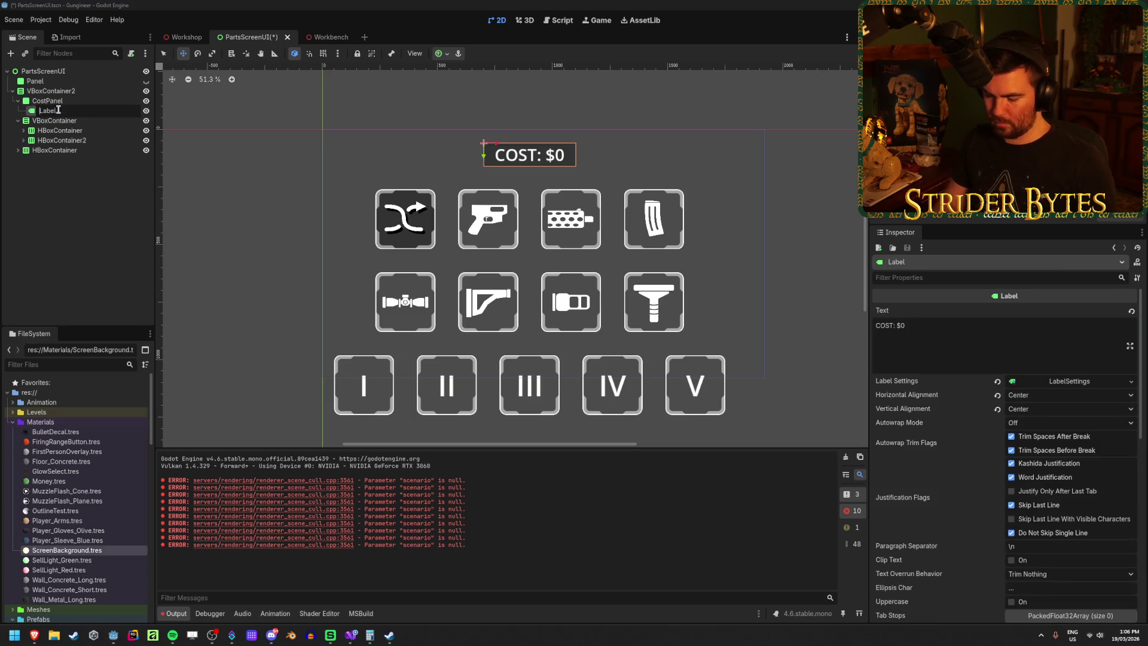
type("Cost")
key("Return")
key("ctrl+s")
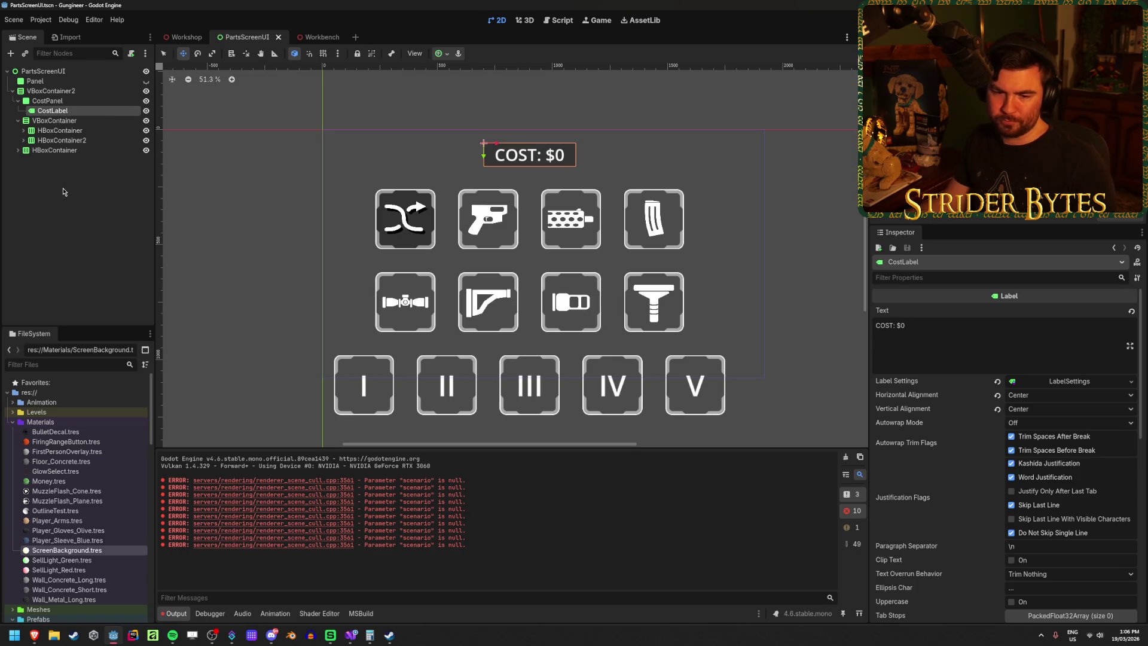
left_click(71, 157)
Step: Rename the part rows VBoxContainer to PartTypeContainer and its first HBoxContainer to PartRow1
left_click(60, 121)
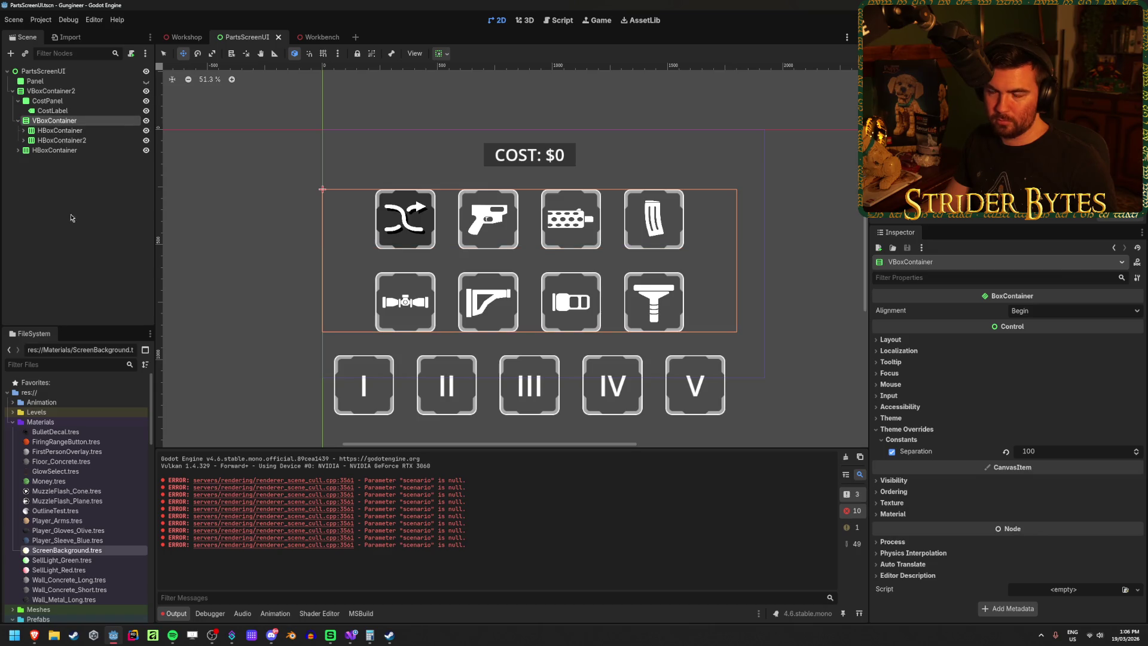
key("F2")
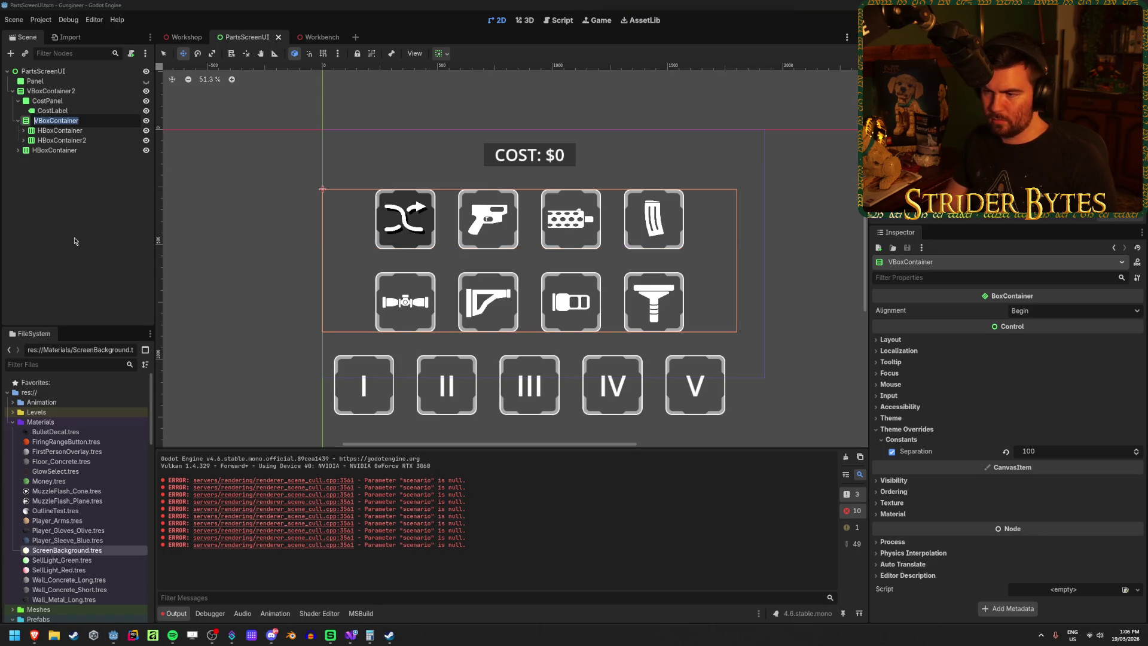
type("PartType")
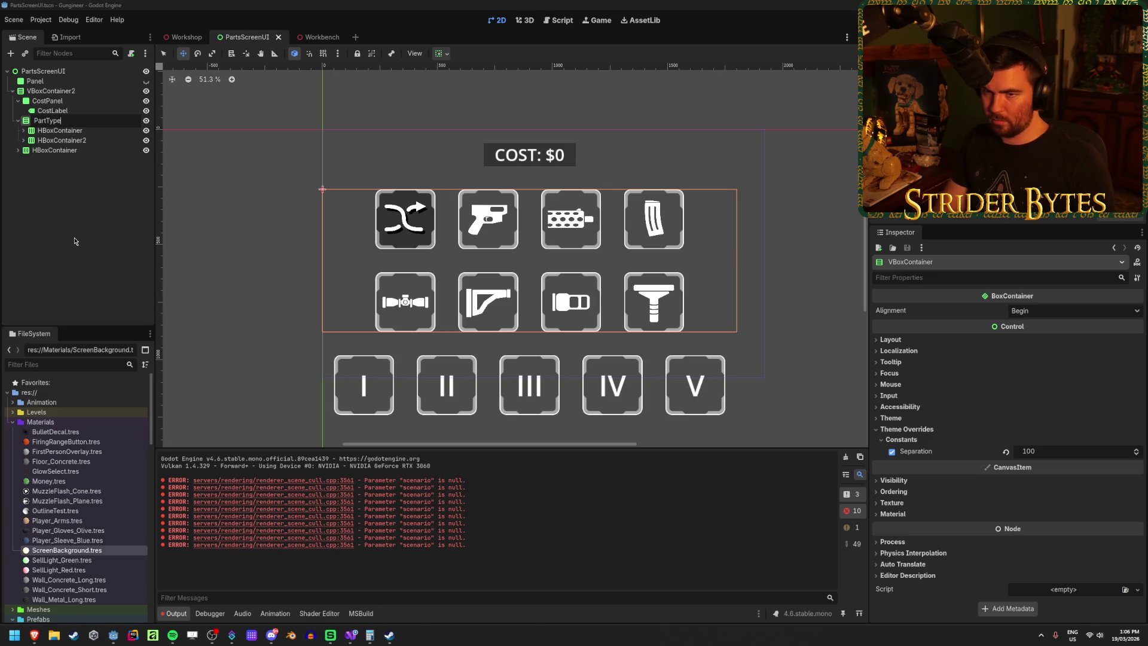
key("Return")
key("Down")
key("F2")
type("P")
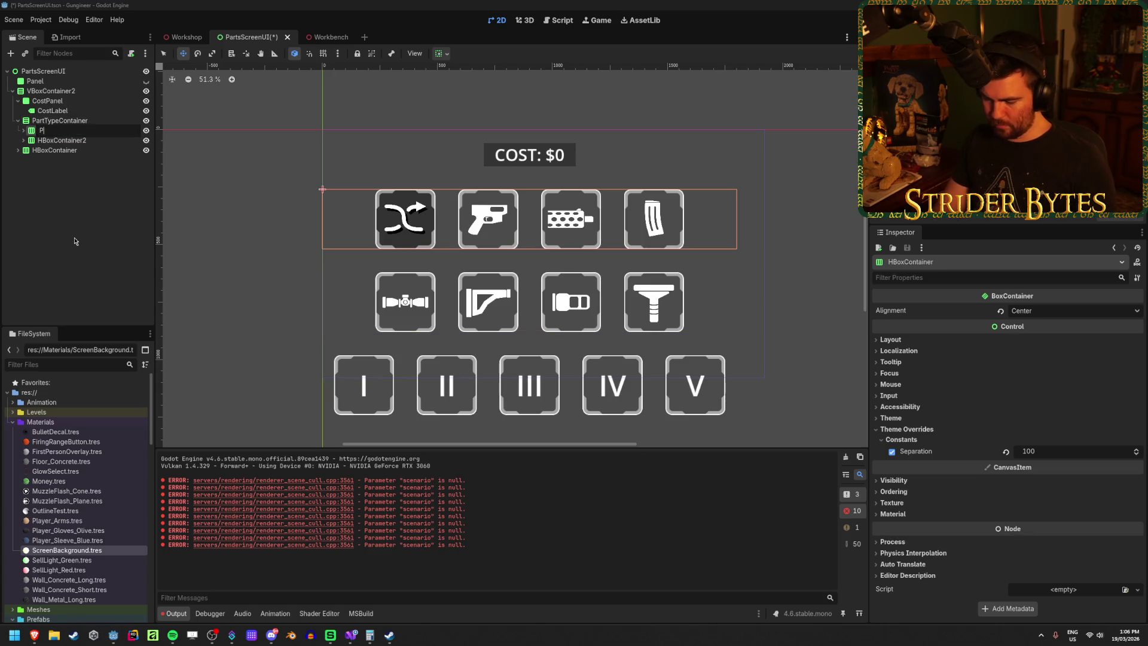
type("1")
key("Return")
Step: Rename the second row to PartRow2 and the level button row to PartLevelContainer
key("Down")
key("F2")
type("PartRow2")
key("Return")
key("Down")
key("F2")
type("LevelCont")
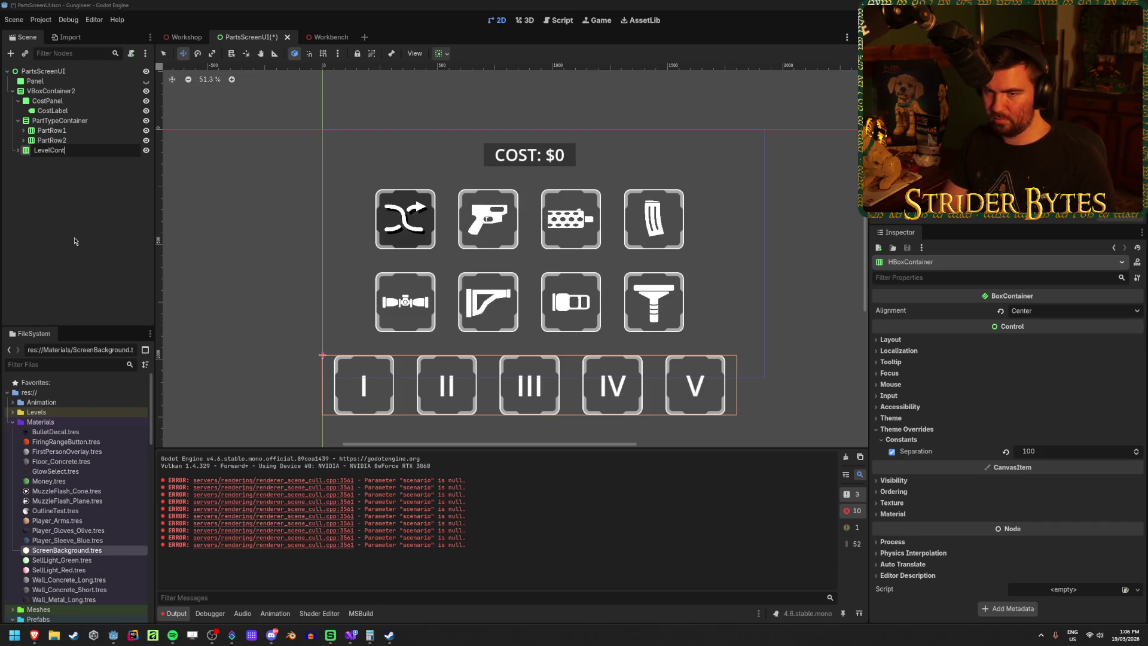
type("Par")
type("Part")
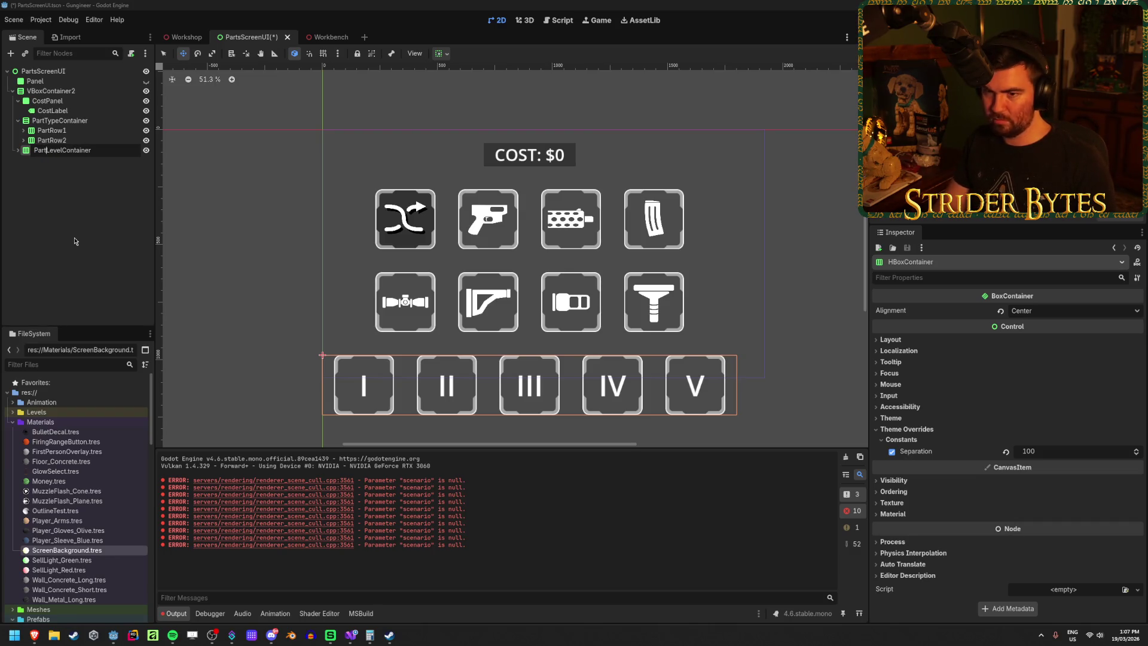
key("Return")
key("Right")
key("Down")
key("Down")
key("Down")
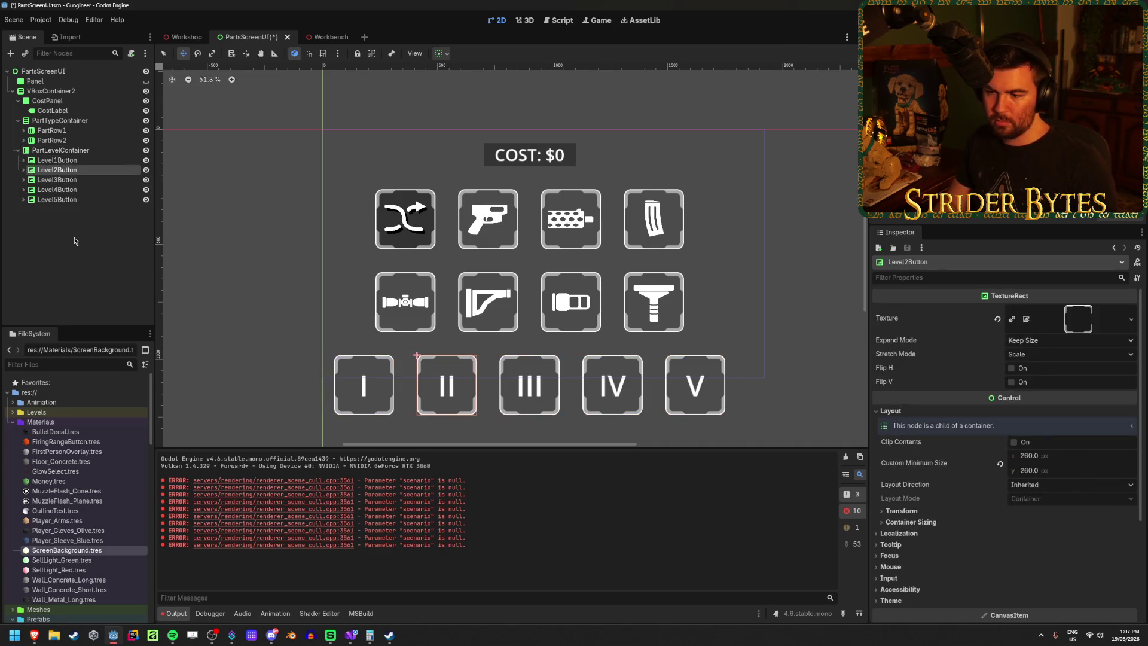
key("Up")
key("Up")
key("Up")
key("Up")
key("Right")
key("Down")
key("Down")
key("Down")
key("Right")
key("Up")
key("Up")
key("Up")
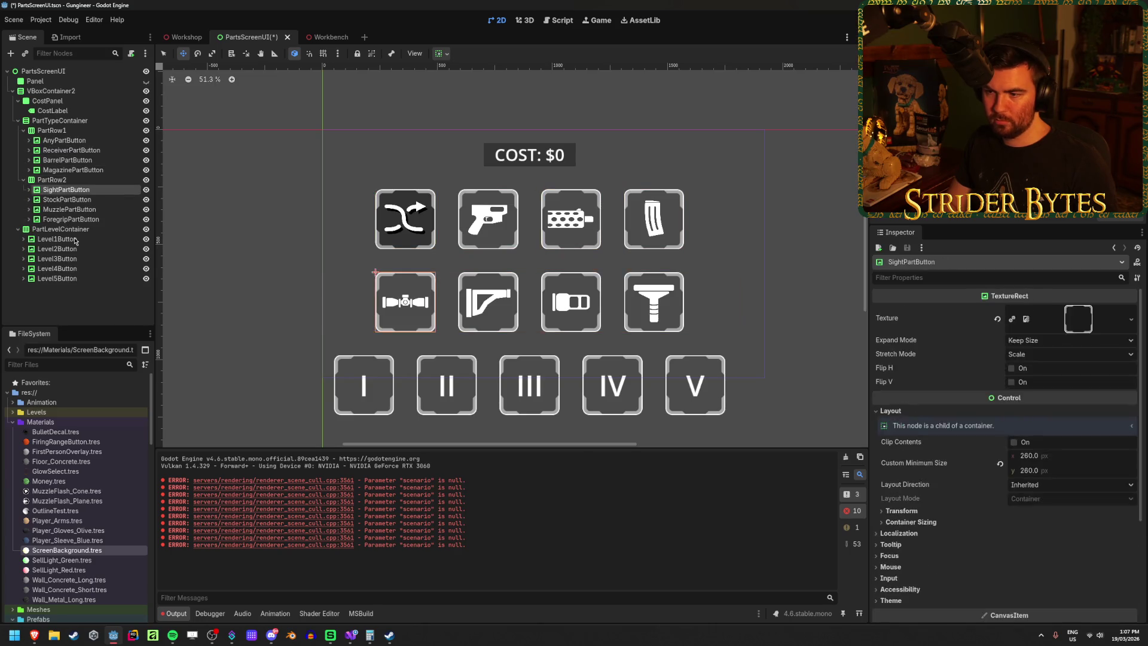
key("Right")
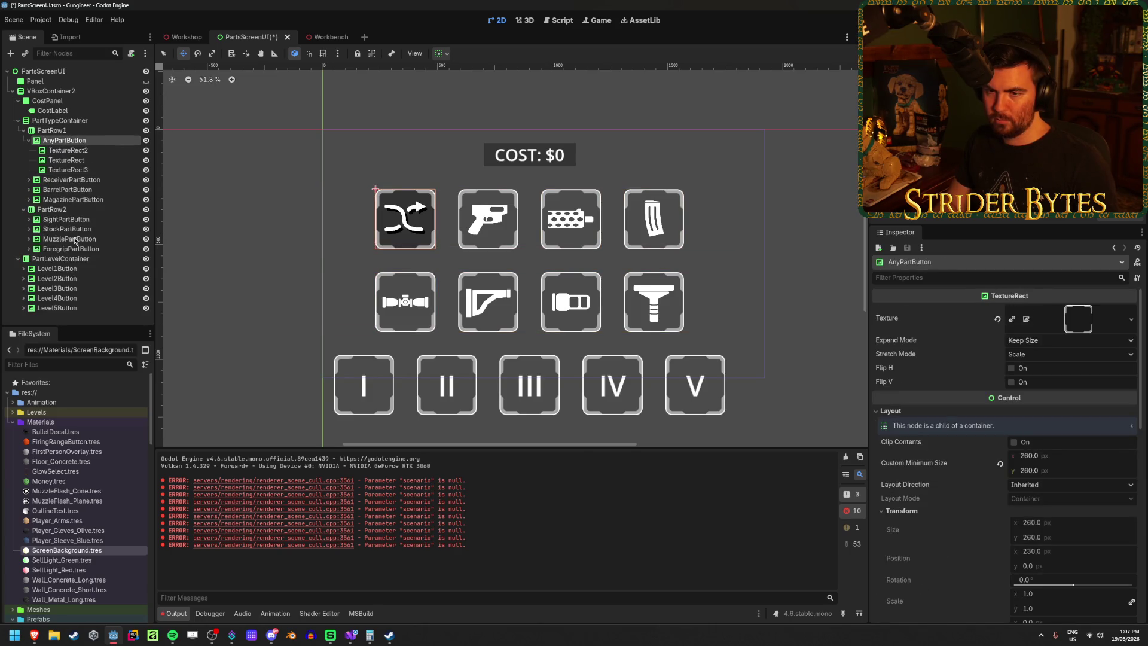
key("Down")
key("Down")
key("Up")
key("Up")
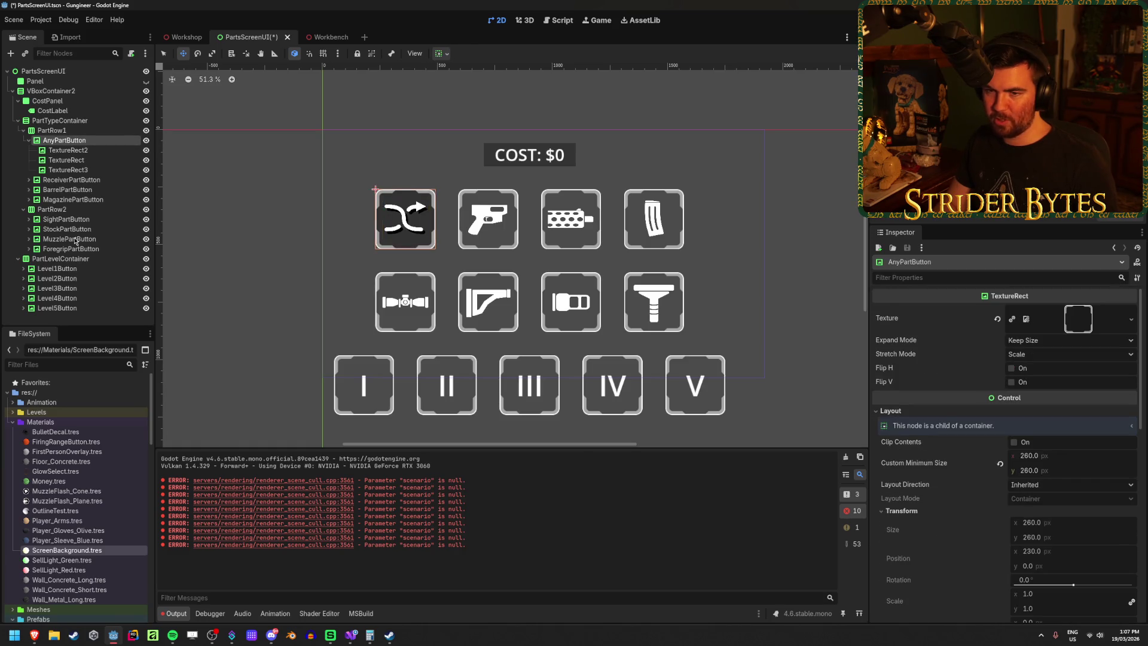
key("Down")
key("Down")
key("Down")
key("Down")
key("Down")
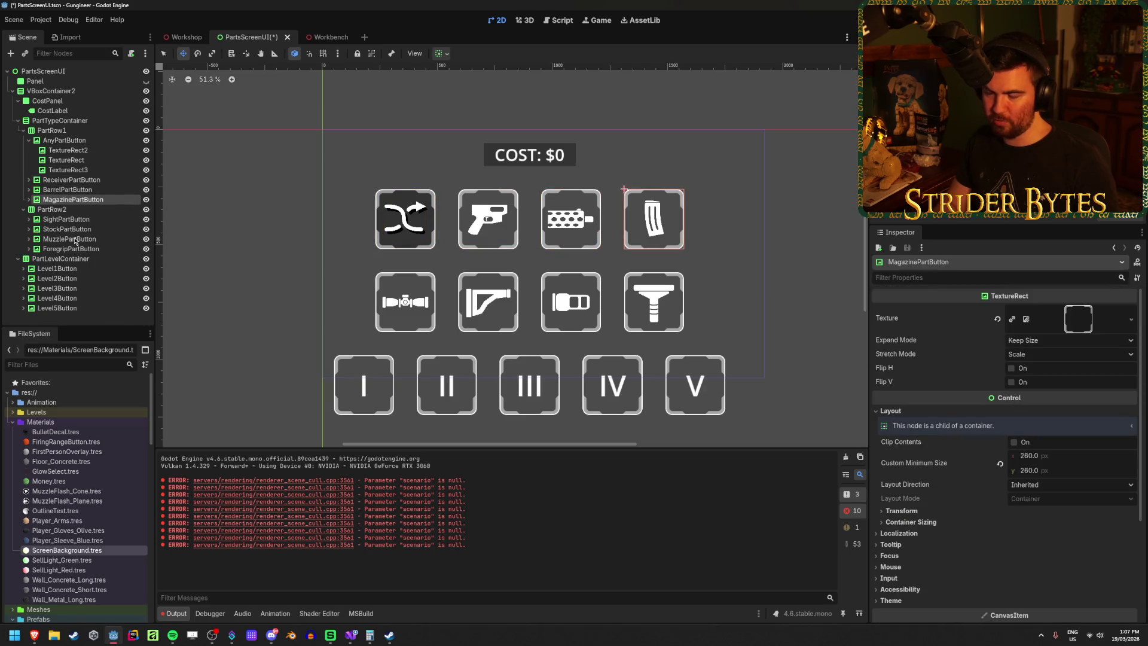
key("Up")
key("Up")
key("Up")
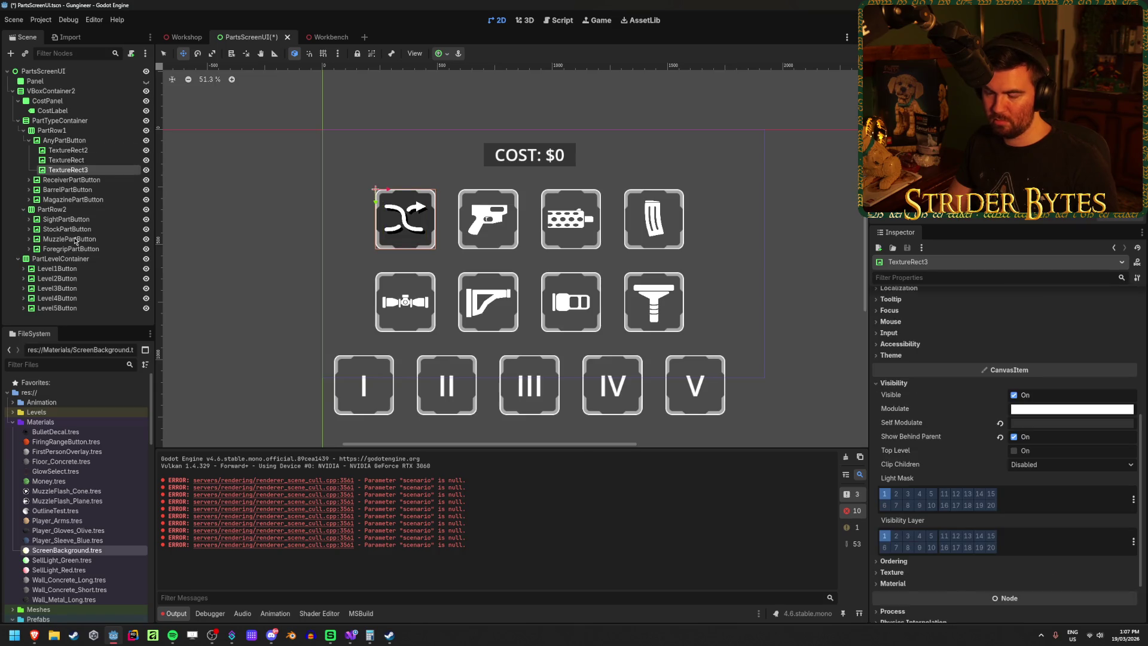
key("Up")
key("Down")
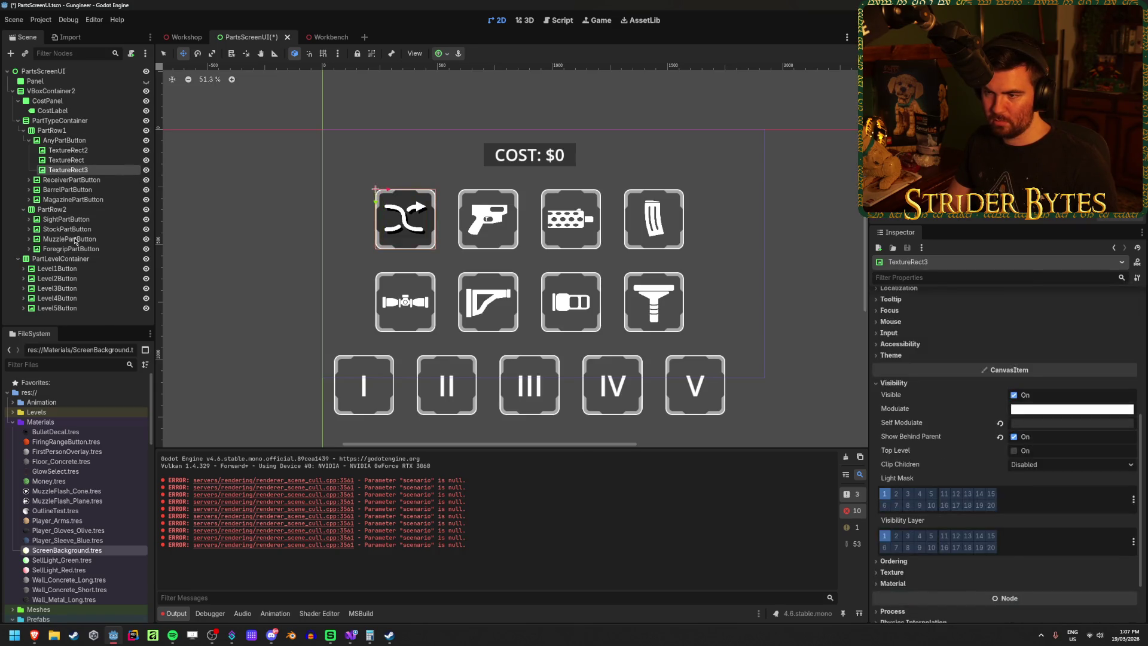
key("Up")
key("Up")
key("Up")
scroll(379, 180, "up", 8)
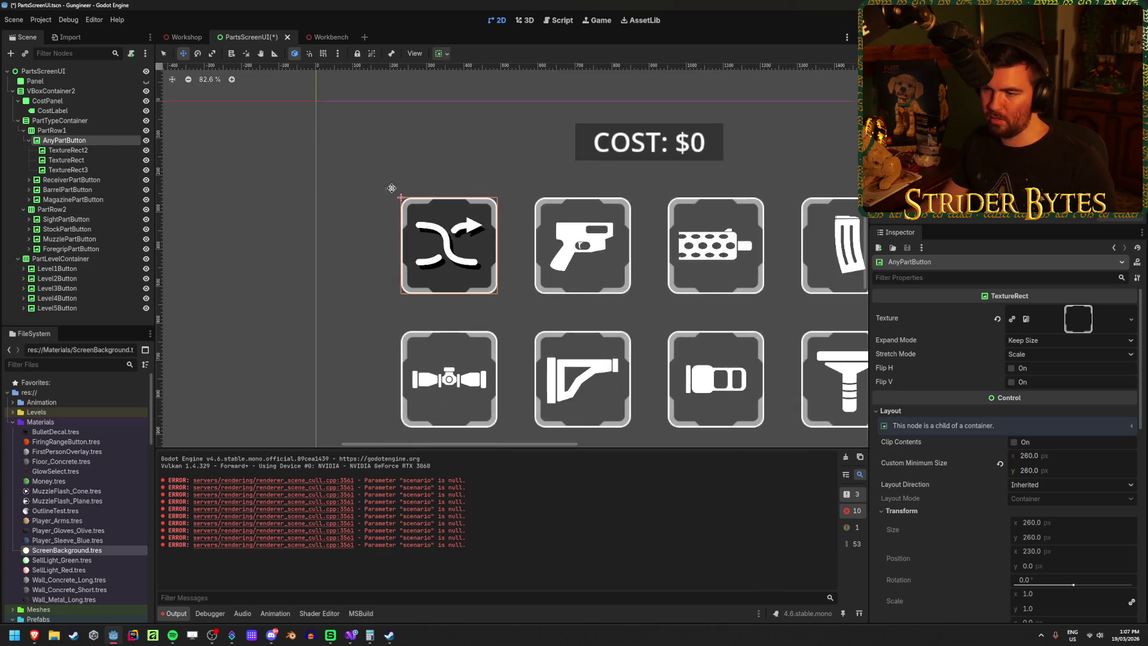
scroll(617, 337, "down", 3)
scroll(386, 273, "up", 7)
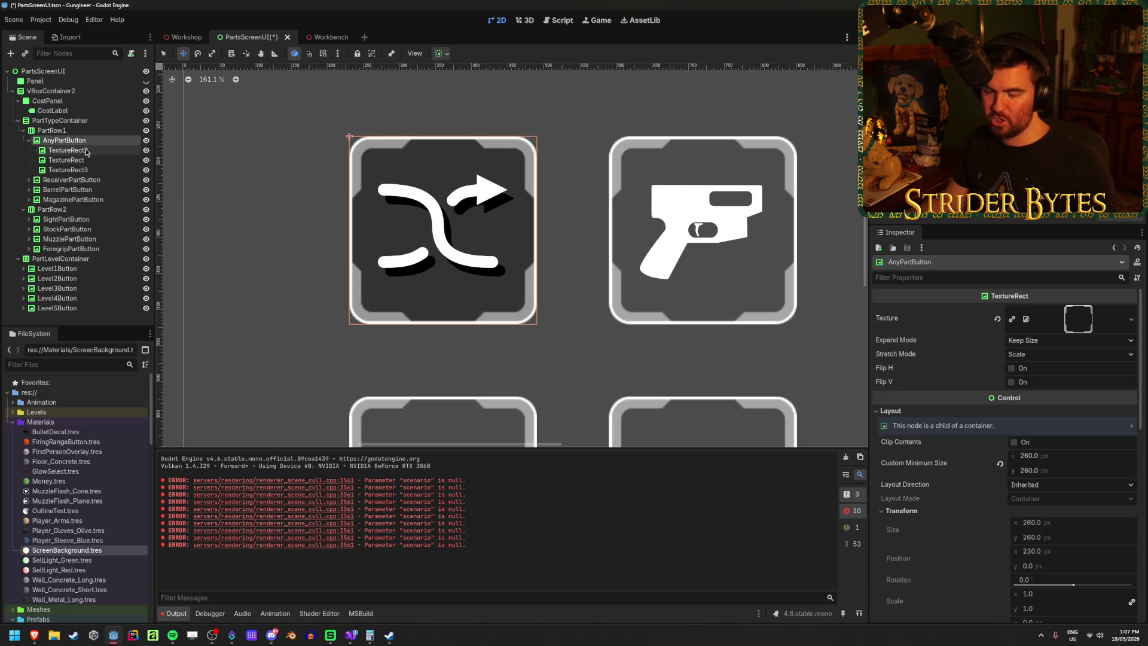
left_click(86, 151)
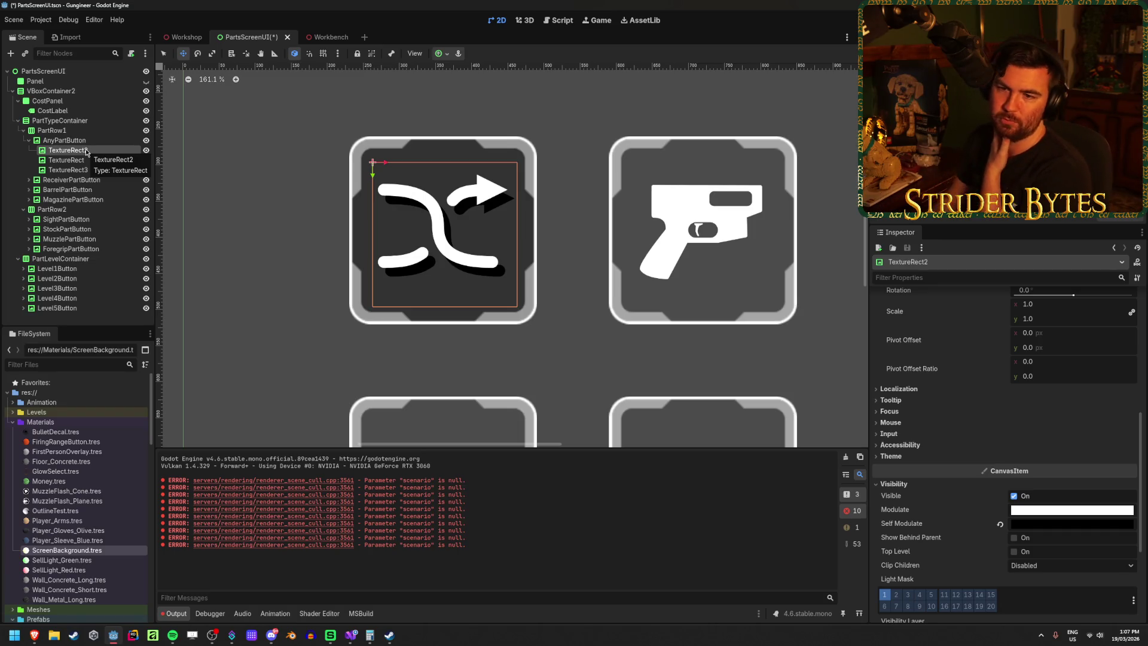
scroll(959, 409, "up", 3)
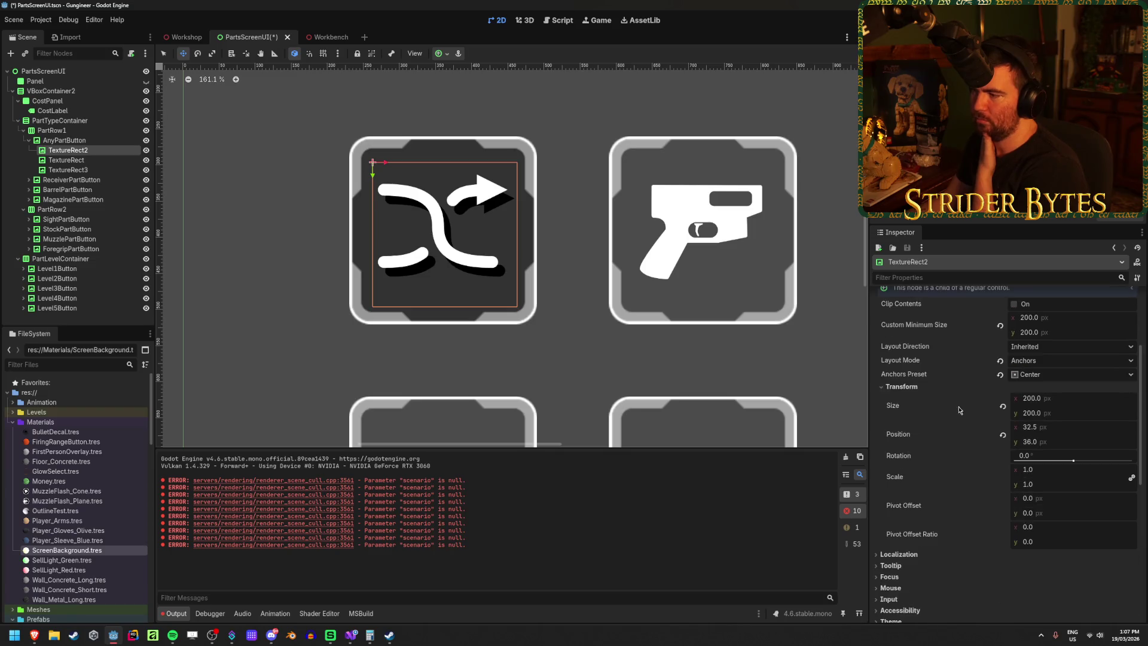
left_click(66, 140)
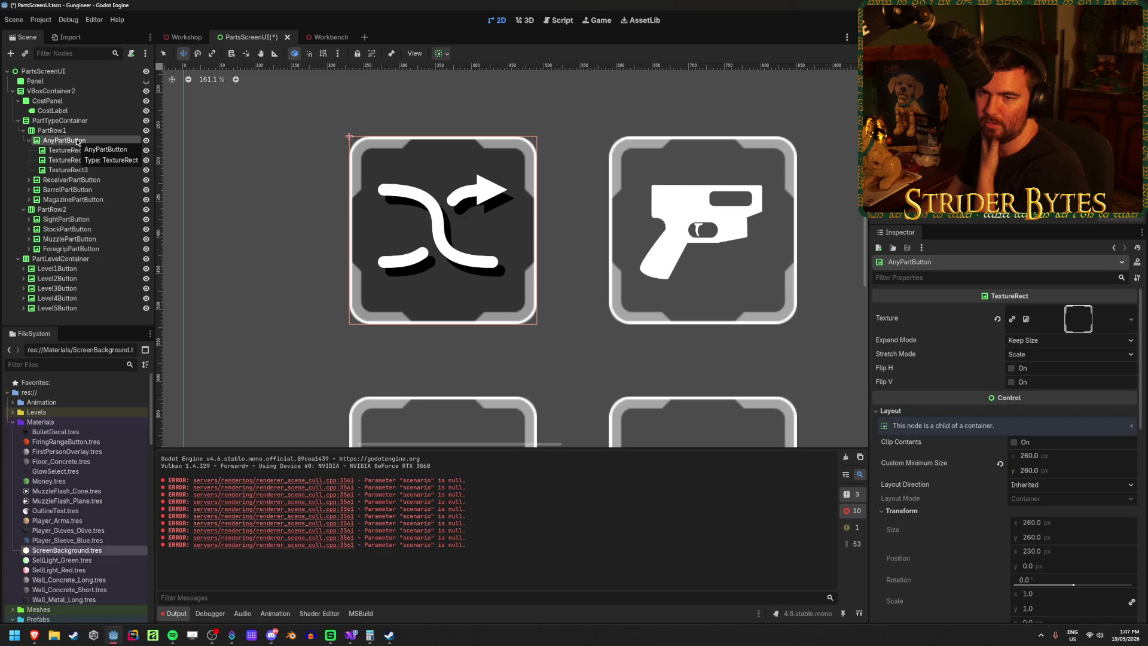
Step: Add a CenterContainer child node under AnyPartButton
right_click(77, 142)
left_click(114, 146)
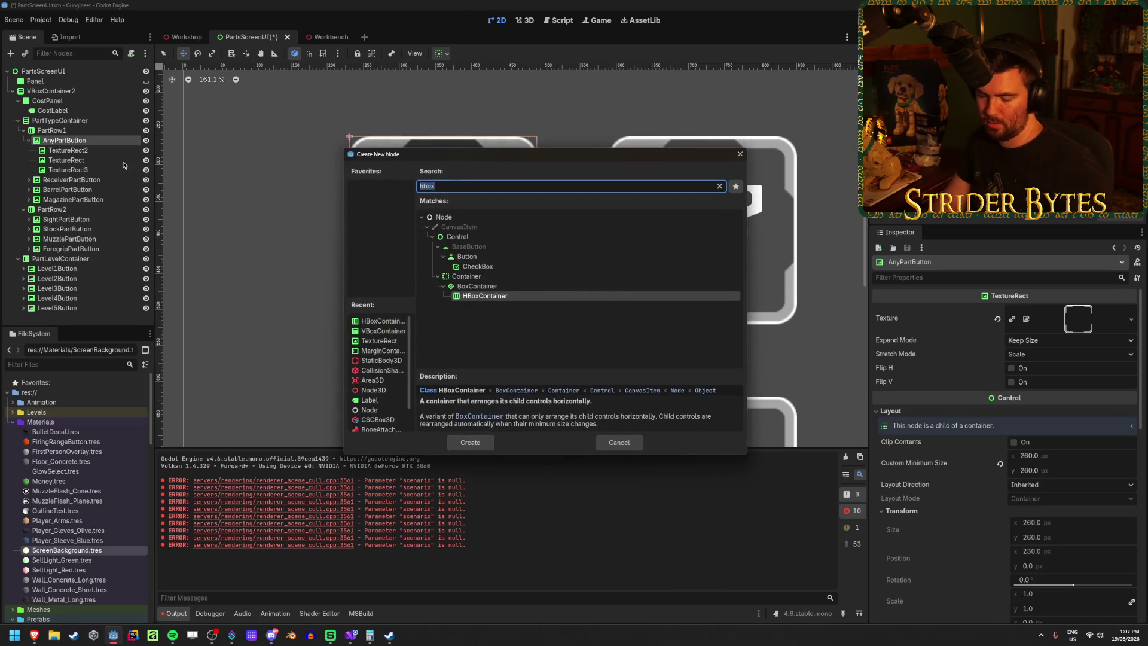
type("conte")
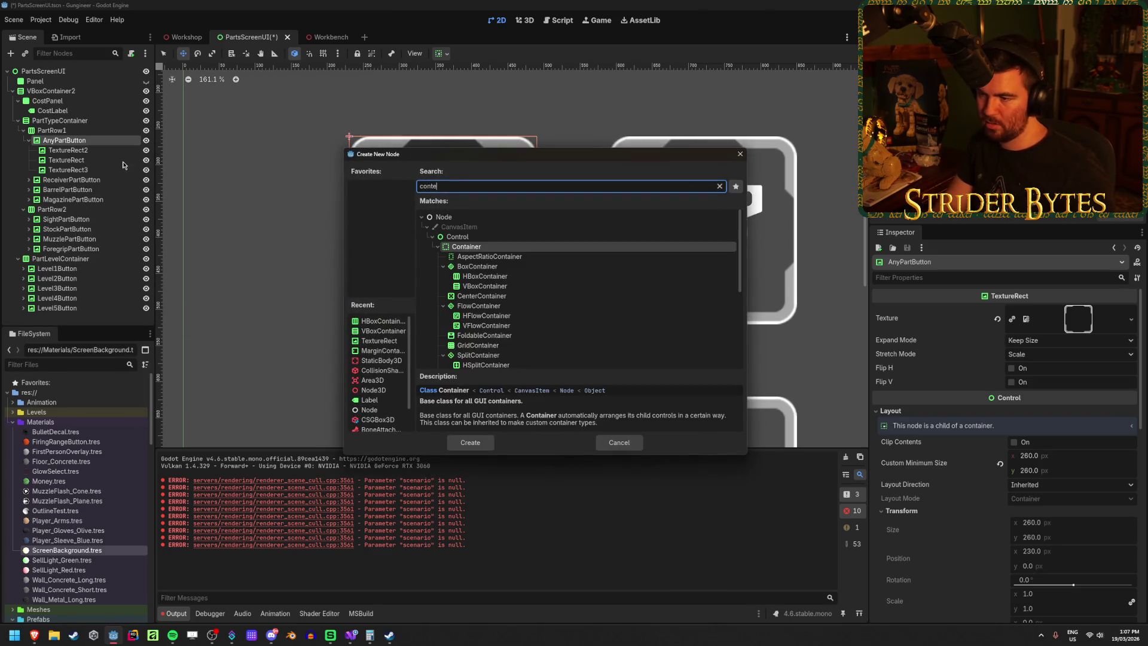
key("Down")
key("Down")
key("Down")
key("Return")
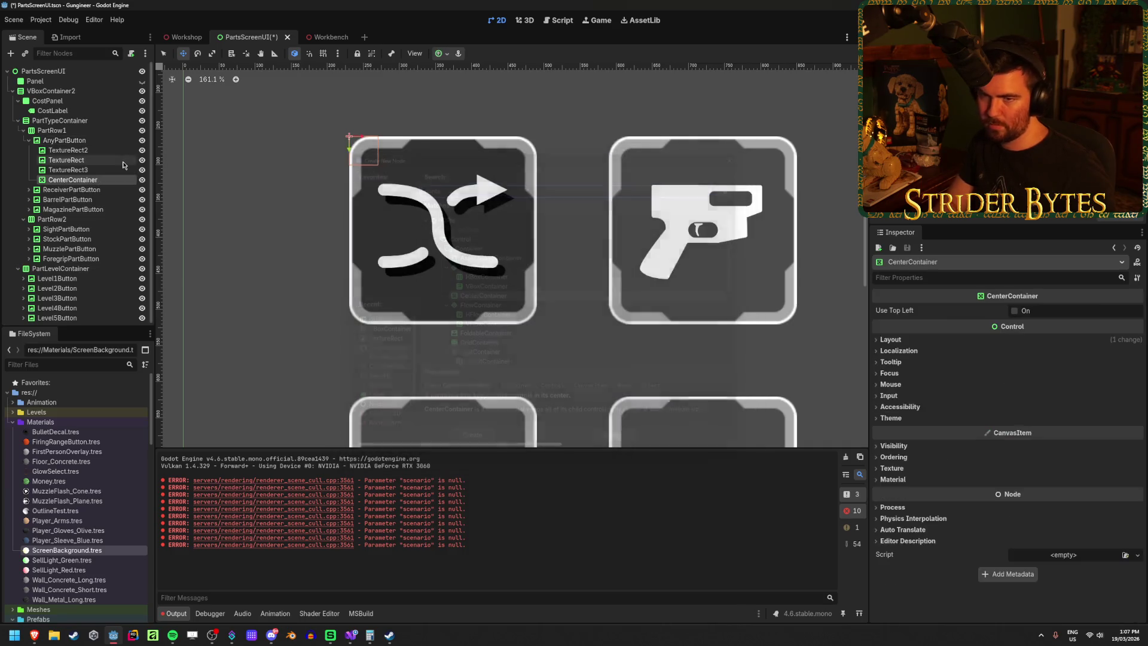
Step: Move TextureRect into the CenterContainer and enable Show Behind Parent on TextureRect2
left_click(82, 152)
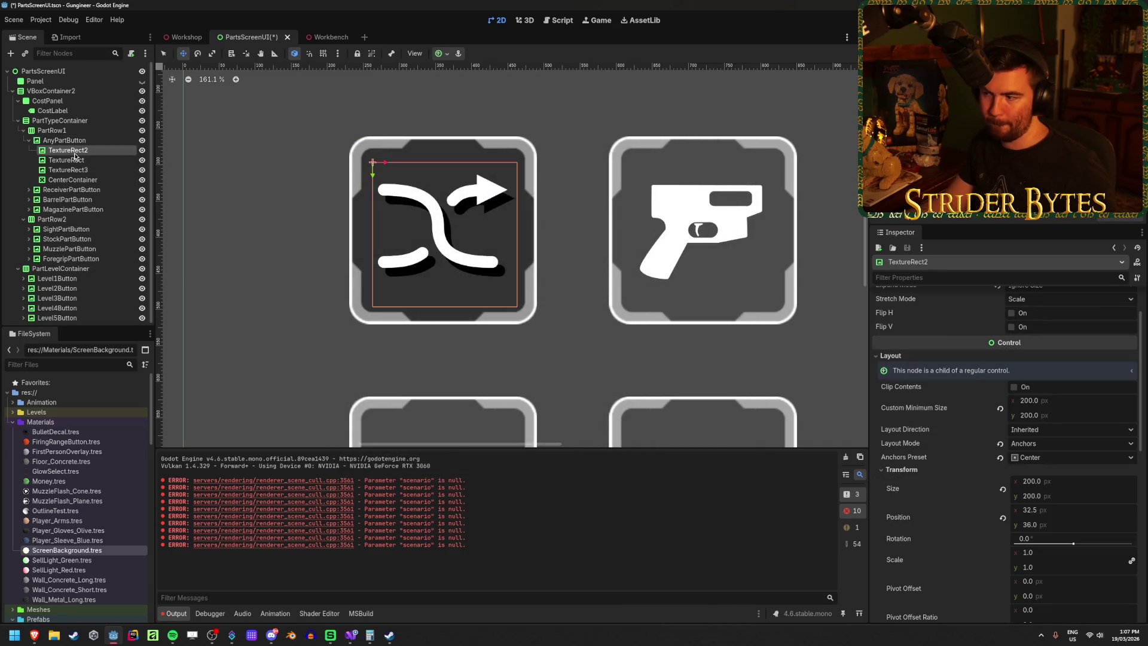
left_click(76, 162)
mouse_move(75, 162)
left_mouse_down()
mouse_move(67, 179)
mouse_move(84, 180)
left_mouse_up()
left_click(87, 153)
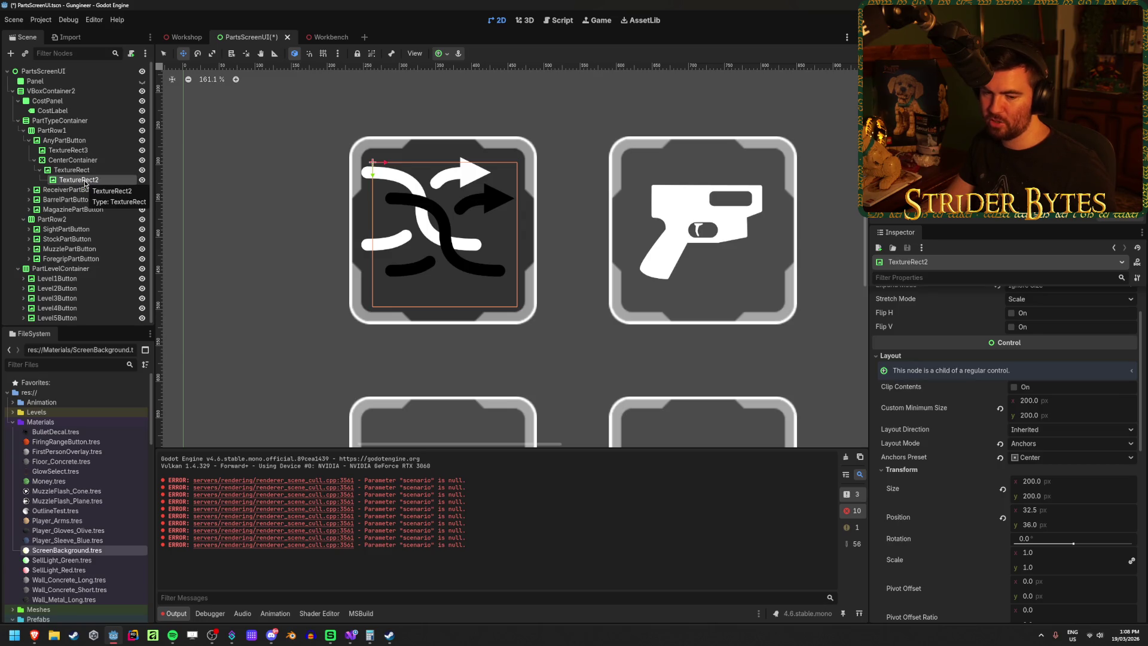
scroll(940, 496, "down", 5)
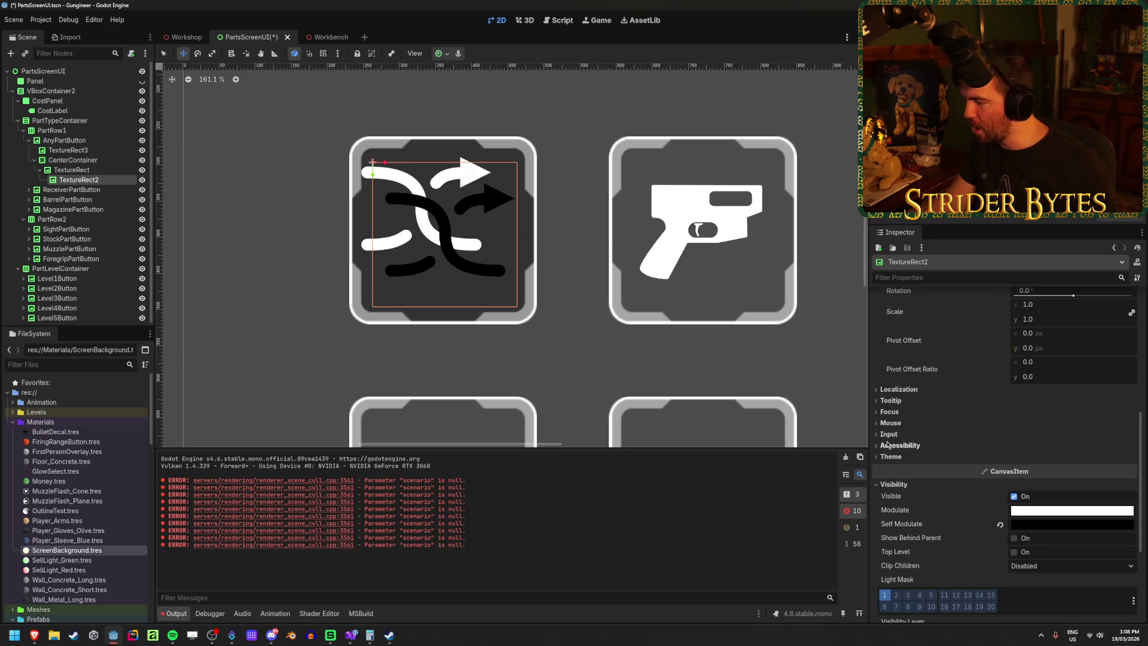
left_click(1014, 456)
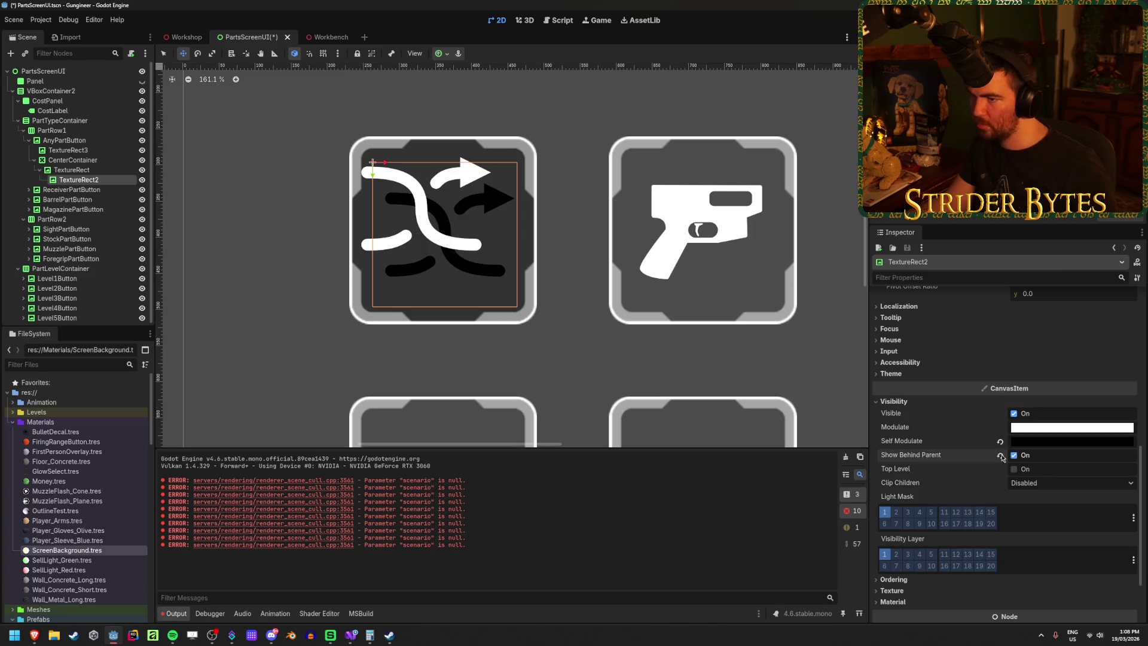
Step: Try moving TextureRect3 out from under AnyPartButton, then undo that move
left_click(77, 151)
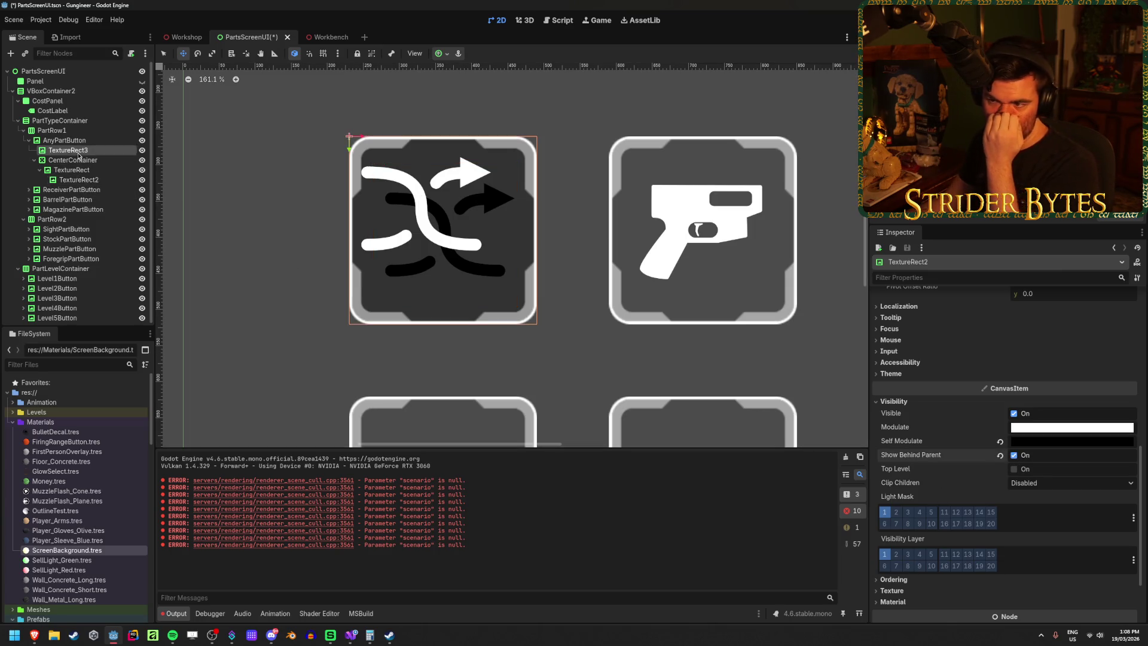
left_click(37, 161)
double_click(62, 151)
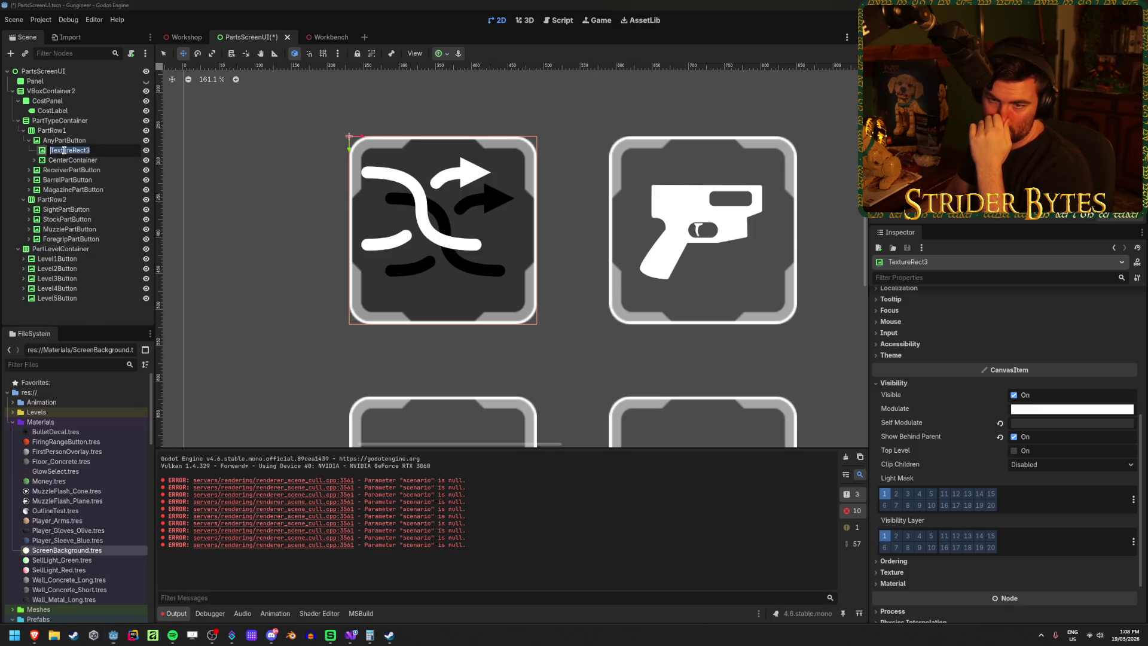
left_click_drag(69, 150, 98, 168)
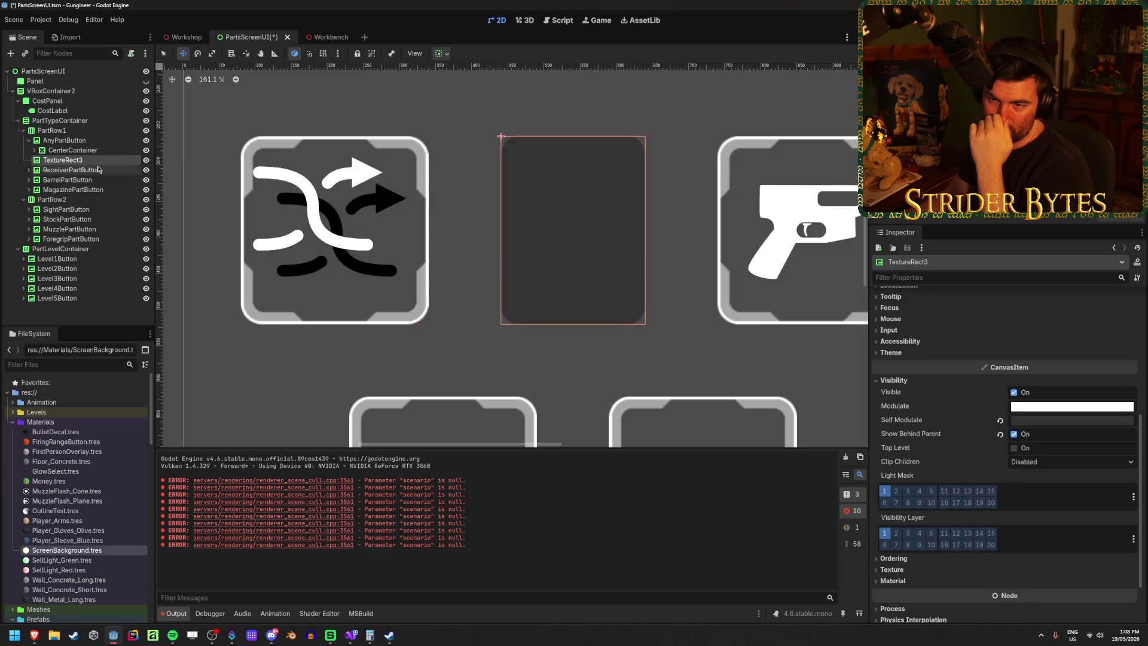
key("ctrl+z")
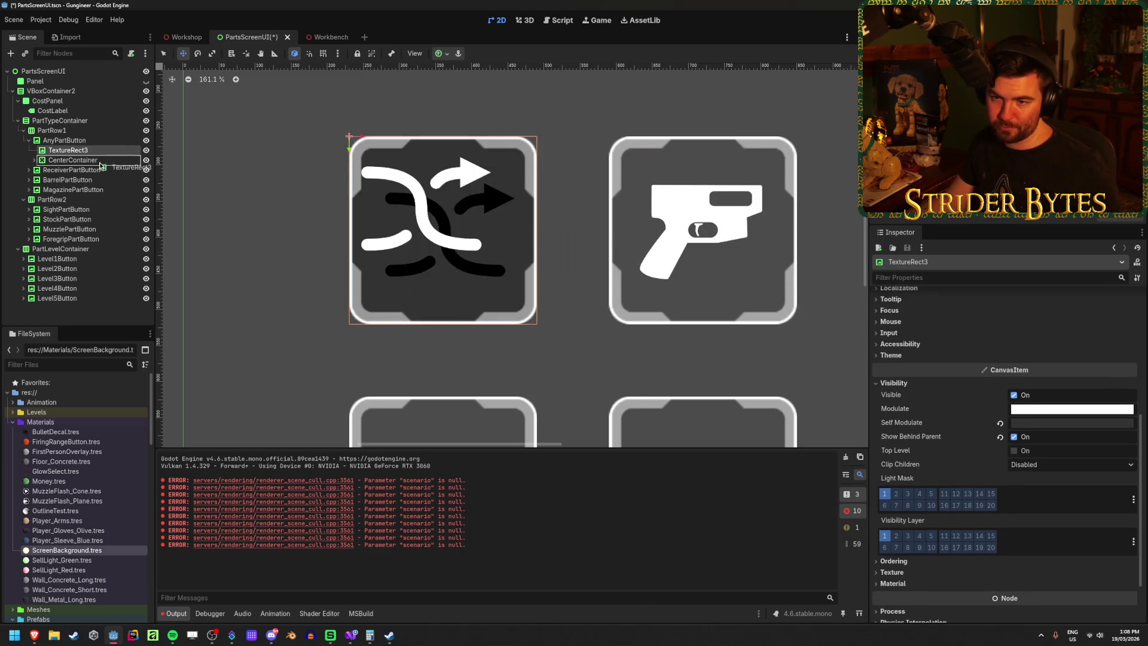
Step: Apply the Full Rect anchor preset so CenterContainer fills the part button
left_click(96, 151)
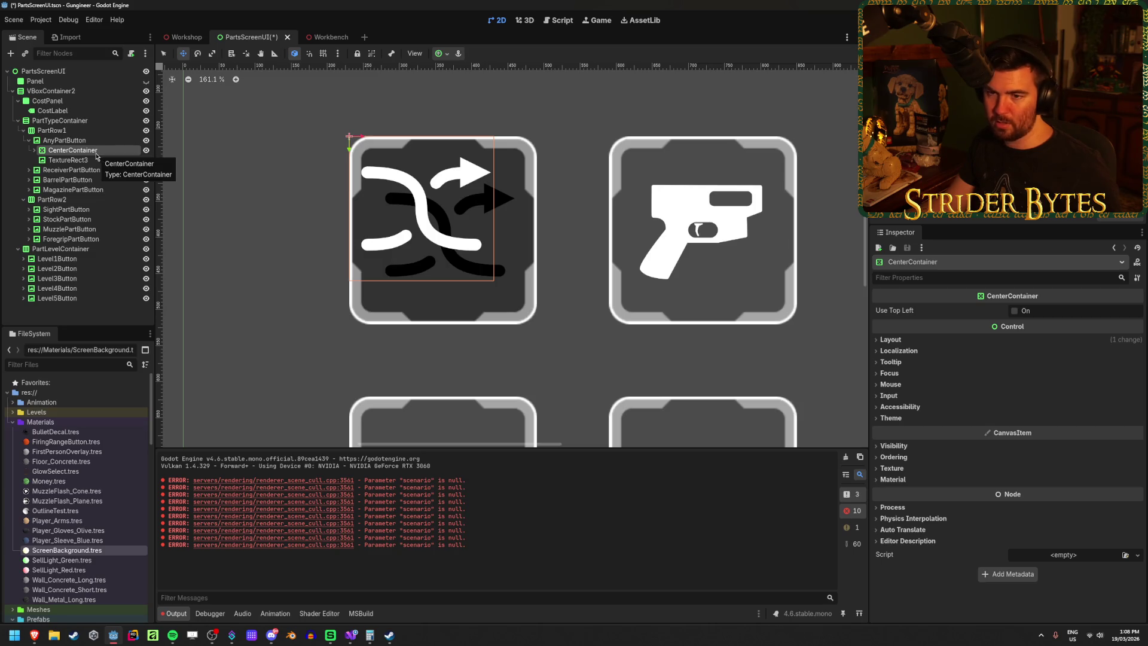
left_click(34, 150)
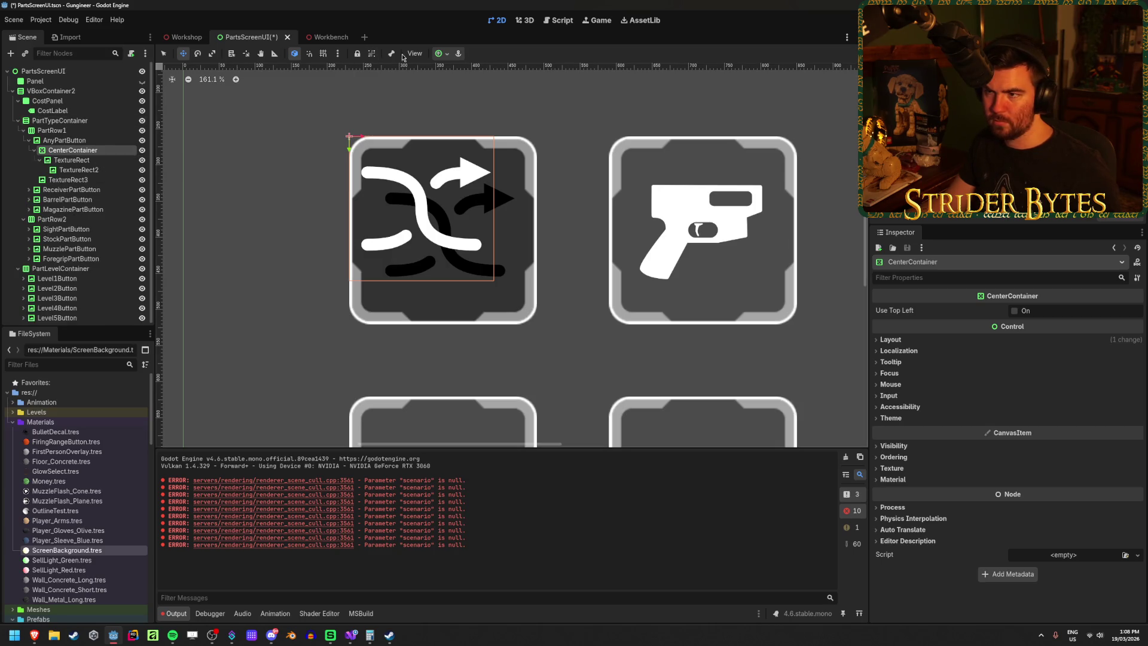
left_click(443, 54)
left_click(493, 137)
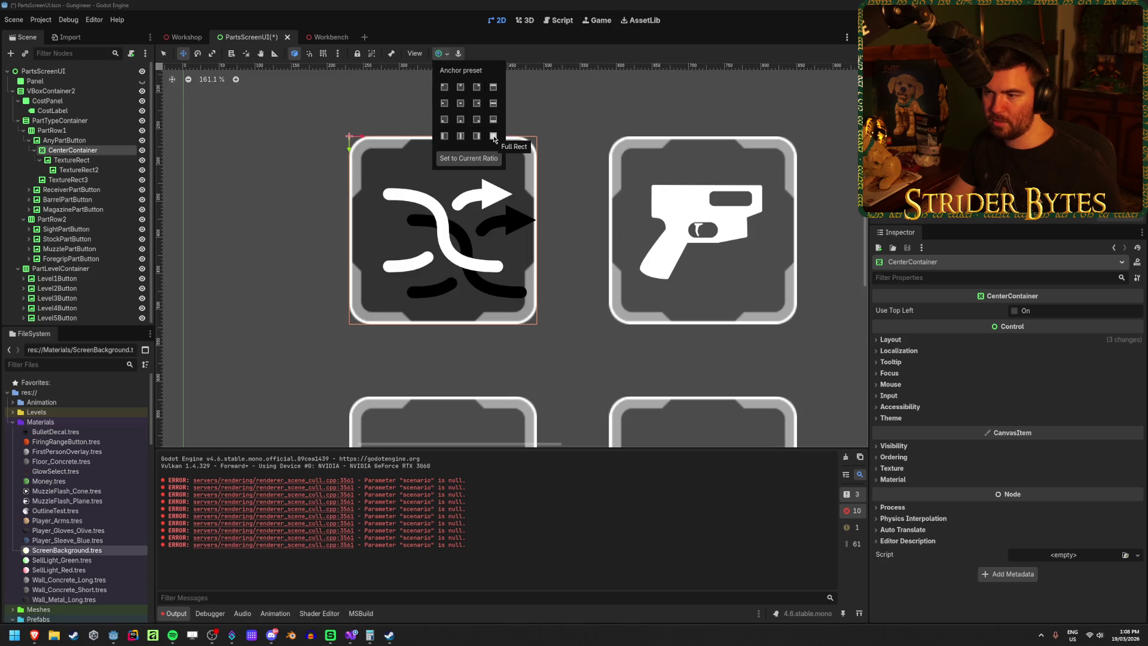
left_click(89, 160)
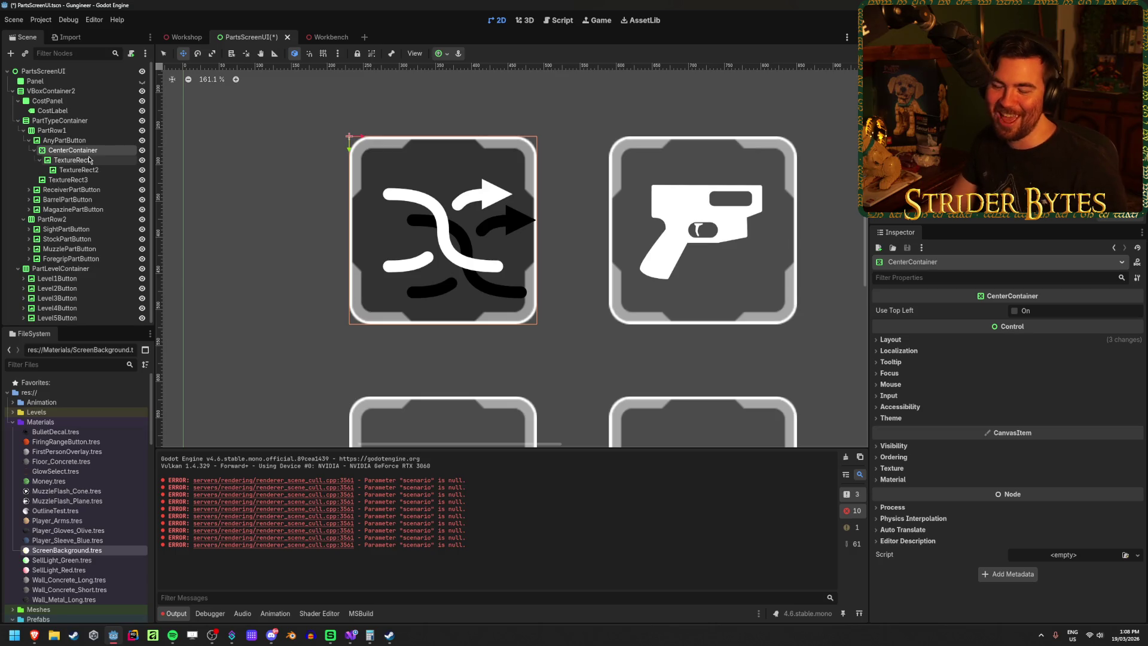
left_click(89, 160)
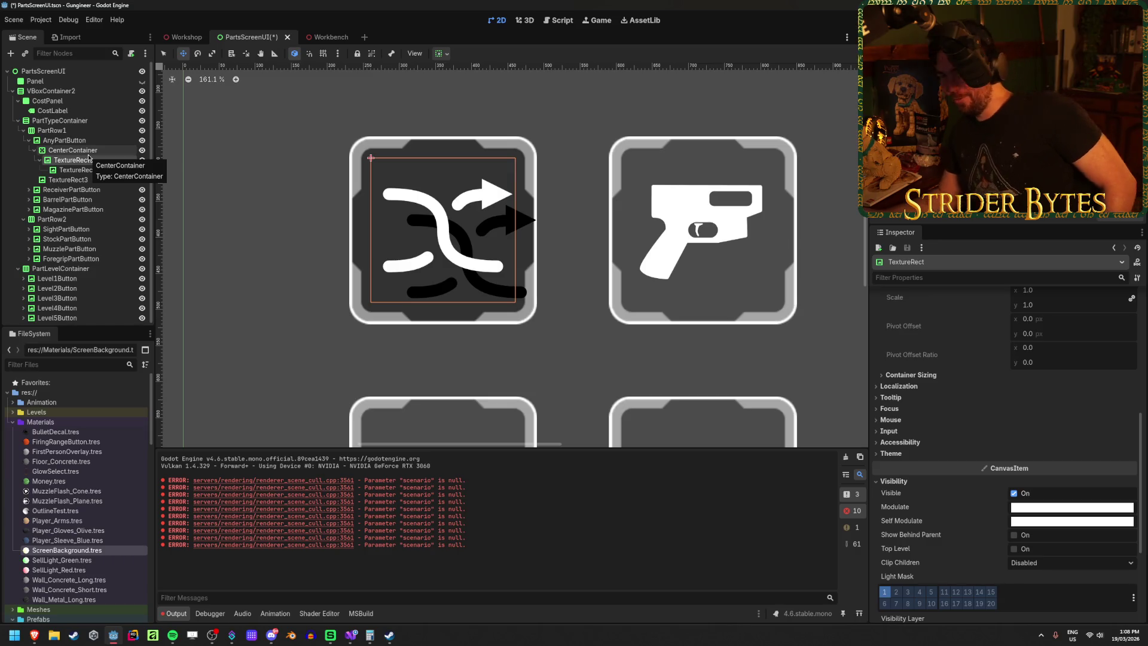
left_click(96, 171)
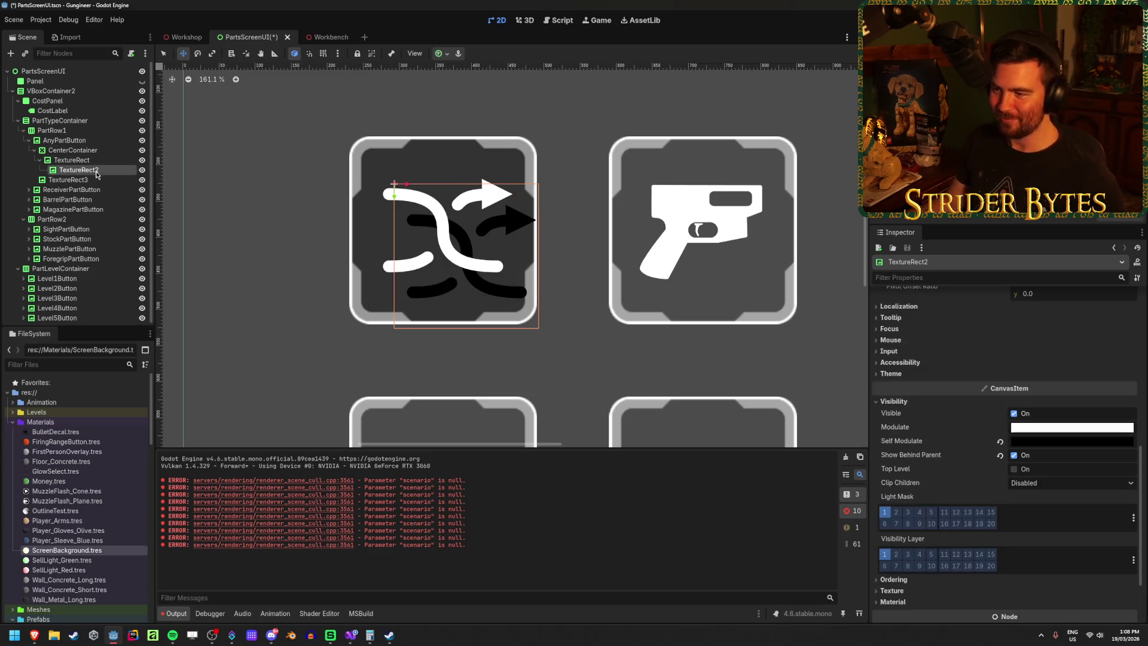
scroll(902, 413, "up", 3)
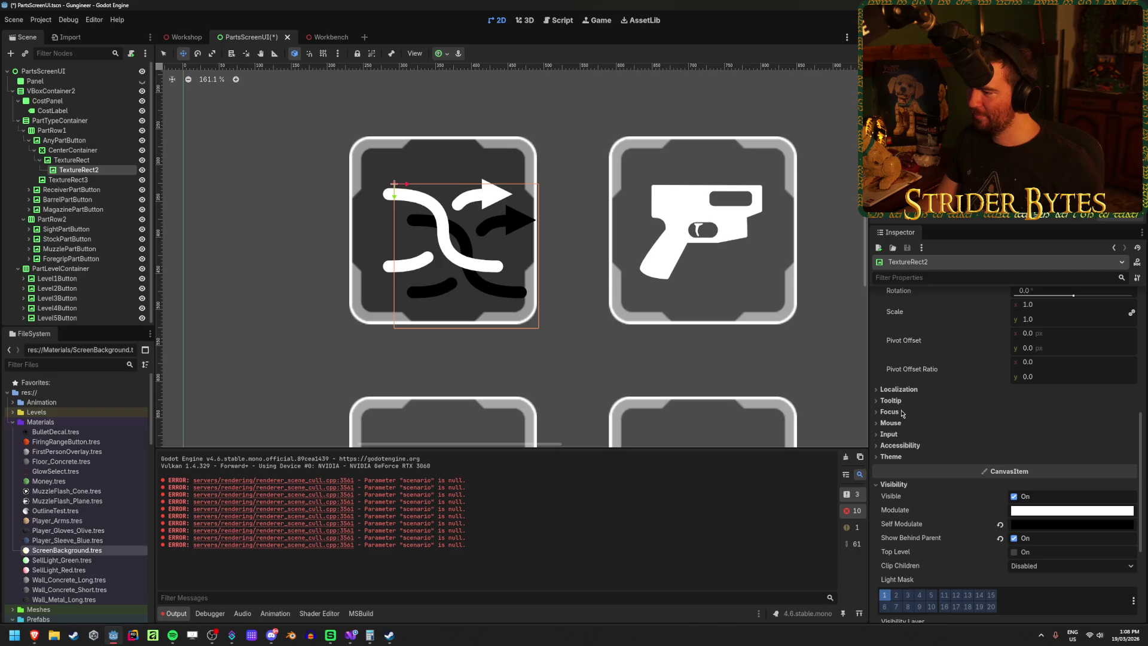
Step: Set the TextureRect2 shadow's position to x 10, y 10 and save PartsScreenUI
scroll(902, 414, "up", 5)
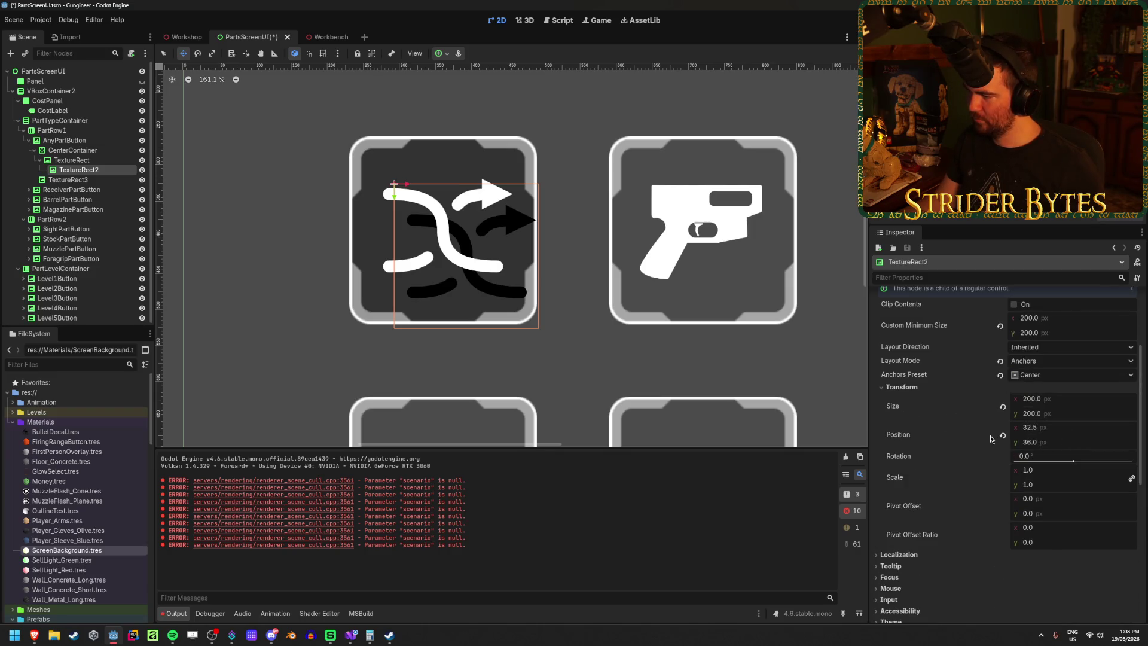
left_click(1003, 437)
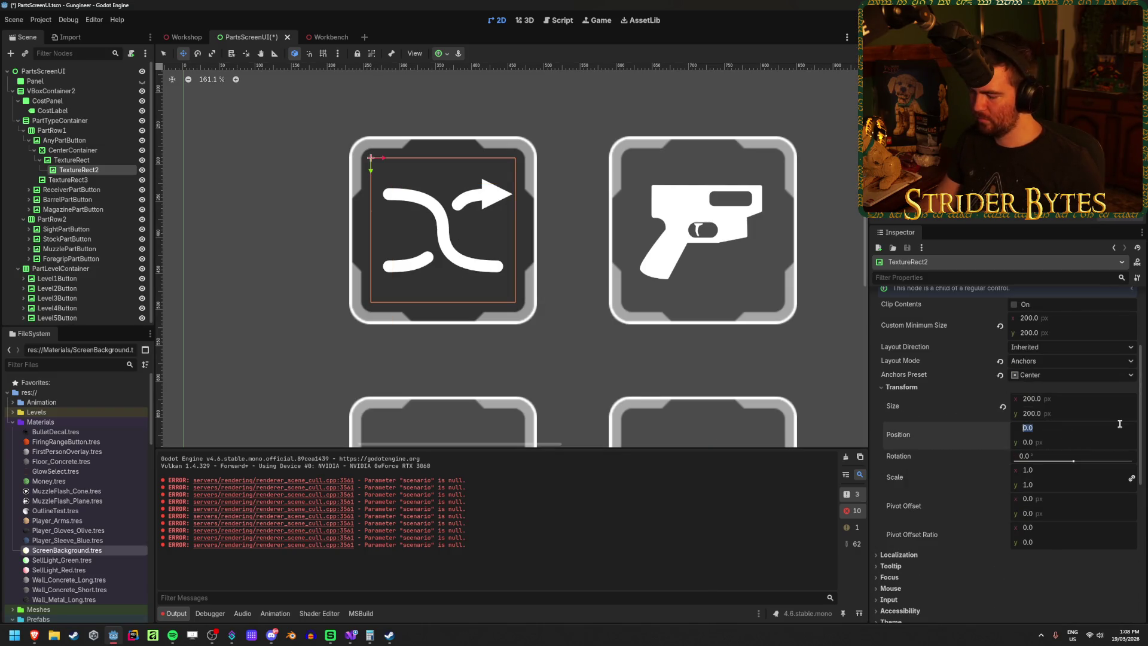
key("Tab")
type("53")
key("Return")
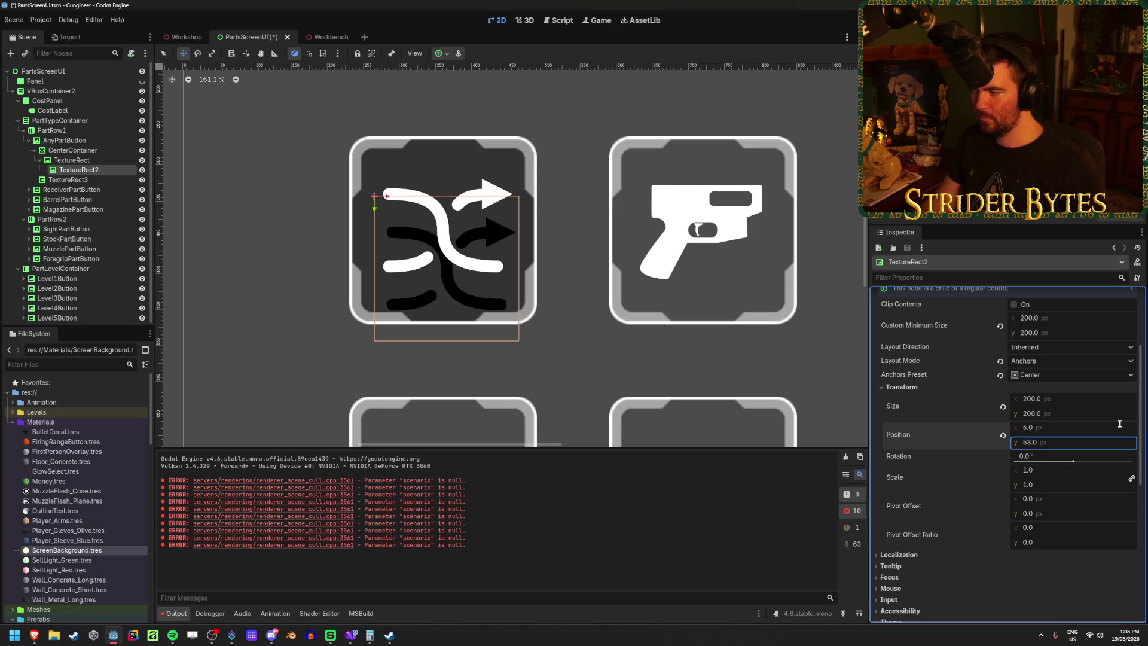
type("5")
key("Return")
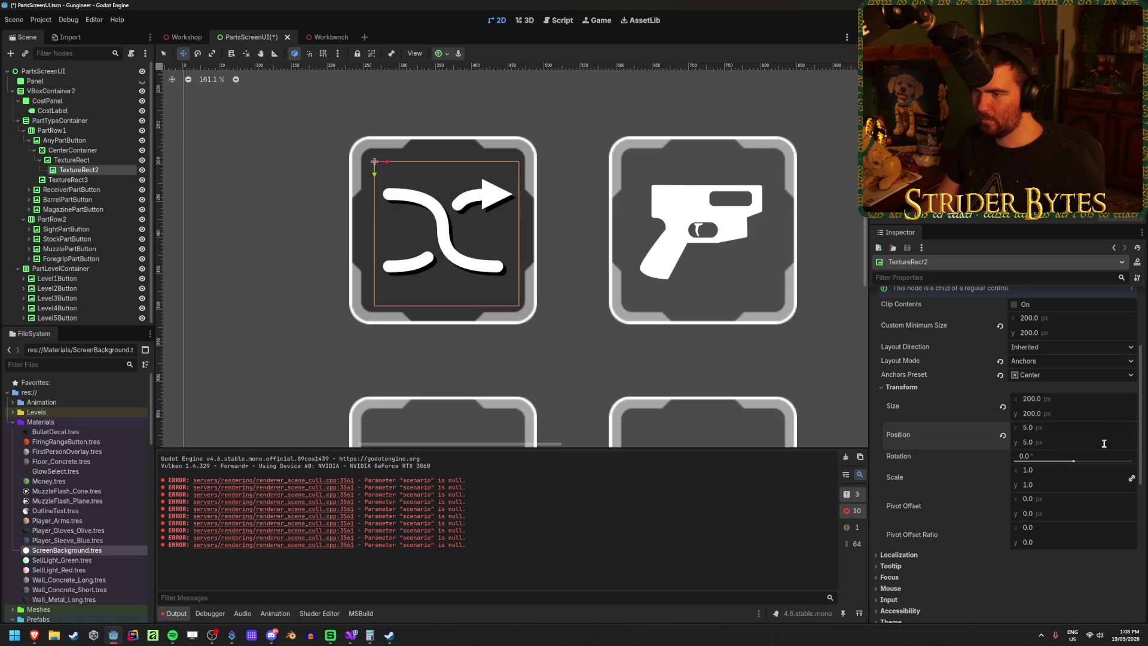
key("Tab")
type("10")
key("Return")
key("ctrl+s")
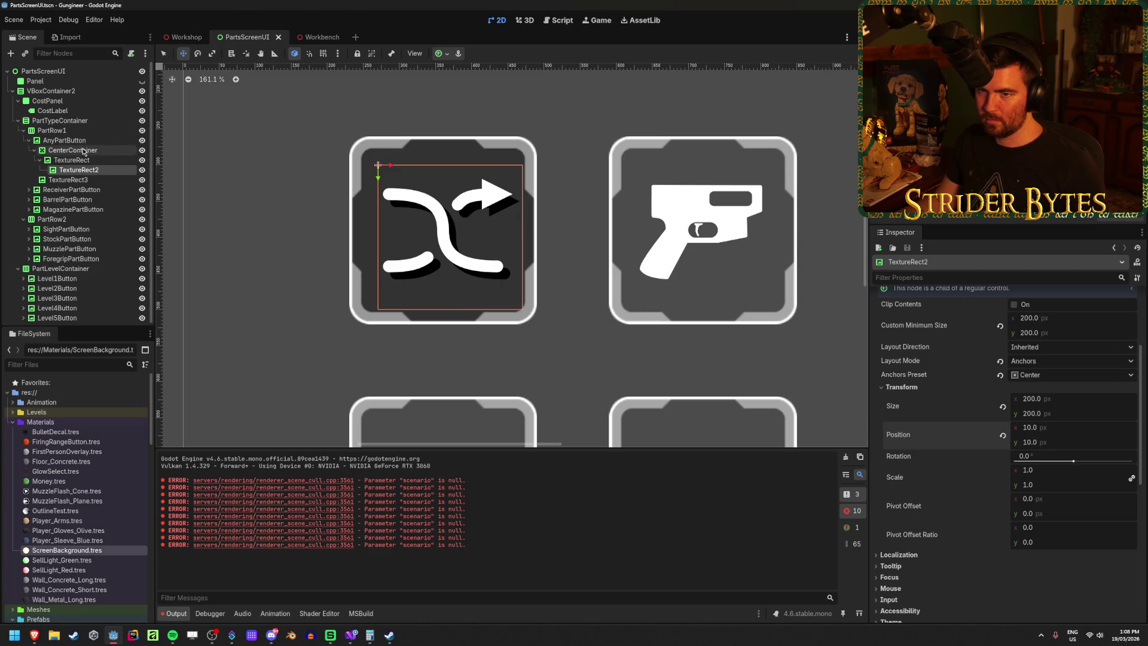
left_click(180, 38)
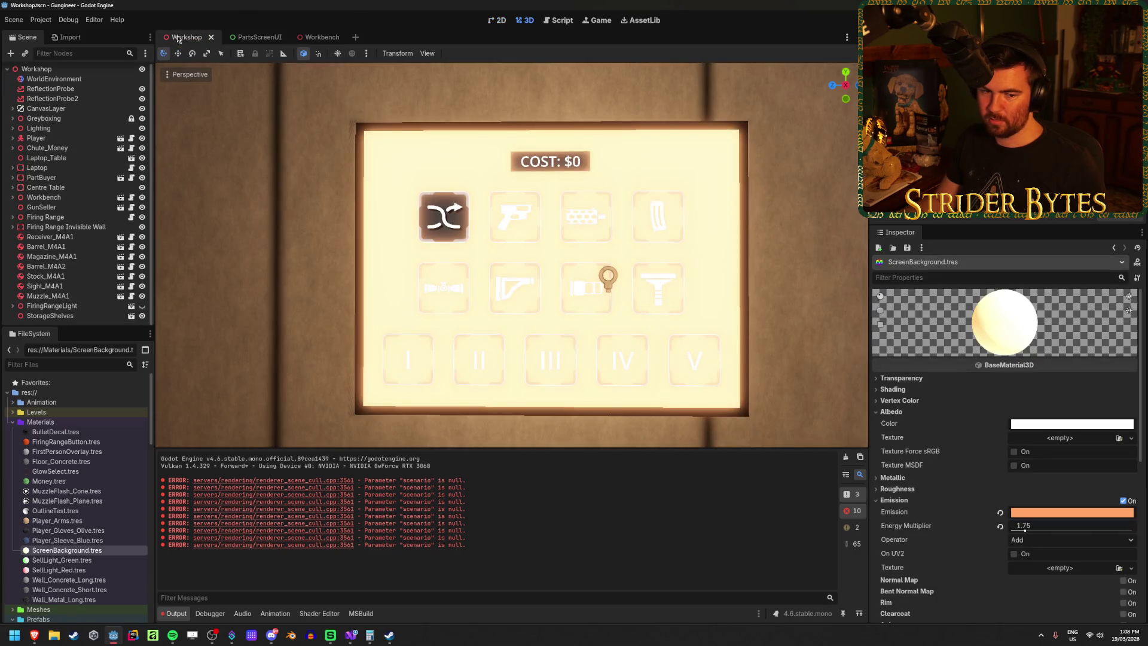
scroll(353, 240, "up", 5)
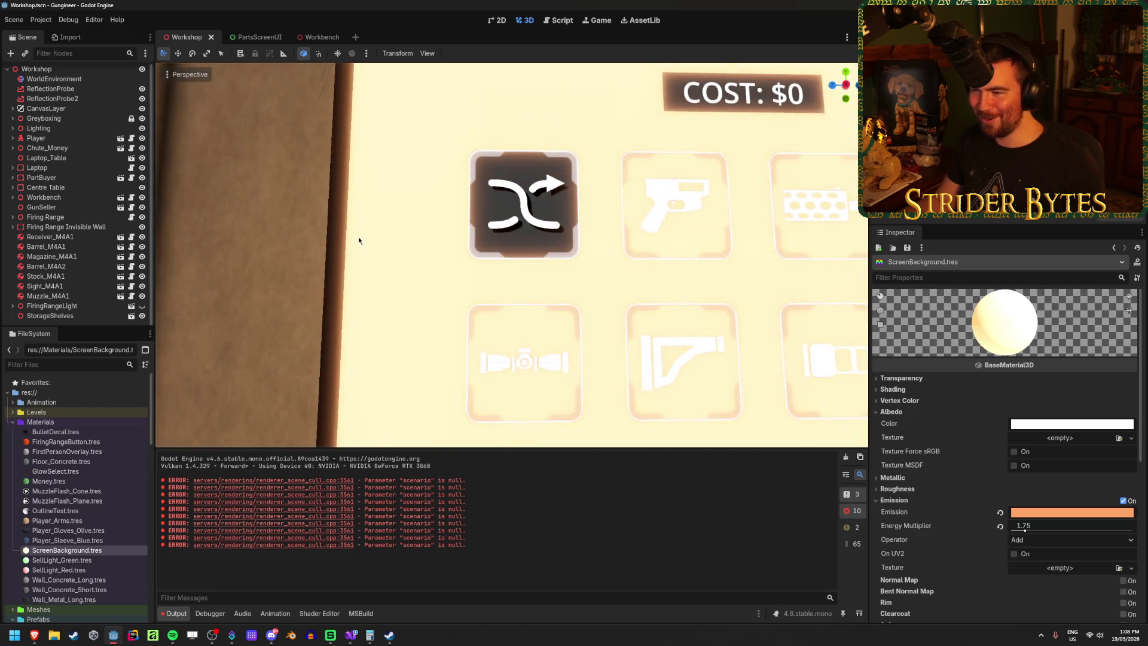
scroll(275, 199, "down", 5)
scroll(275, 199, "up", 8)
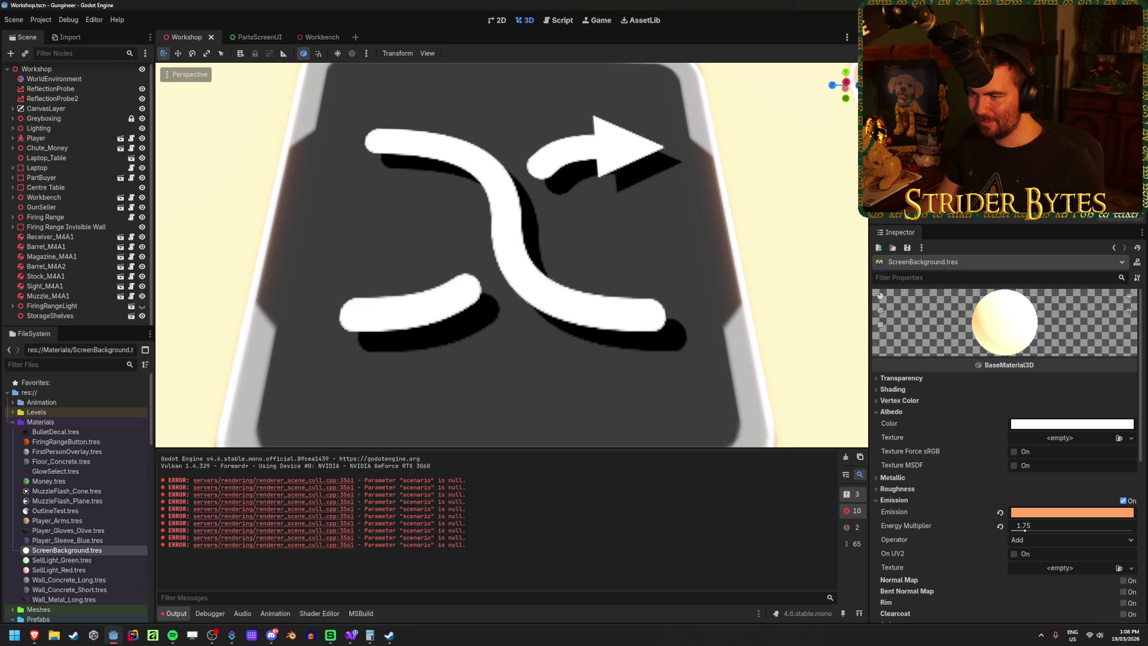
scroll(511, 256, "down", 5)
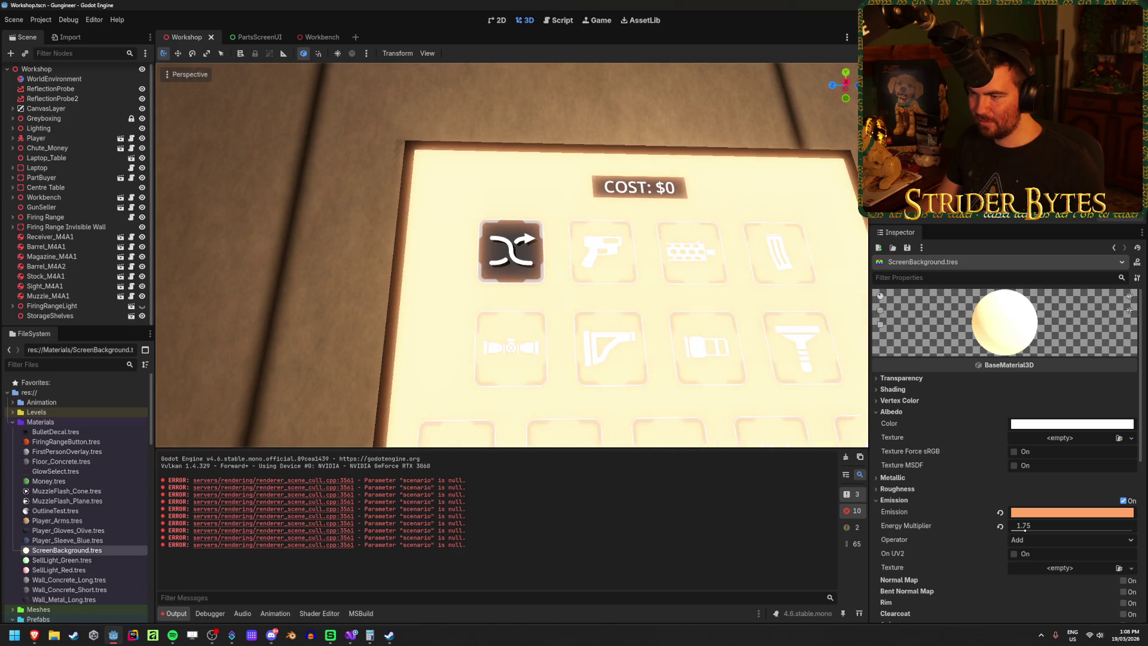
scroll(511, 256, "down", 3)
scroll(511, 255, "up", 6)
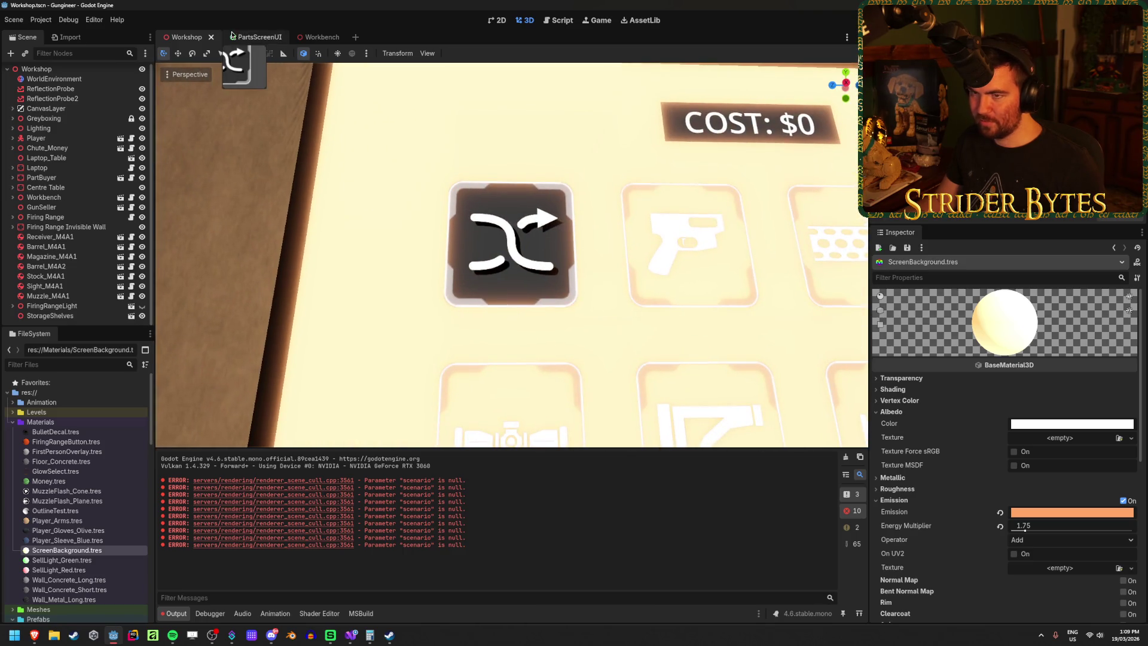
left_click(257, 37)
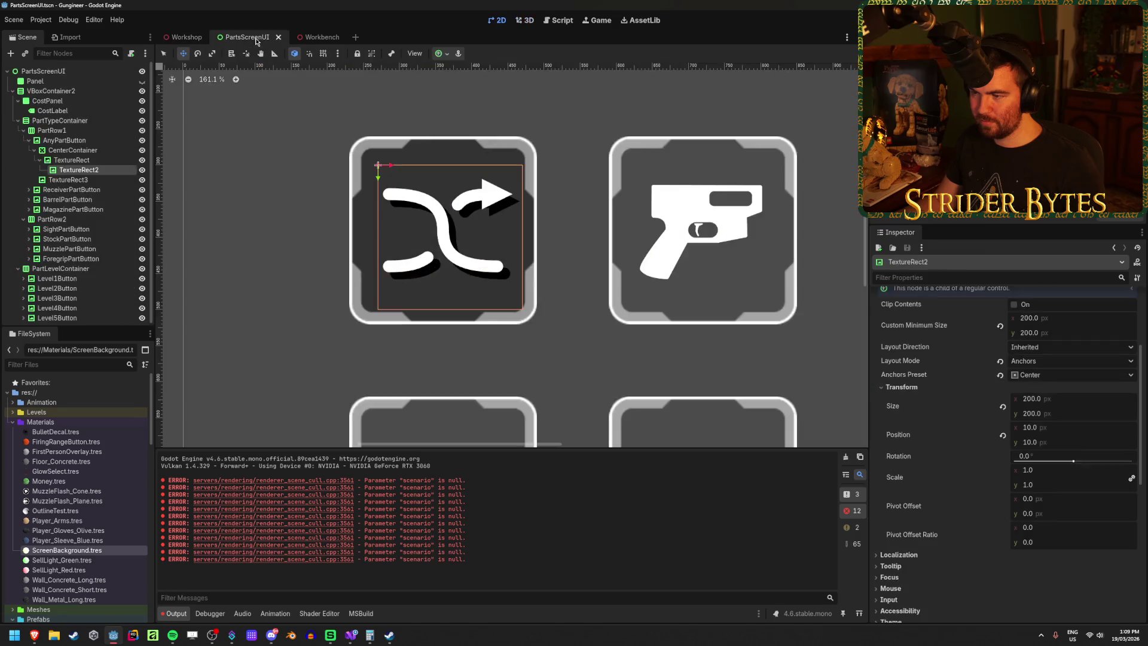
left_click(142, 169)
left_click(187, 37)
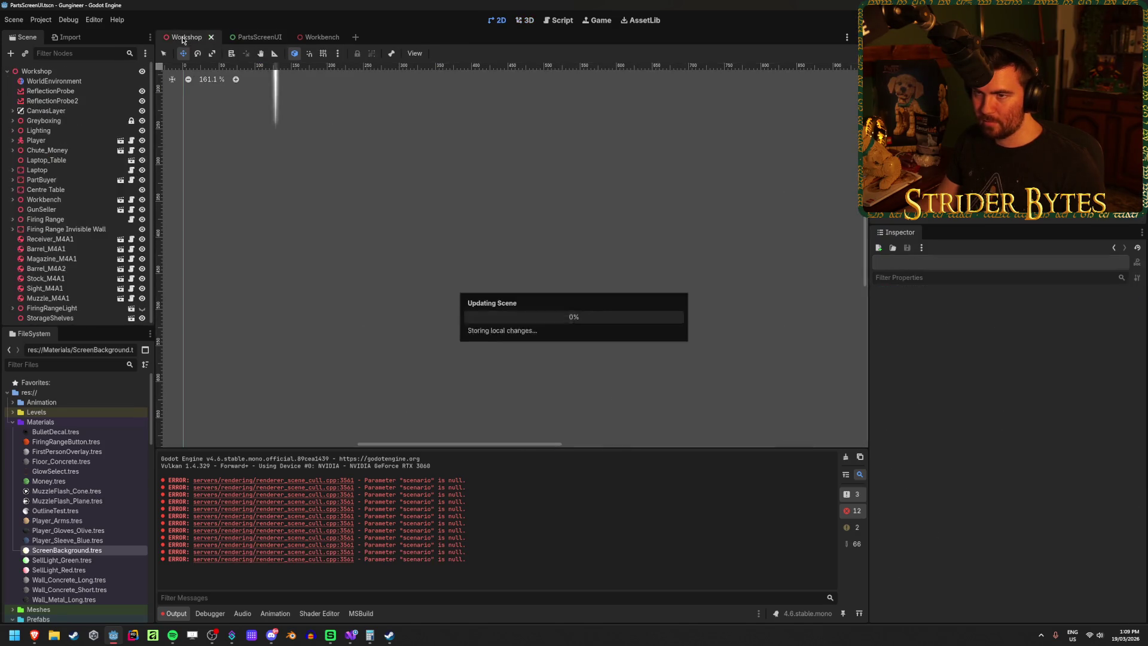
scroll(278, 127, "down", 5)
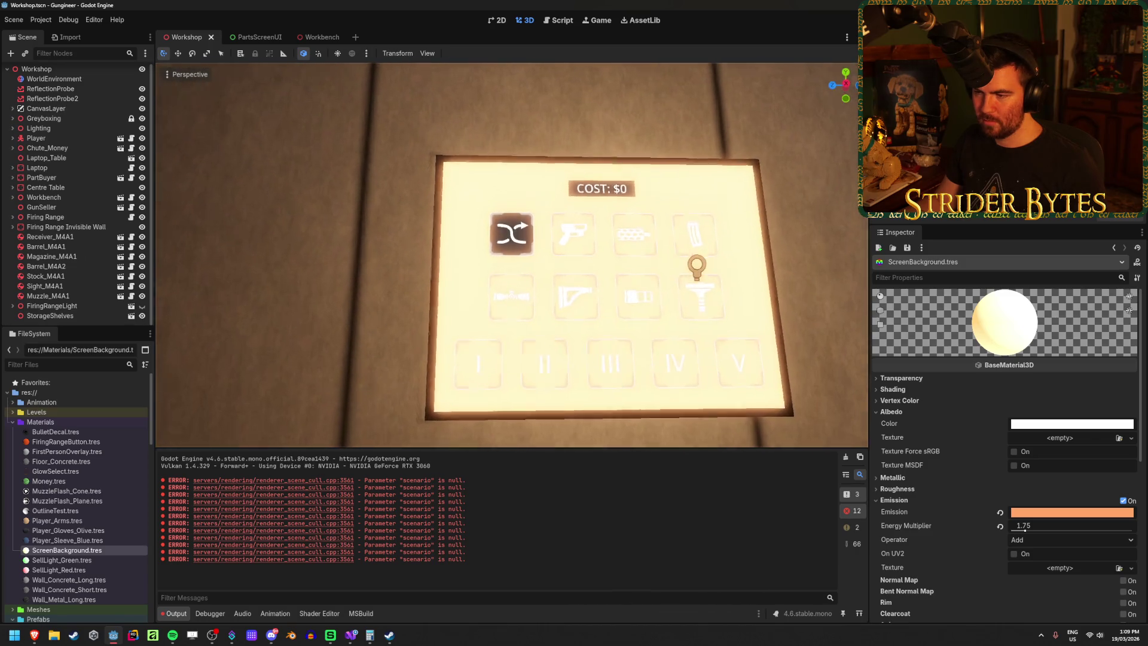
scroll(279, 128, "up", 6)
left_click(241, 37)
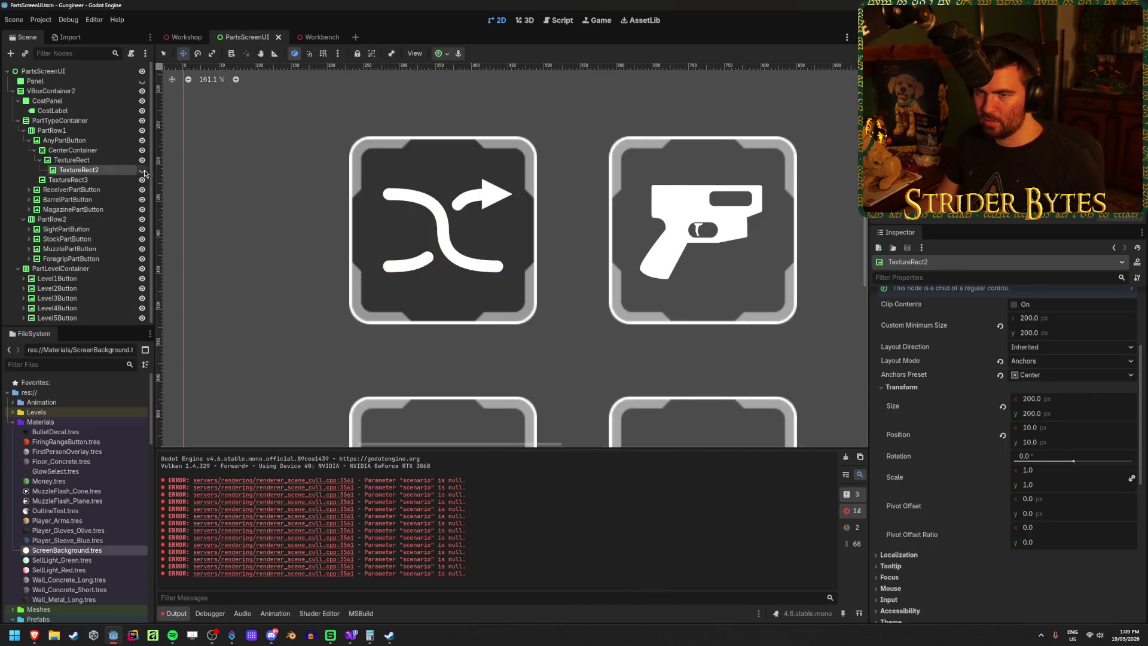
left_click(187, 37)
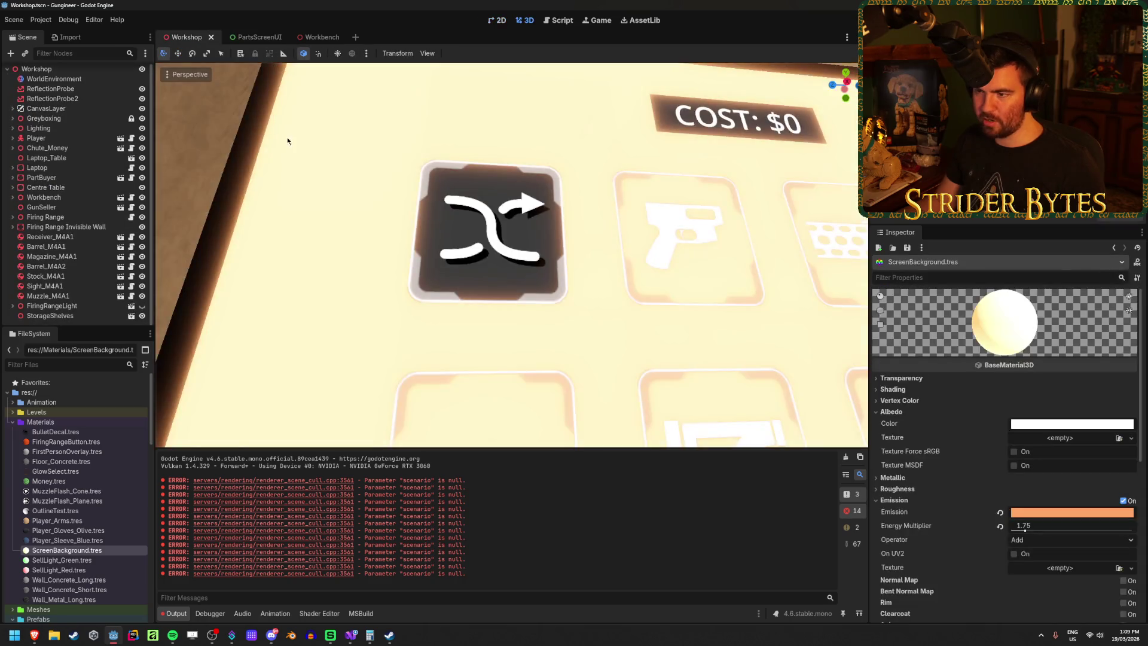
scroll(287, 141, "down", 5)
scroll(287, 141, "up", 6)
scroll(511, 255, "down", 5)
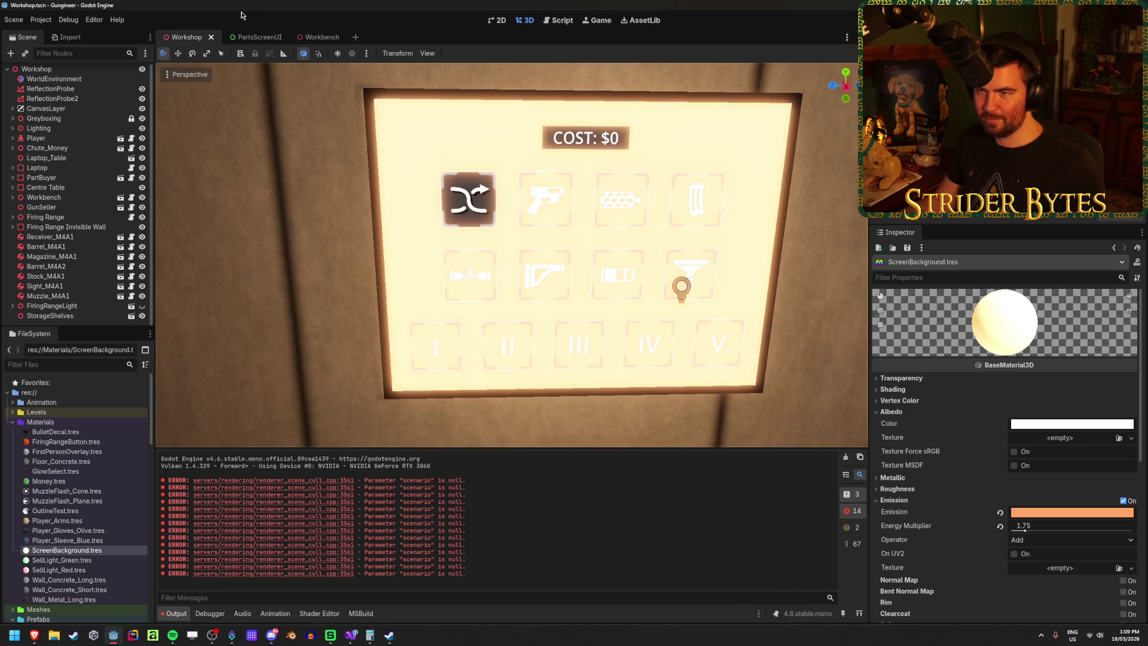
left_click(246, 37)
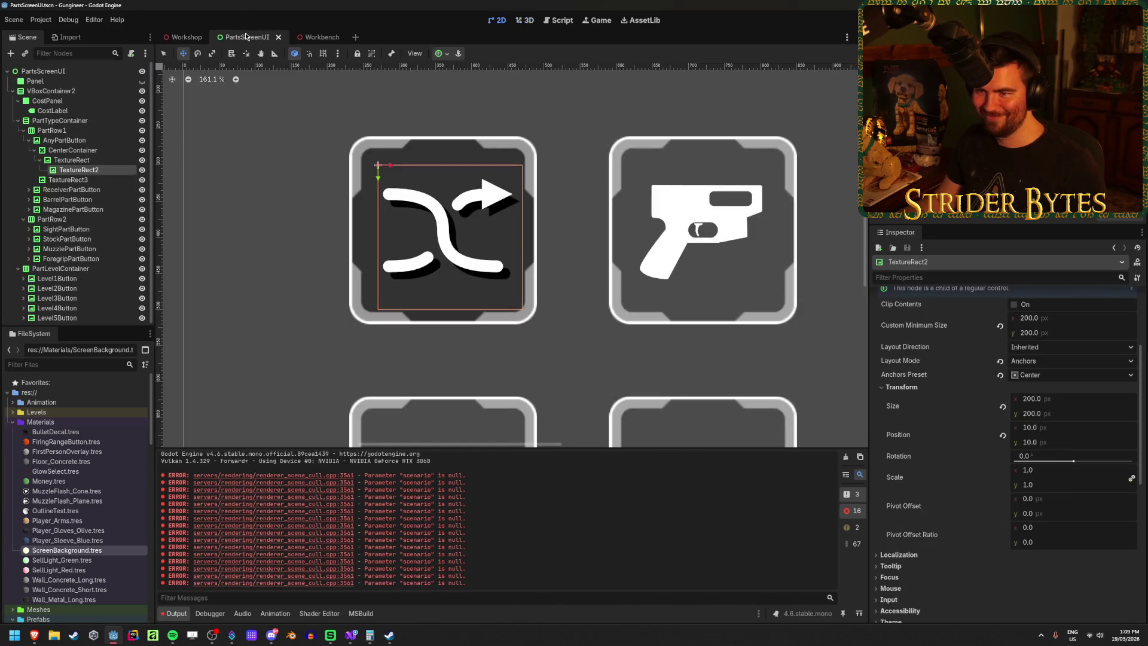
Step: Inspect TextureRect, TextureRect3 and the TextureRect2 shadow, then begin renaming TextureRect
left_click(40, 160)
left_click(67, 170)
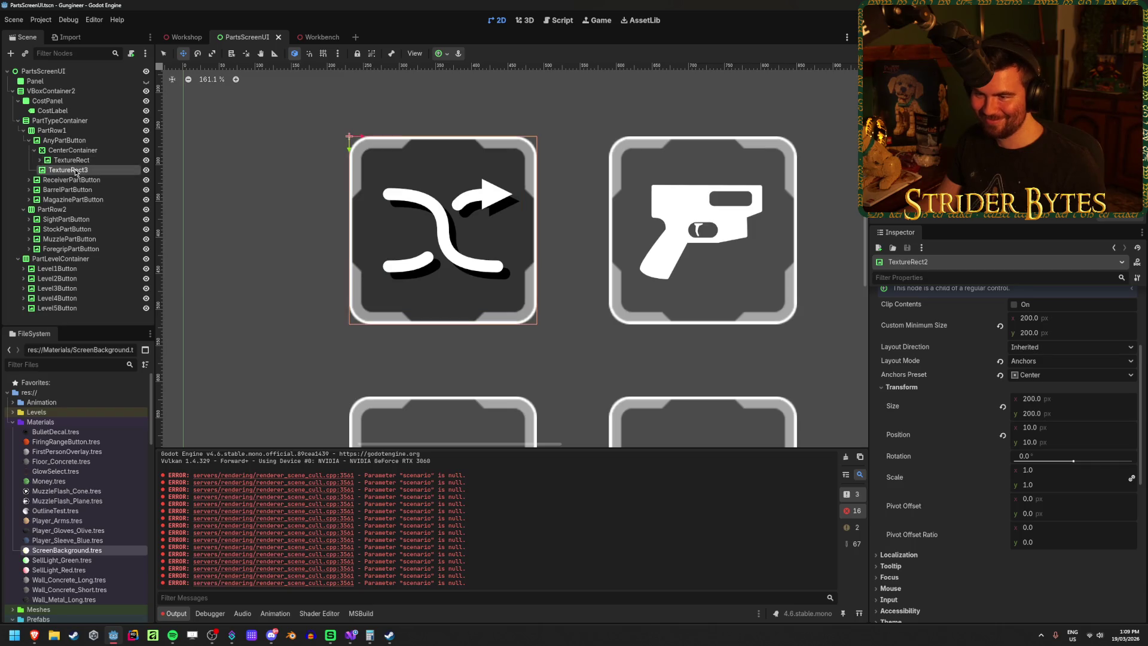
left_click(96, 160)
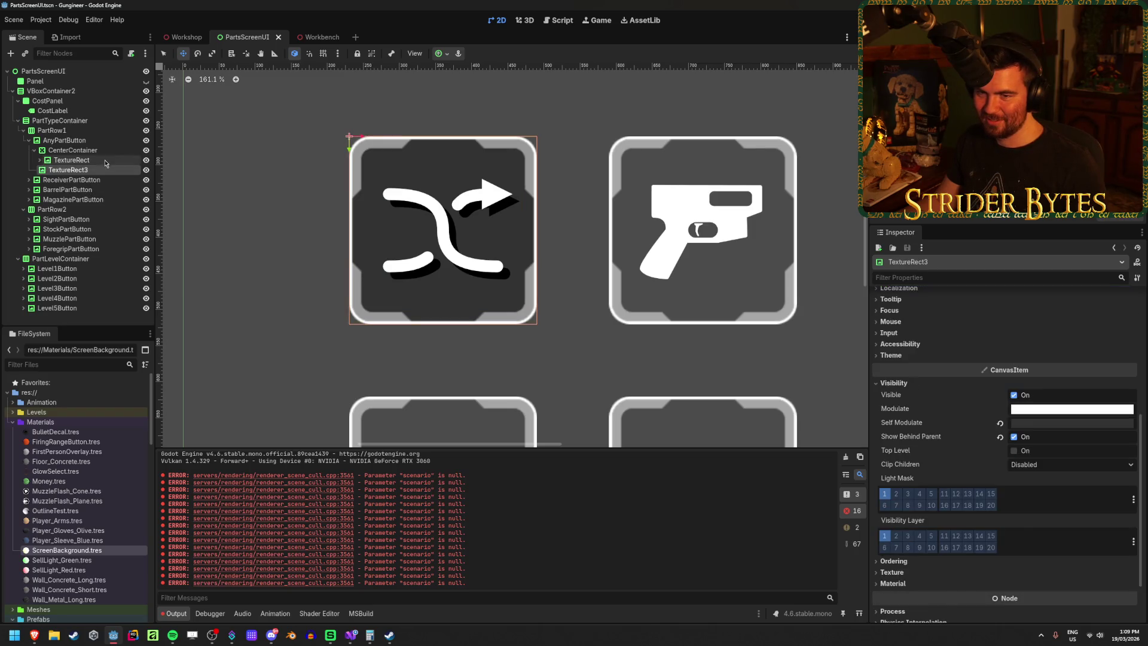
left_click(40, 160)
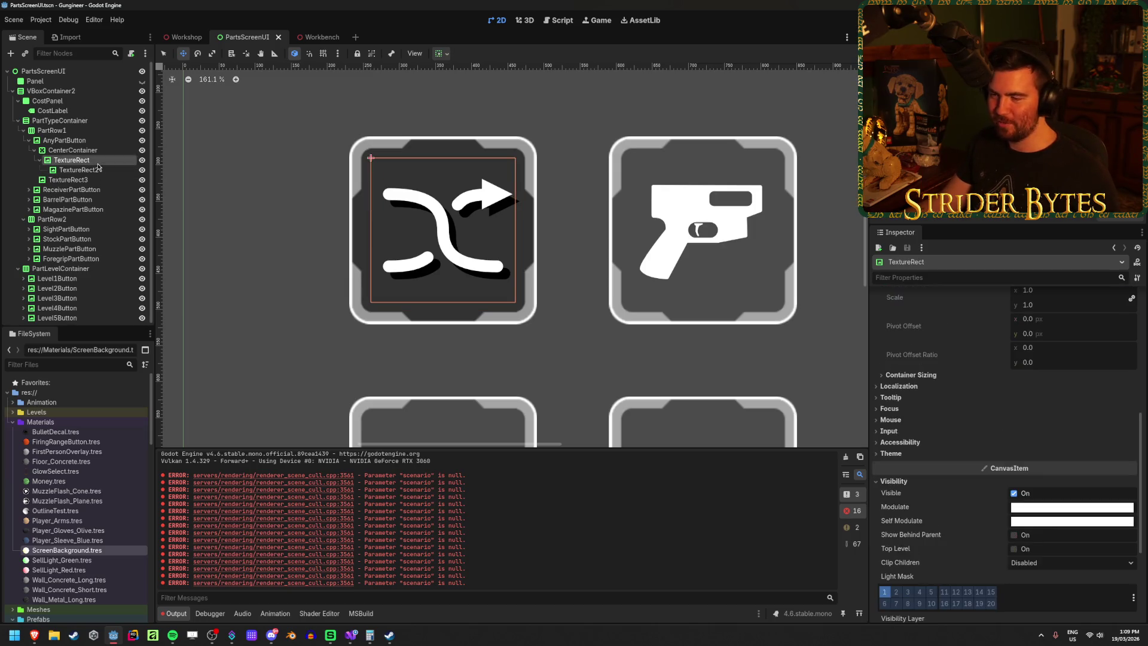
left_click(99, 171)
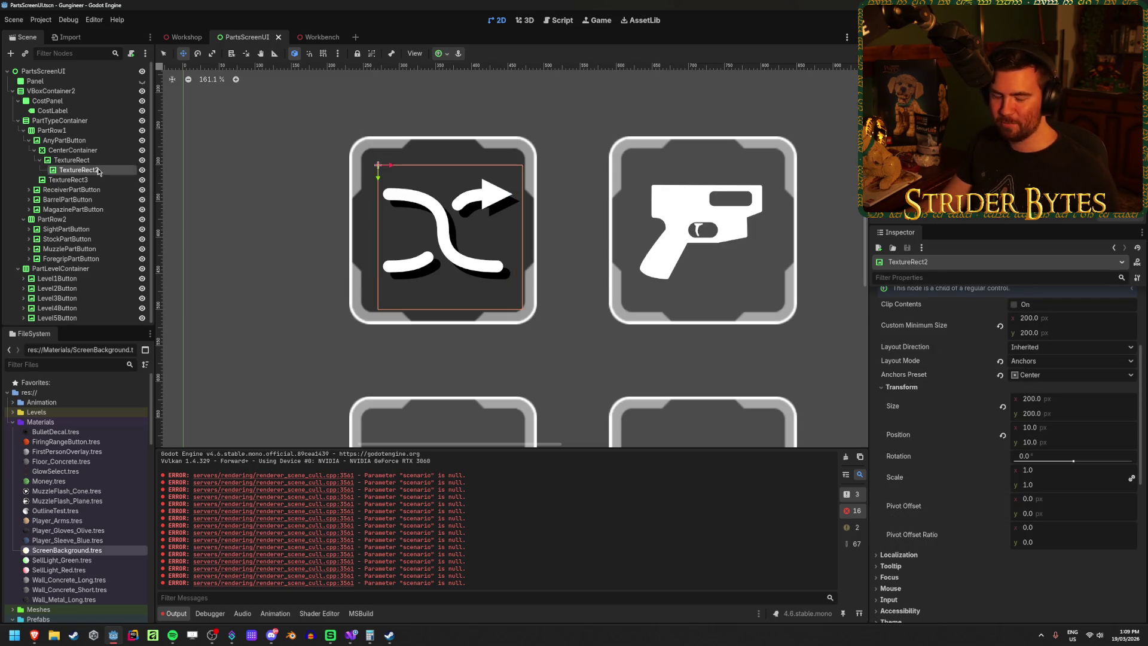
key("Caps_Lock")
key("Caps_Lock")
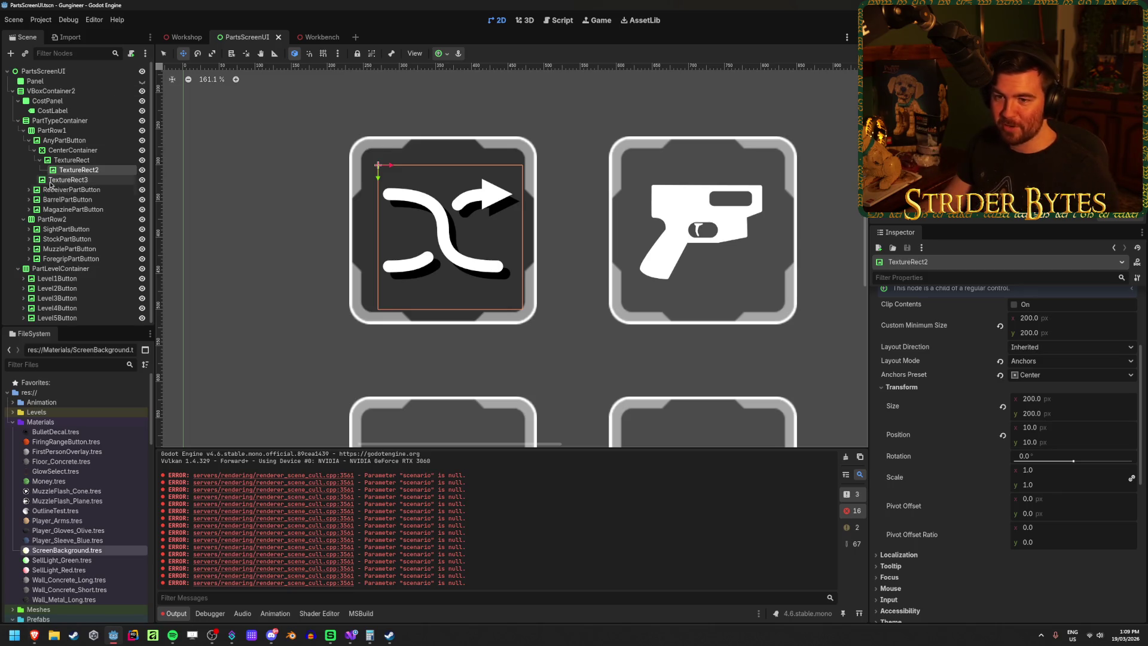
left_click(98, 164)
left_click(103, 163)
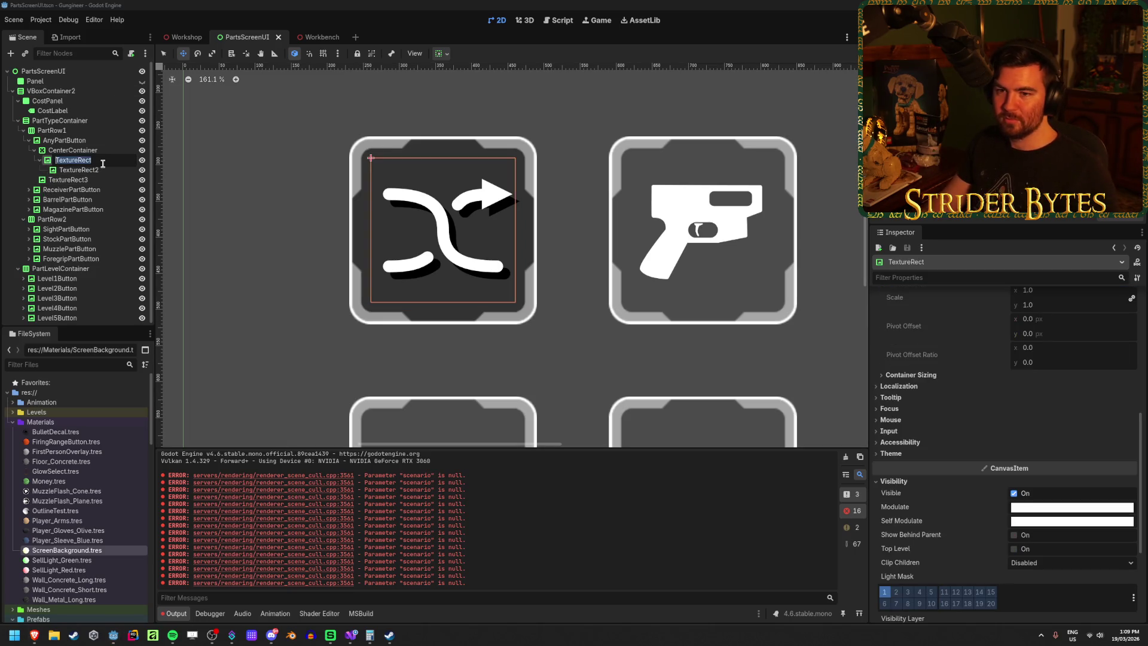
type("PartIcon")
Step: Name the layers PartIcon, PartShadow and Background, then save the scene
key("Return")
key("Down")
key("F2")
type("P")
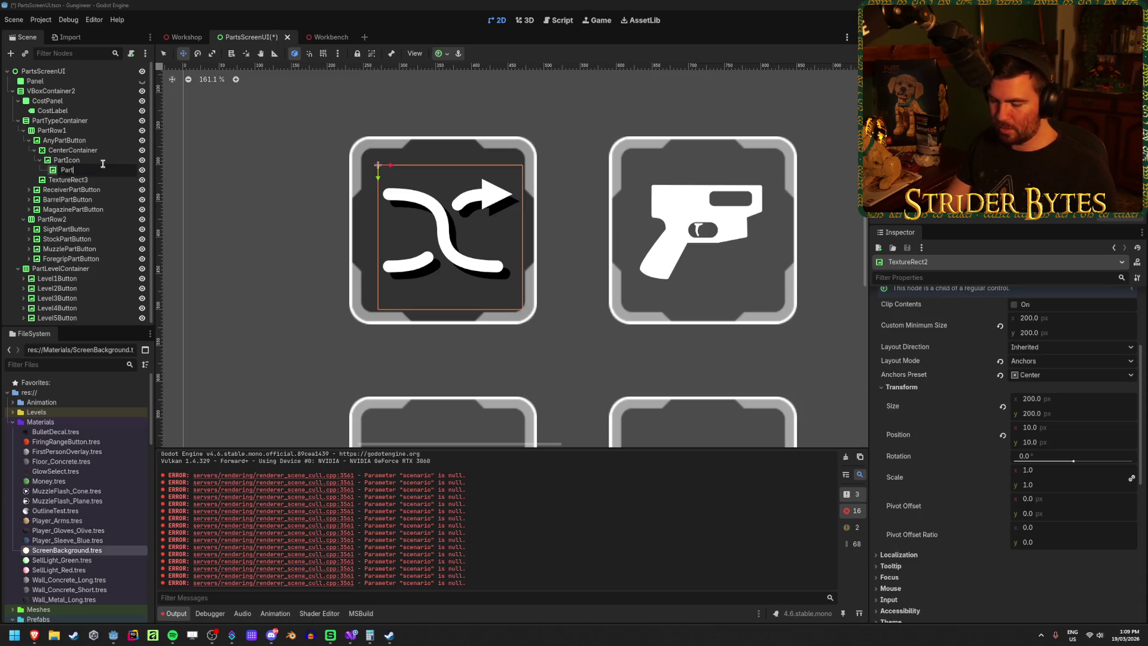
key("BackSpace")
type("w")
key("Return")
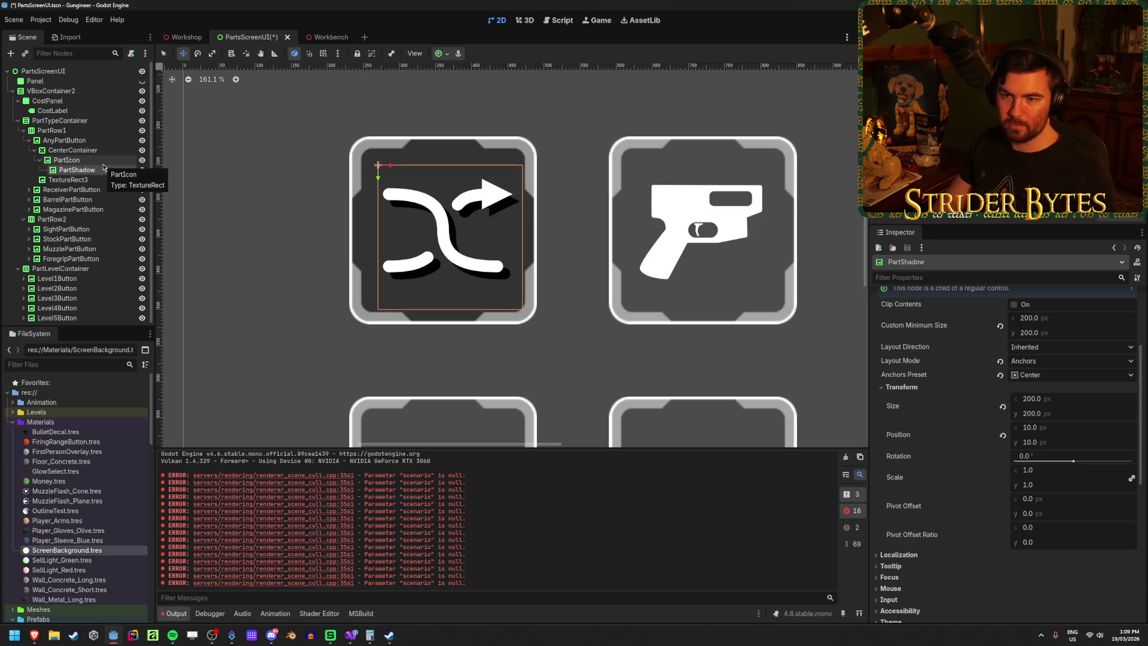
key("Down")
key("F2")
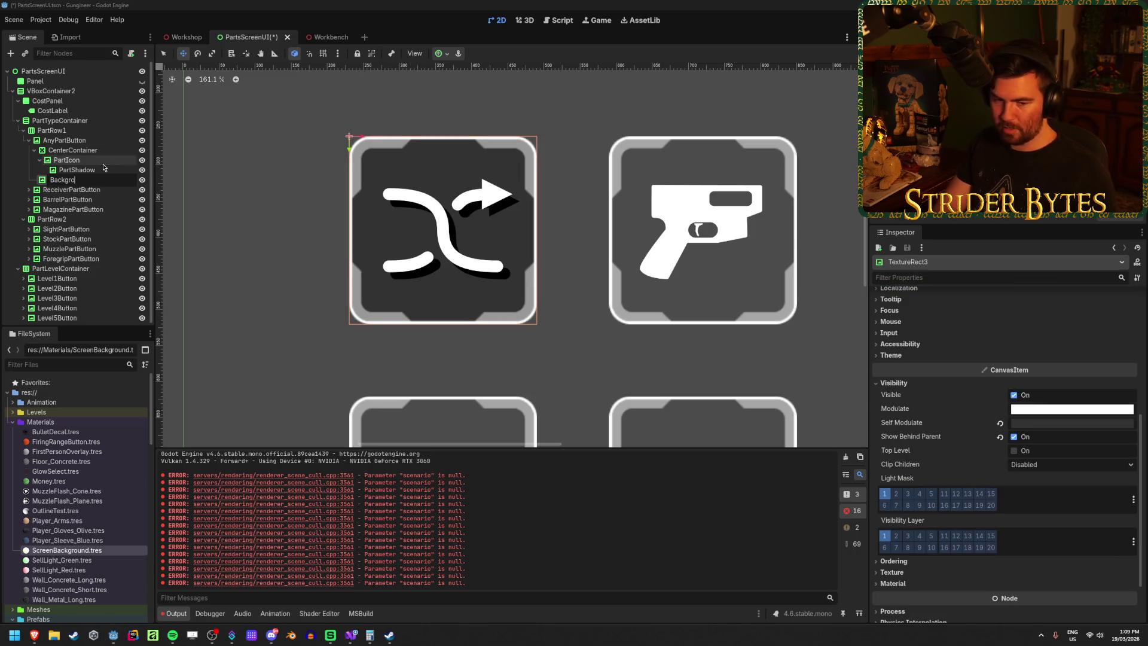
key("Return")
key("ctrl+s")
Step: Collapse the PartIcon and CenterContainer branches, centre the view on Background, and select AnyPartButton
left_click(37, 161)
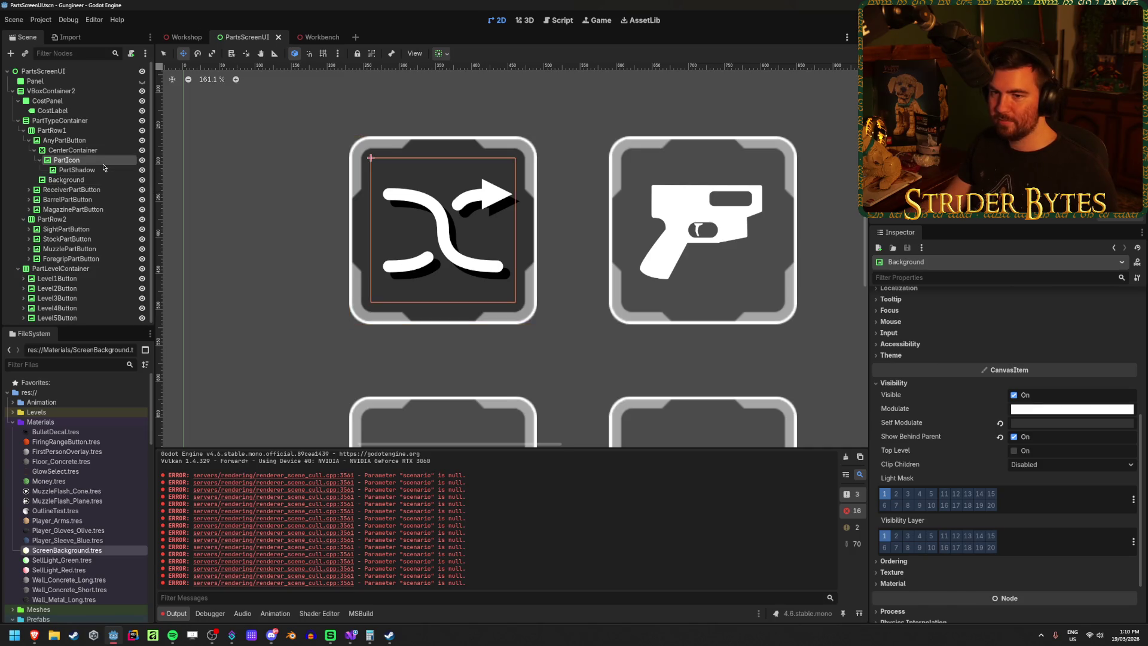
left_click(38, 160)
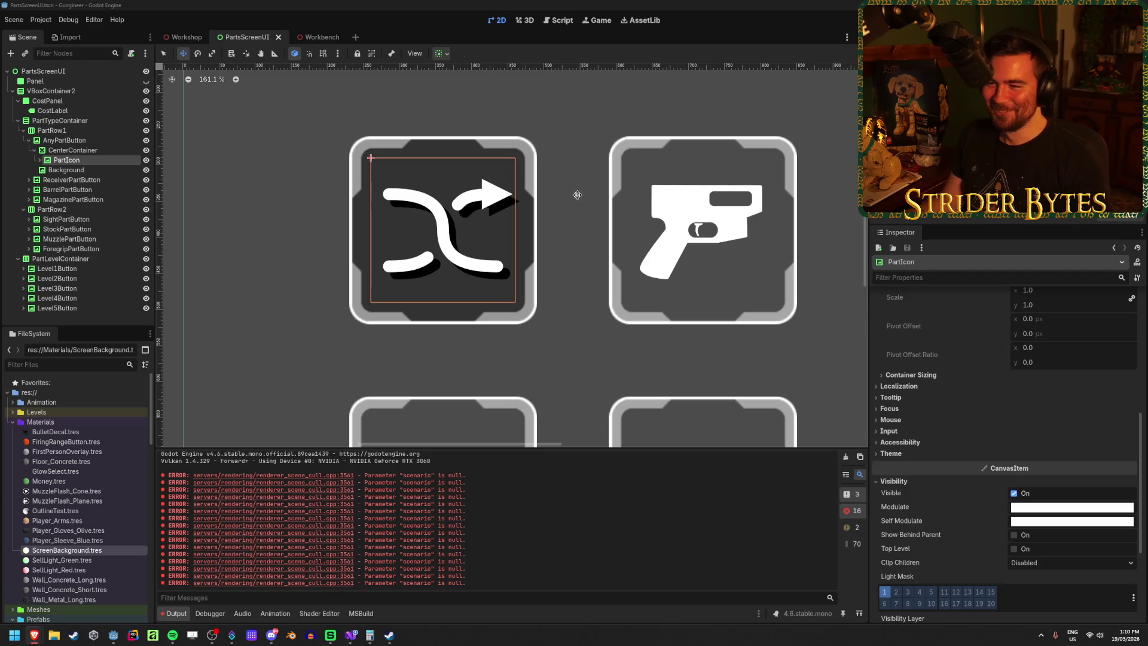
left_click(94, 151)
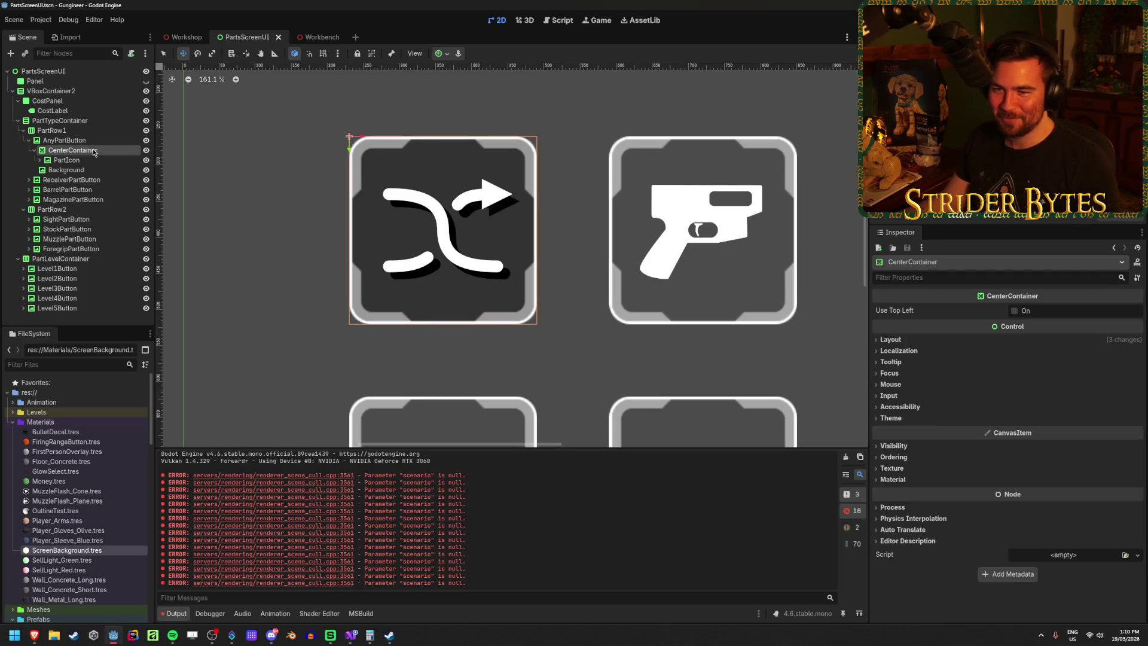
left_click(34, 150)
key("Down")
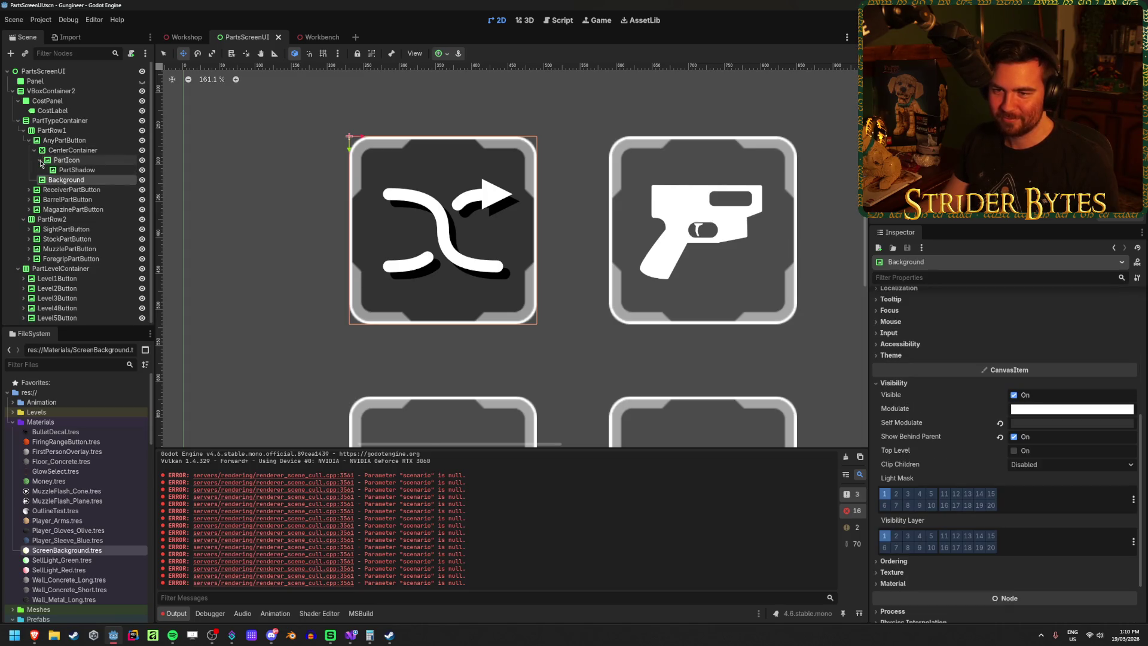
double_click(85, 157)
left_click(22, 143)
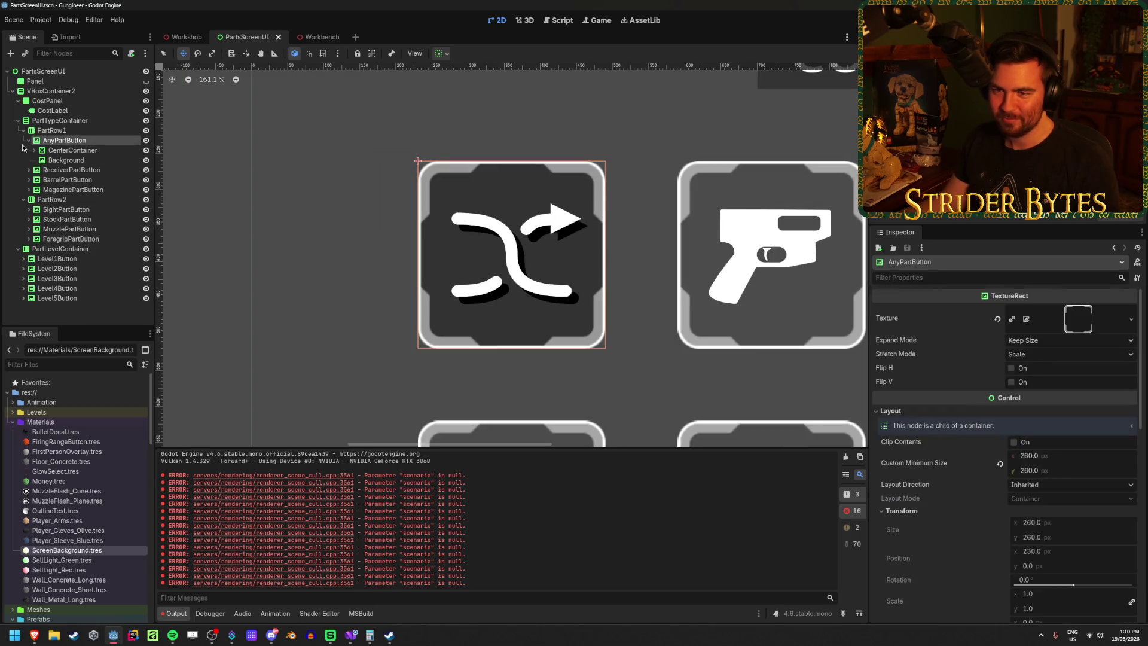
Step: Delete the ReceiverPartButton, BarrelPartButton and MagazinePartButton nodes
left_click(72, 170)
left_click(86, 190, "shift")
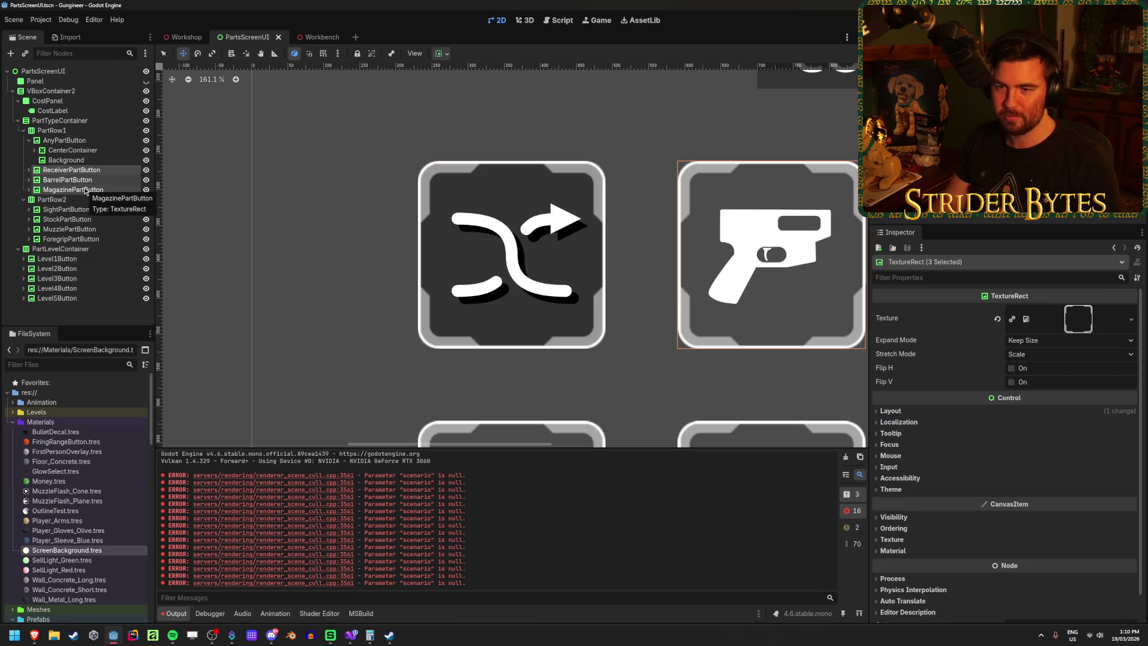
key("Delete")
key("Return")
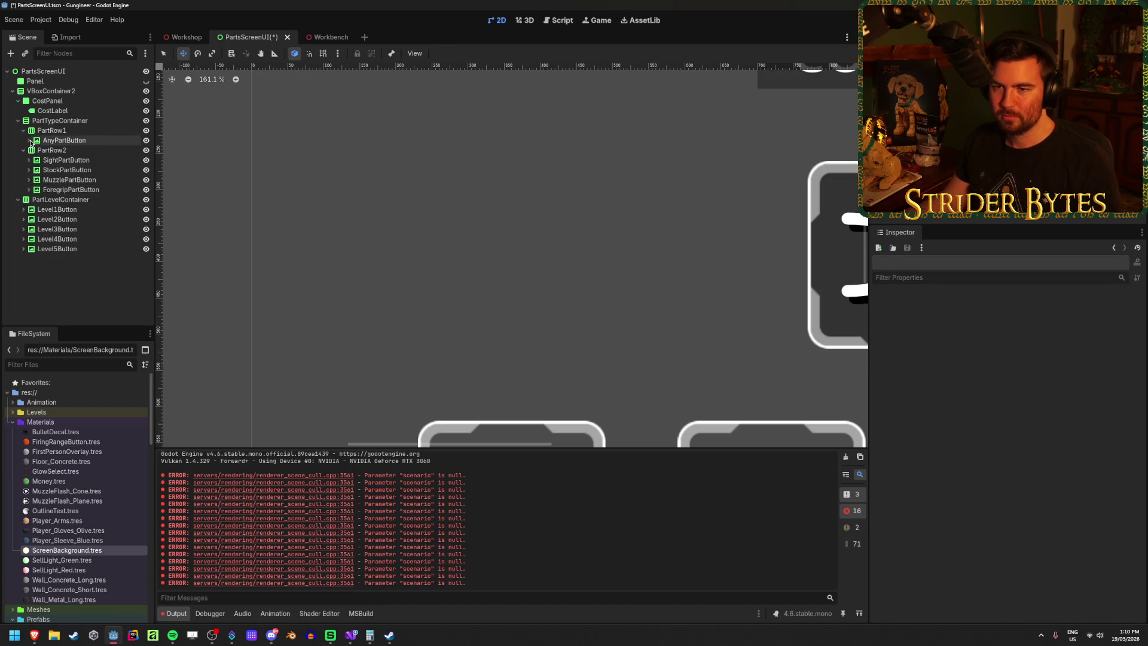
Step: Duplicate AnyPartButton to create extra shuffle buttons in PartRow1
left_click(32, 141)
key("ctrl+d")
key("ctrl+d")
key("ctrl+d")
scroll(691, 360, "down", 10)
scroll(691, 360, "up", 7)
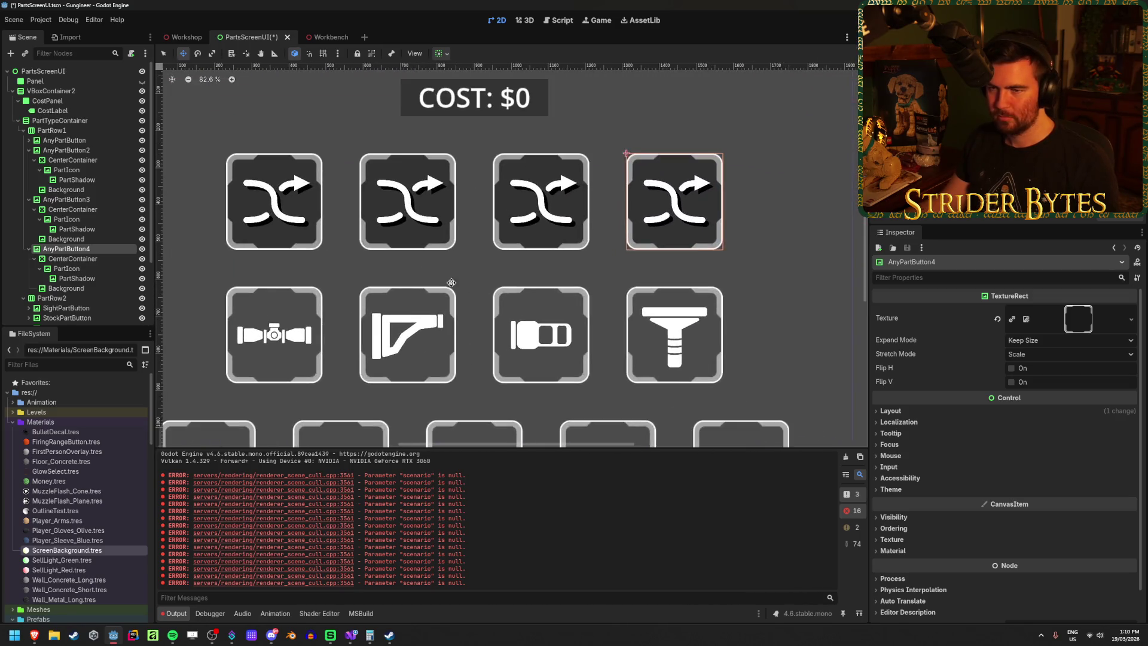
scroll(464, 289, "up", 1)
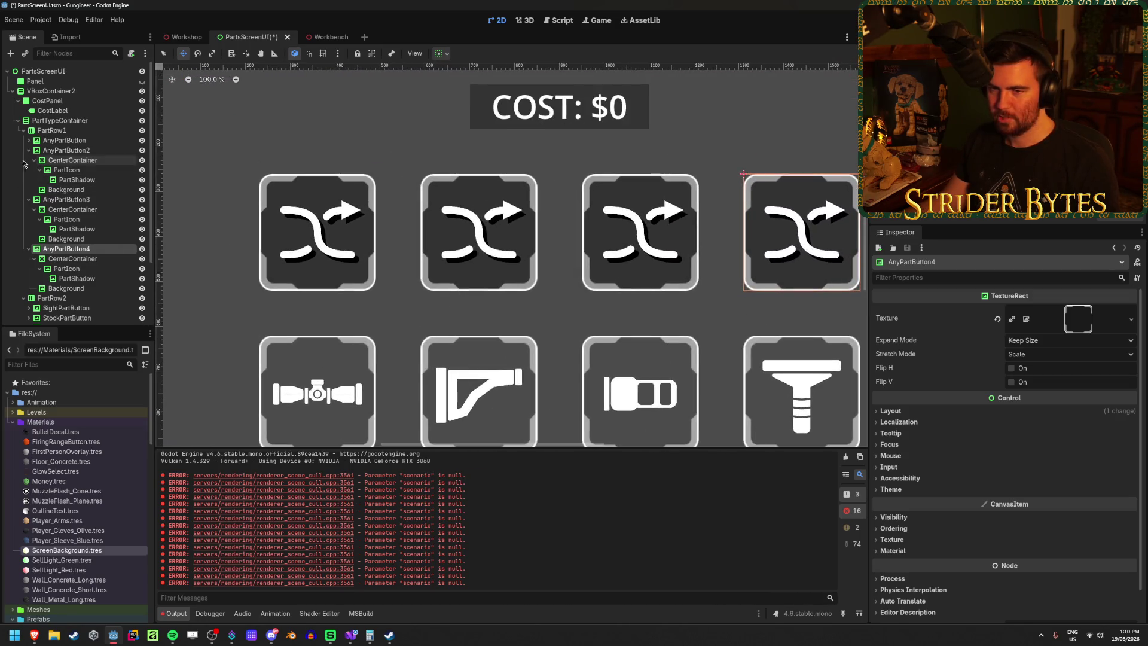
left_click(66, 165)
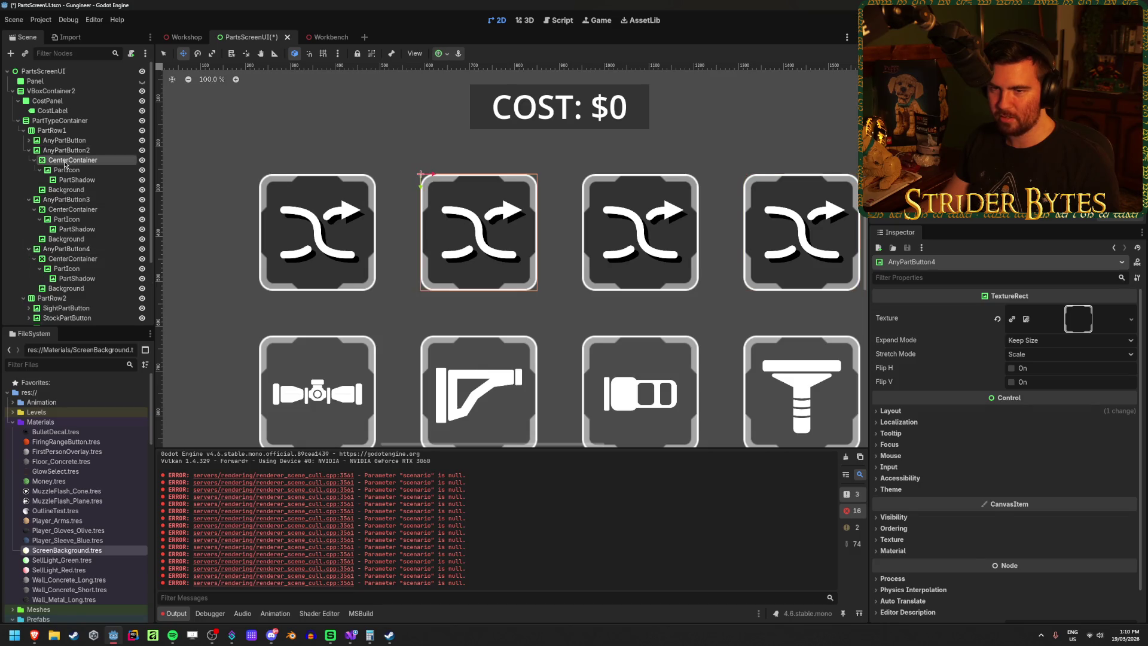
Step: Give the second button's PartIcon and PartShadow the pistol texture via Quick Load
left_click(69, 171)
left_click(77, 180, "ctrl")
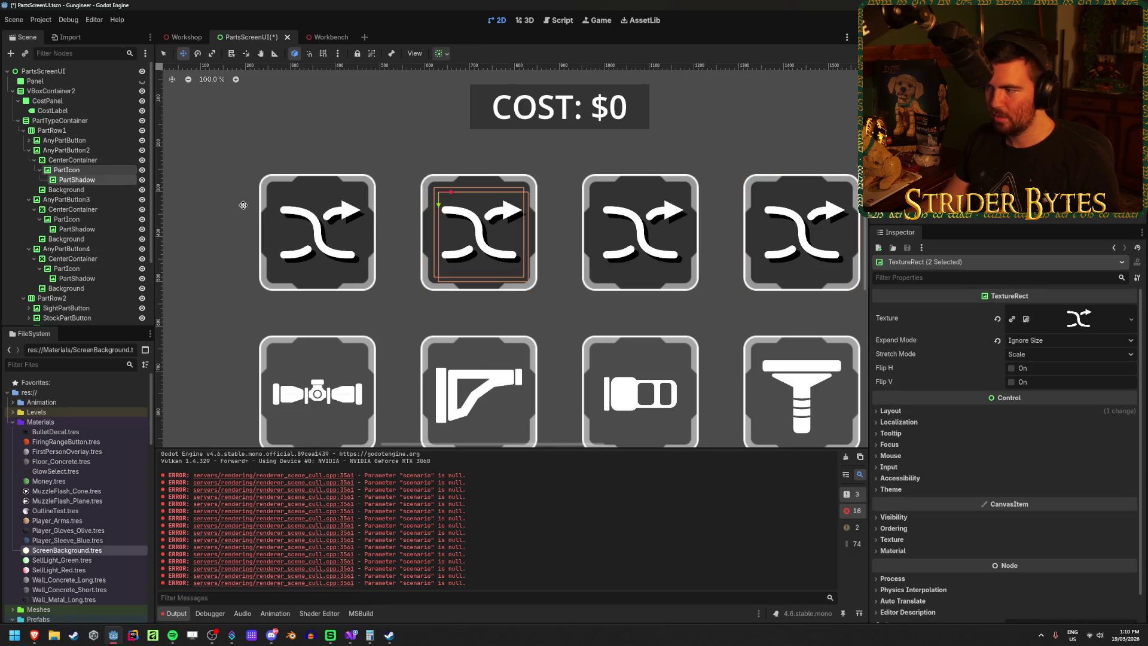
left_click(1131, 319)
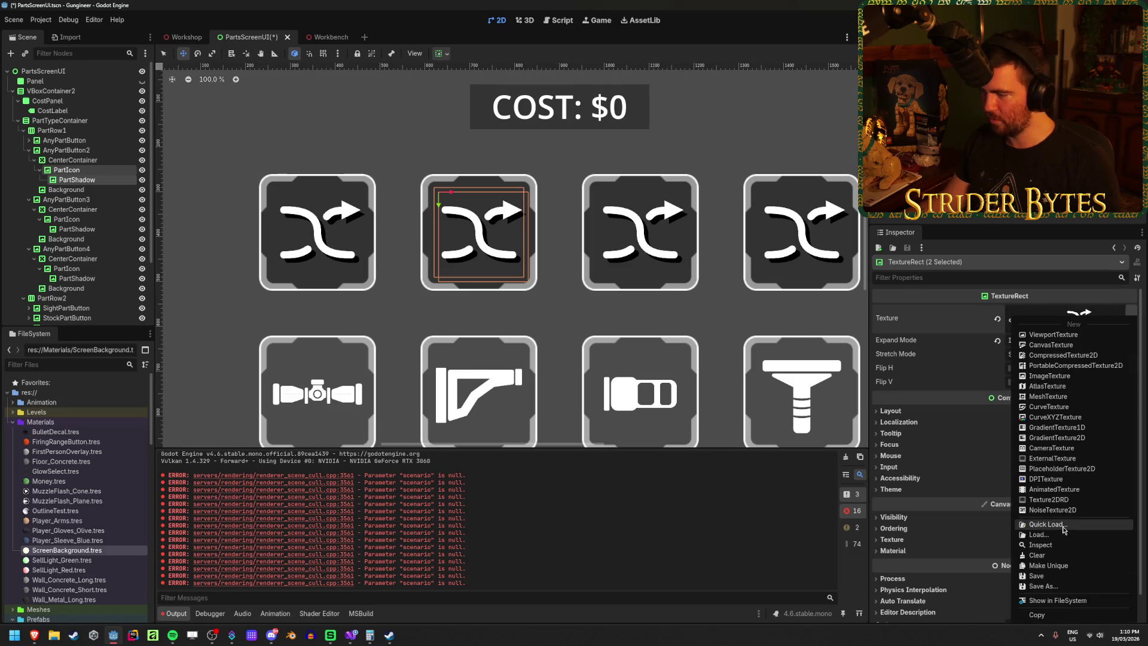
left_click(1048, 524)
scroll(583, 312, "down", 3)
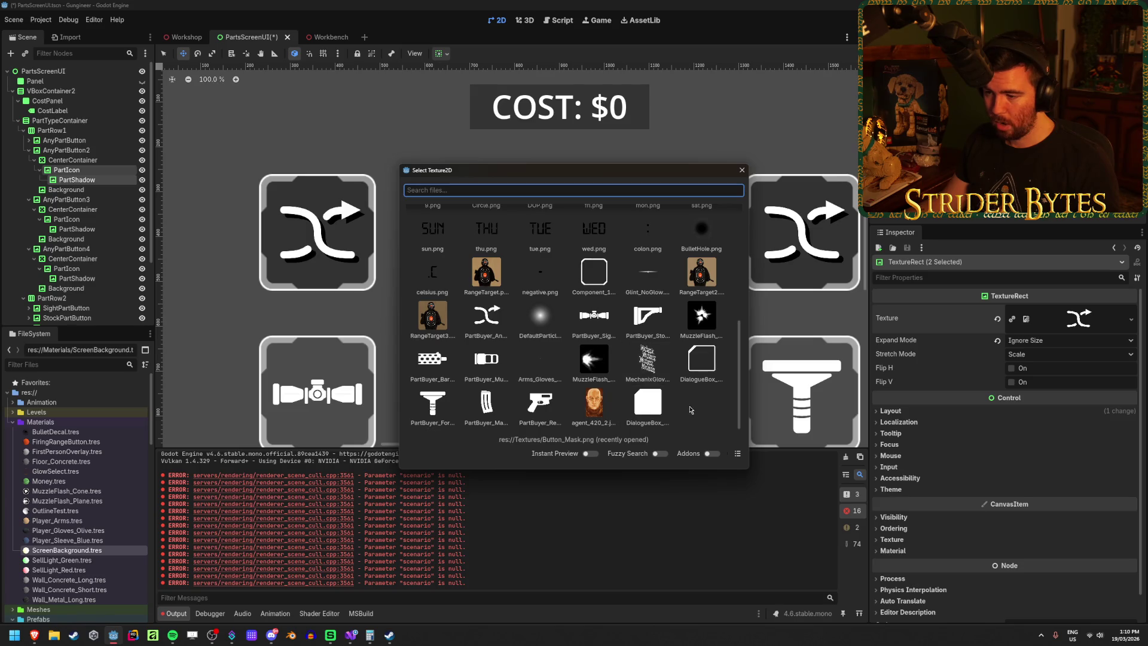
double_click(540, 404)
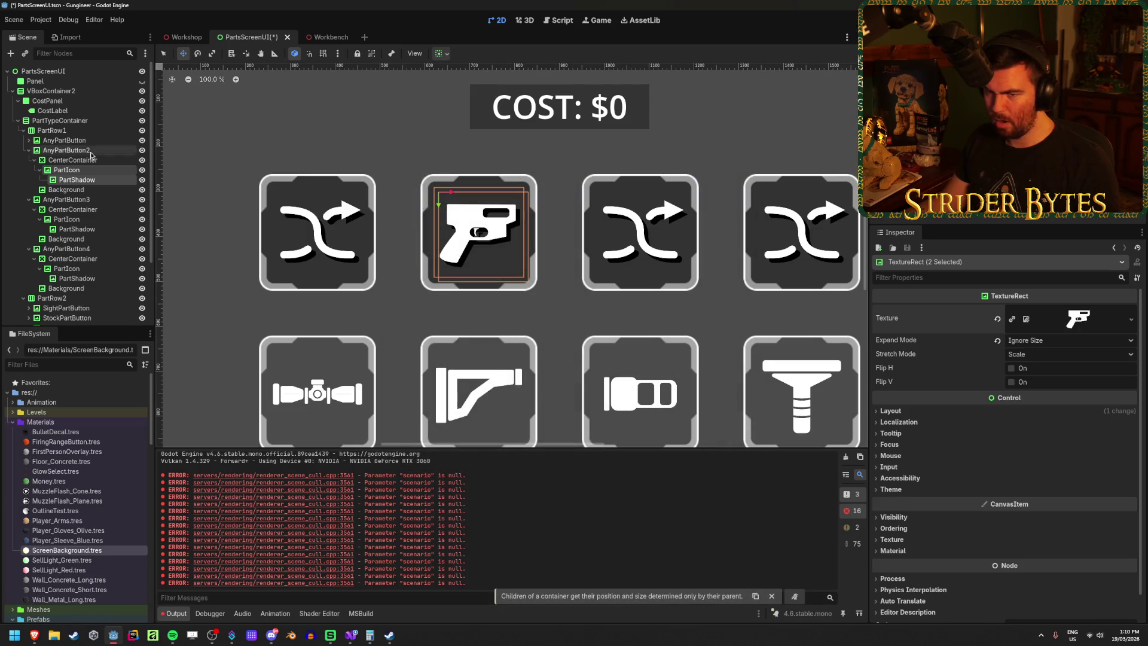
Step: Give the third button's PartIcon and PartShadow the perforated barrel texture
left_click(89, 222)
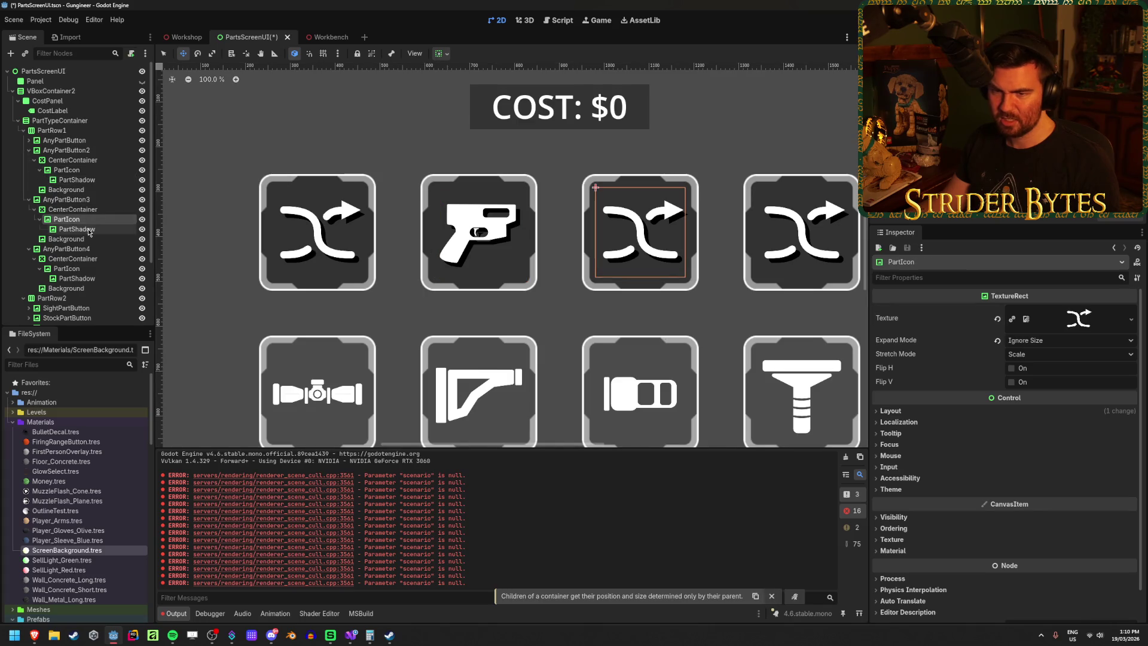
left_click(90, 231, "ctrl")
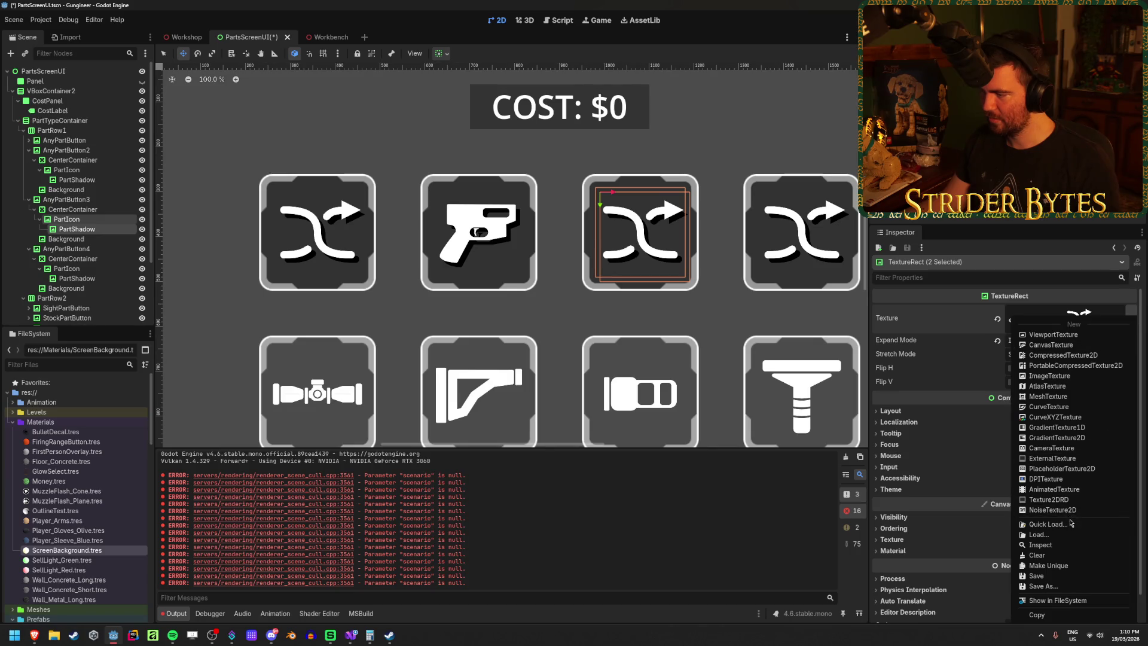
left_click(1053, 523)
scroll(545, 335, "down", 5)
left_click(485, 358)
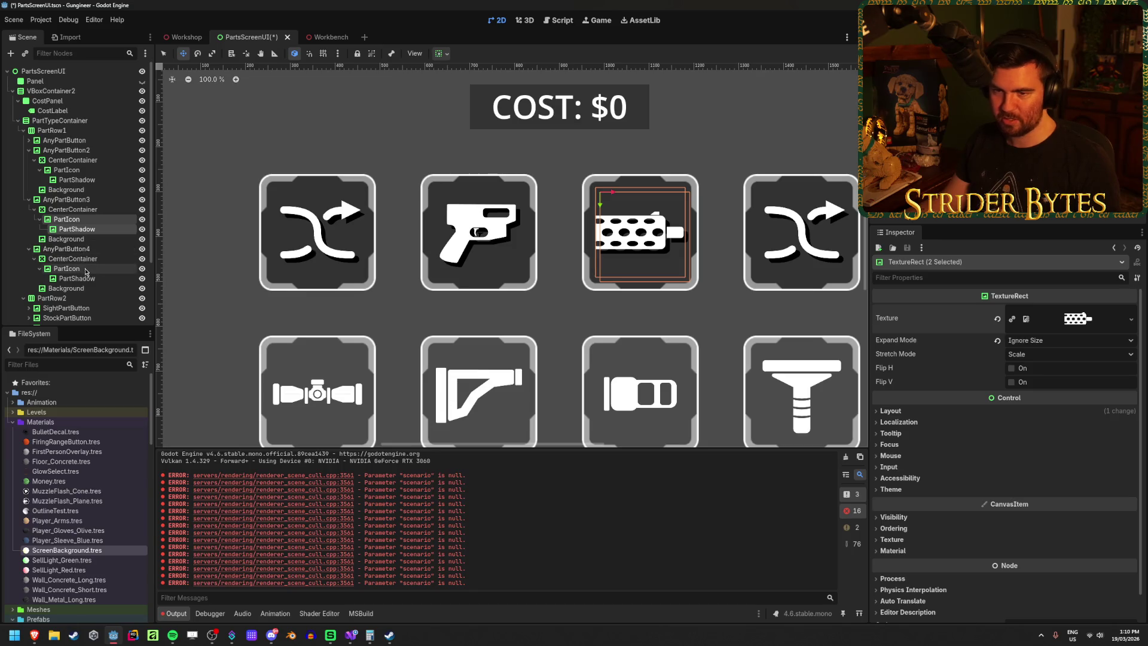
Step: Give the fourth button's PartIcon and PartShadow the magazine texture
left_click(66, 269)
left_click(77, 278, "shift")
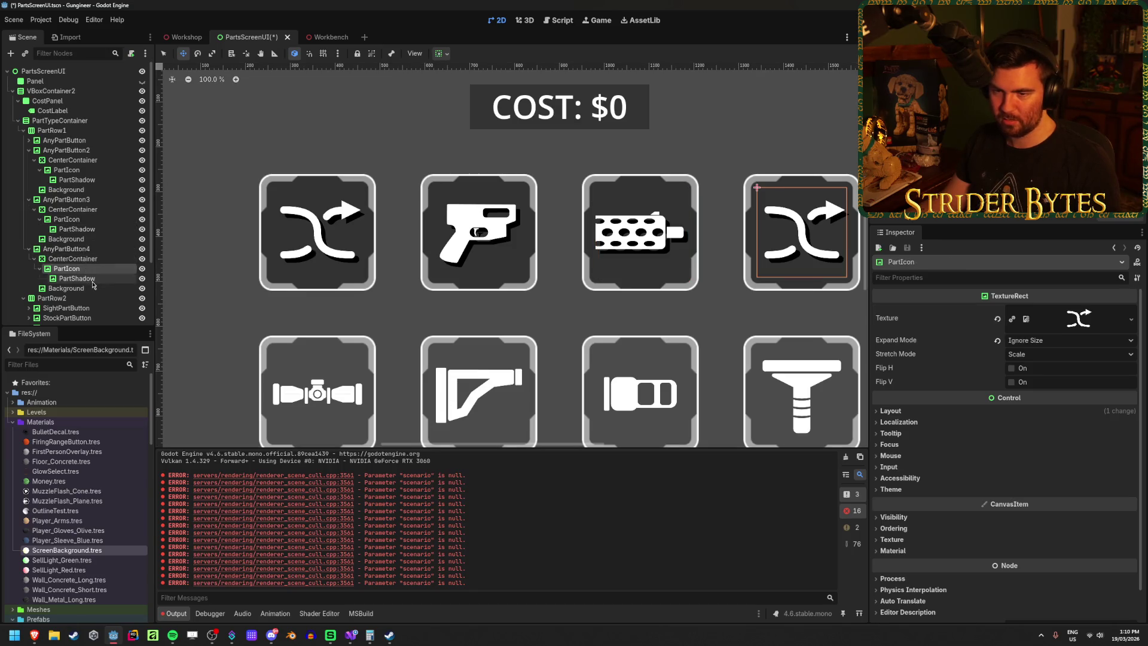
left_click(1131, 318)
left_click(1053, 524)
type("part")
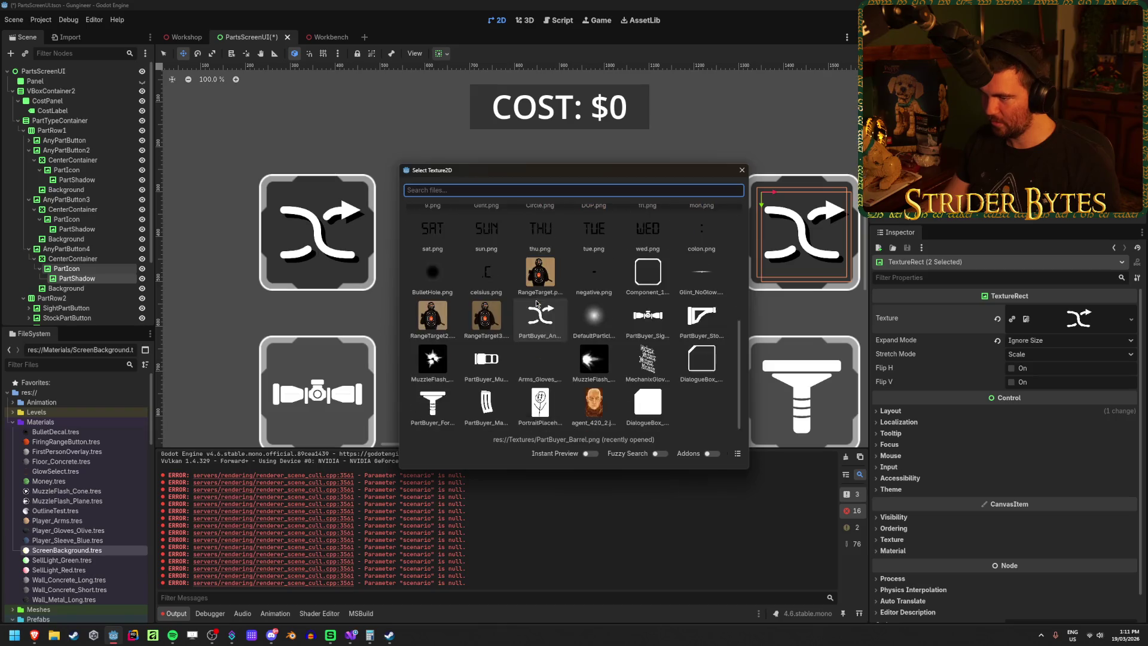
left_click(486, 402)
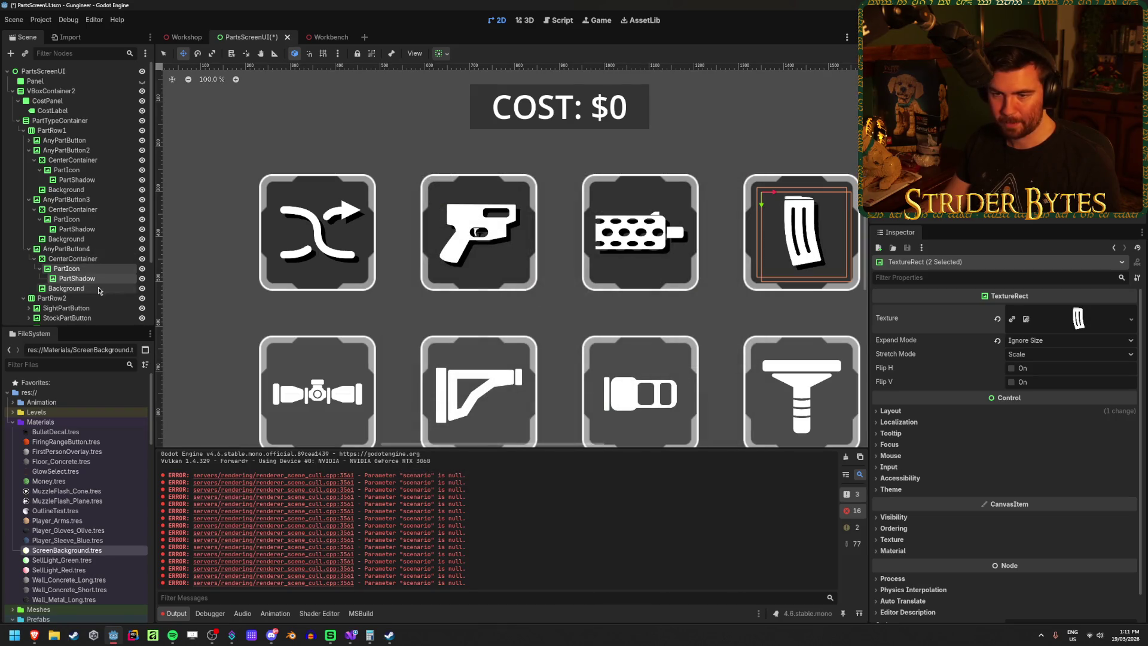
scroll(63, 251, "down", 3)
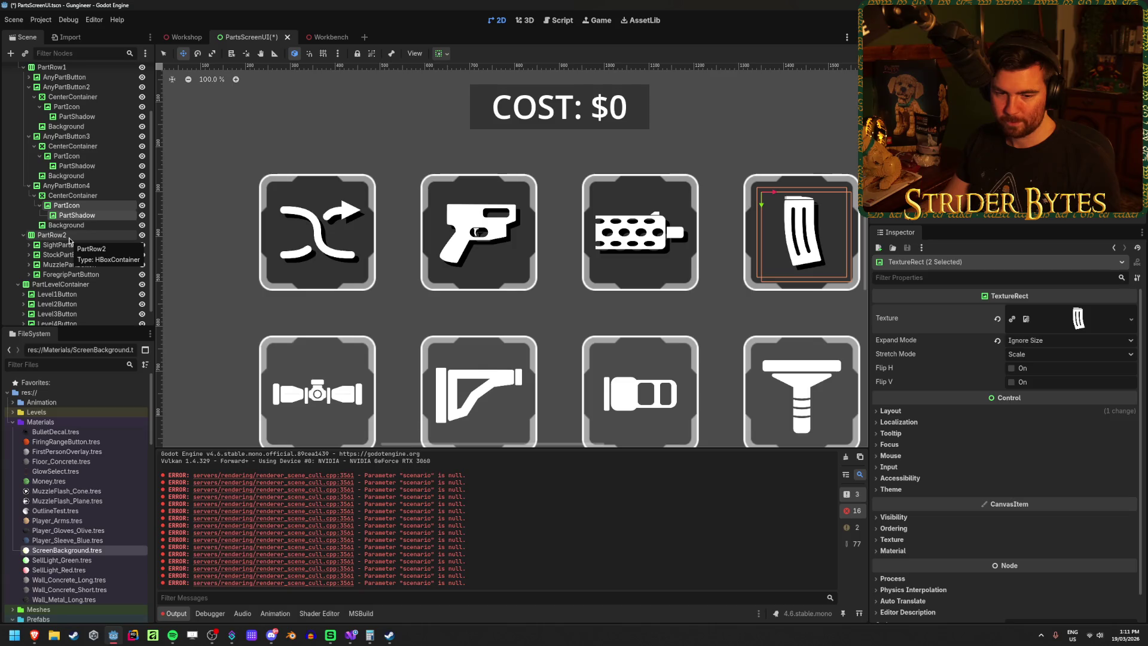
left_click(69, 238)
Step: Collapse the children of AnyPartButton2–4, select AnyPartButton2, and save the scene
key("ctrl+s")
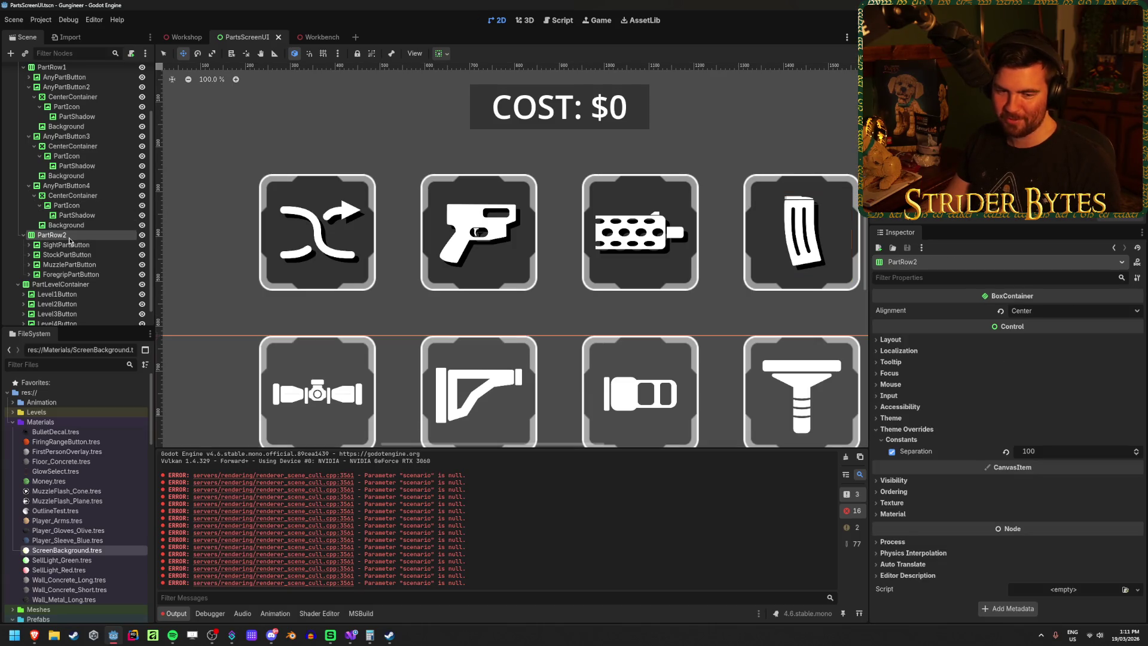
scroll(70, 238, "up", 3)
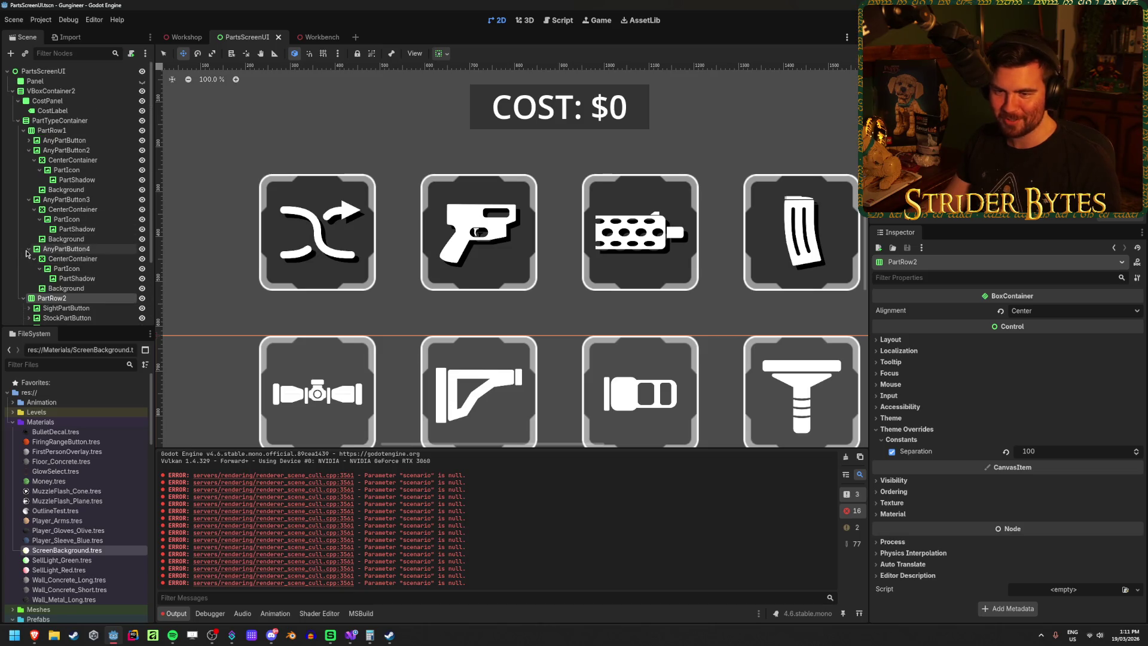
left_click(29, 249)
left_click(29, 200)
left_click(28, 150)
left_click(102, 151)
key("ctrl+s")
Step: Rename AnyPartButton2 to ReceiverPartButton
double_click(102, 150)
key("BackSpace")
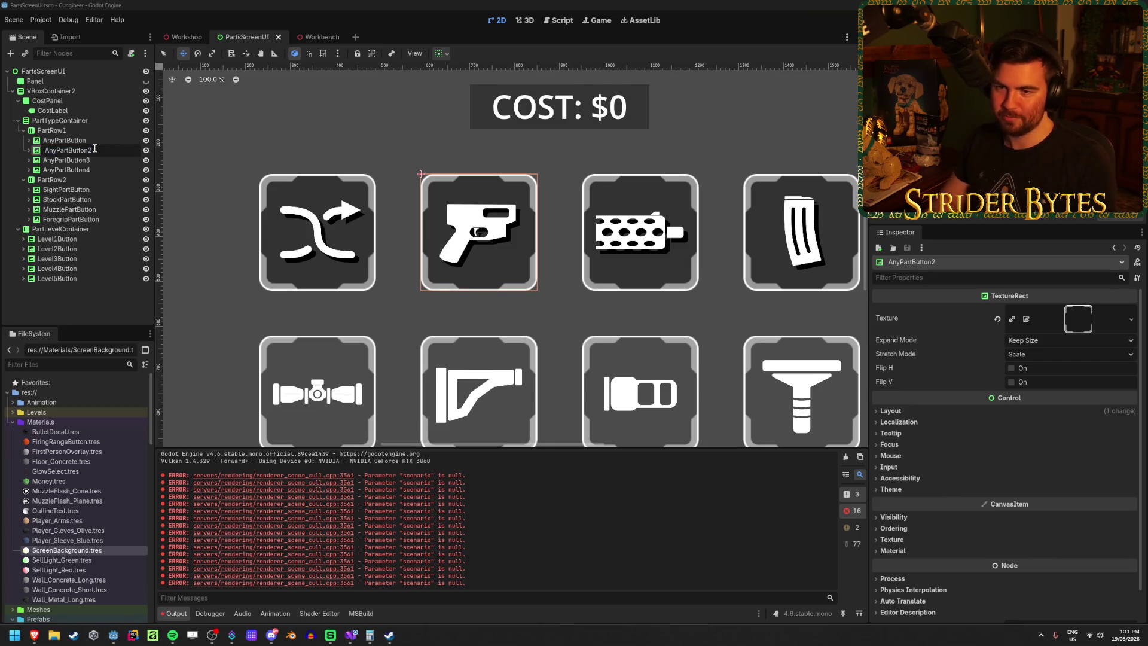
key("Home")
key("Delete")
key("Delete")
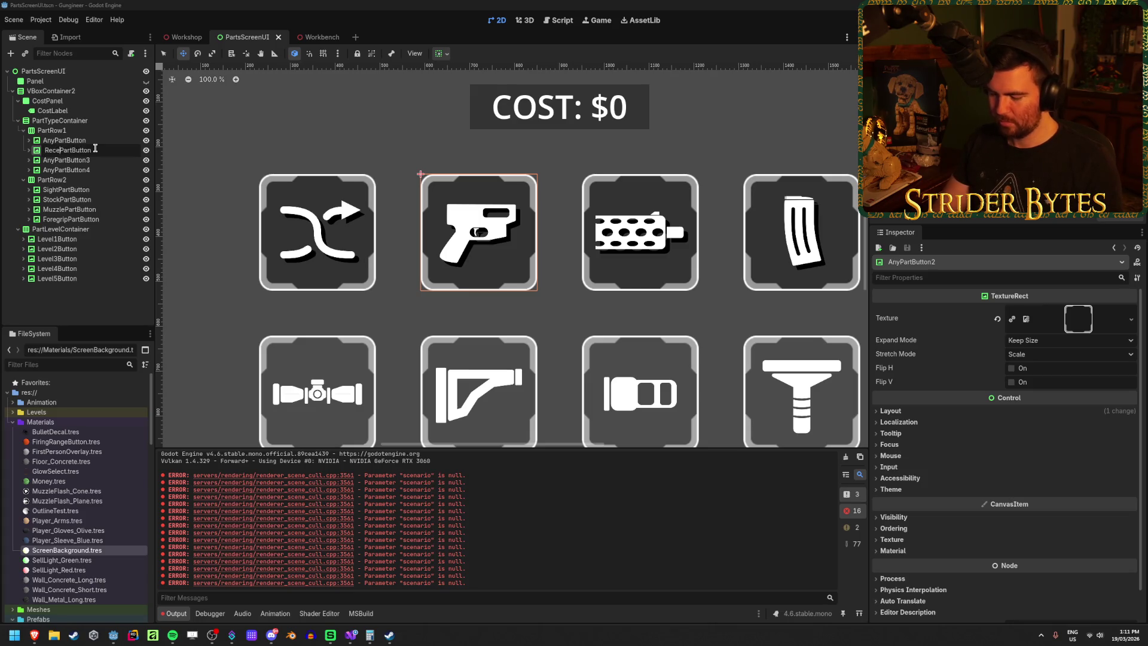
type("r")
key("Return")
key("Down")
Step: Rename AnyPartButton3 and AnyPartButton4 to BarrelPartButton and MagazinePartButton, then save
key("F2")
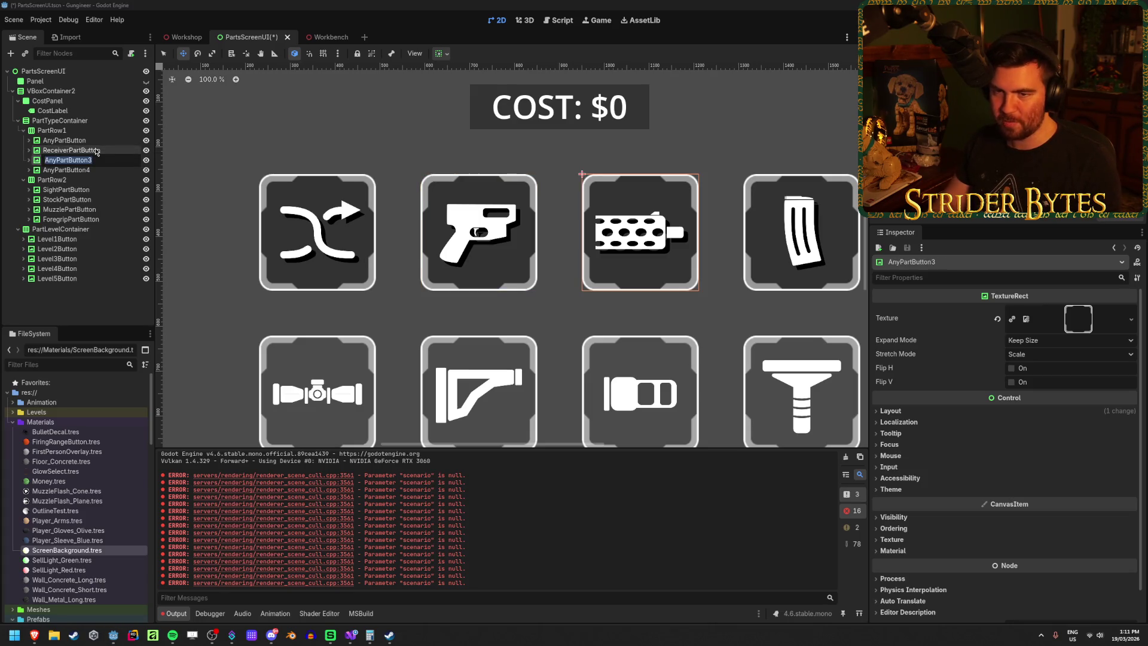
key("End")
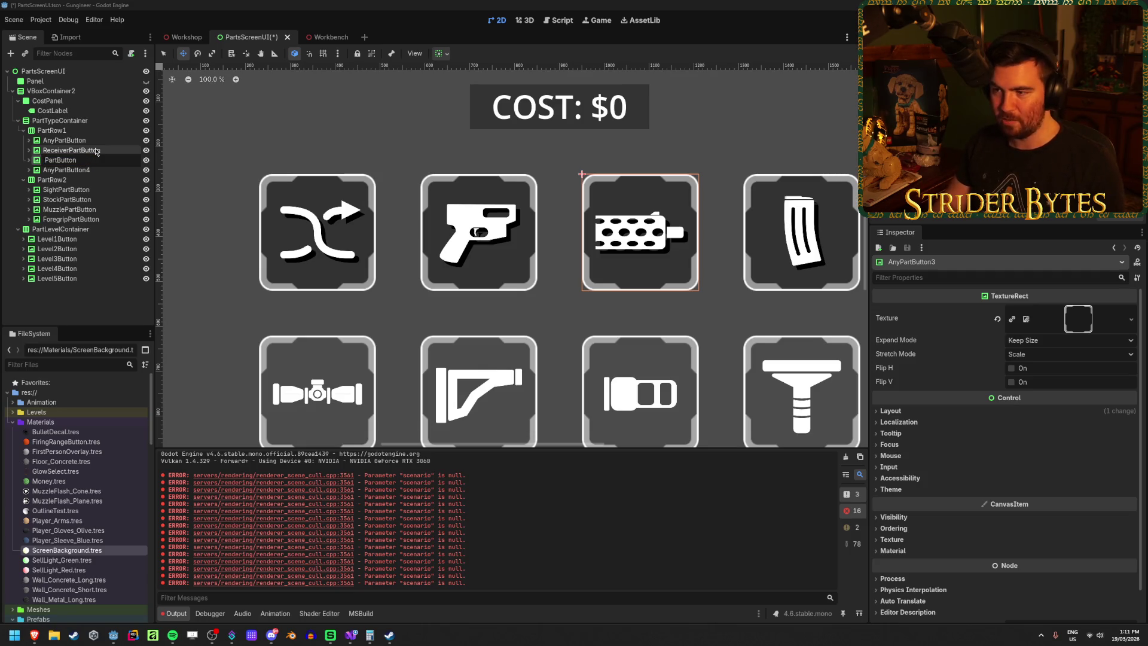
type("Barrel")
key("Return")
key("Down")
key("F2")
key("End")
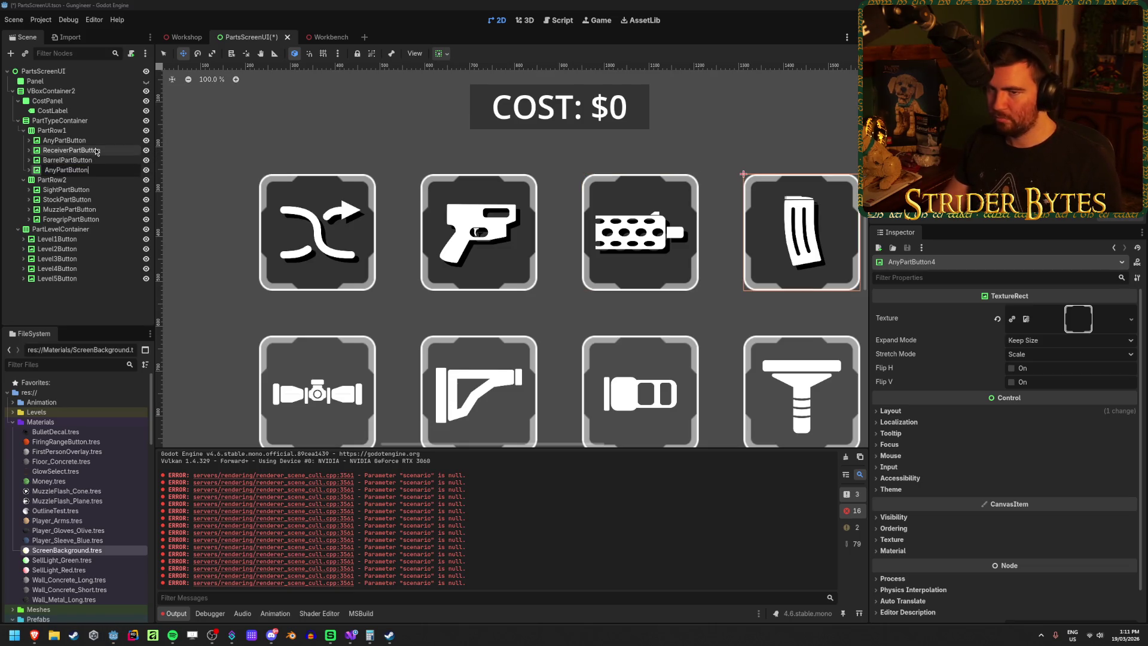
type("Magazine")
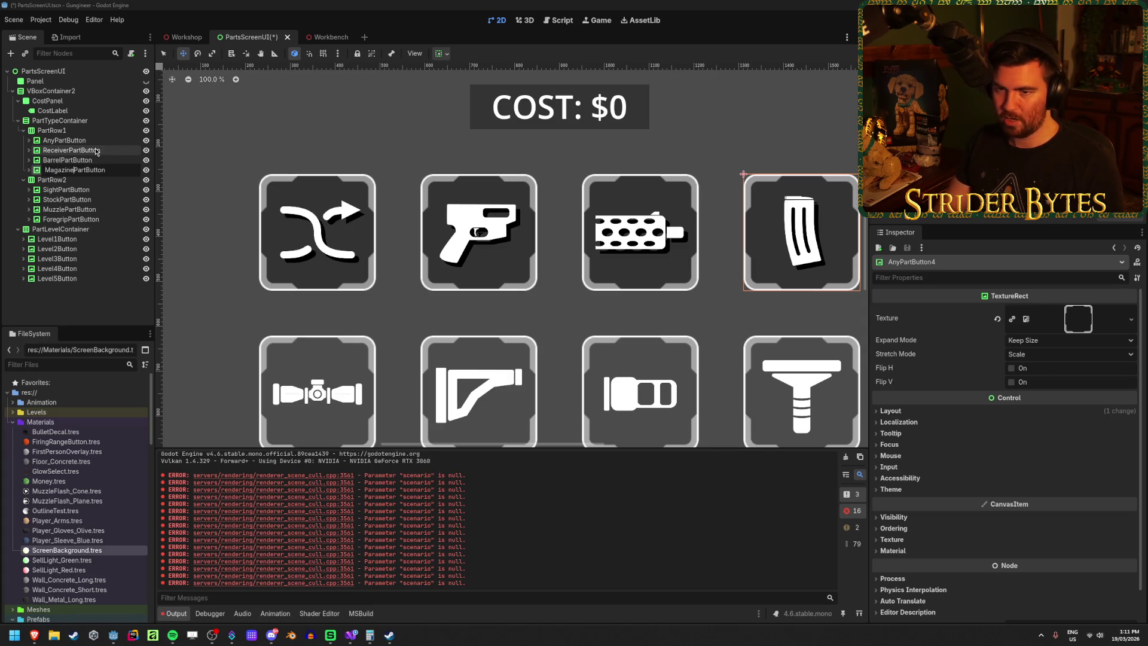
key("Return")
key("ctrl+s")
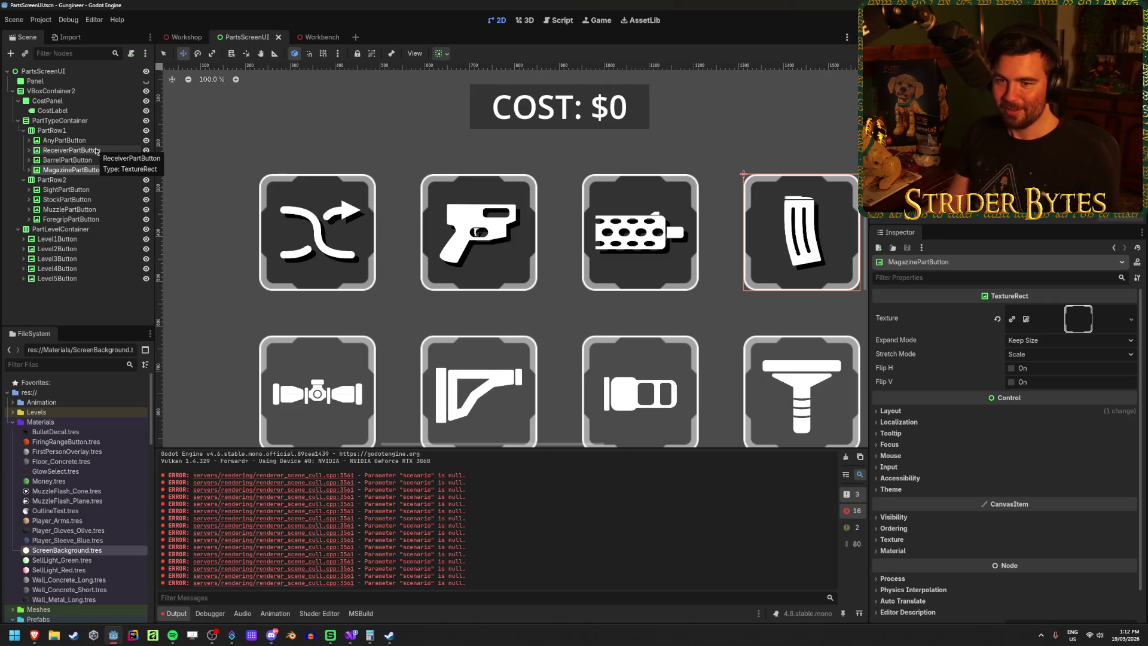
left_click(78, 191)
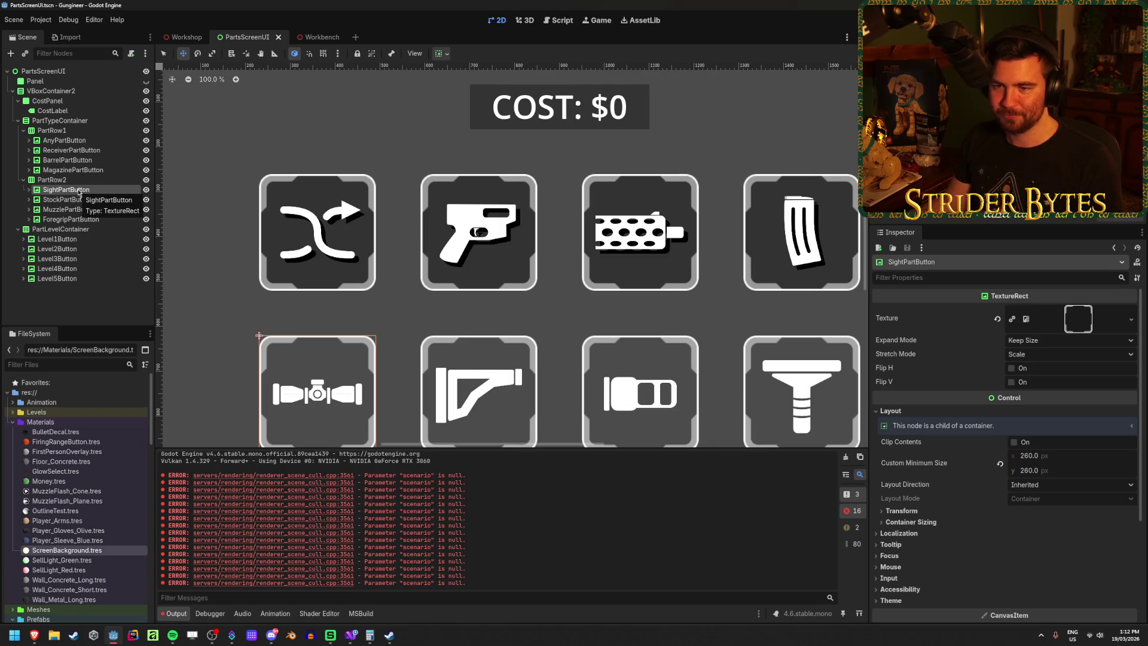
Step: Copy the first-row AnyPartButton and paste it into PartRow2
left_click(64, 140)
key("ctrl+c")
left_click(60, 180)
key("ctrl+v")
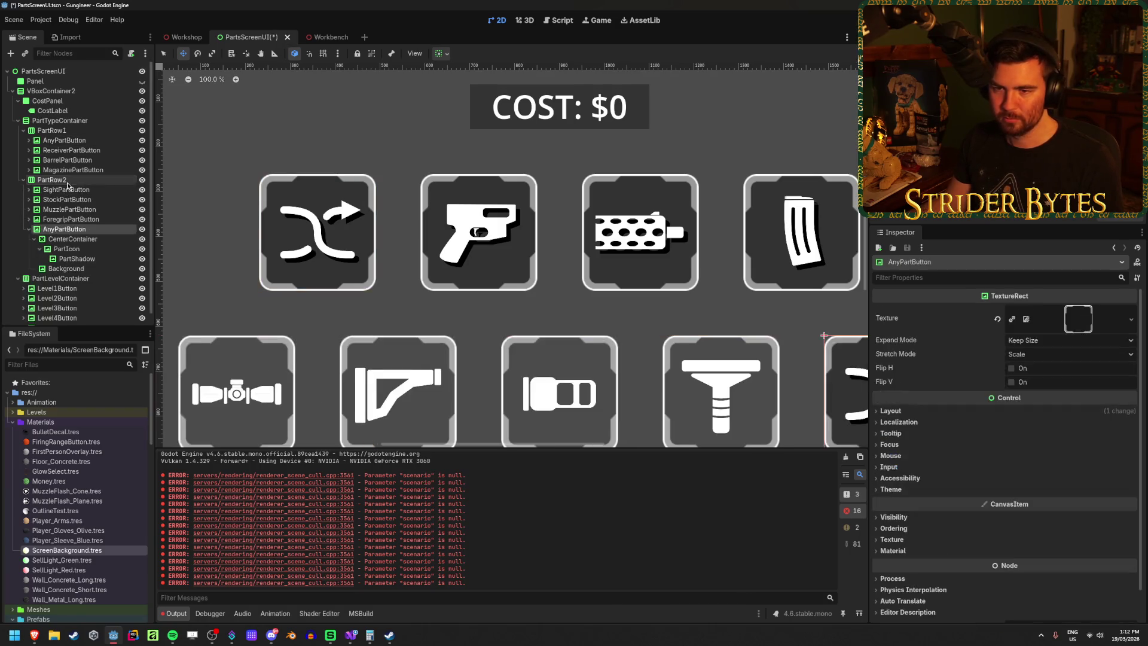
Step: Delete the old Sight, Stock, Muzzle and Foregrip buttons, duplicate the copy, and select its PartIcon and PartShadow
left_click(71, 218)
left_click(66, 190, "shift")
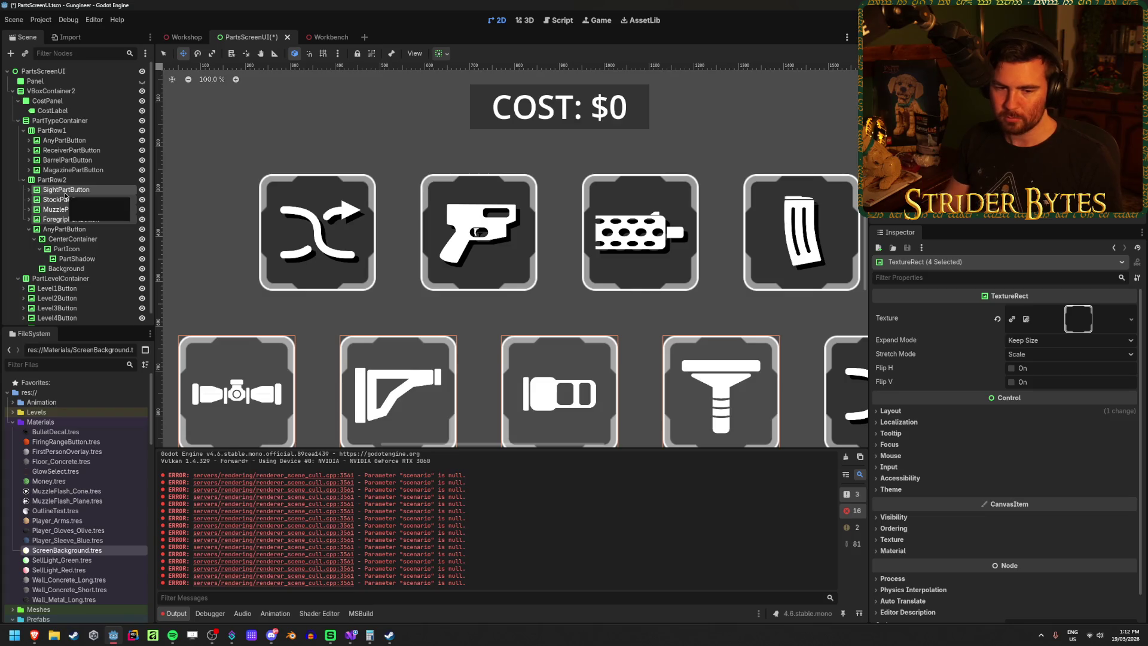
key("Delete")
key("Return")
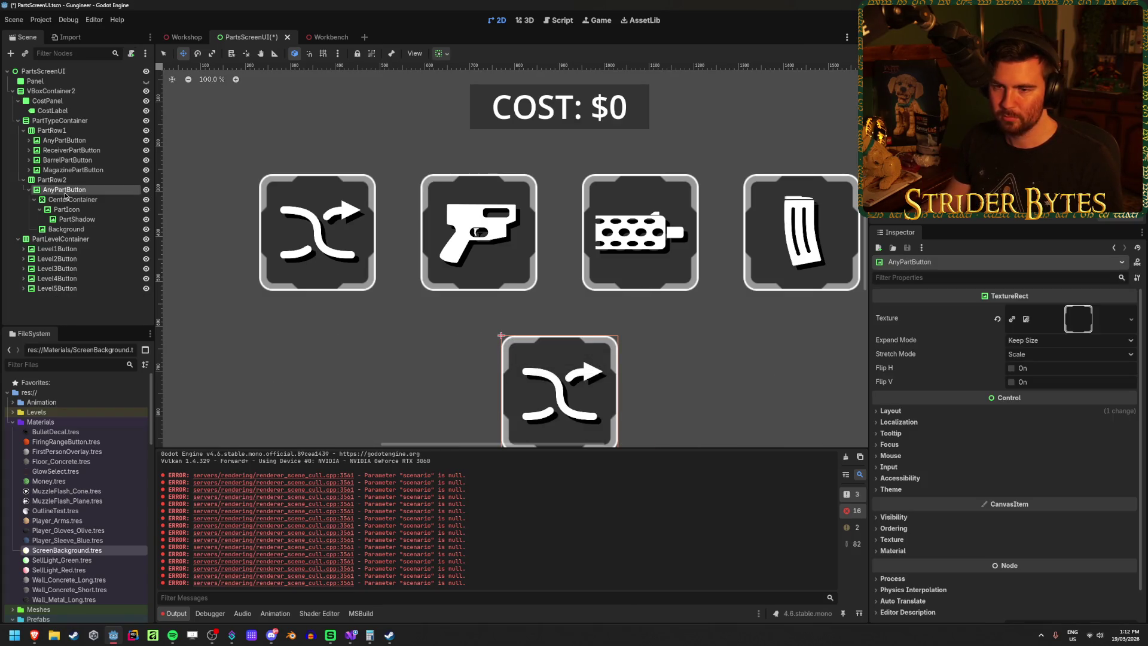
key("ctrl+d")
key("ctrl+d")
key("ctrl+d")
left_click(66, 187)
left_click(77, 198, "shift")
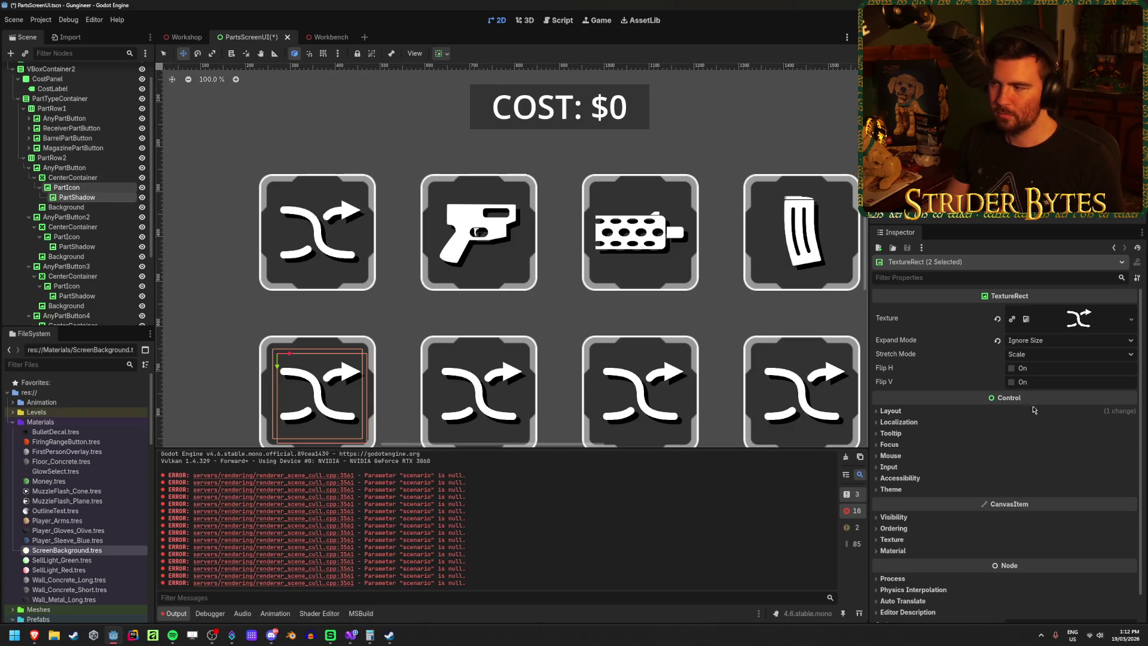
Step: Give the first second-row button's icons the scope sight texture and rename it SightPartButton
left_click(1131, 319)
left_click(1064, 527)
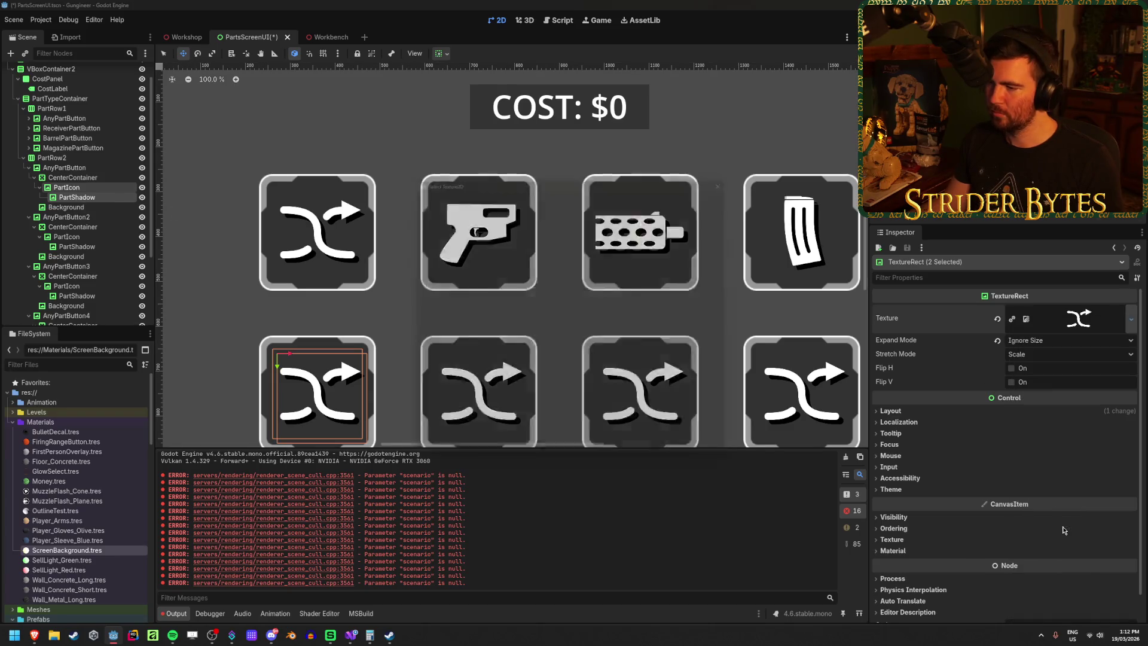
scroll(519, 299, "down", 2)
scroll(598, 335, "down", 3)
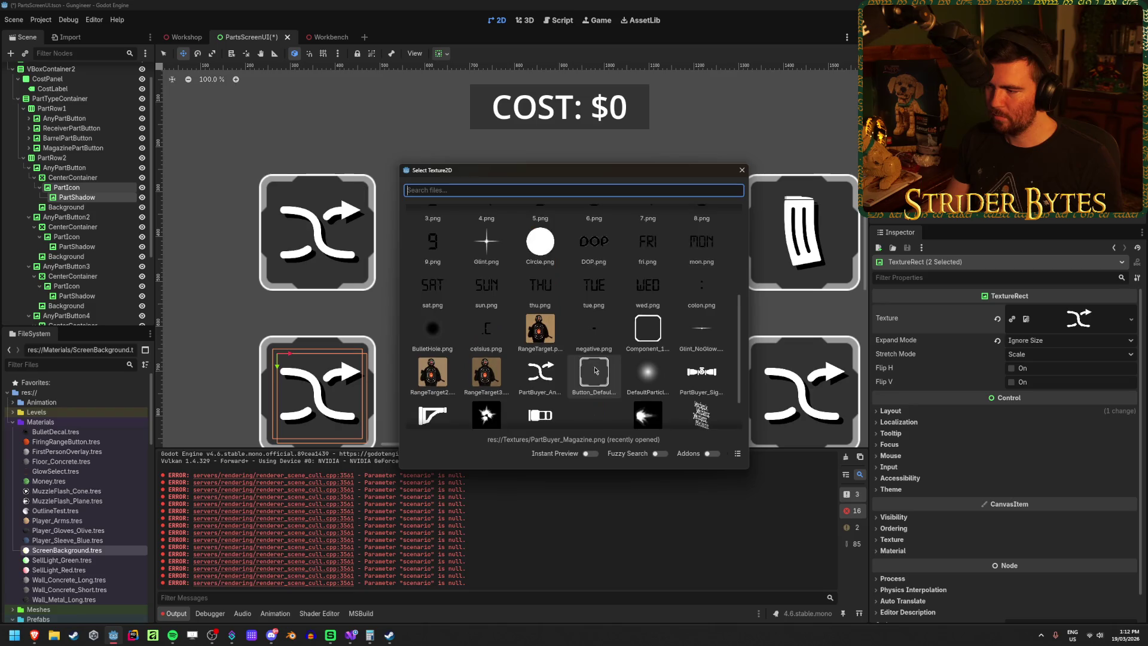
left_click(703, 344)
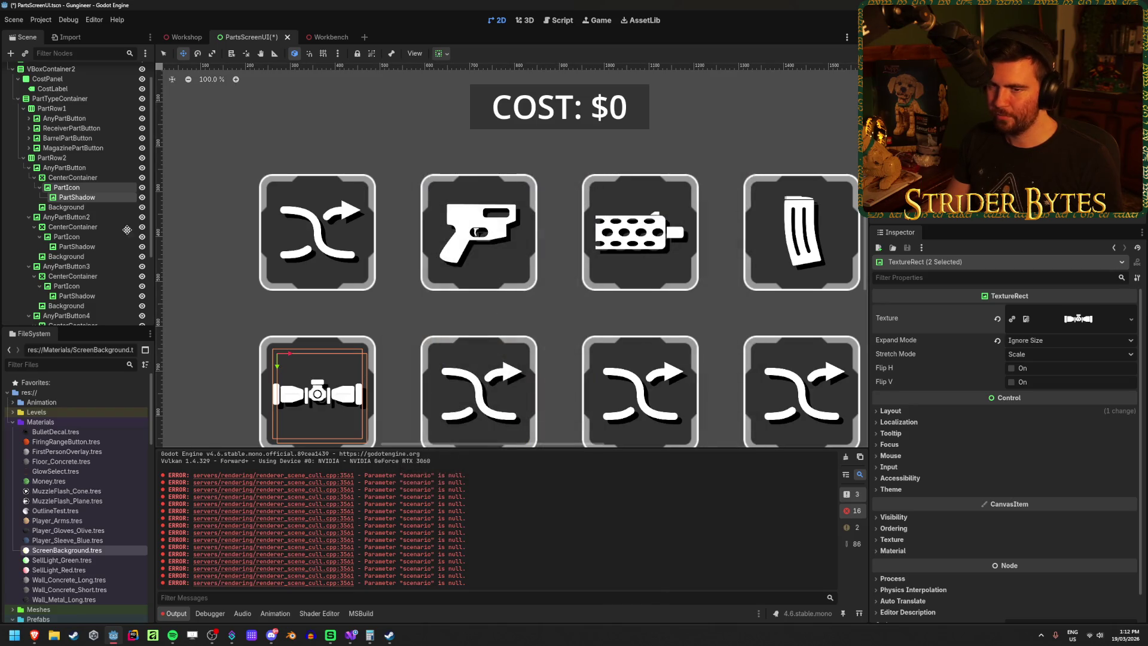
left_click(28, 167)
left_click(57, 170)
double_click(57, 168)
key("BackSpace")
key("BackSpace")
key("BackSpace")
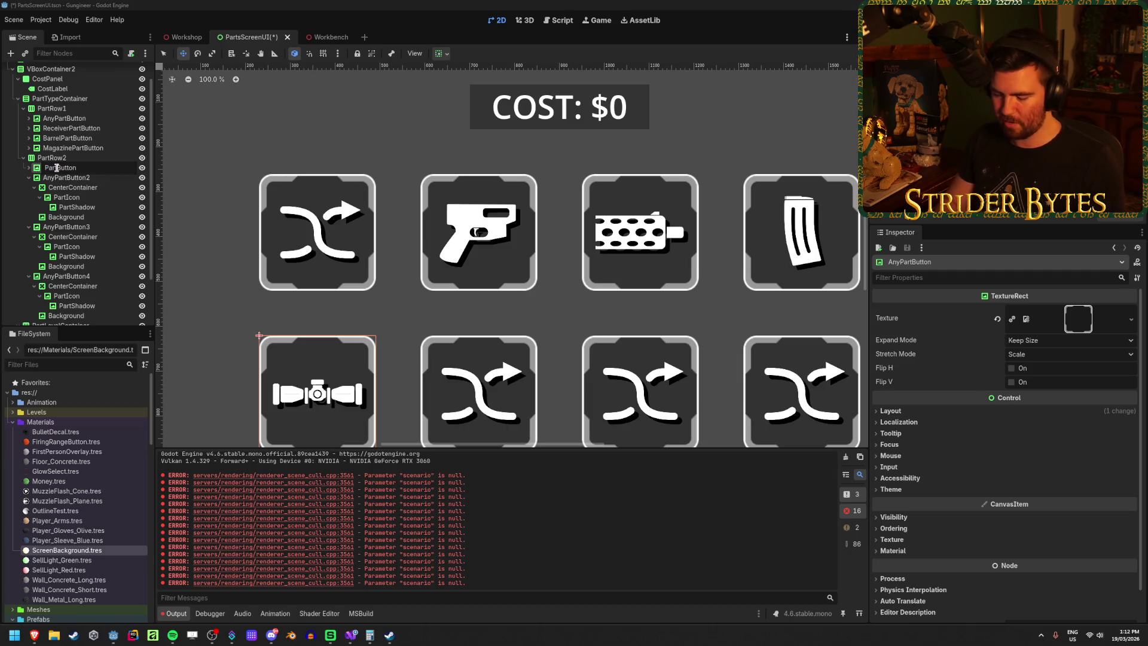
type("Sight")
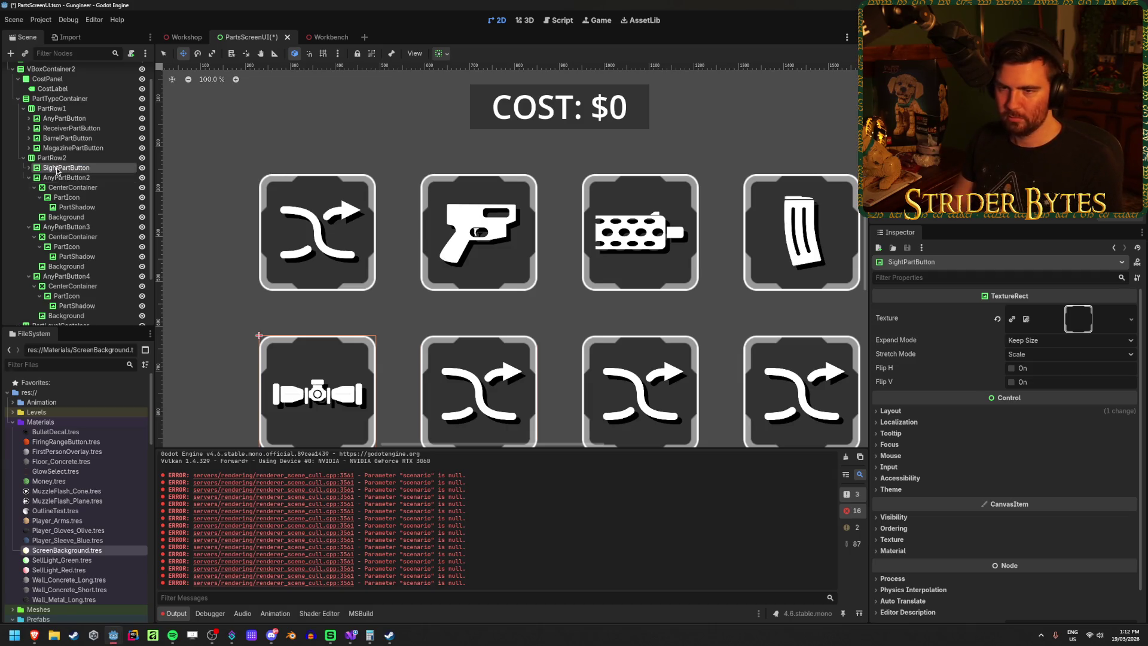
key("Return")
Step: Rename AnyPartButton2 to StockPartButton and give its PartIcon and PartShadow the stock texture
key("Down")
key("F2")
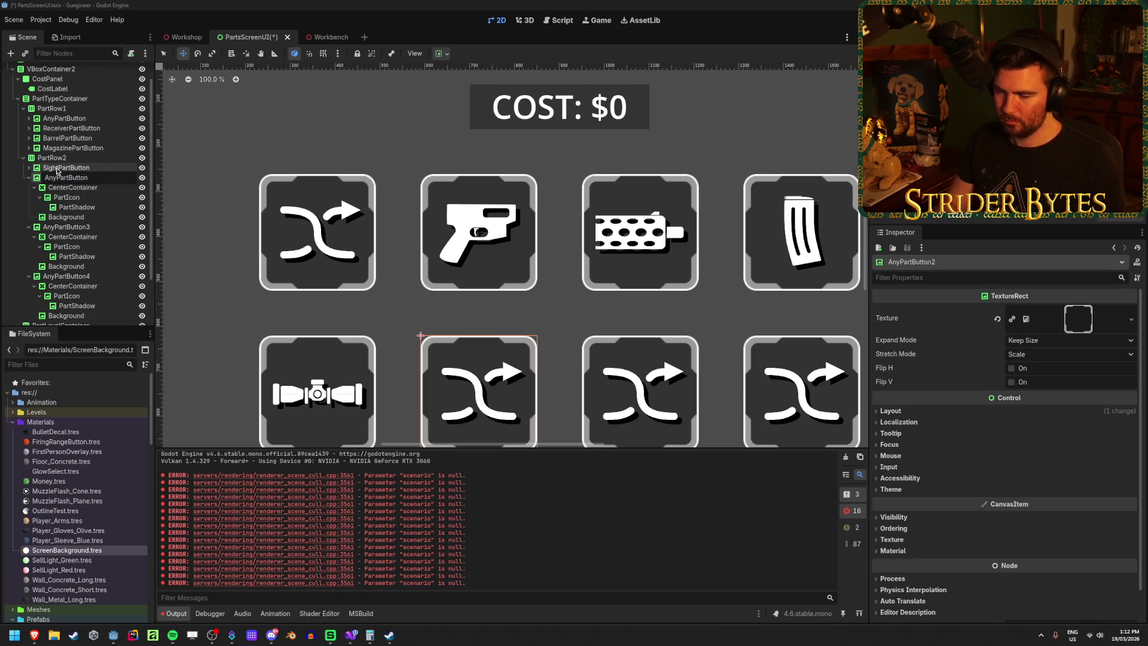
key("BackSpace")
key("BackSpace")
key("BackSpace")
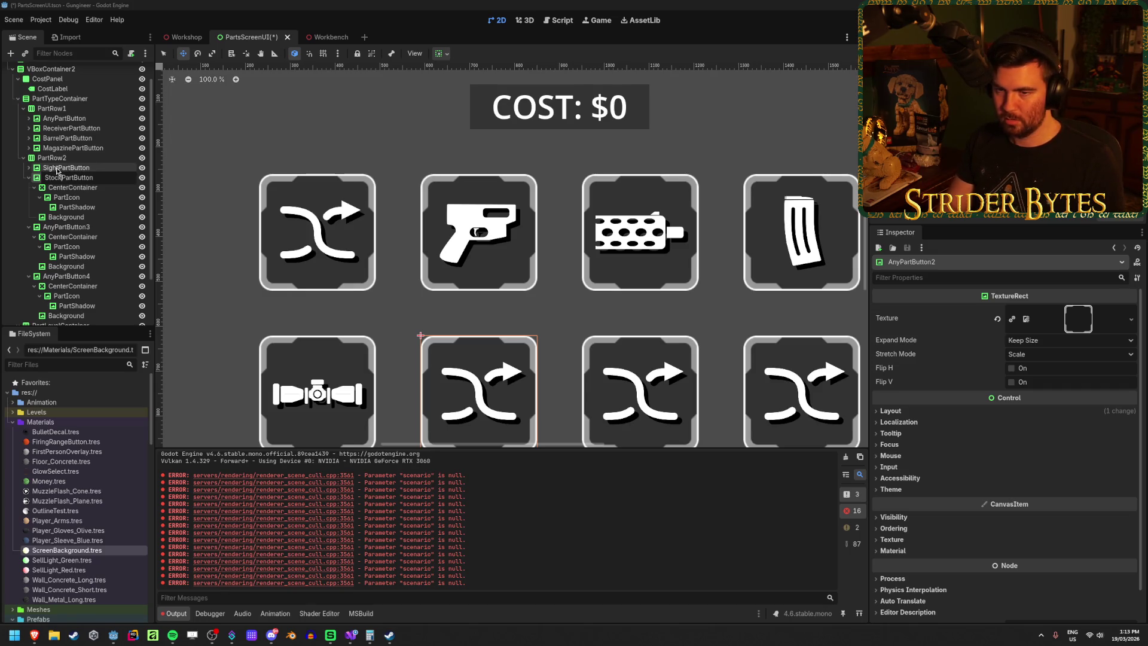
key("Return")
left_click(67, 198)
left_click(77, 207, "shift")
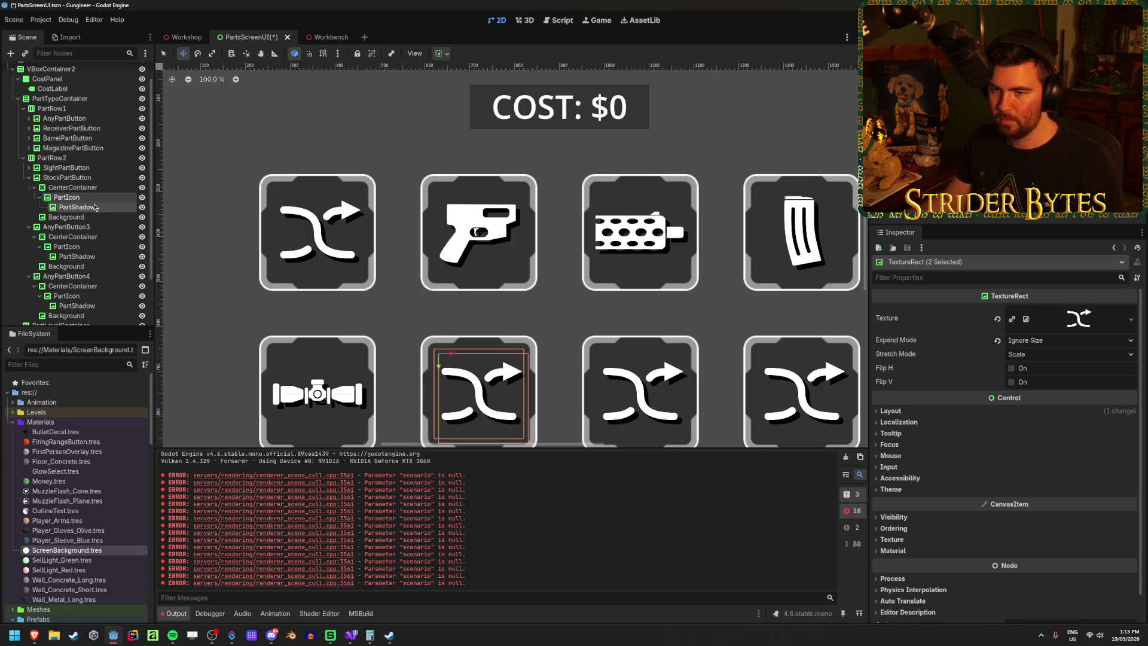
left_click(1131, 319)
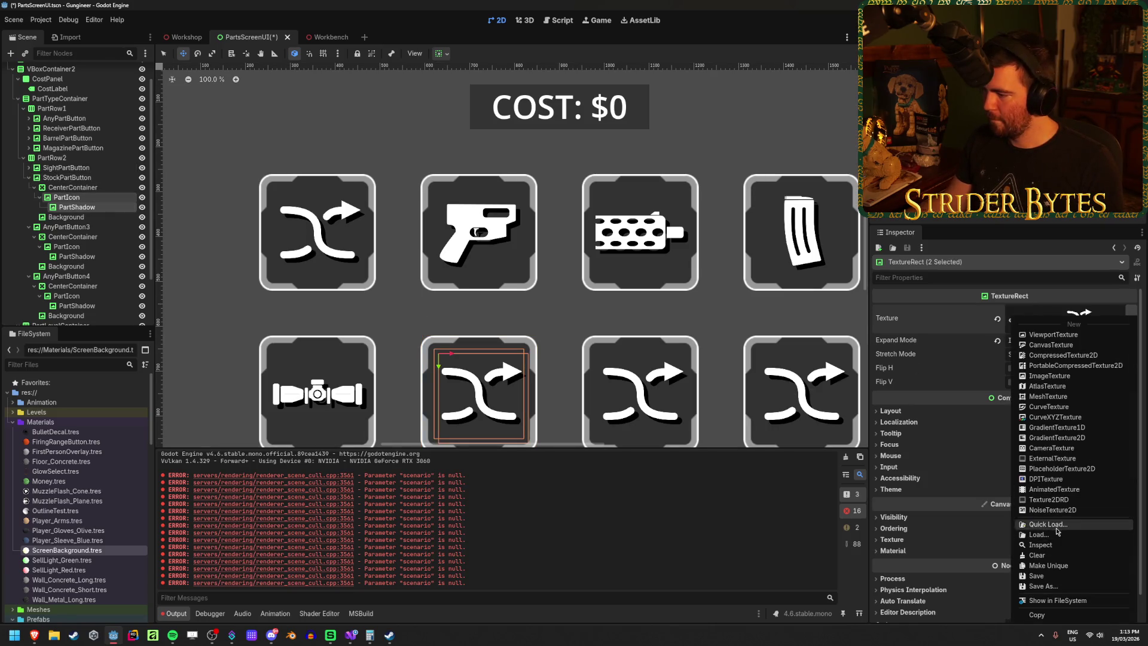
left_click(1047, 513)
scroll(592, 278, "down", 10)
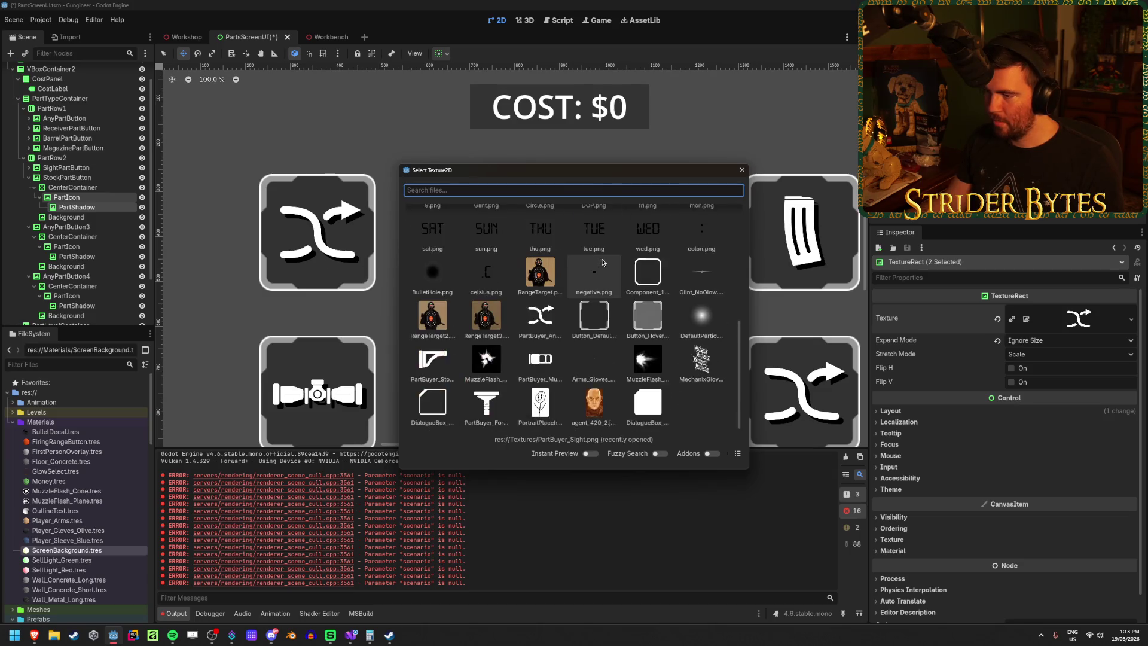
double_click(448, 356)
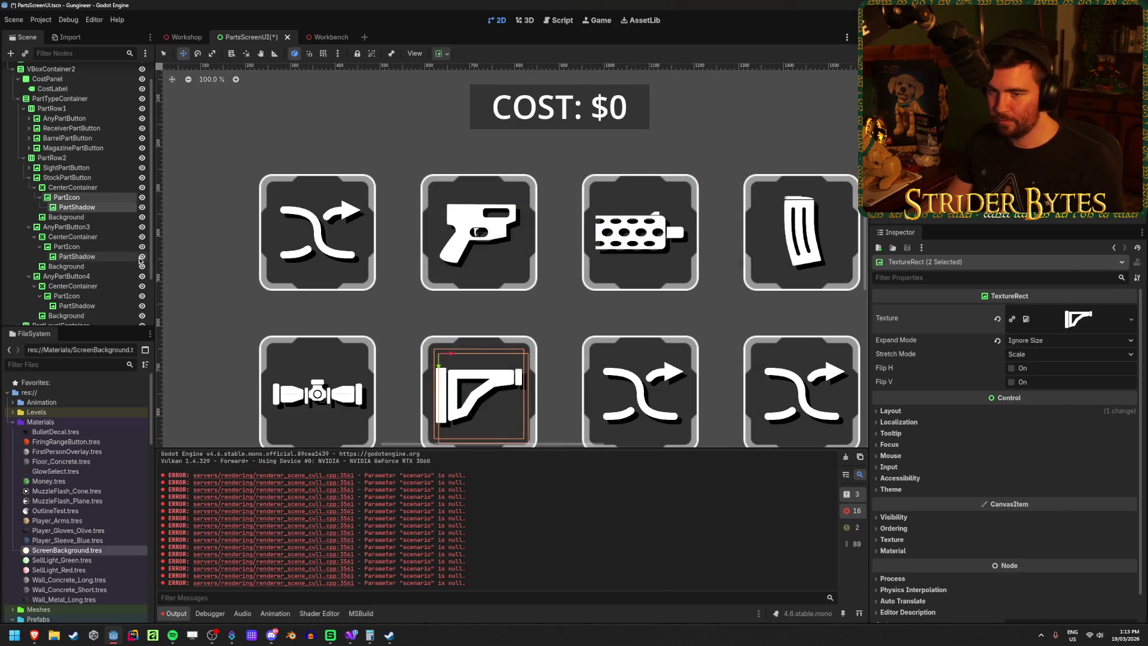
scroll(95, 193, "down", 1)
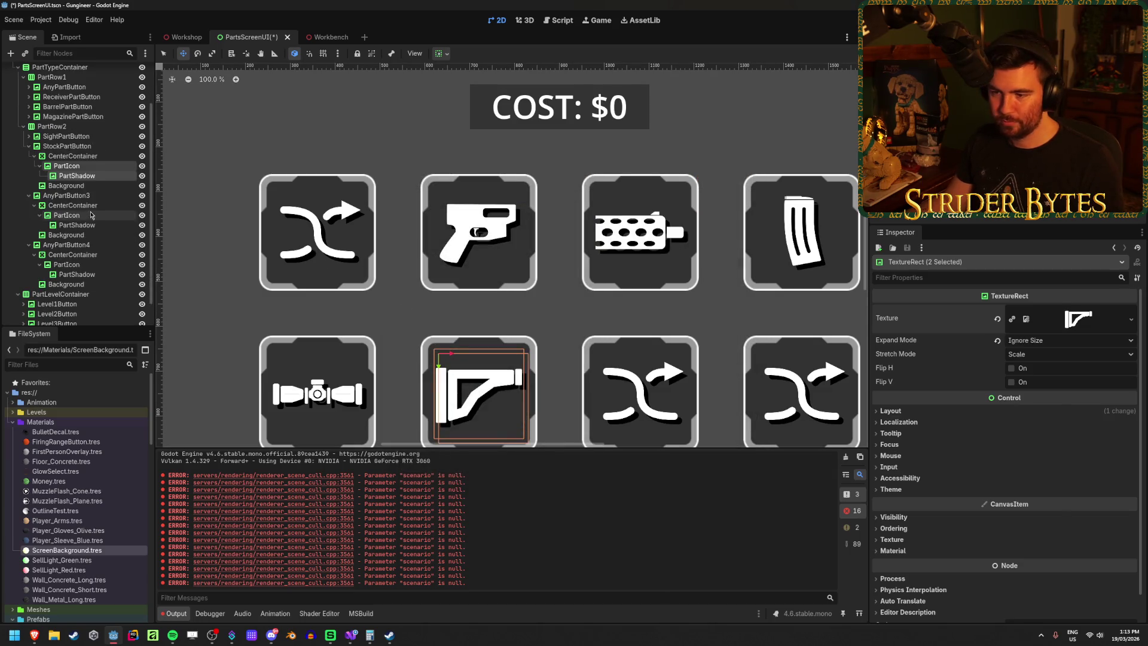
Step: Rename AnyPartButton3 to MuzzlePartButton and give its PartIcon and PartShadow the muzzle texture
left_click(29, 146)
left_click(60, 167)
left_click(60, 167)
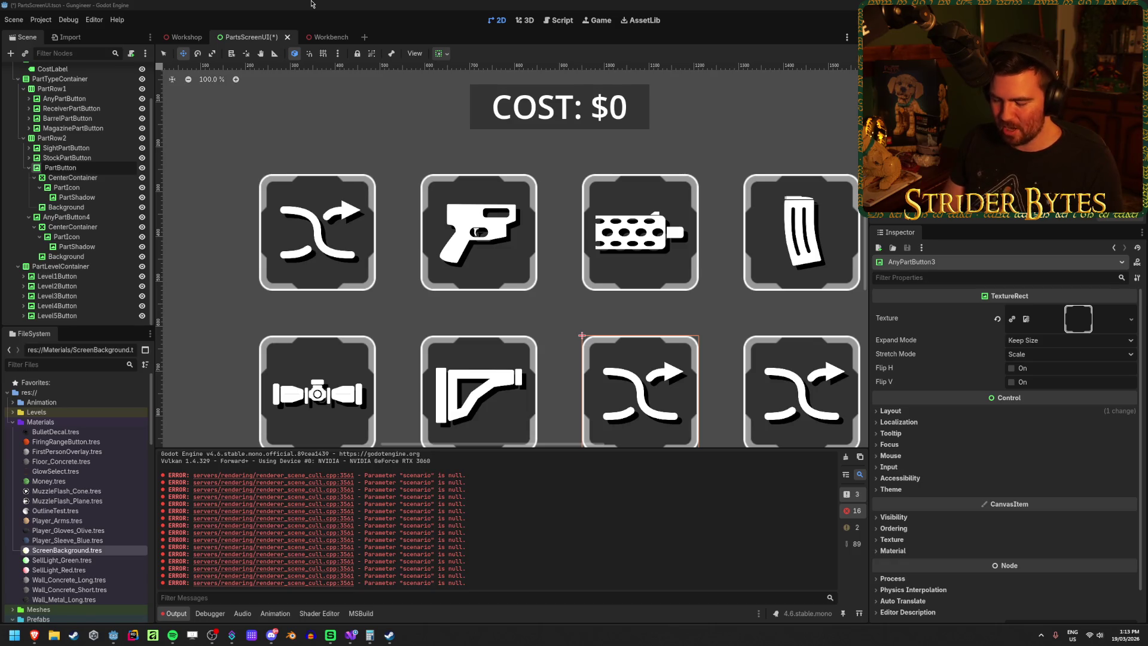
type("Muzzle")
key("Return")
left_click(109, 187)
left_click(109, 198, "shift")
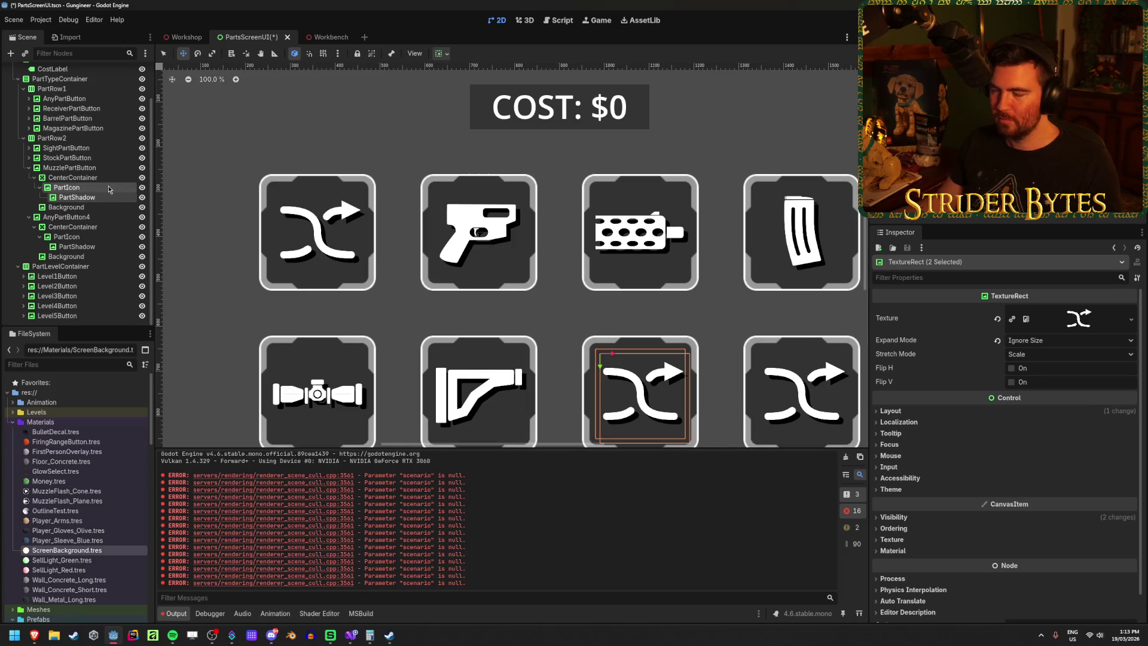
left_click(1131, 319)
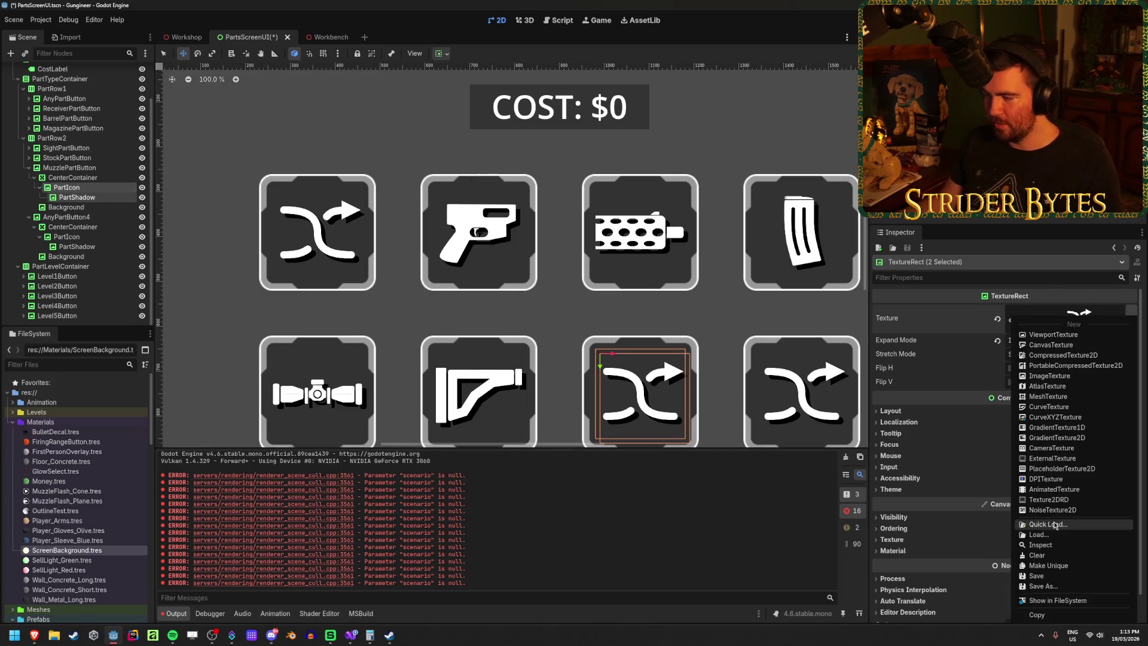
left_click(1055, 525)
type("muzzle")
double_click(580, 336)
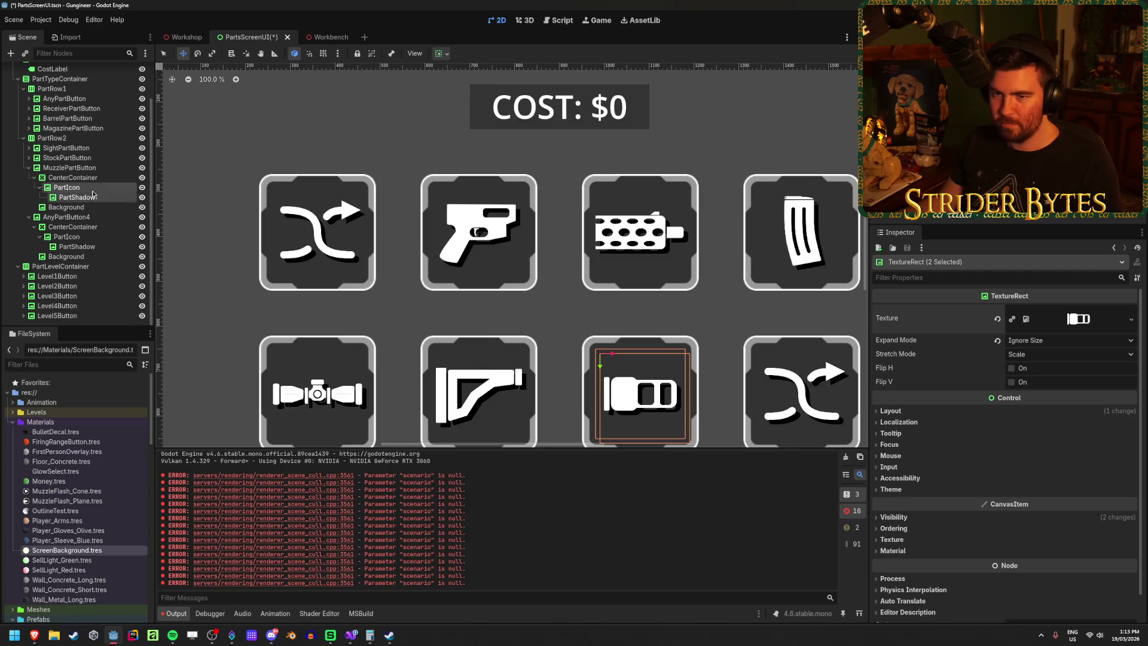
Step: Rename AnyPartButton4 to ForegripPartButton and give its icons the PartBuyer_Foregrip texture
left_click(28, 168)
left_click(72, 217)
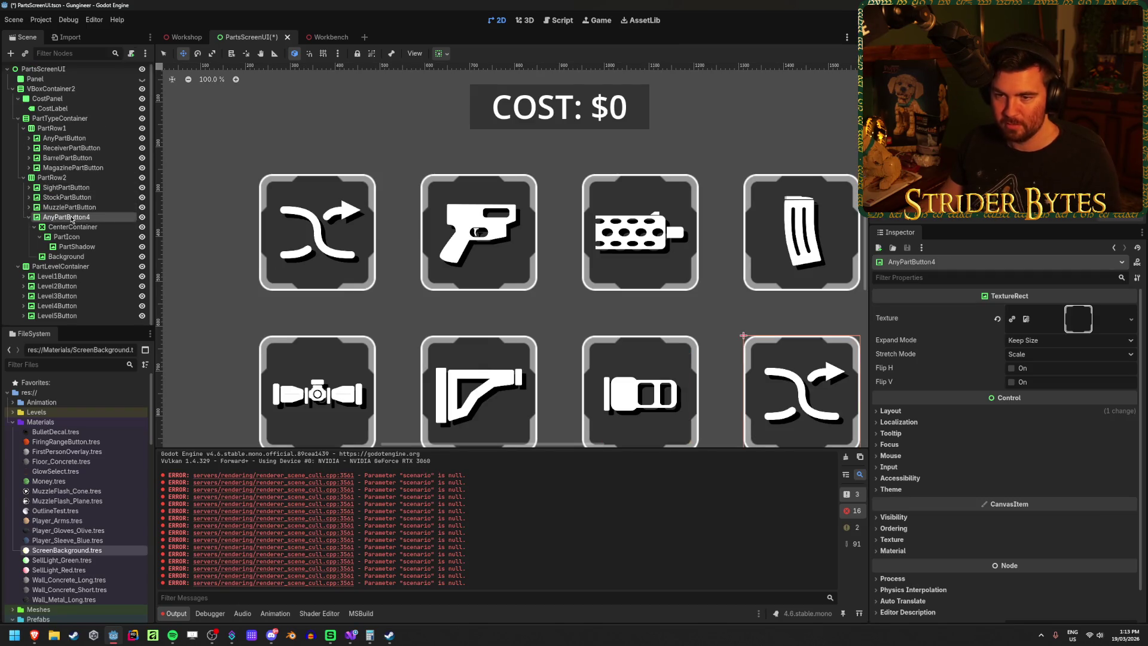
double_click(70, 217)
key("Delete")
key("Delete")
key("Delete")
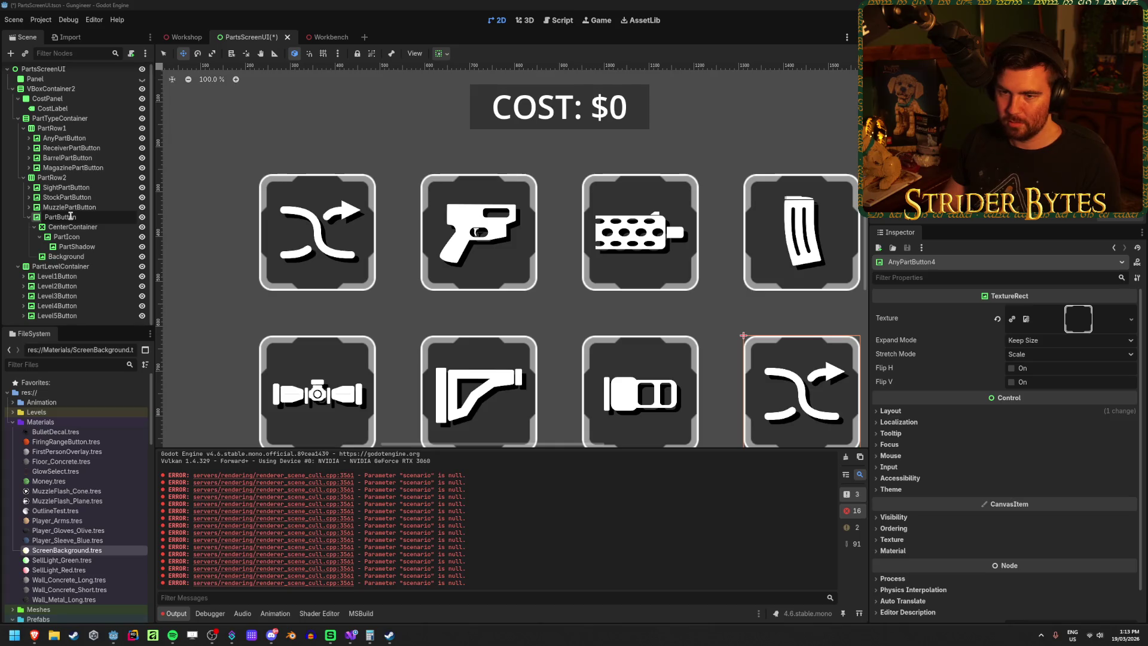
type("Foregrip")
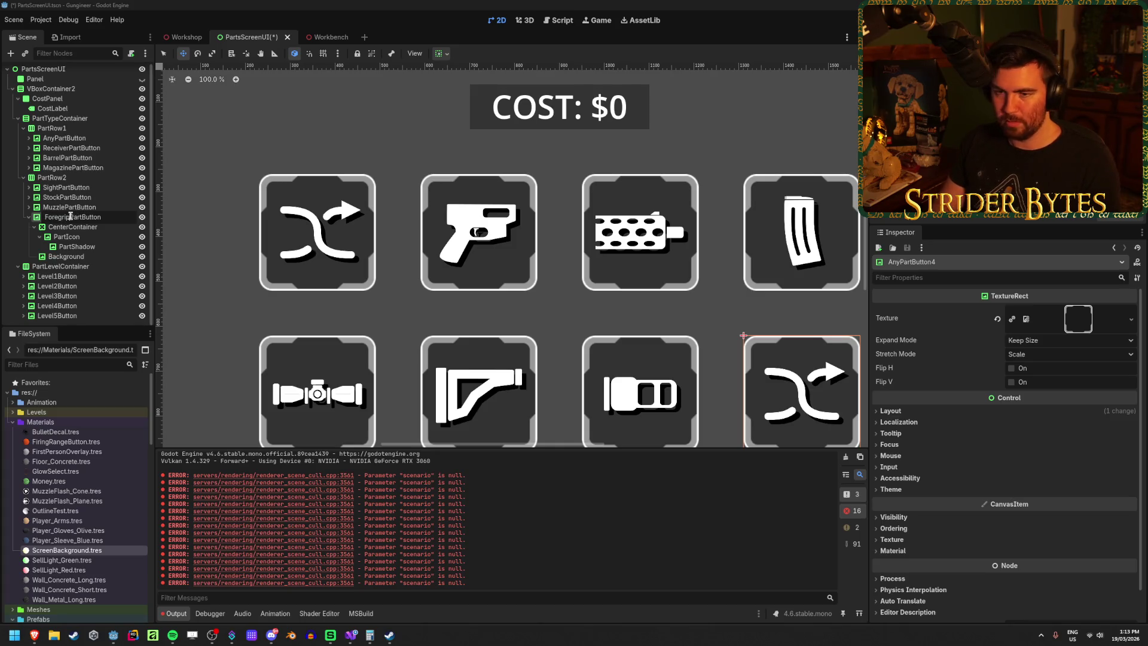
key("Return")
left_click(67, 237)
left_click(76, 246, "shift")
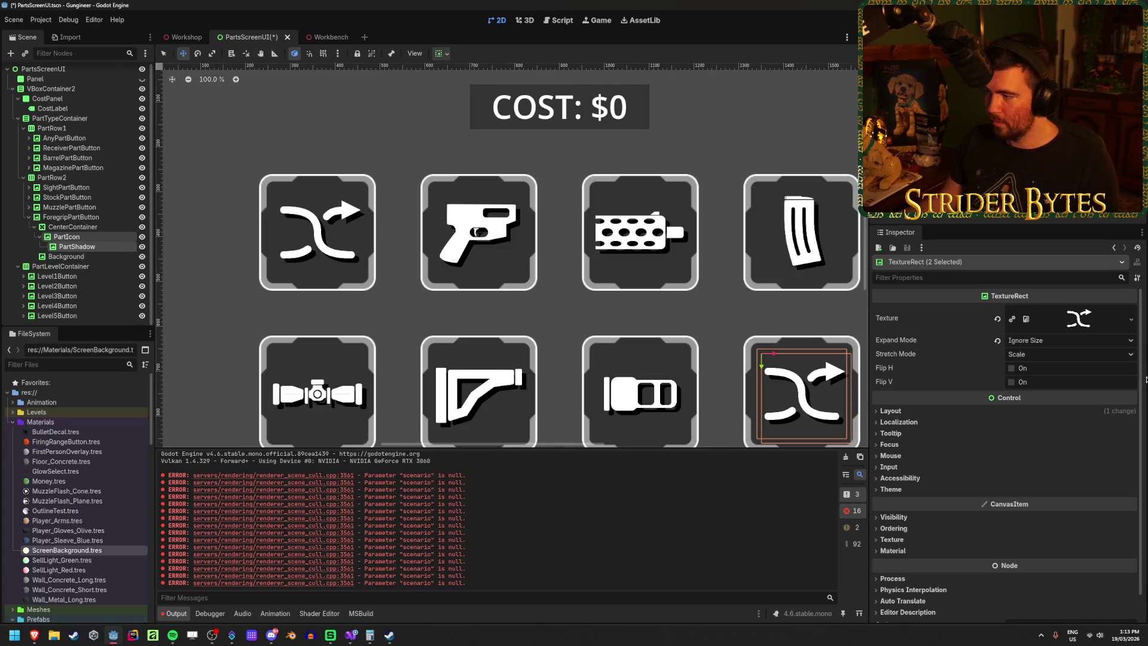
left_click(1131, 318)
left_click(1053, 518)
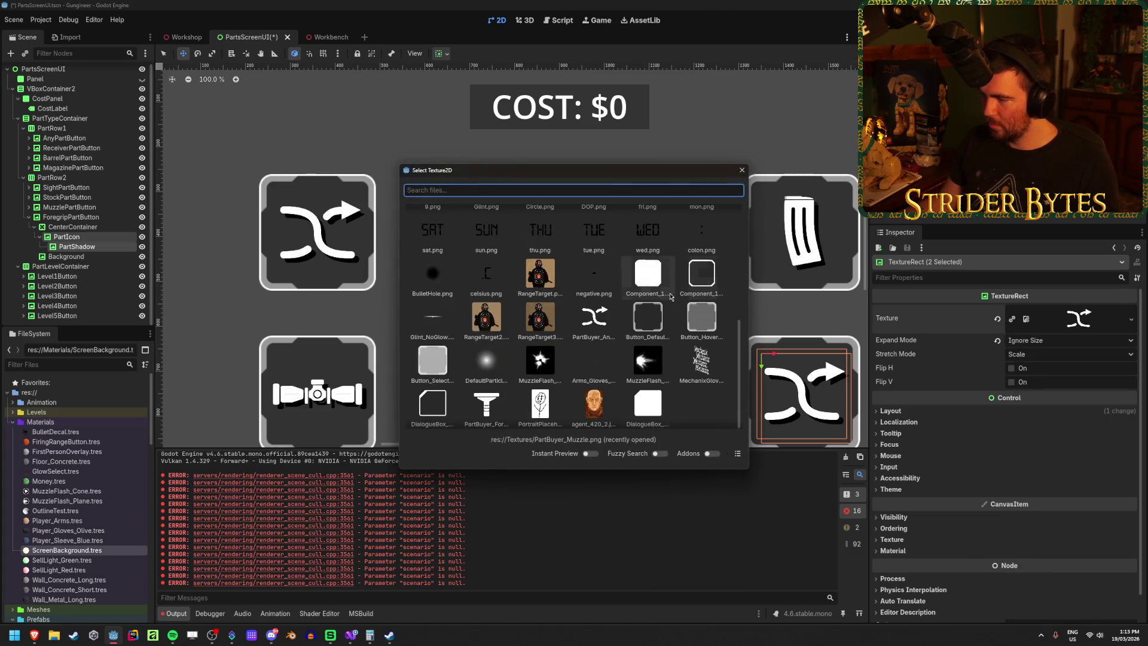
left_click(486, 407)
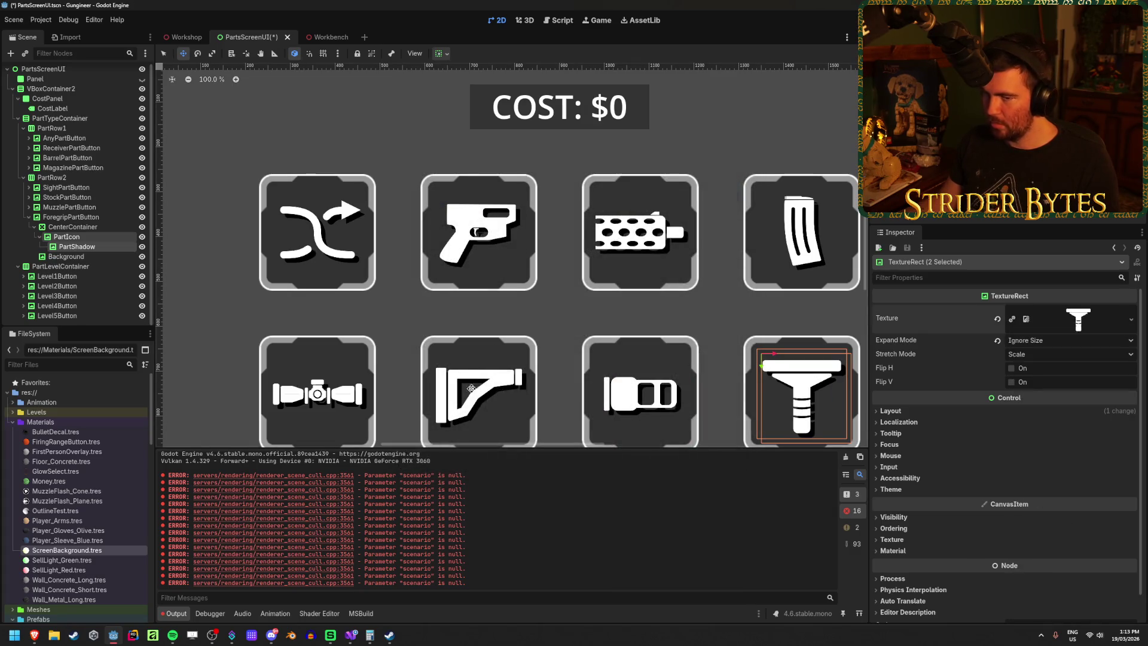
Step: Save the PartsScreenUI scene, switch to the Workshop scene, and run the game with F5
left_click(28, 218)
key("ctrl+s")
scroll(520, 381, "down", 5)
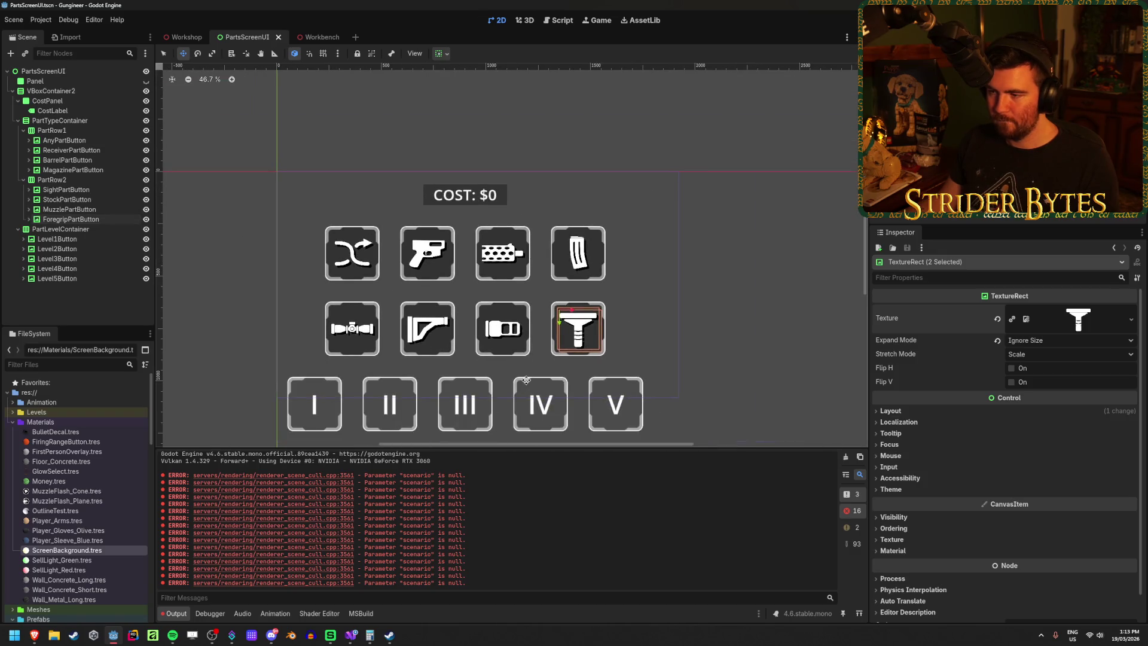
left_click(186, 37)
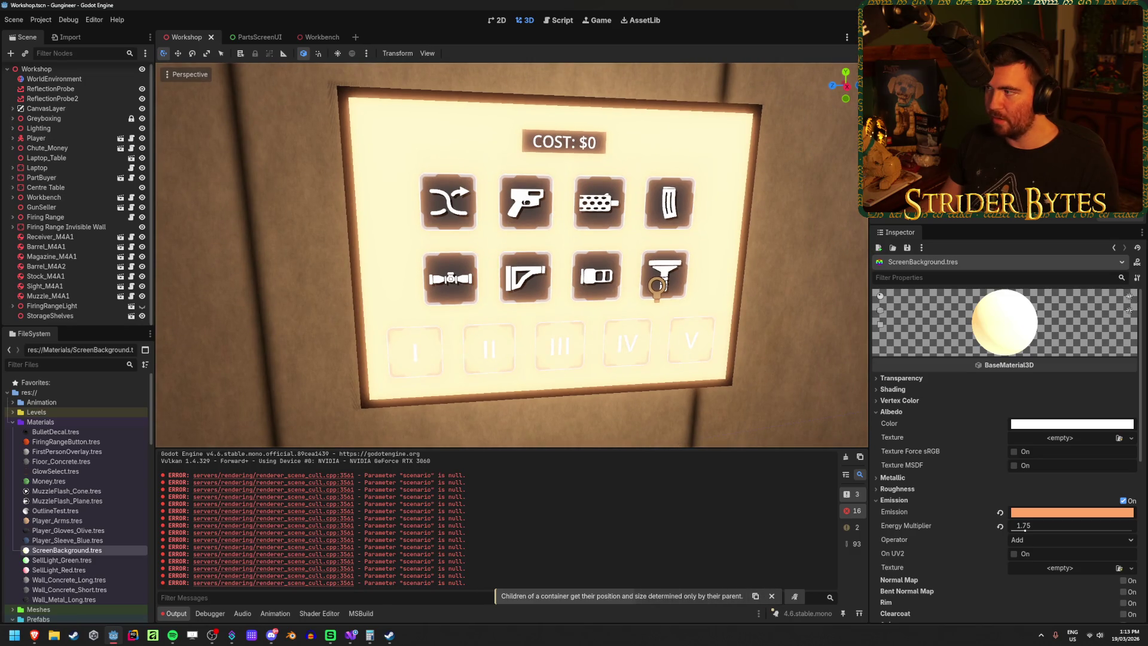
key("F5")
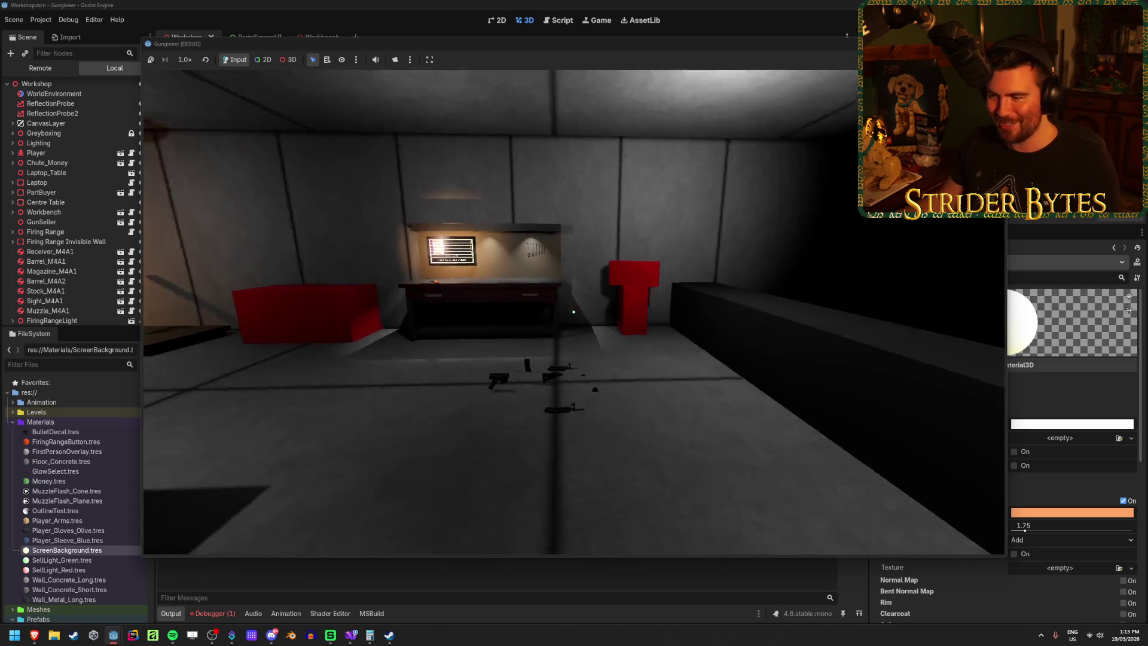
mouse_move(573, 312)
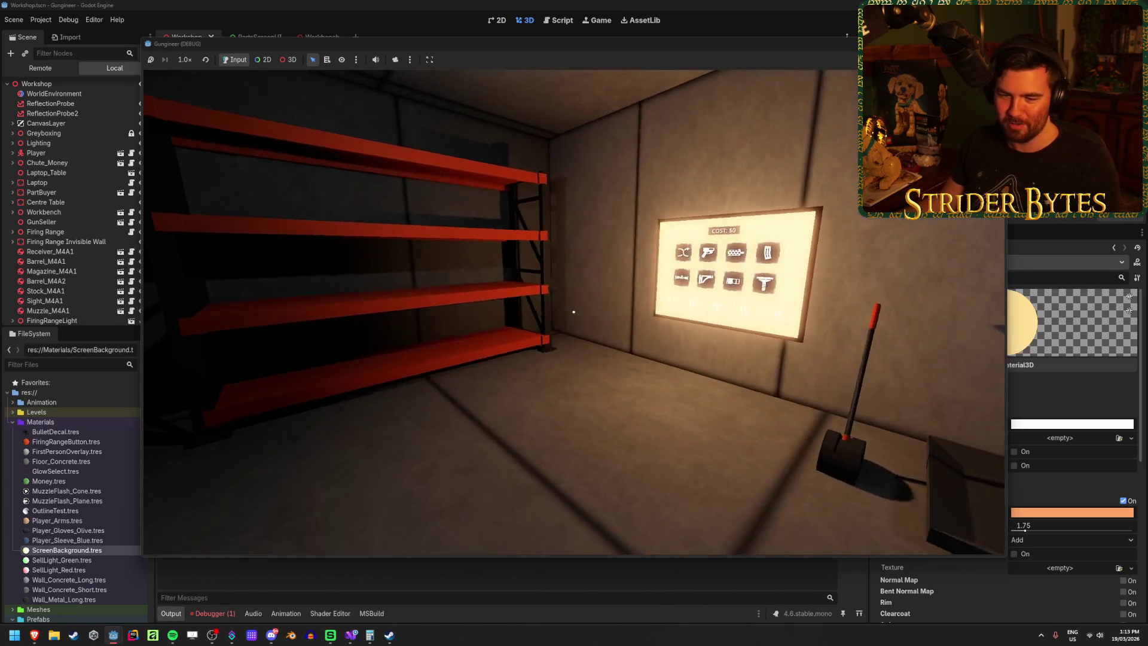
key("a")
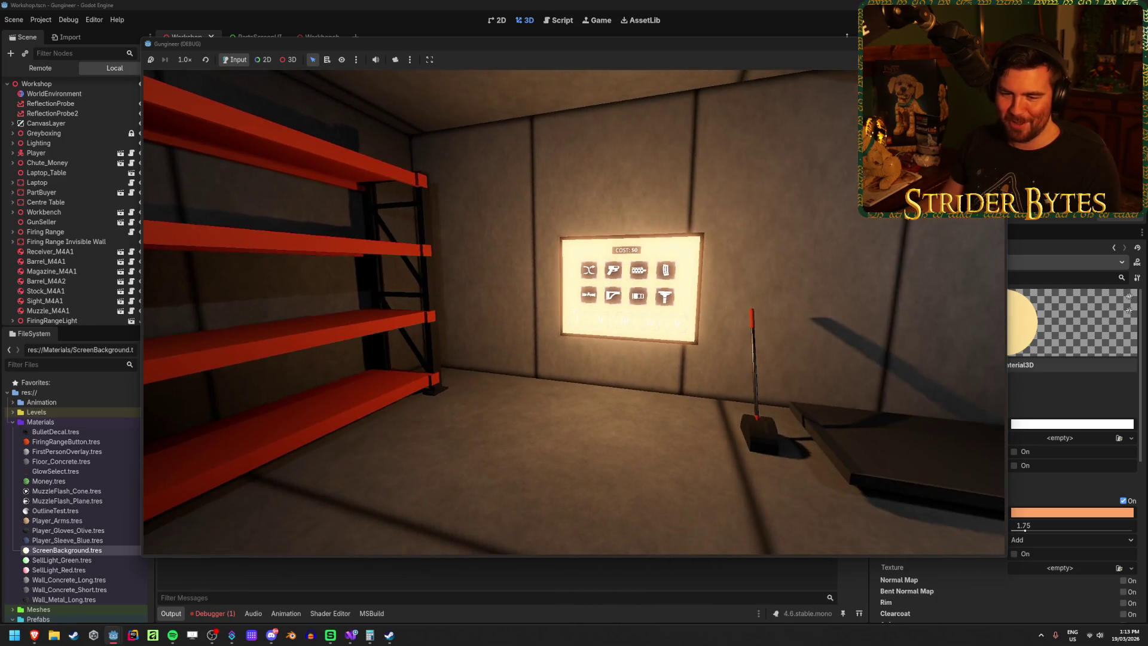
key("w")
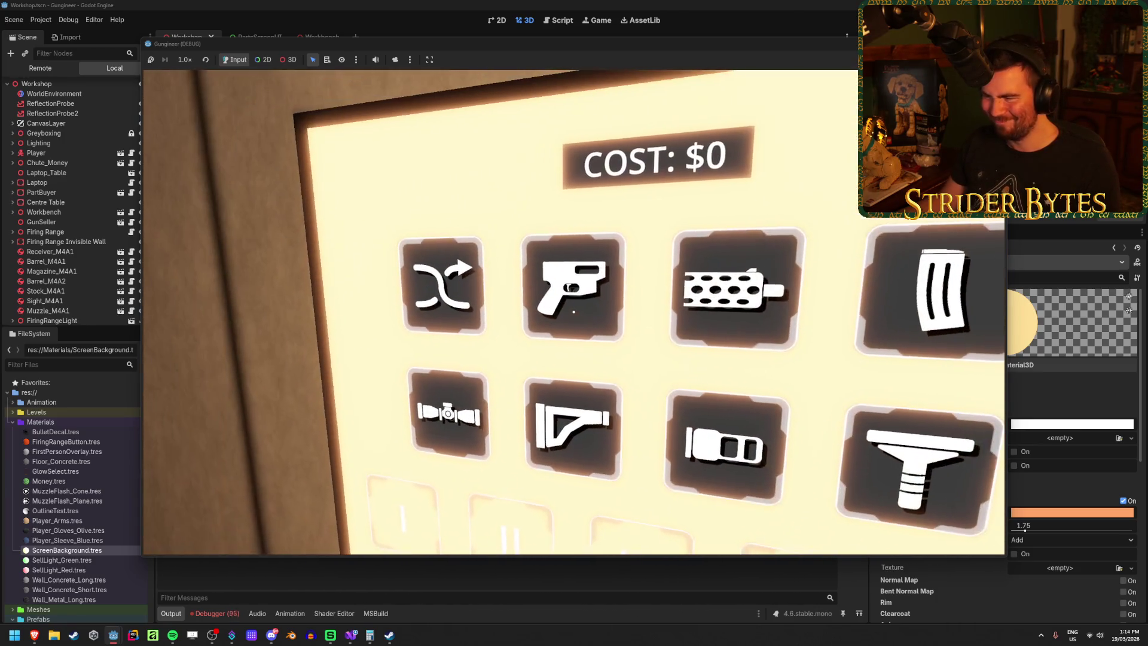
key("s")
key("w")
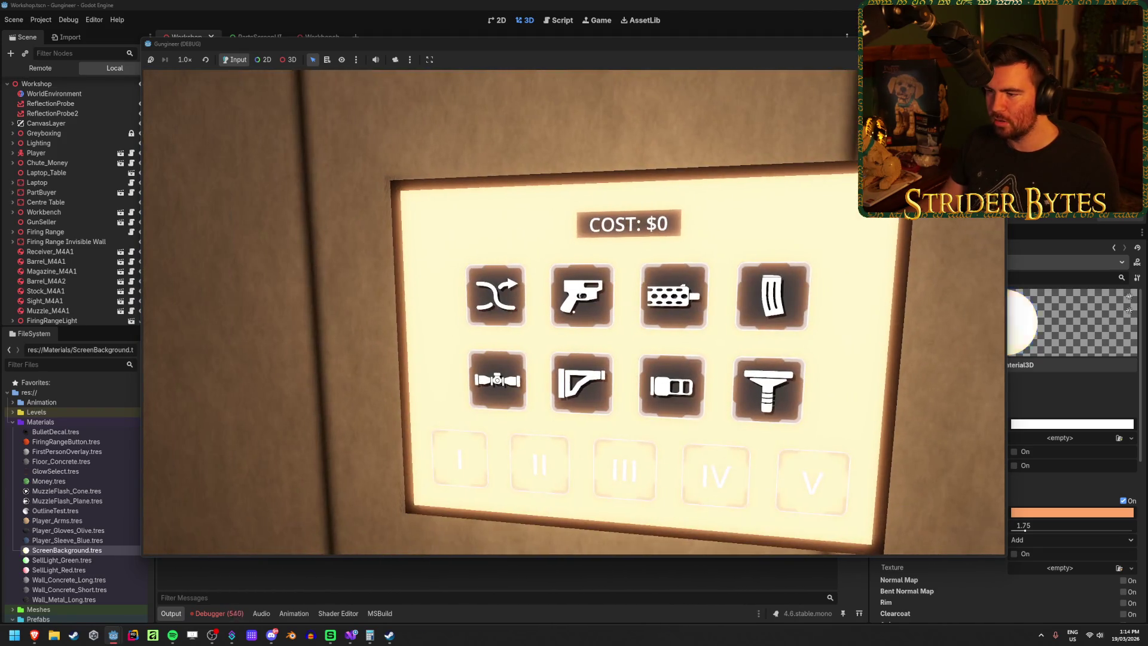
key("d")
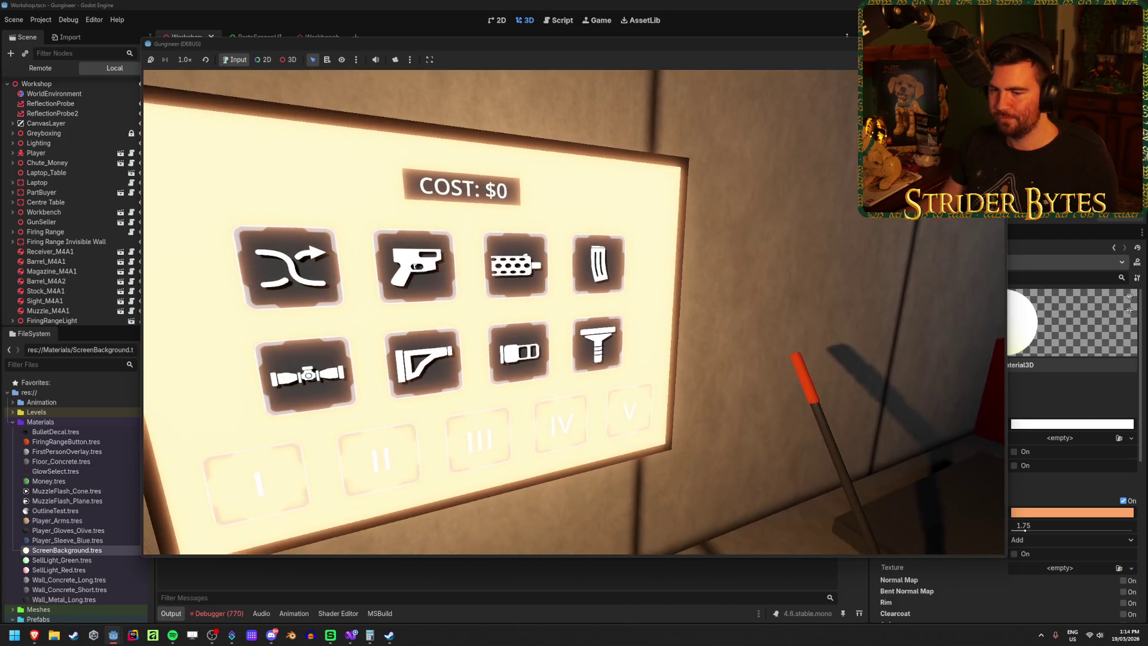
key("w")
key("s")
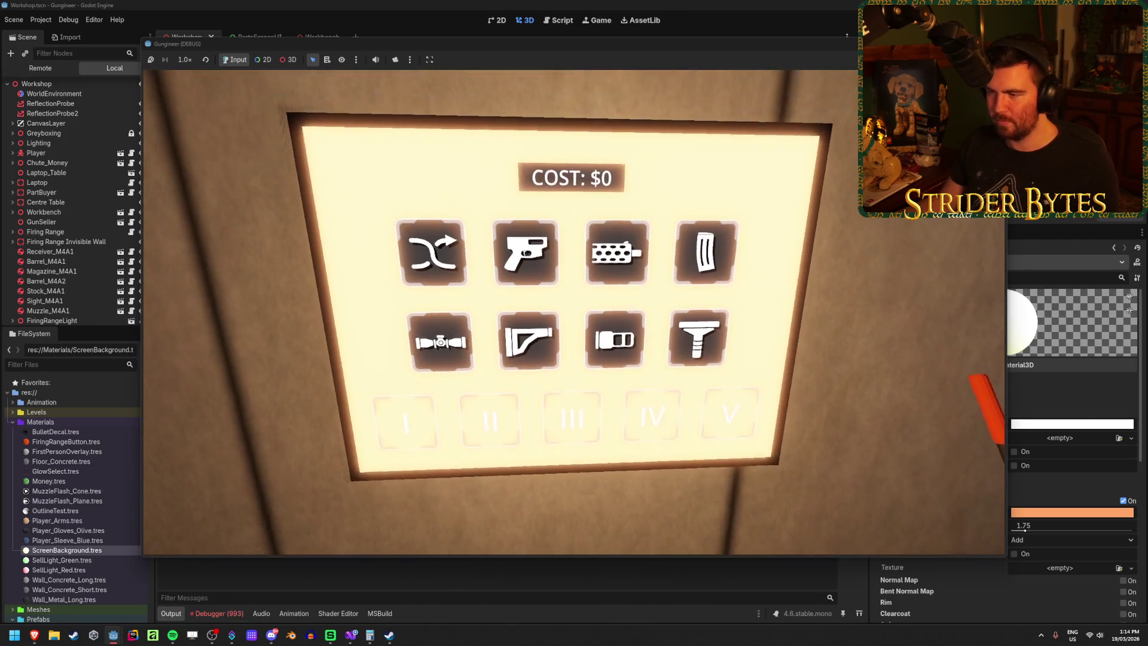
key("w")
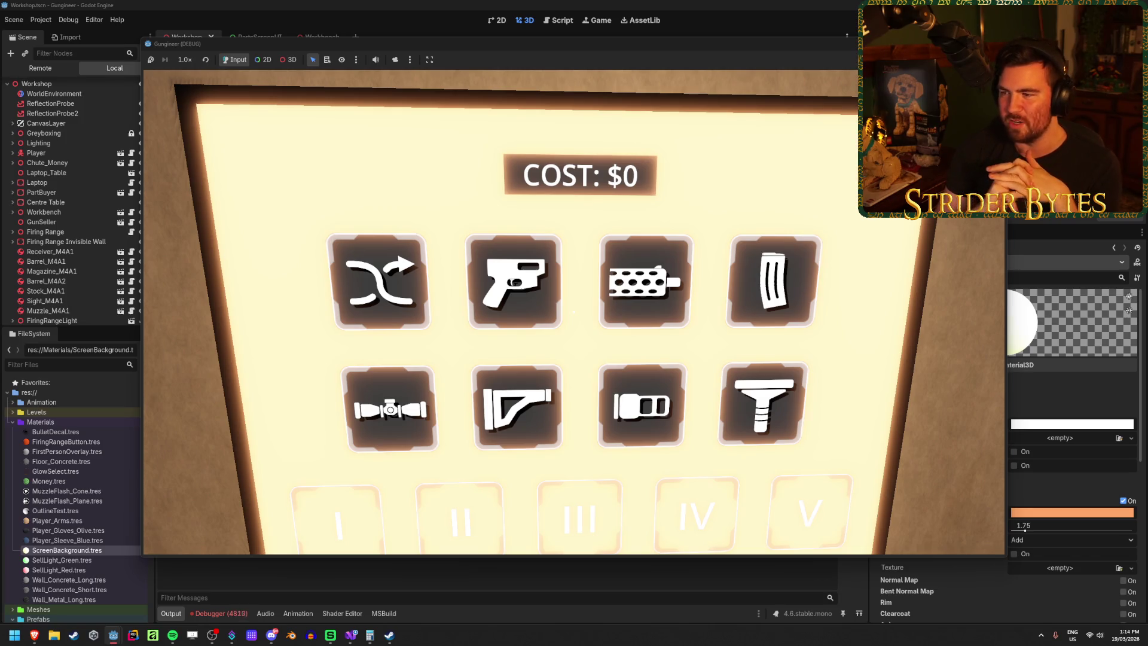
key("s")
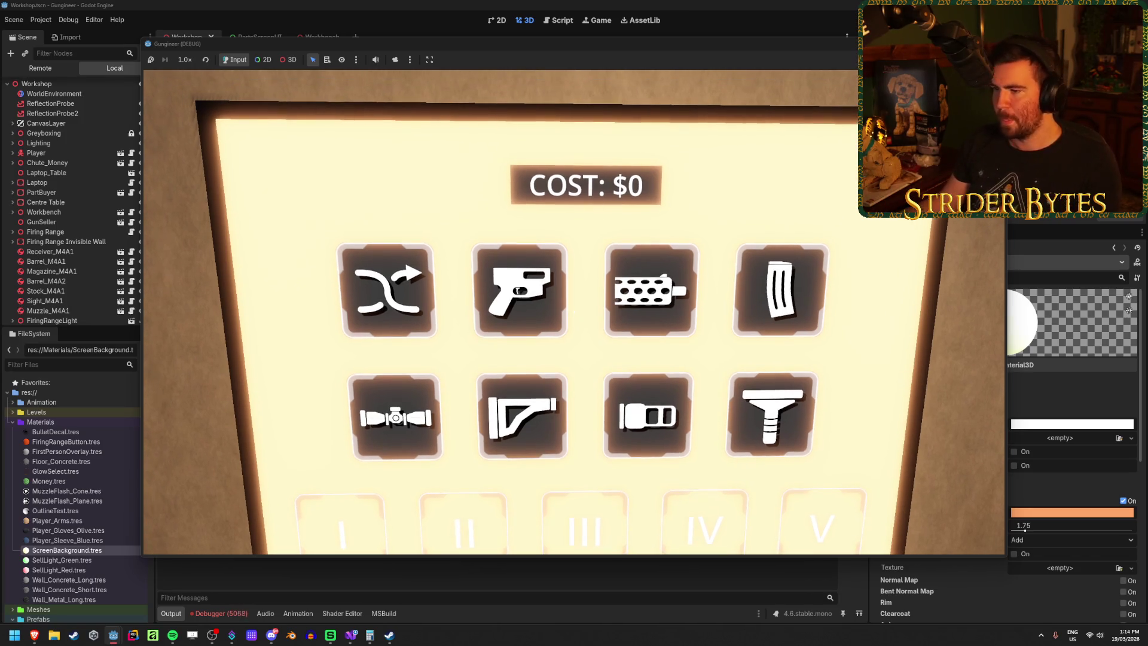
key("w")
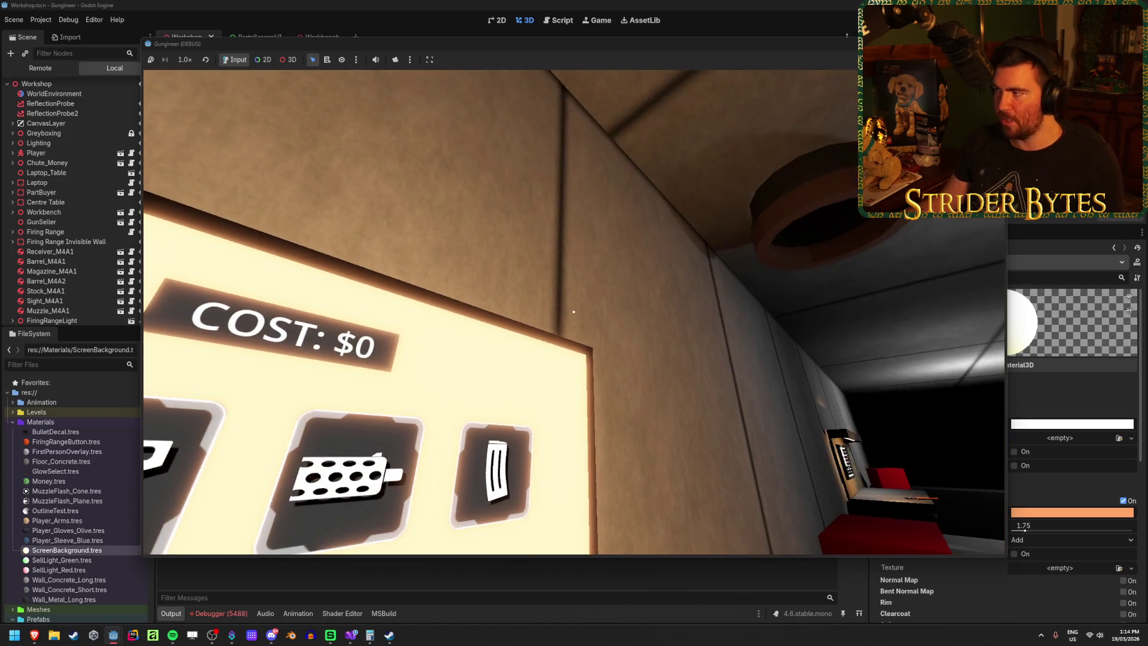
key("F8")
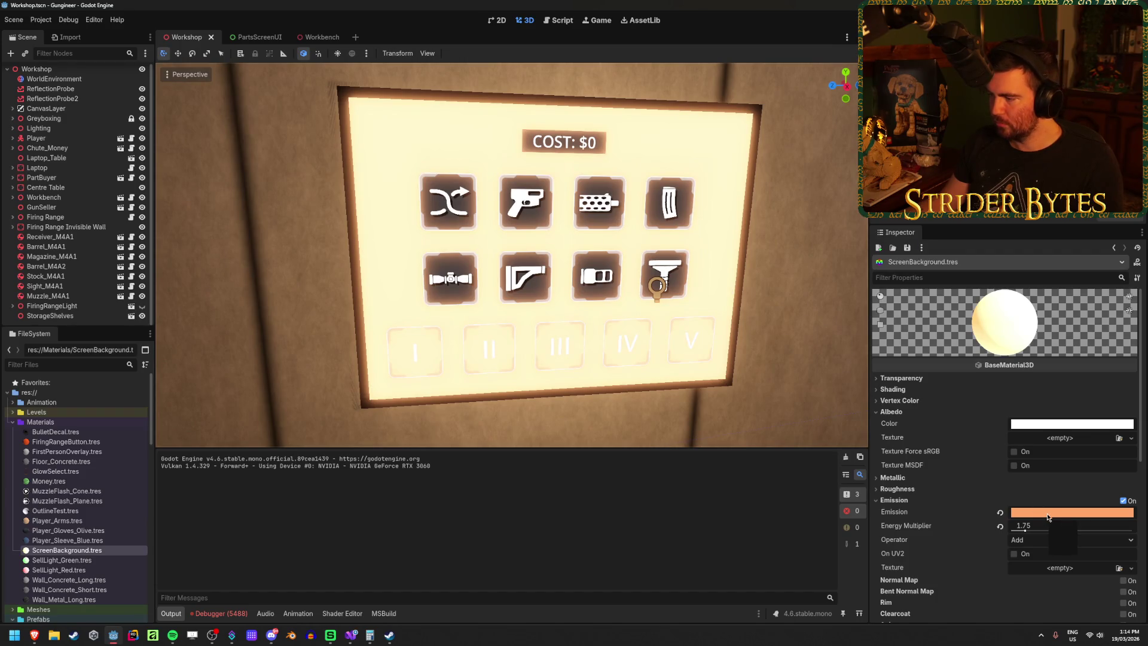
Step: Tweak the ScreenBackground emission colour's saturation and save the Workshop scene
left_click(1045, 514)
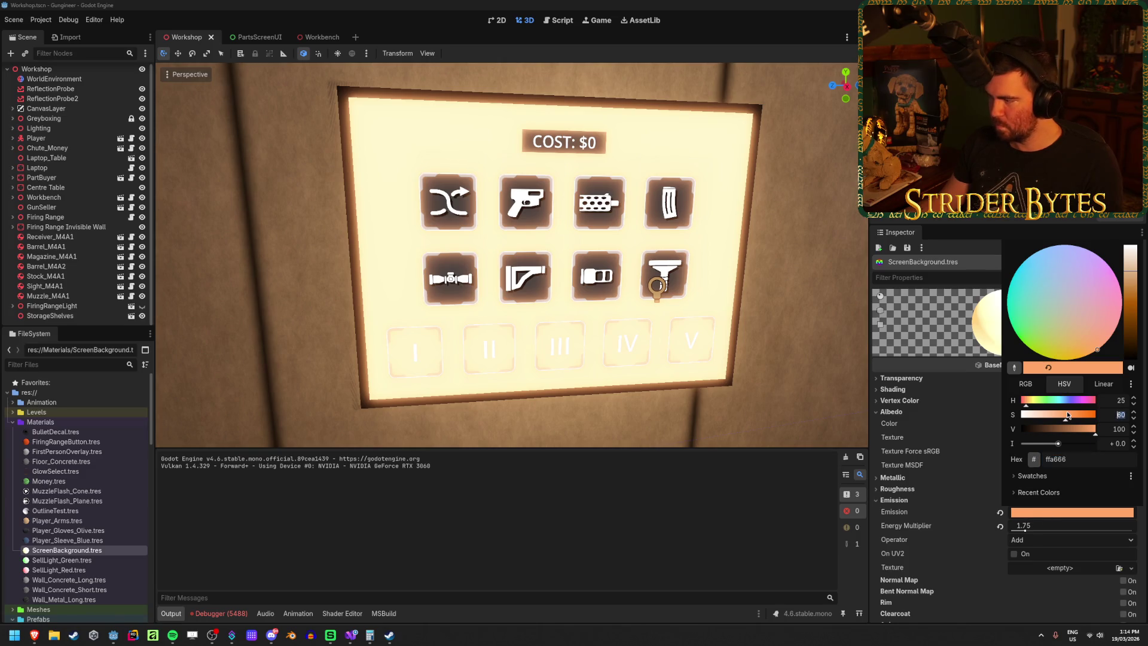
key("Escape")
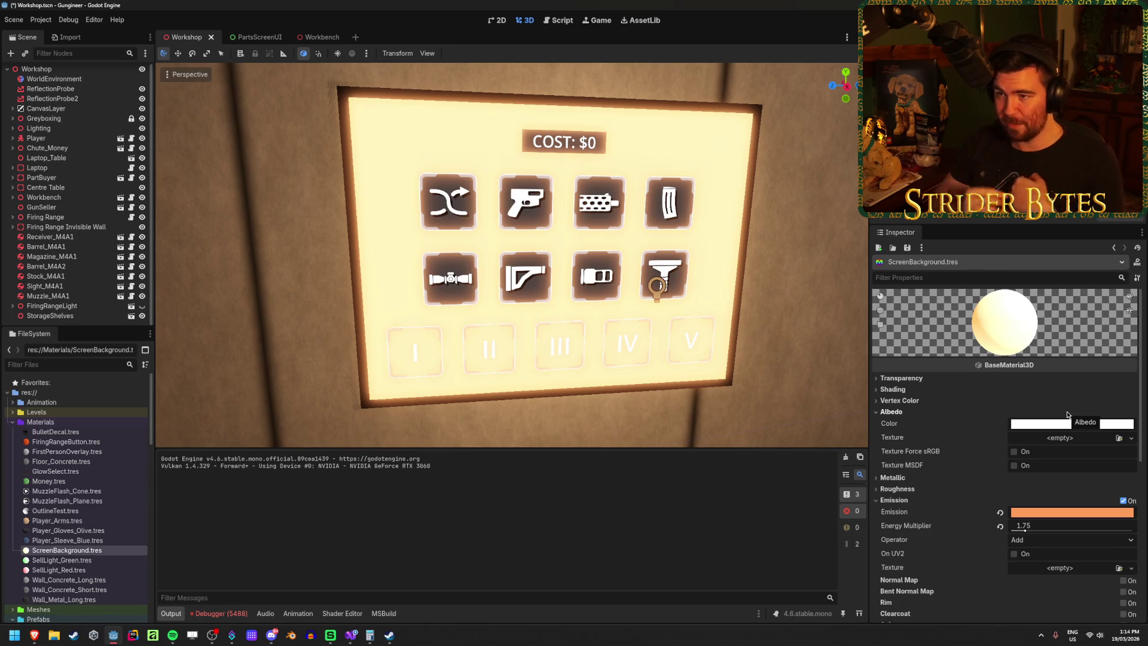
left_click(1075, 513)
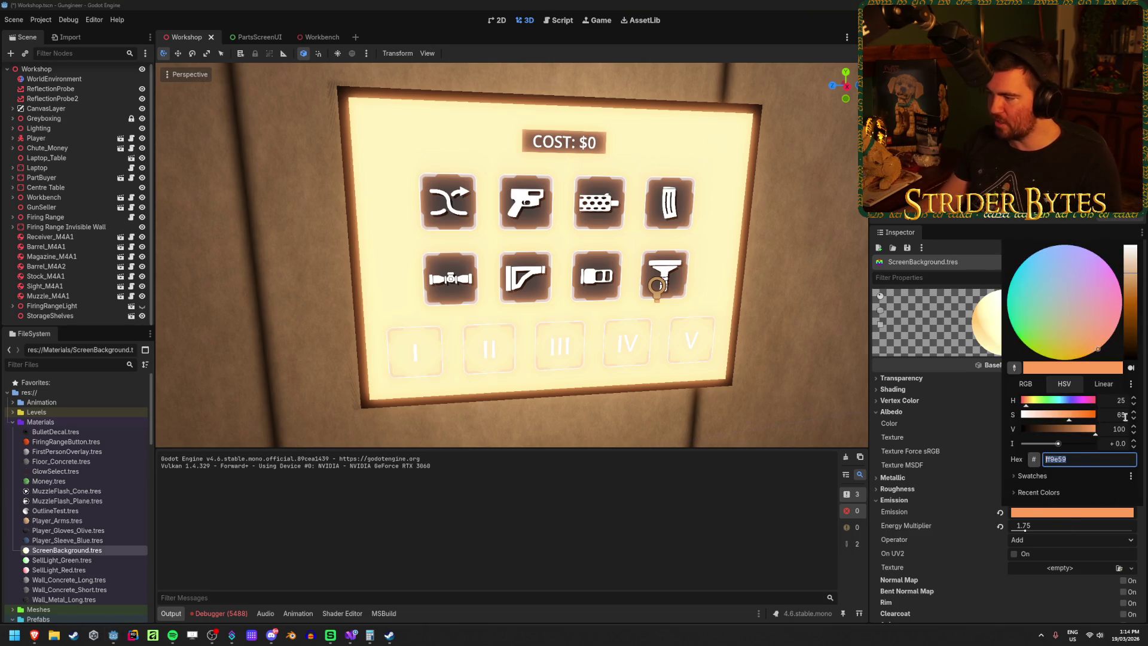
left_click(1074, 422)
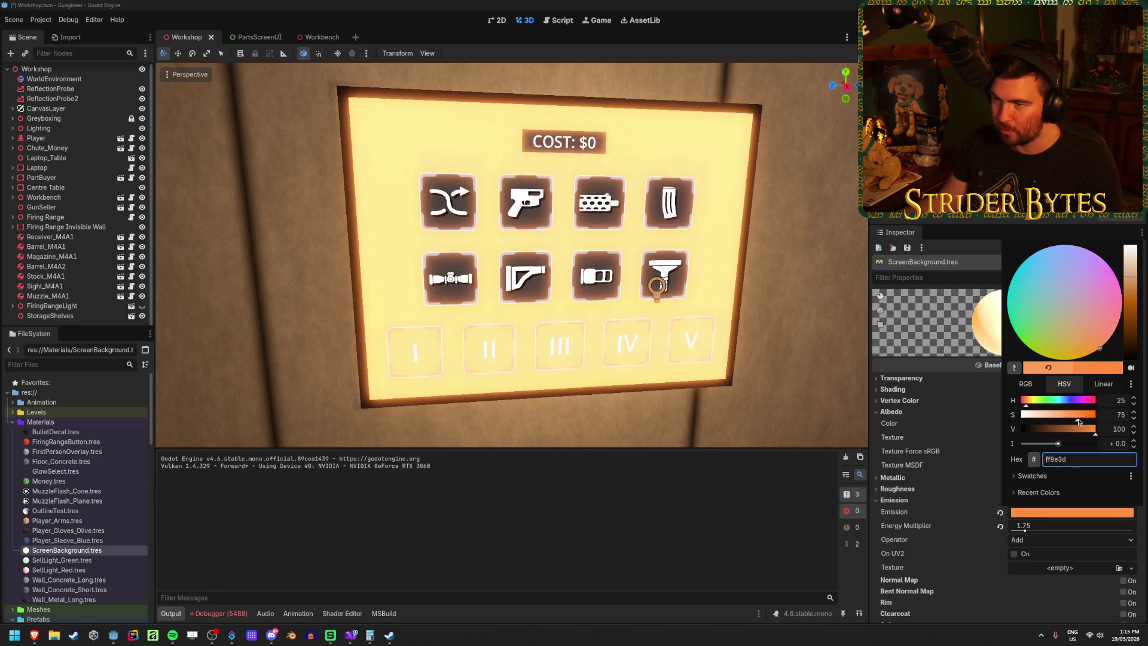
double_click(1107, 416)
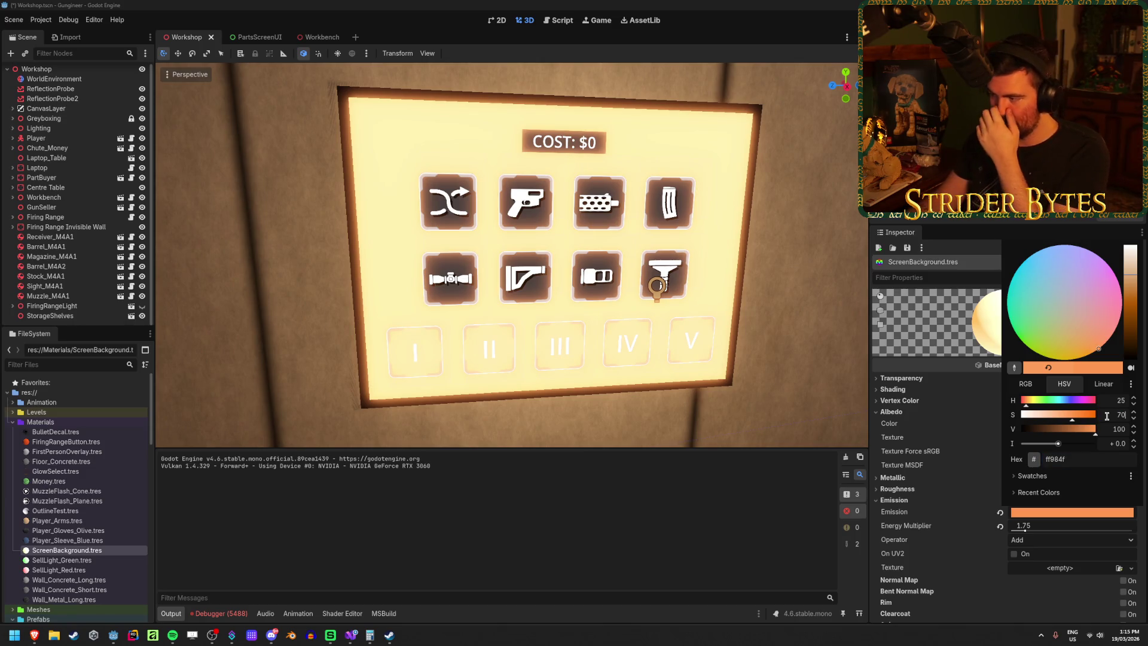
key("Escape")
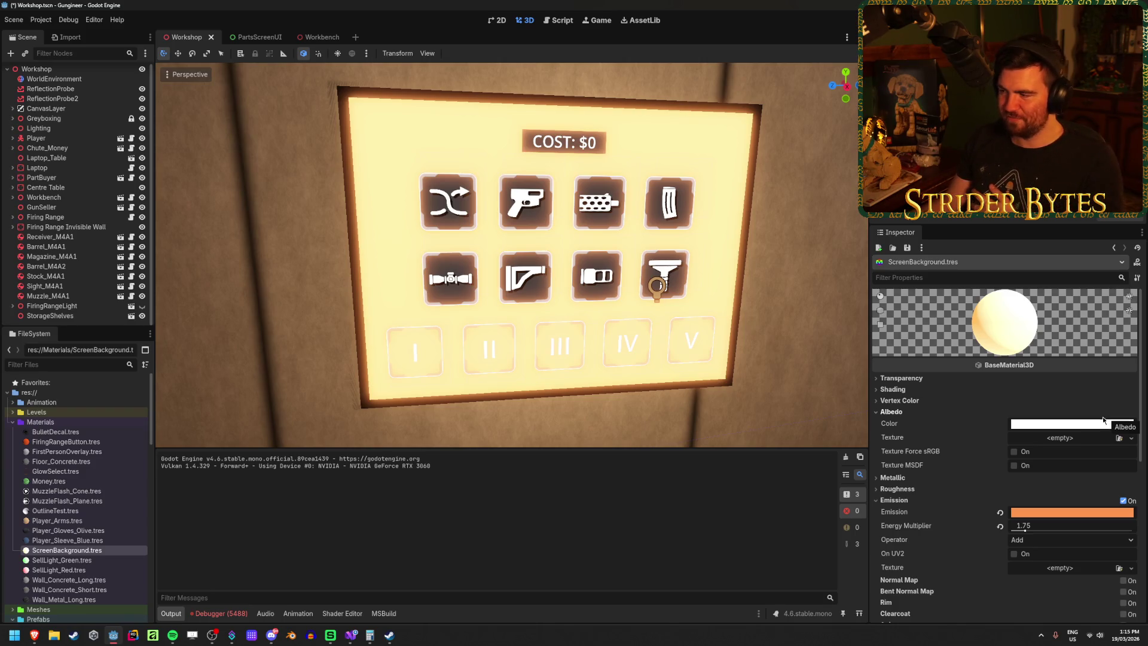
left_click(1086, 511)
double_click(1118, 415)
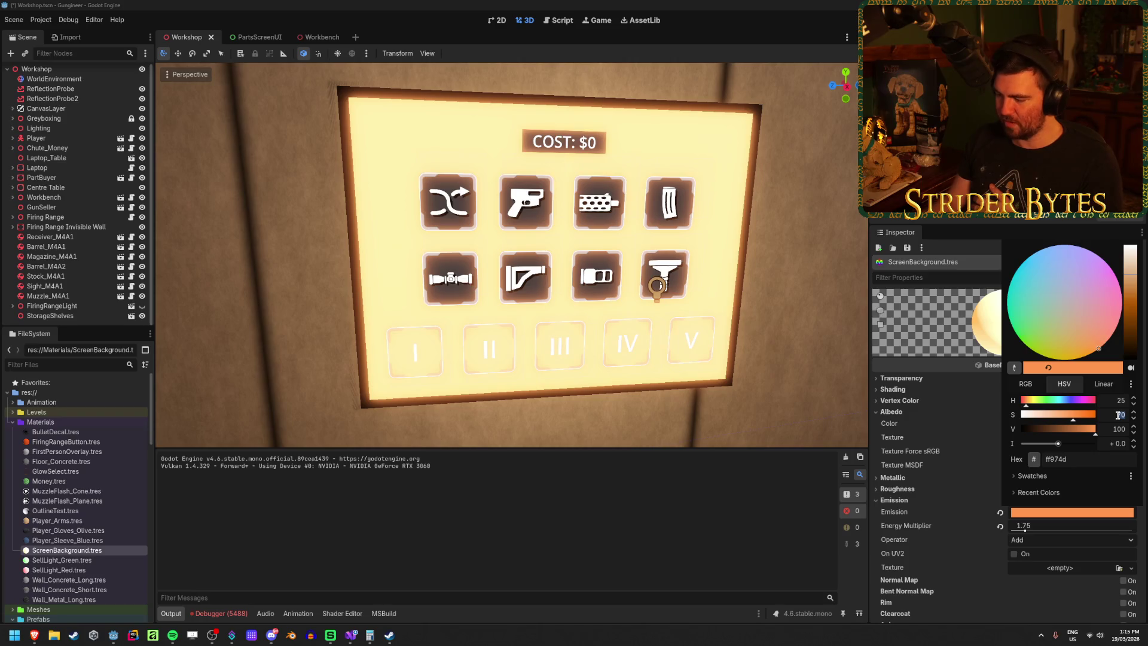
key("Escape")
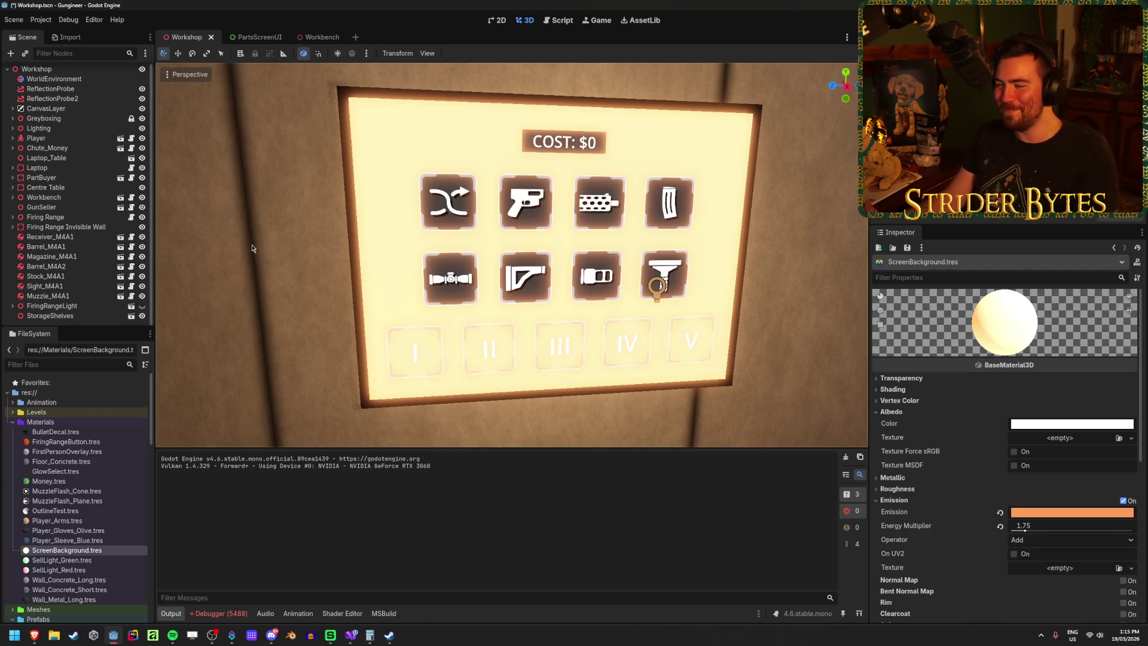
key("ctrl+s")
Step: Try a pink f093e3 emission colour and shift it toward a warmer salmon
left_click(1058, 513)
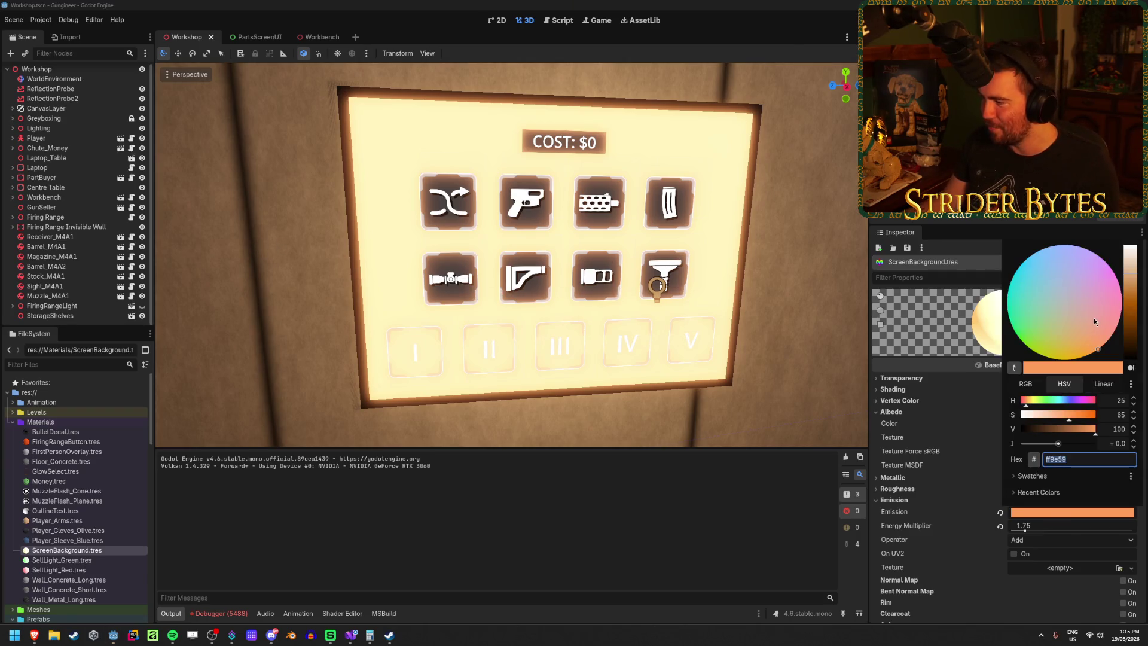
type("f093e3")
key("Return")
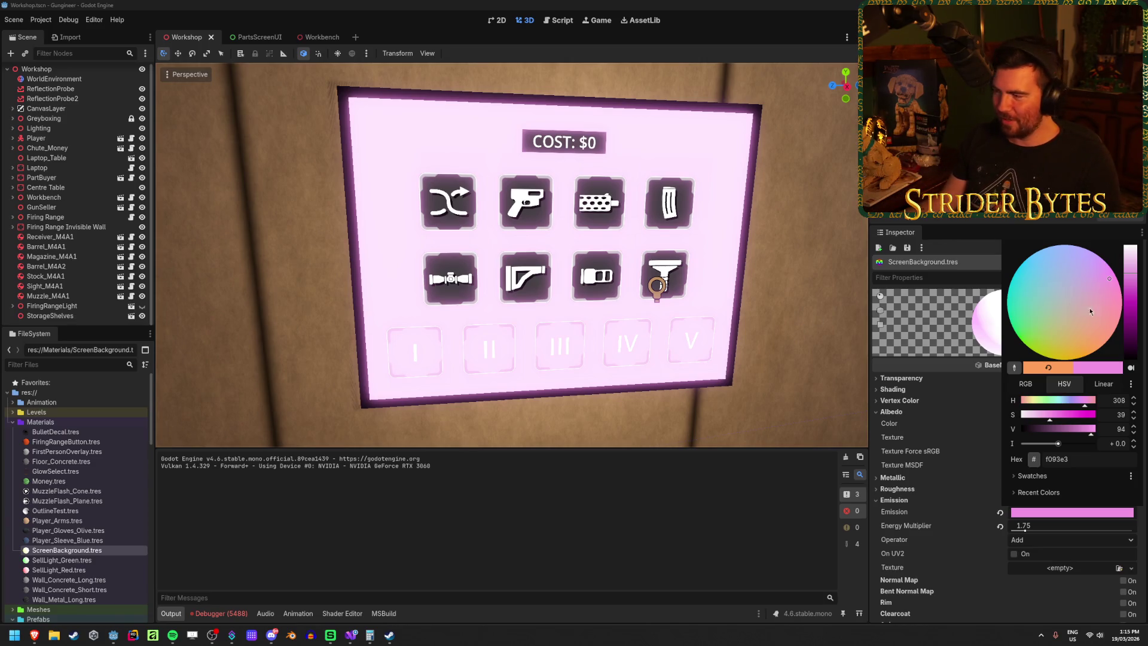
left_click(1111, 300)
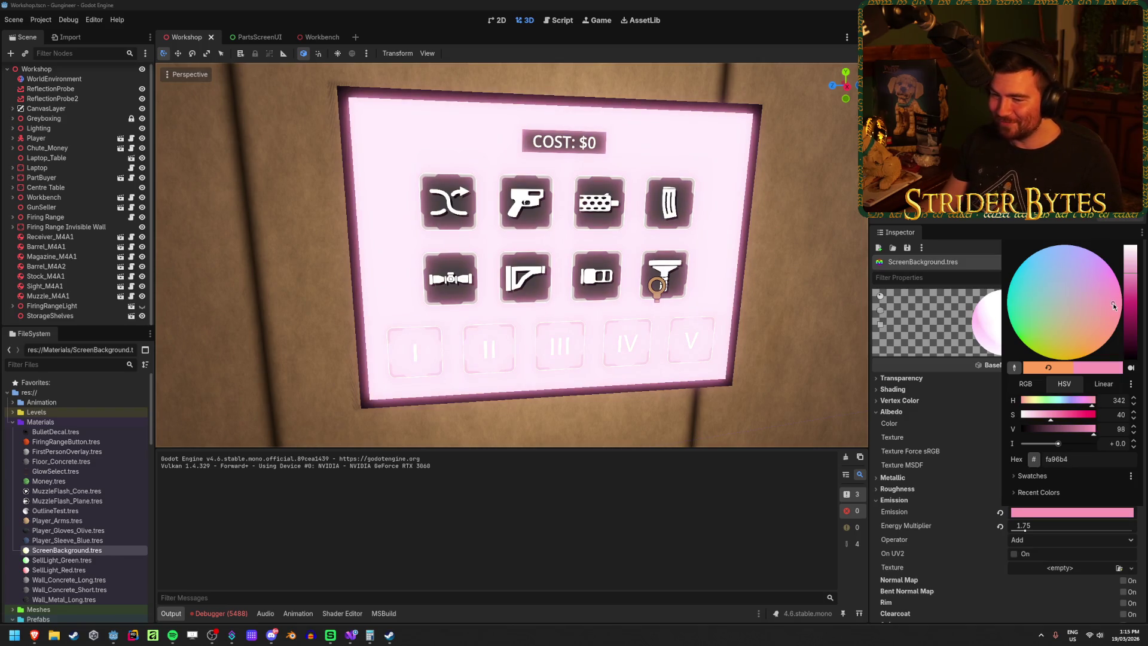
mouse_move(1114, 304)
left_mouse_down()
mouse_move(1110, 278)
mouse_move(1106, 293)
mouse_move(1029, 293)
mouse_move(1058, 335)
mouse_move(1070, 307)
mouse_move(1066, 326)
mouse_move(1095, 311)
mouse_move(1093, 325)
left_mouse_up()
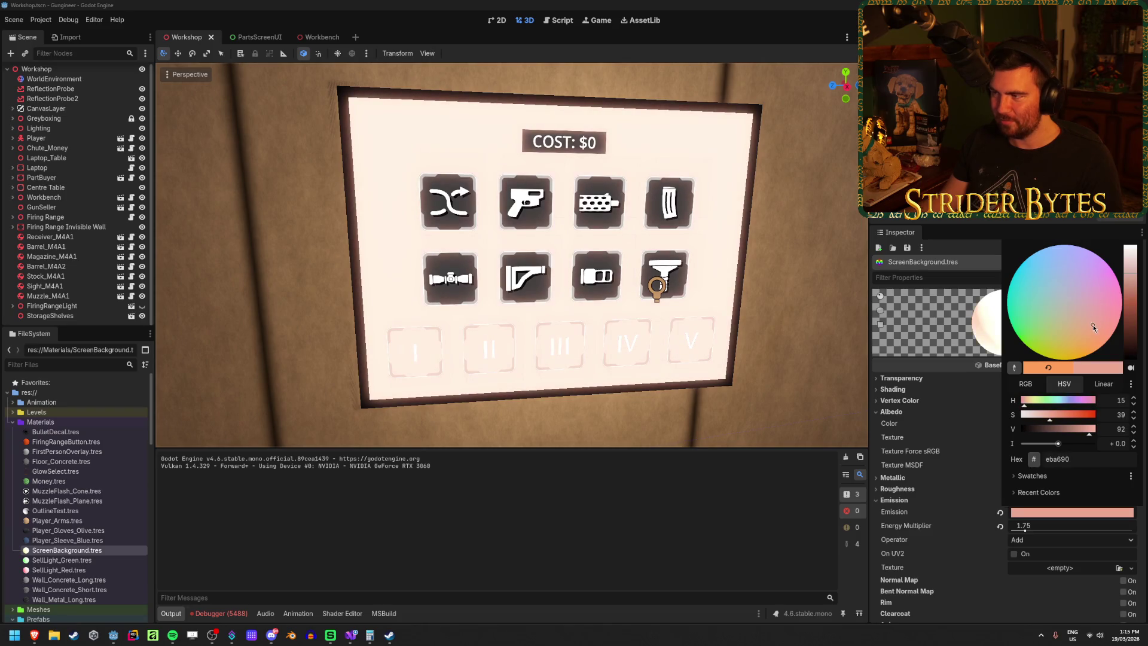
left_click(957, 248)
Step: Undo the emission colour back to orange ff9e59 and save the Workshop scene
key("ctrl+z")
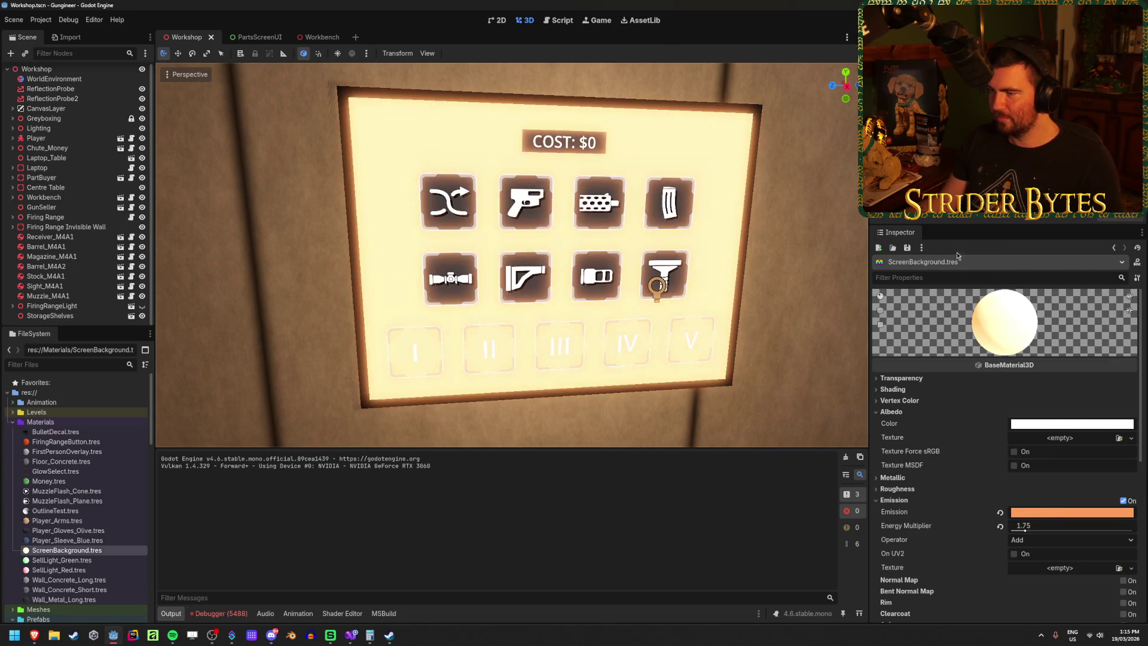
left_click(1073, 512)
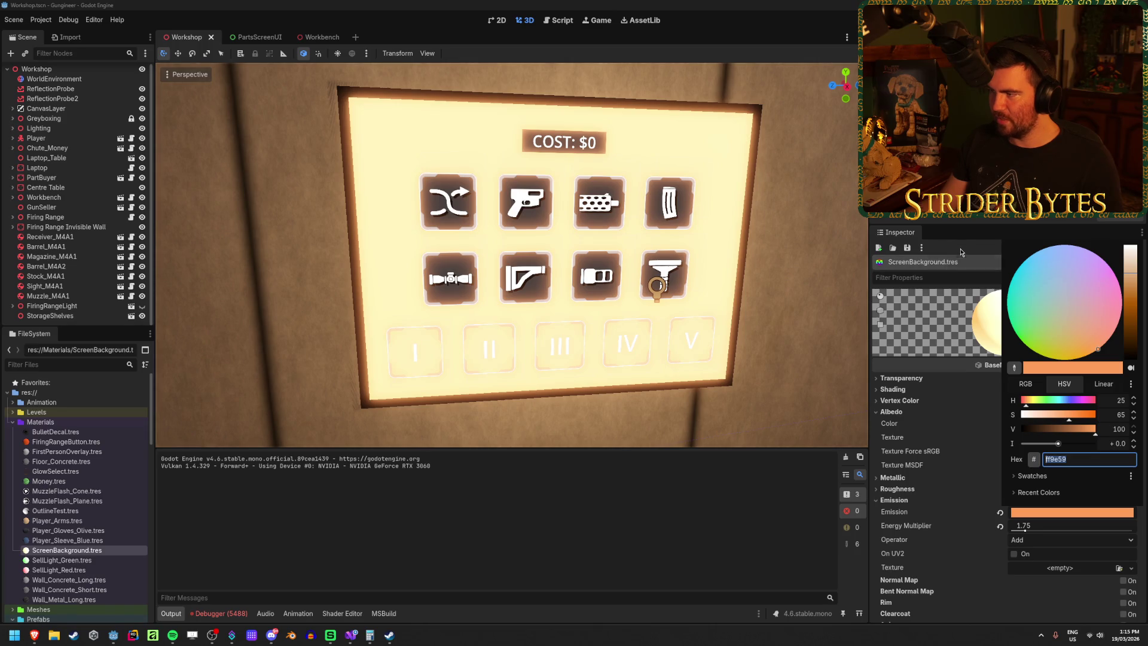
left_click(853, 410)
key("ctrl+s")
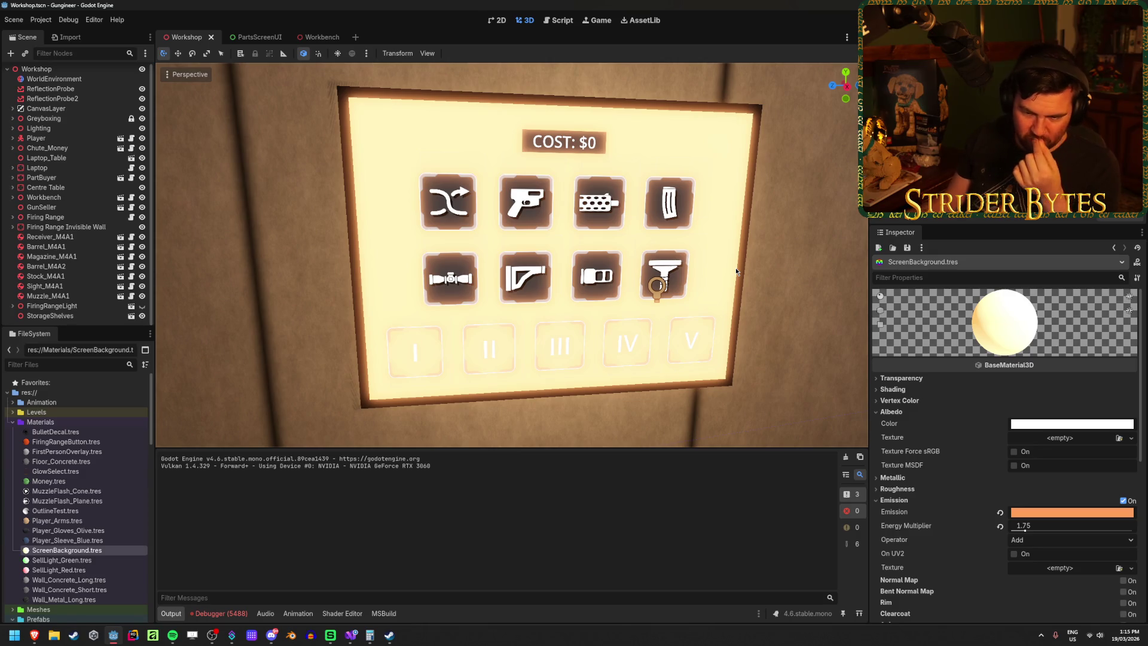
Step: Zoom the 3D viewport in and out on the glowing parts screen, then switch to PartsScreenUI
scroll(547, 238, "up", 10)
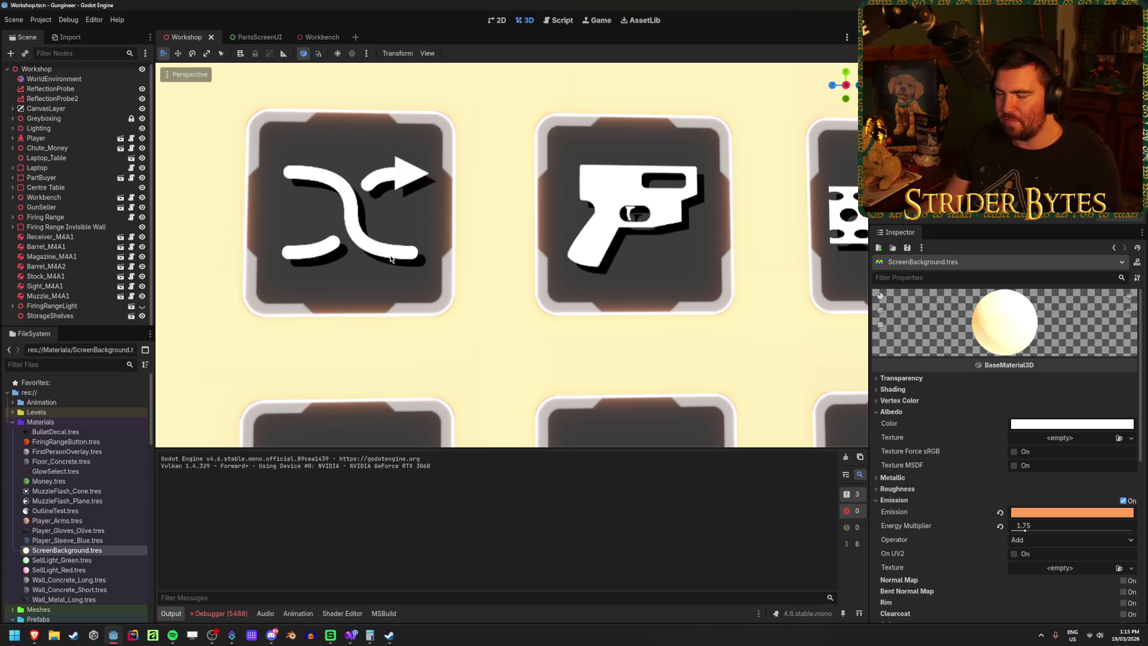
scroll(630, 213, "down", 10)
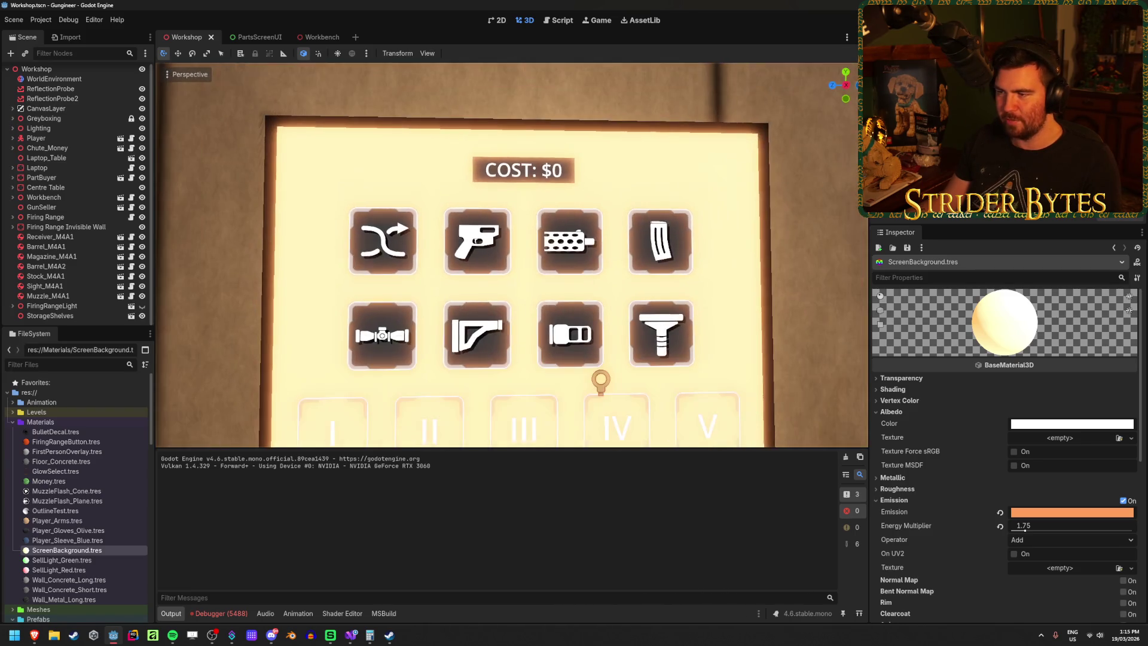
scroll(512, 255, "up", 5)
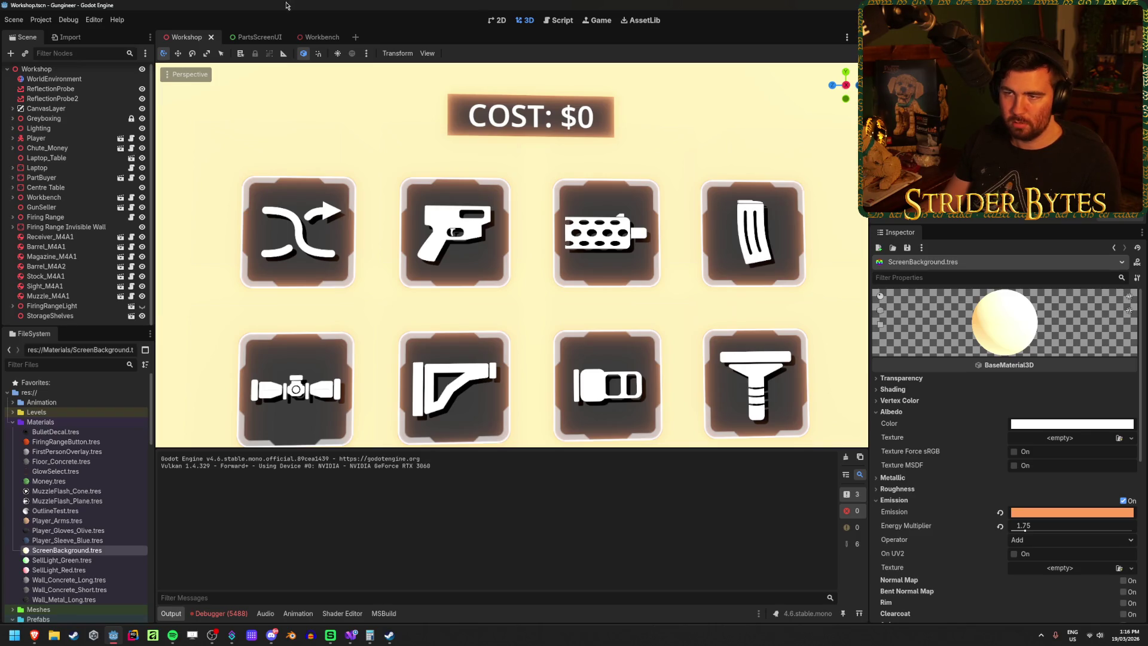
mouse_move(255, 40)
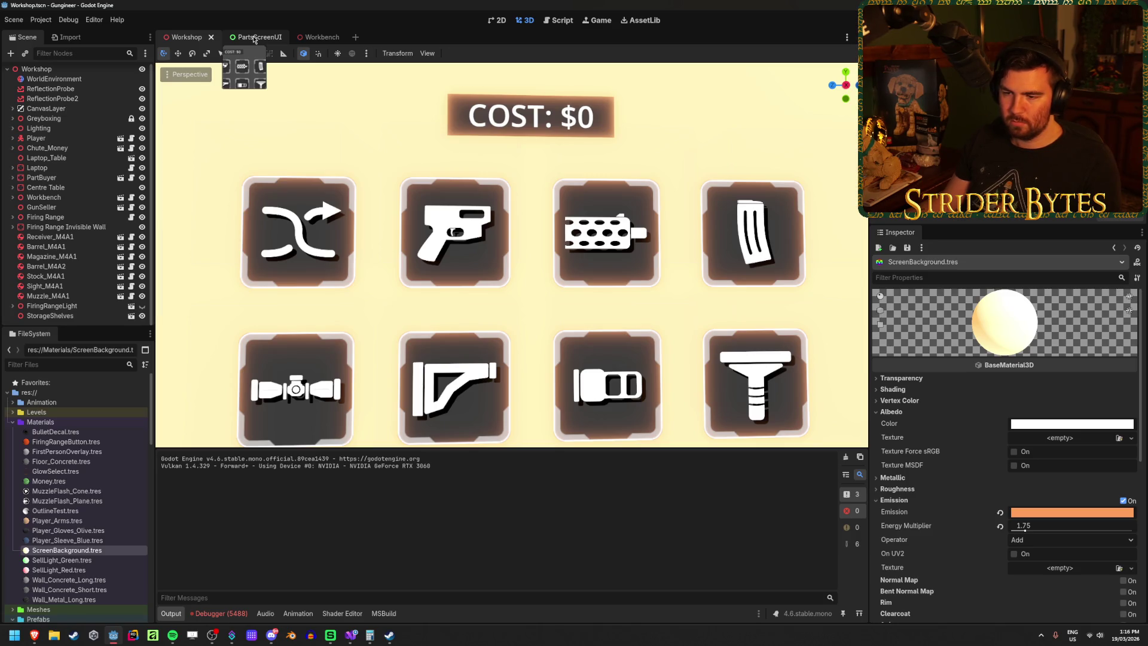
left_click(254, 39)
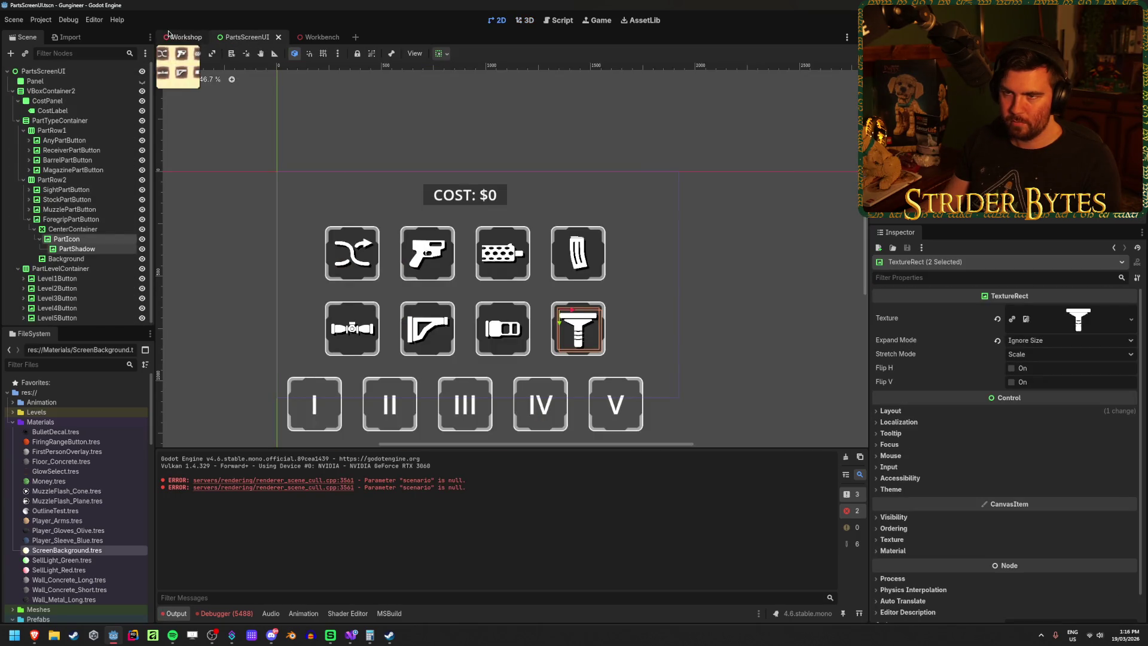
Step: Give the foregrip button's Background a dark 303030 Self Modulate tint, then return to the Workshop scene
left_click(185, 37)
left_click(244, 38)
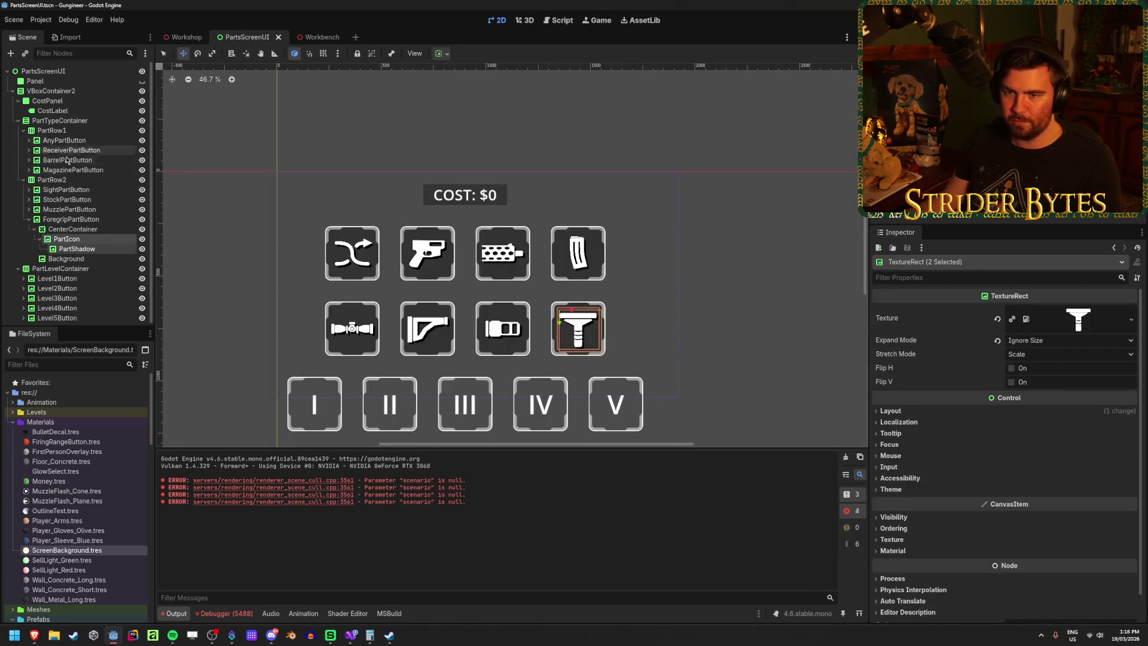
scroll(951, 311, "down", 1)
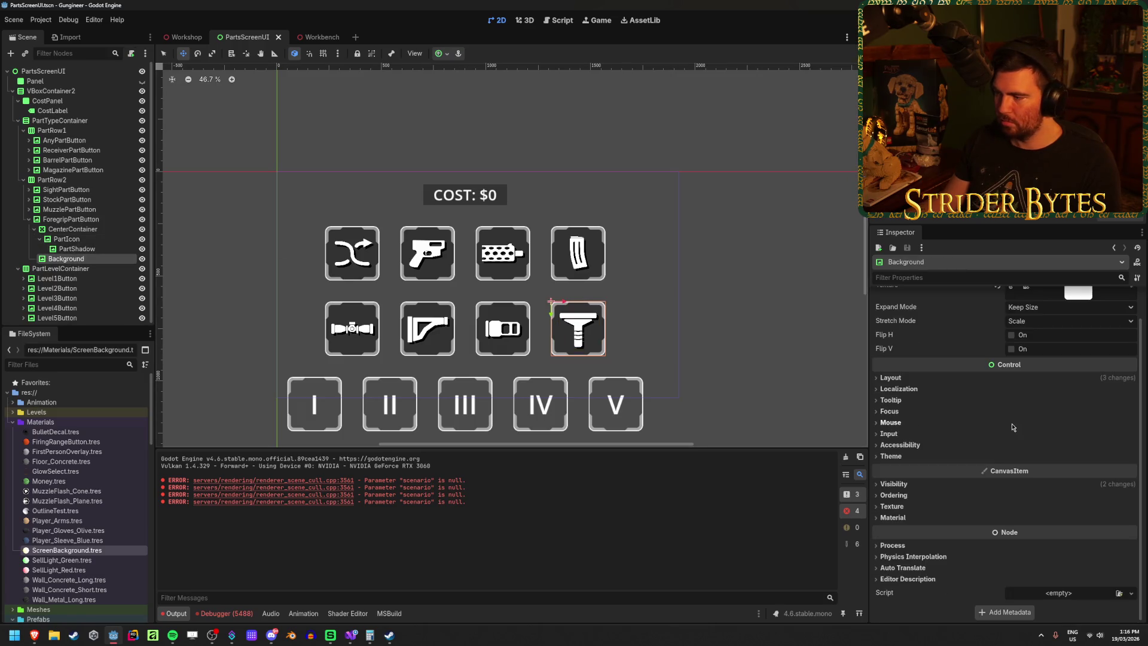
left_click(894, 483)
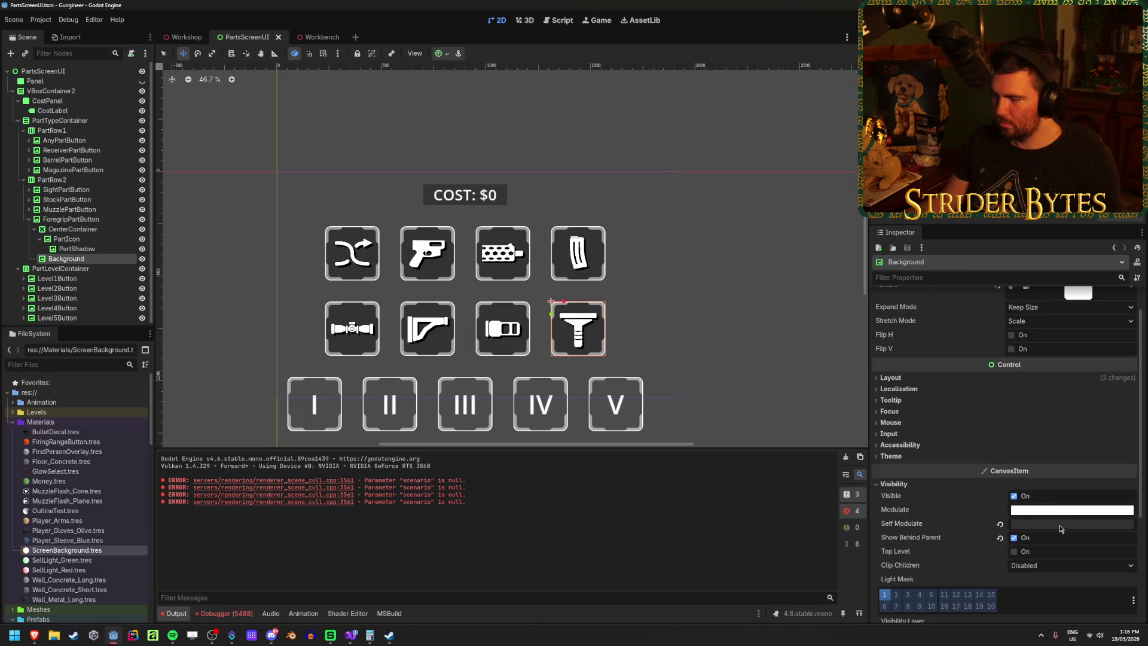
left_click(1064, 523)
mouse_move(1089, 460)
left_mouse_down()
mouse_move(1045, 463)
mouse_move(1142, 461)
left_mouse_up()
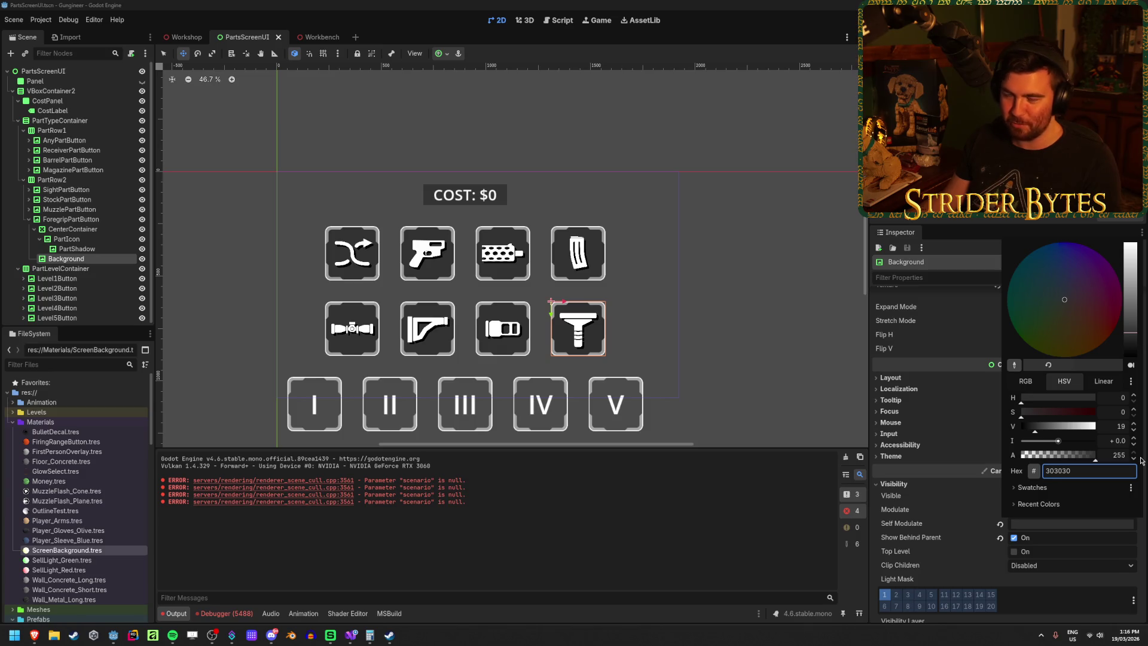
left_click(961, 216)
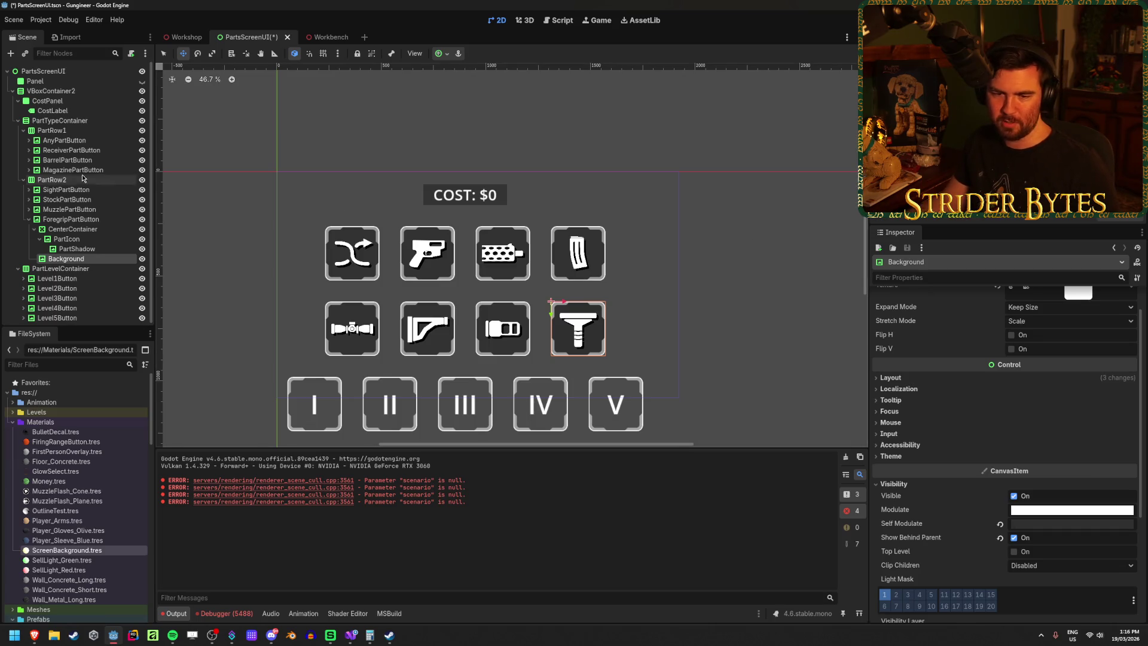
left_click(185, 37)
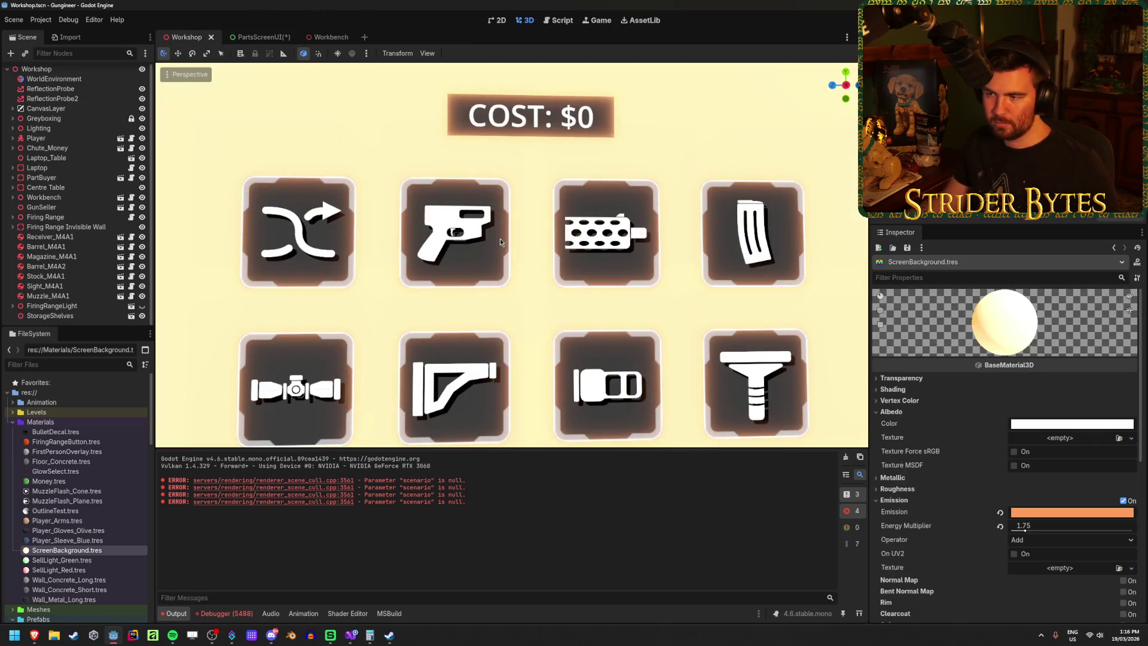
Step: Back in PartsScreenUI, dismiss the canvas context menu, then collapse and select ForegripPartButton
scroll(548, 279, "down", 5)
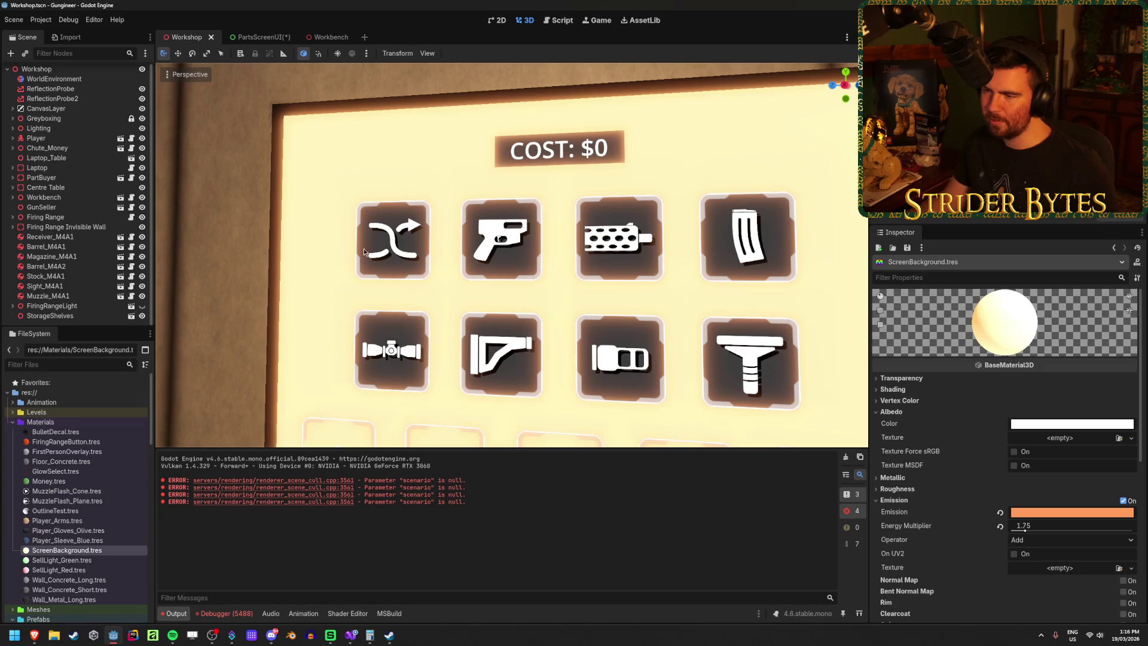
left_click(257, 37)
right_click(449, 281)
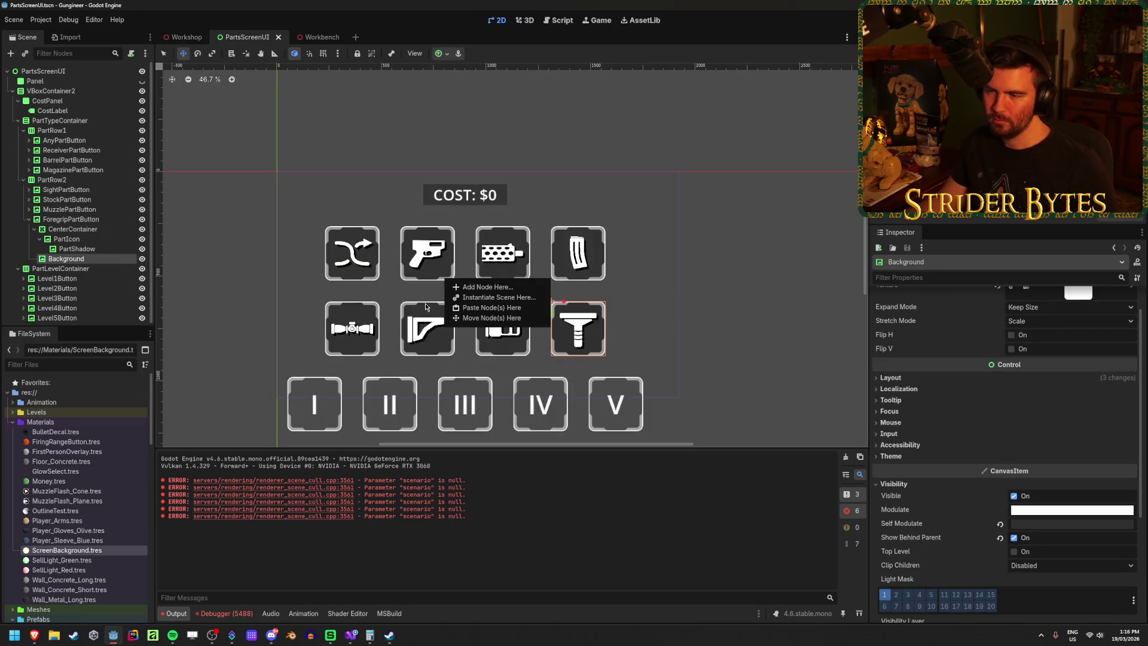
key("Escape")
left_click(29, 220)
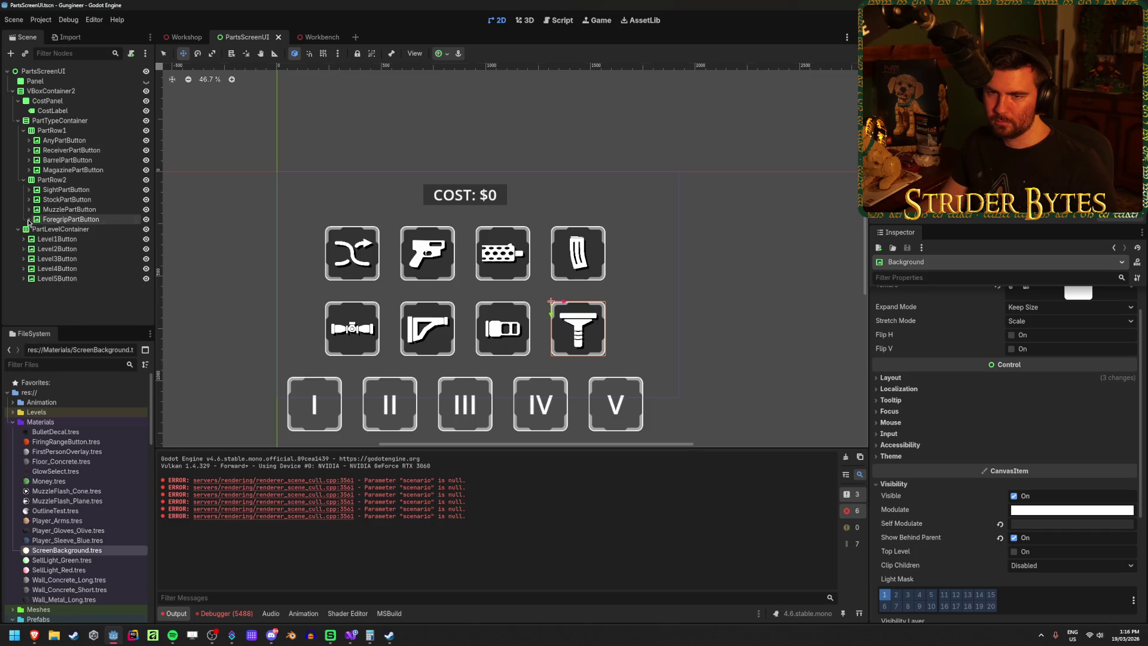
left_click(56, 219)
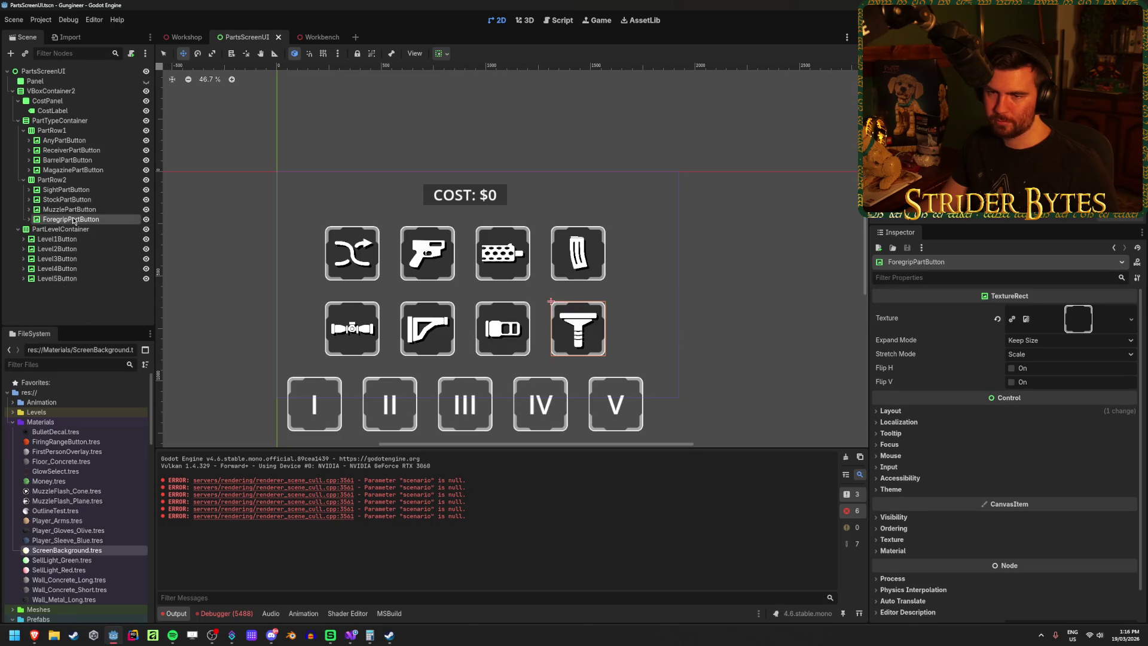
Step: Select all eight part-icon PartShadow nodes and frame them on the canvas
left_click(95, 189)
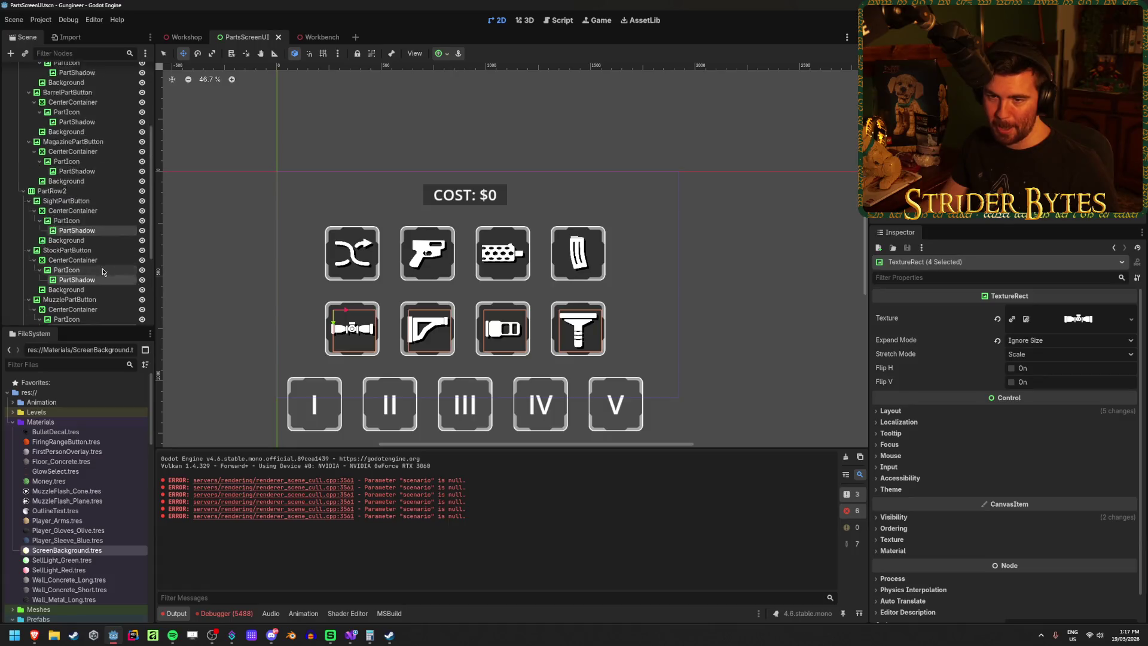
scroll(102, 274, "down", 2)
left_click(77, 267, "ctrl")
left_click(76, 218, "ctrl")
left_click(76, 168, "ctrl")
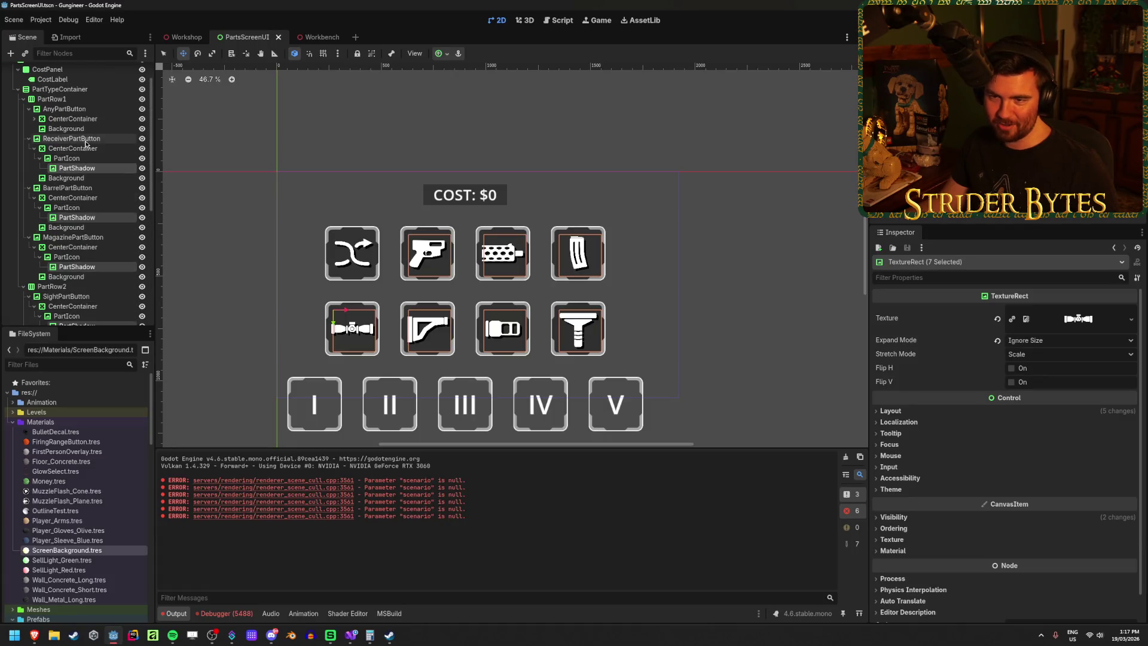
left_click(34, 118)
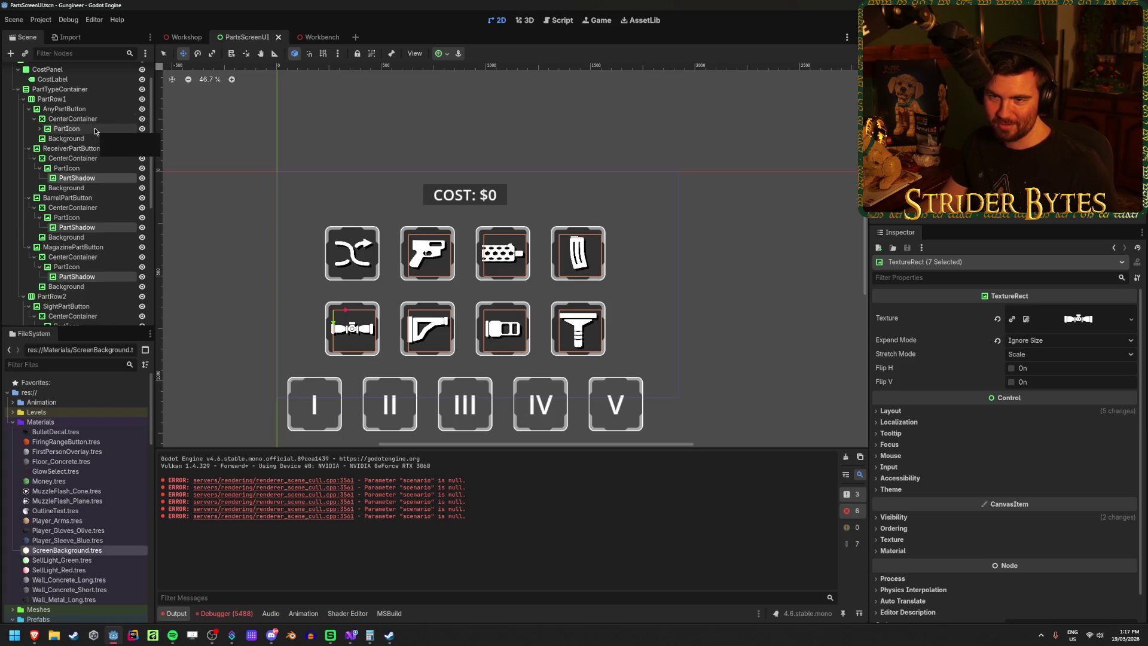
left_click(39, 129)
left_click(100, 139, "ctrl")
key("shift+f")
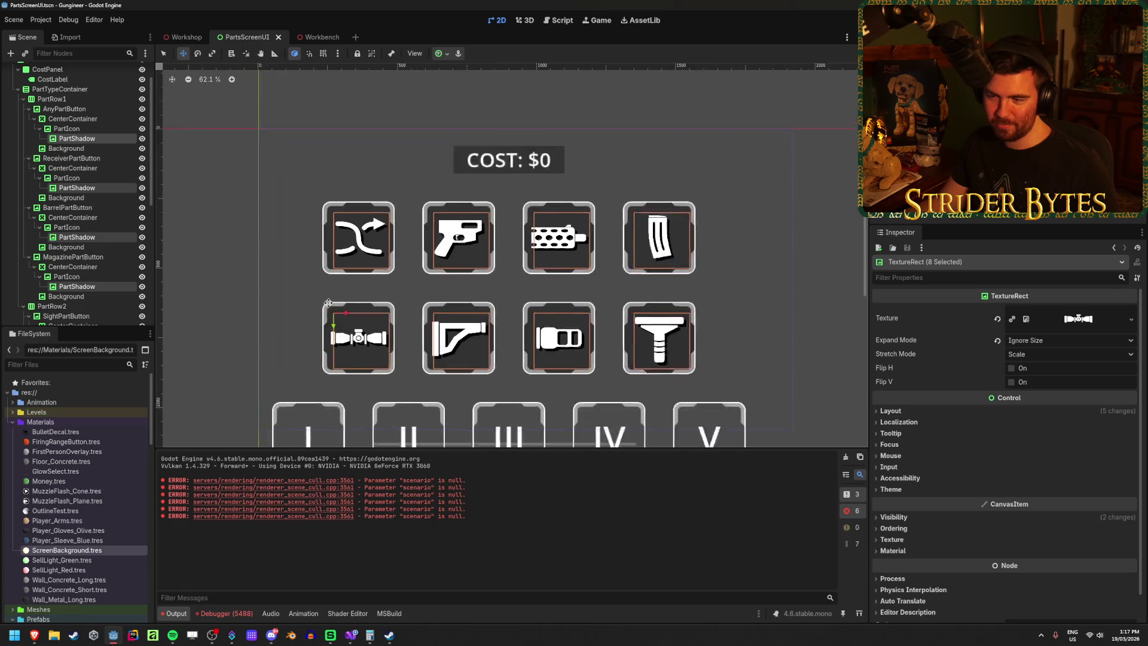
Step: Set the shadows' Transform Position to 5, 5 and save PartsScreenUI
left_click(891, 411)
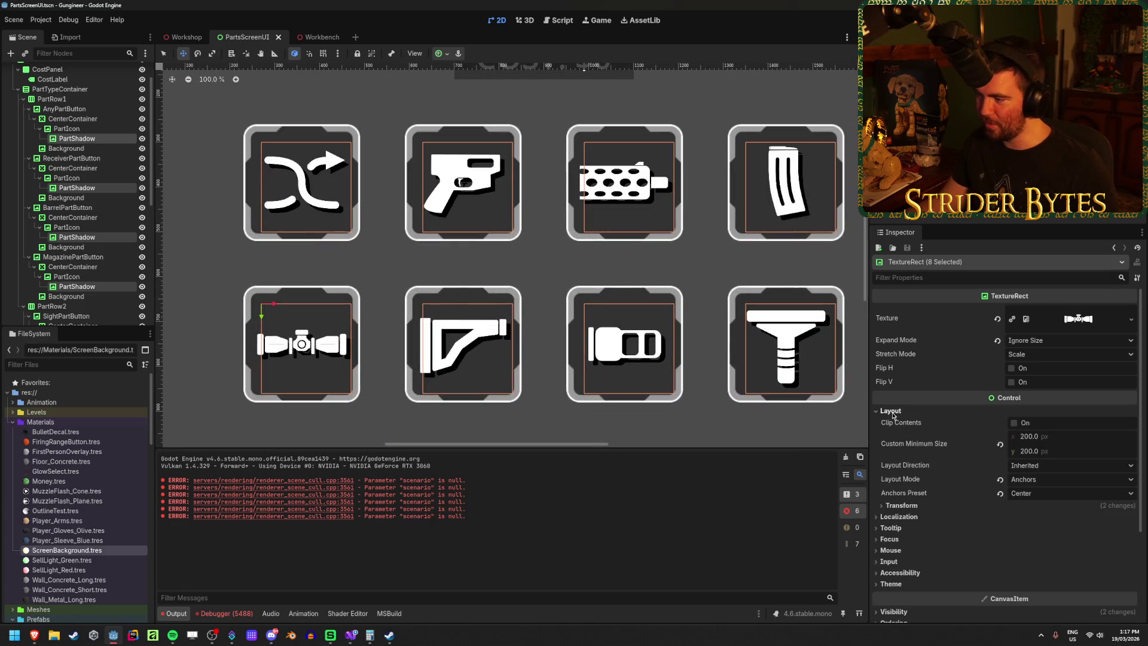
left_click(908, 507)
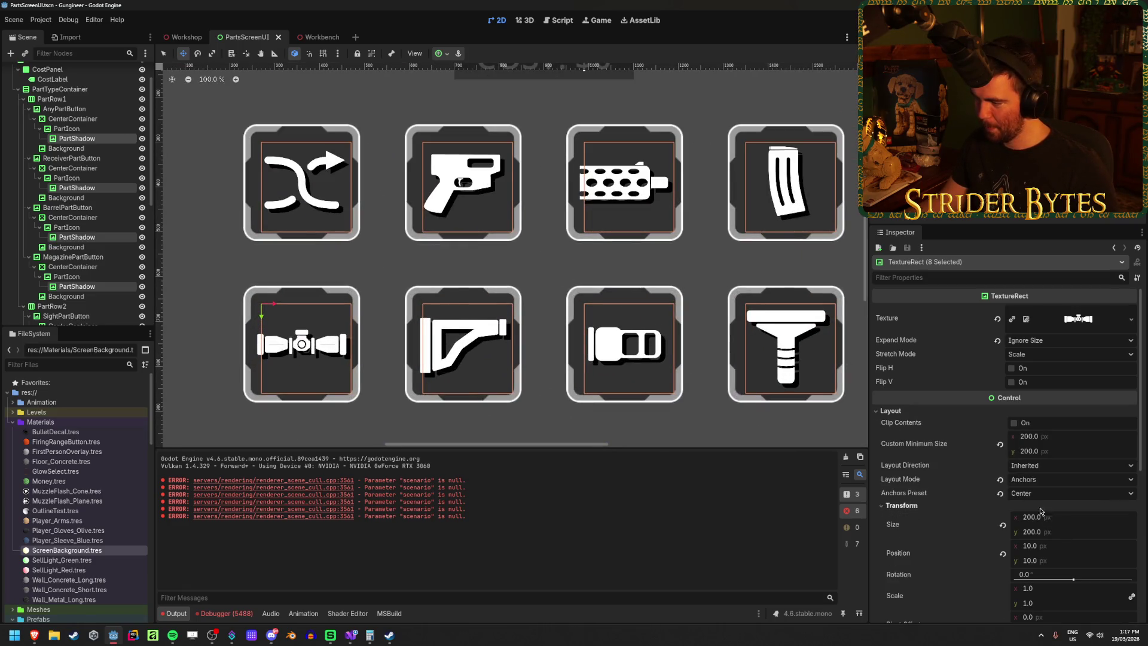
key("ctrl+minus")
left_click(1055, 546)
key("Tab")
type("5")
key("Return")
key("ctrl+s")
left_click(179, 38)
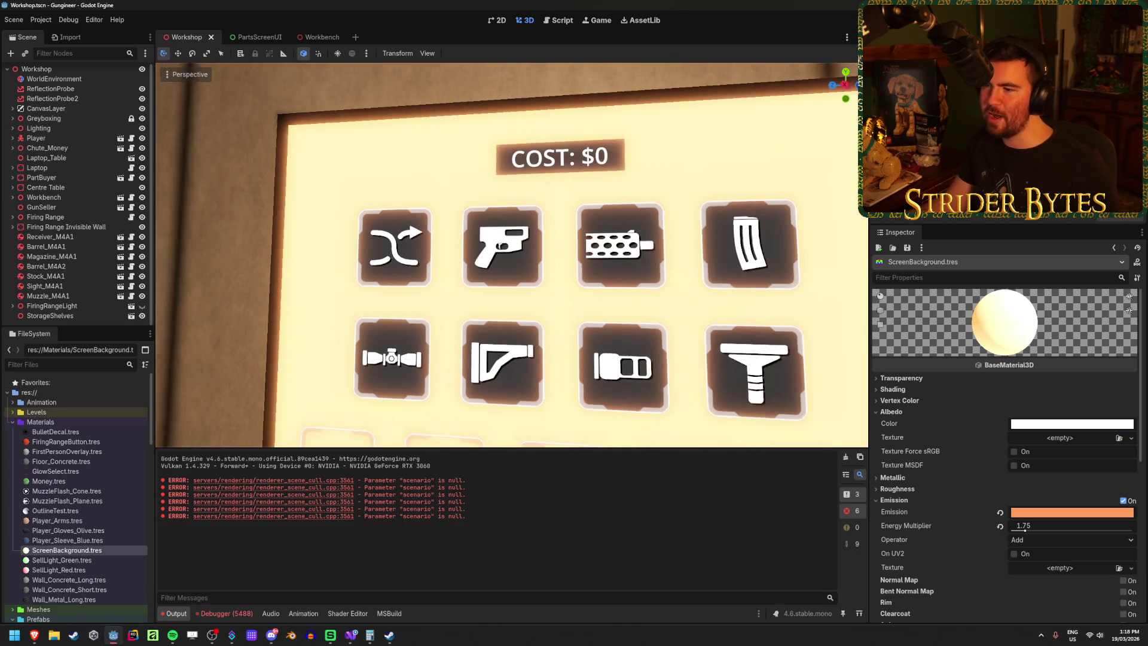
scroll(522, 179, "up", 5)
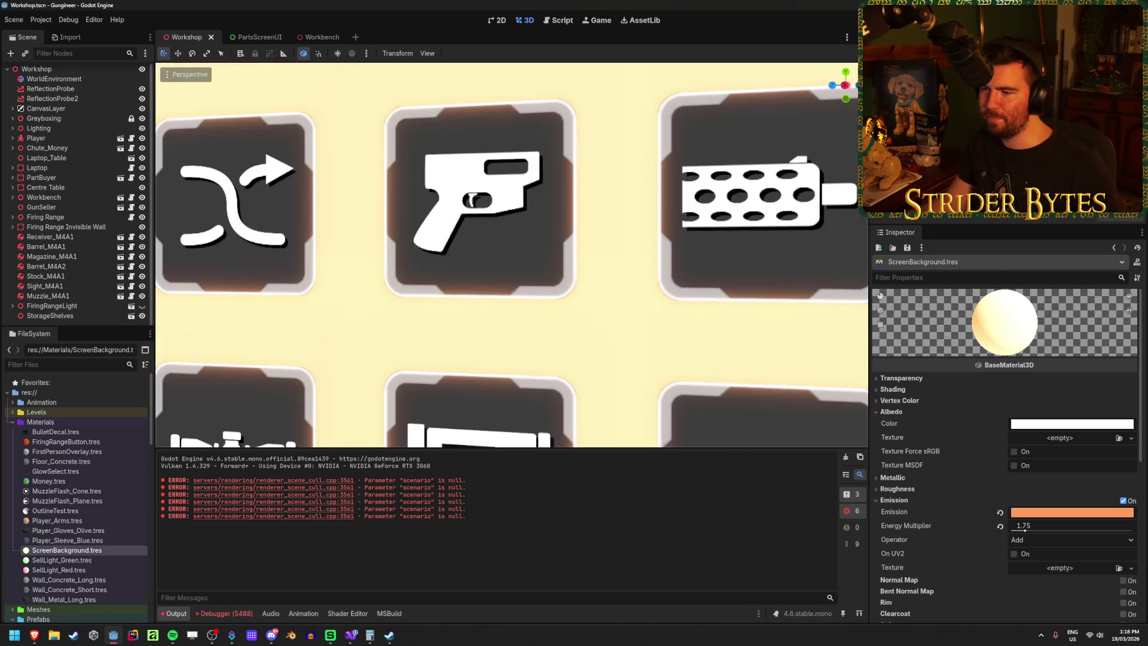
scroll(521, 263, "down", 10)
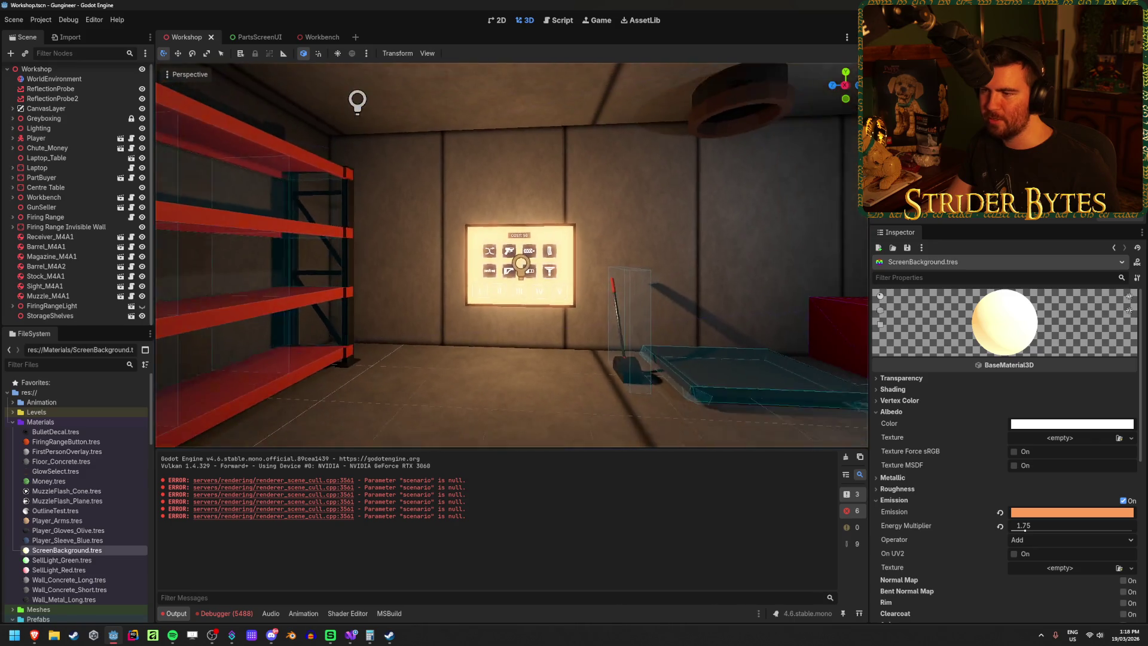
scroll(522, 263, "up", 8)
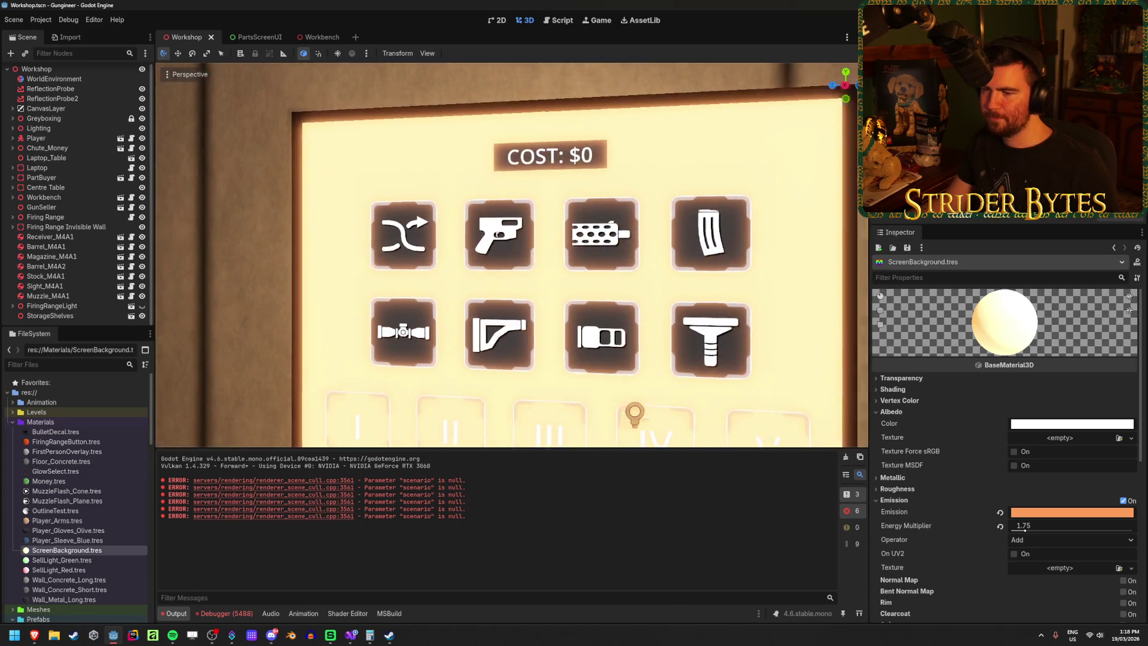
scroll(499, 233, "up", 5)
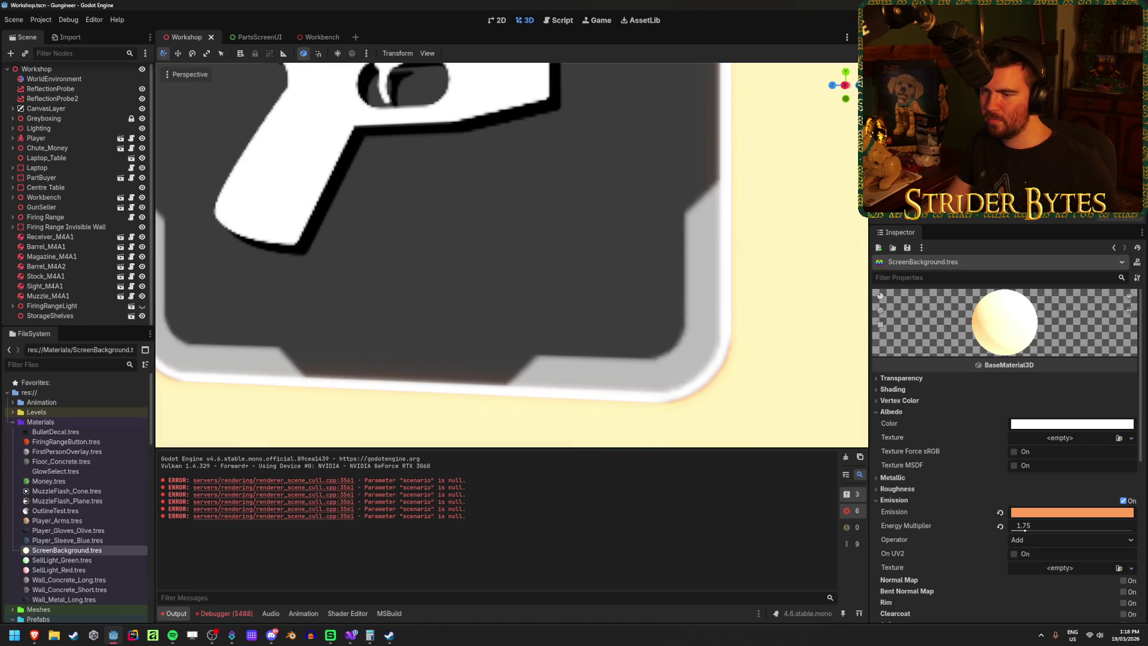
scroll(499, 233, "down", 8)
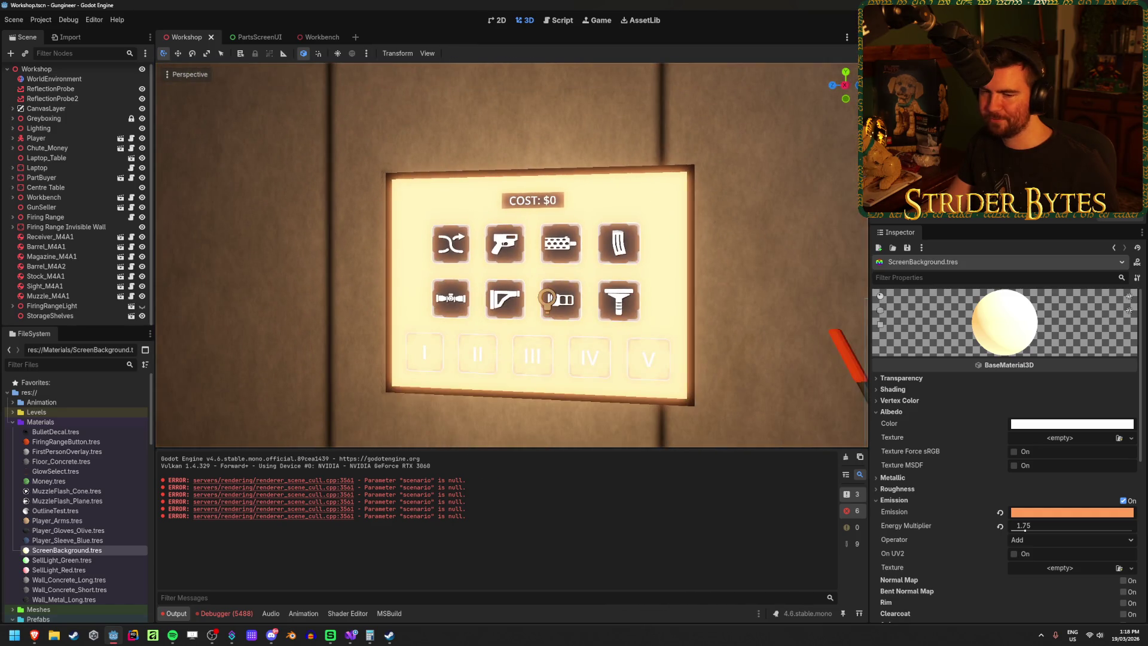
scroll(547, 300, "up", 8)
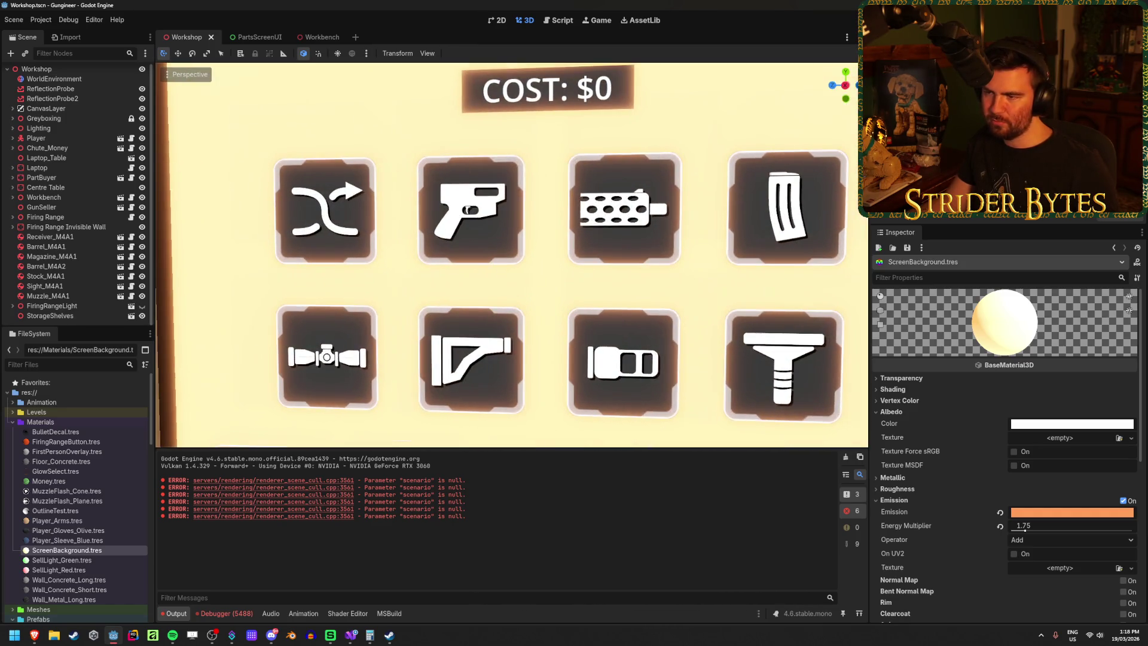
scroll(512, 255, "down", 3)
scroll(512, 255, "up", 4)
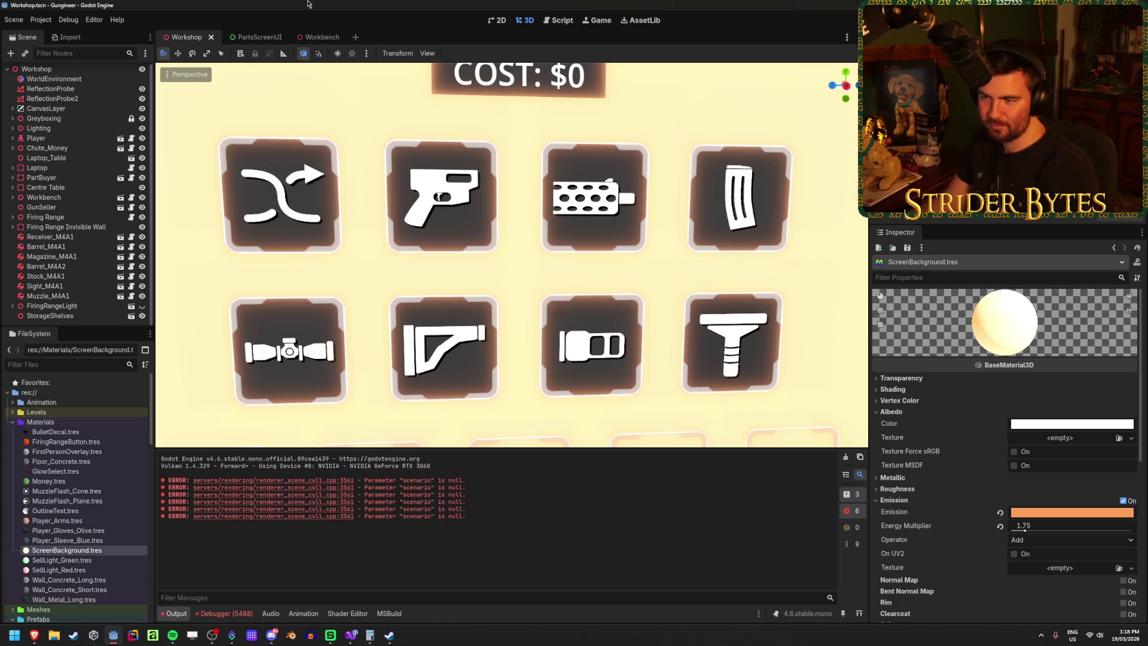
left_click(254, 37)
Step: Select the Background nodes of all eight part buttons, from Any to Foregrip
scroll(91, 247, "up", 5)
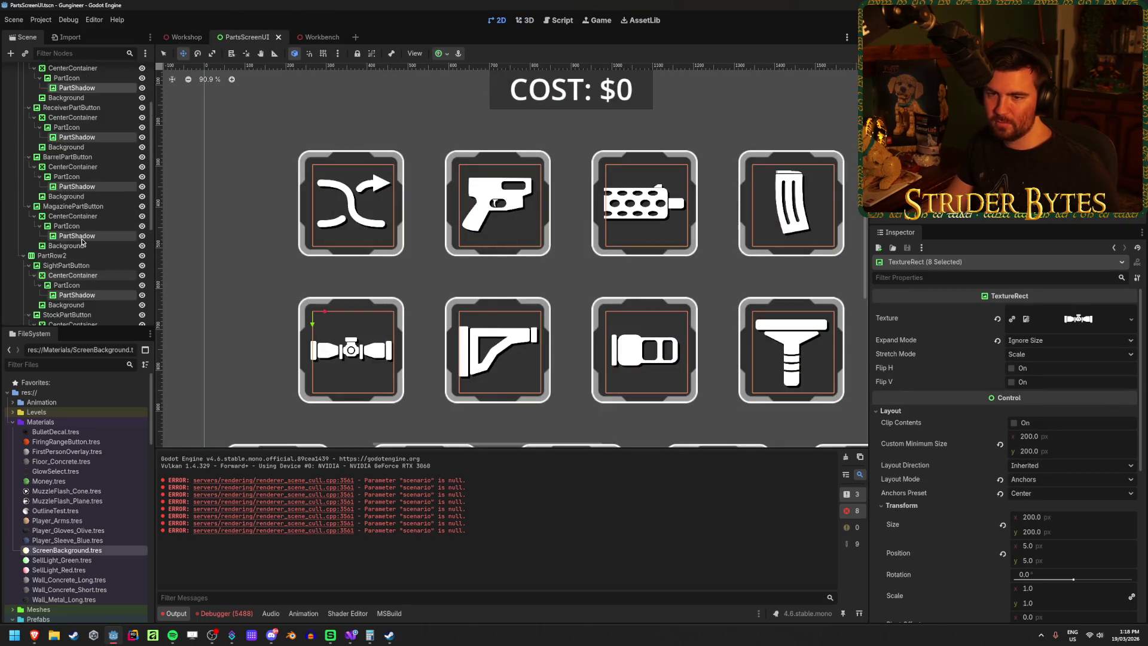
left_click(73, 150)
left_click(66, 229)
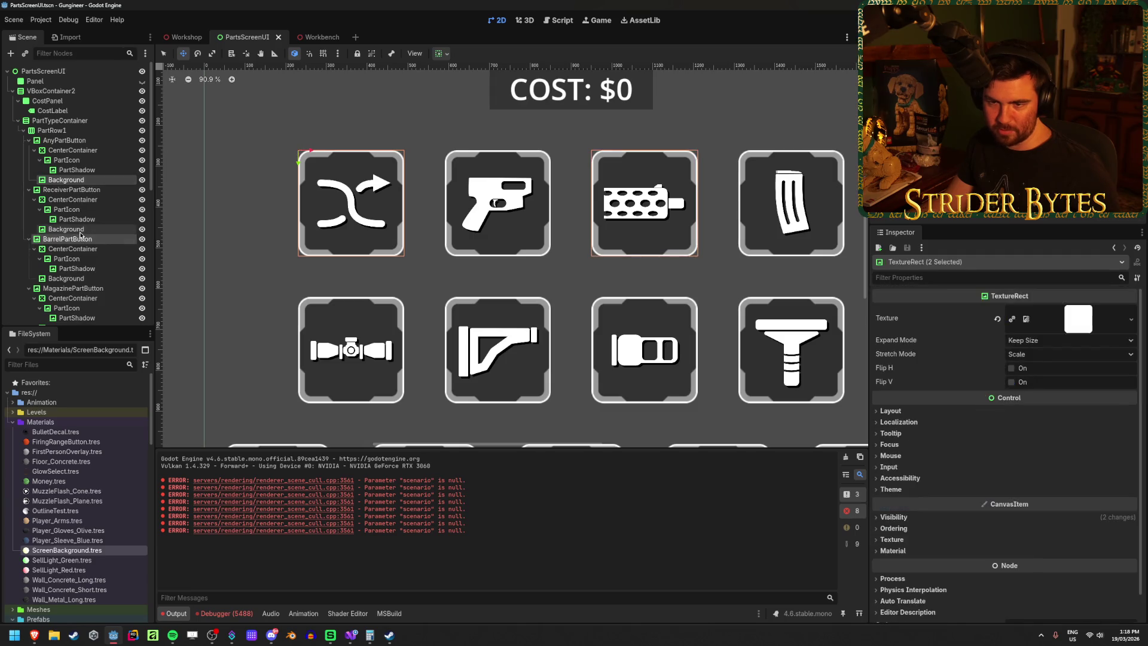
left_click(65, 180, "ctrl")
left_click(72, 279, "ctrl")
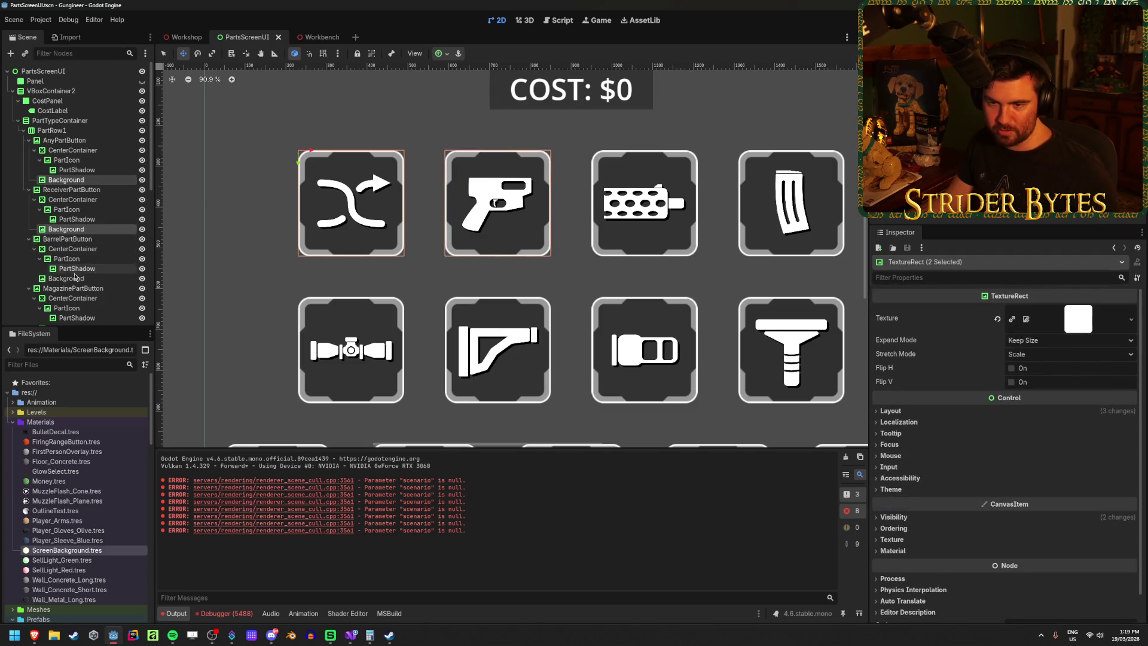
scroll(73, 281, "down", 3)
left_click(65, 247, "ctrl")
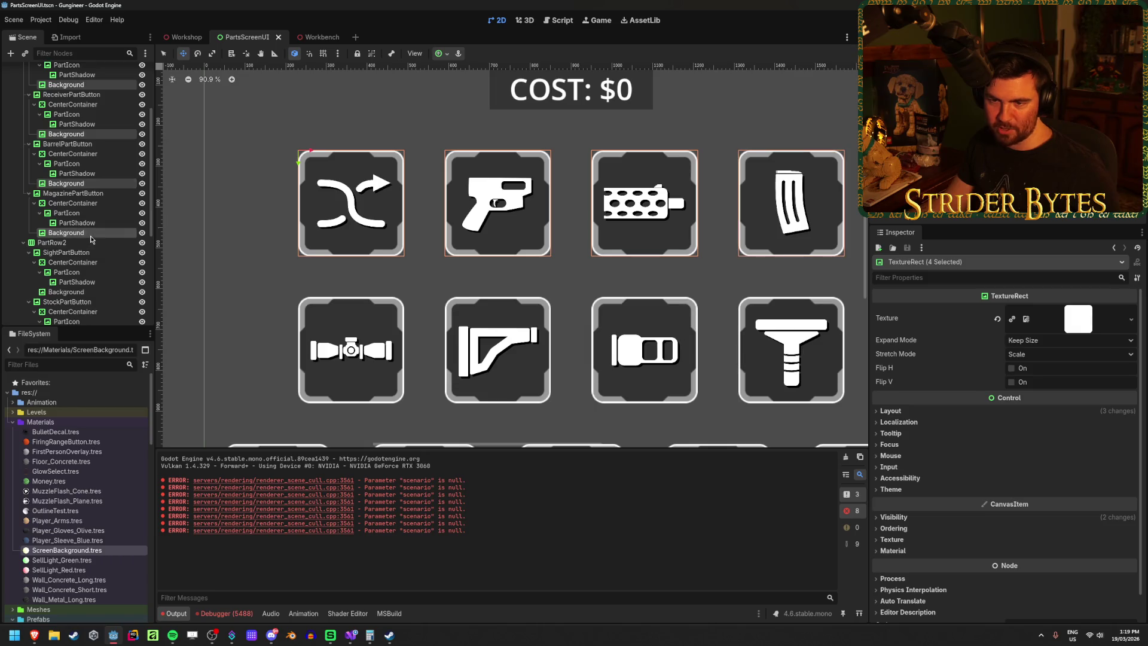
scroll(91, 239, "down", 3)
left_click(91, 228, "ctrl")
scroll(92, 224, "down", 3)
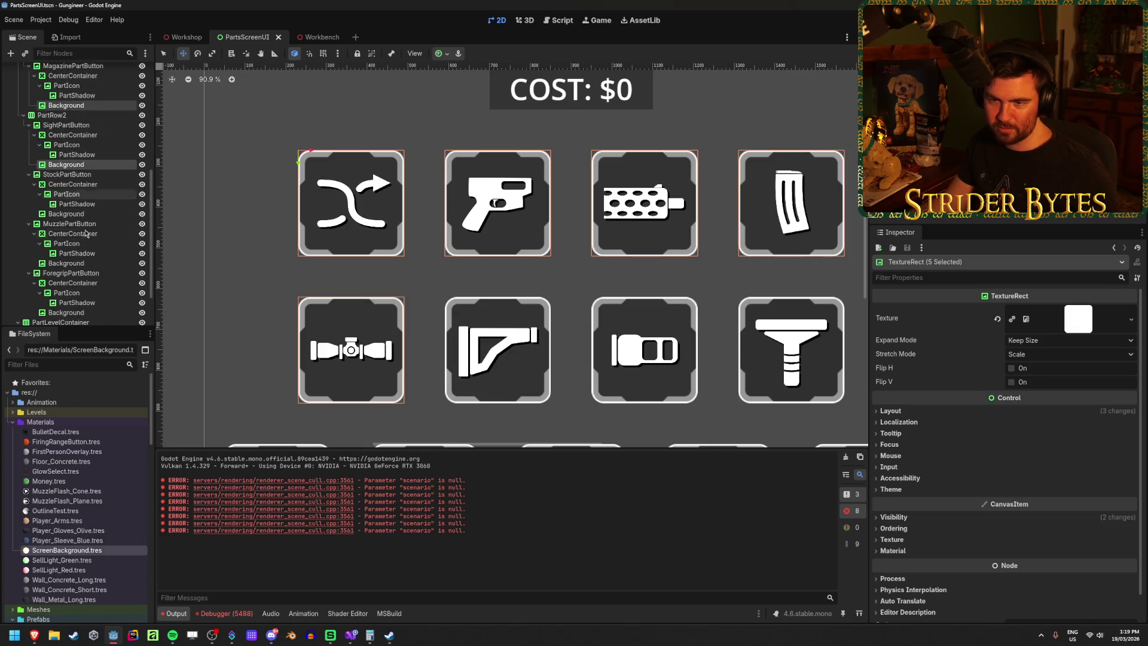
left_click(91, 213, "ctrl")
left_click(91, 263, "ctrl")
left_click(90, 312, "ctrl")
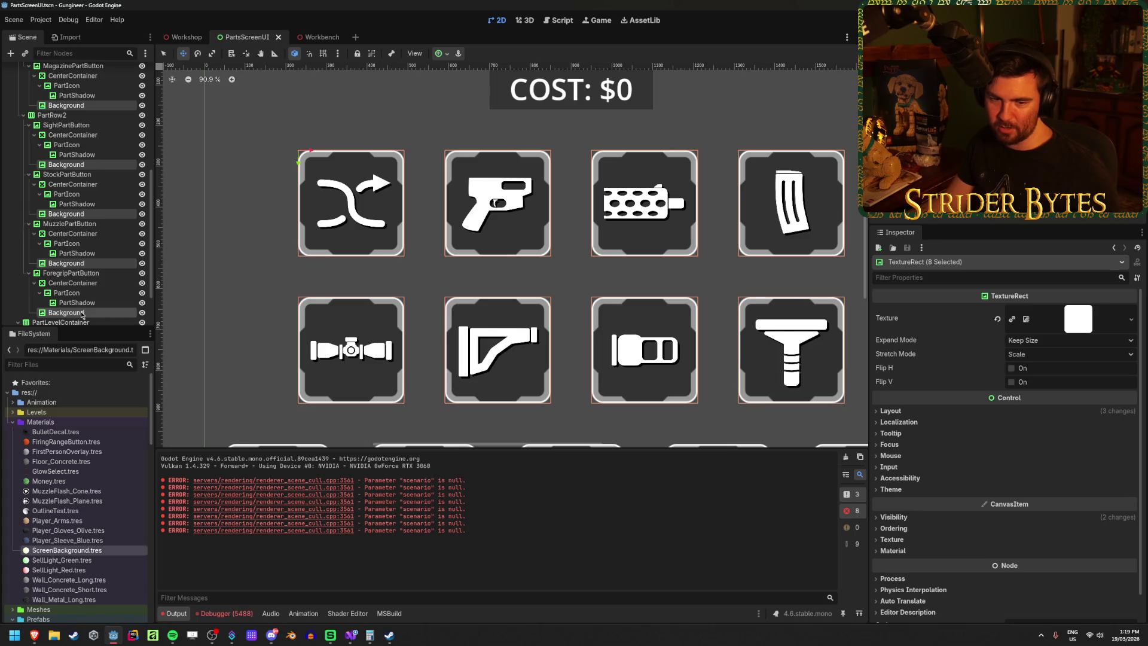
scroll(92, 261, "up", 10)
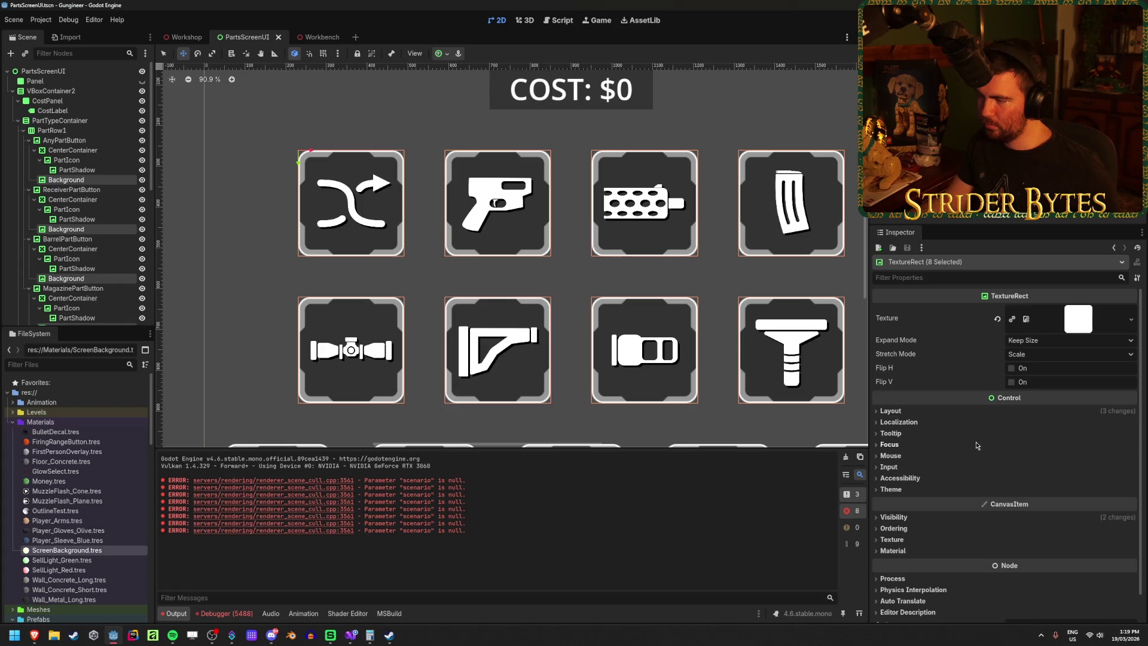
Step: Set the backgrounds' Self Modulate to dark brown 40342d and save PartsScreenUI
left_click(893, 517)
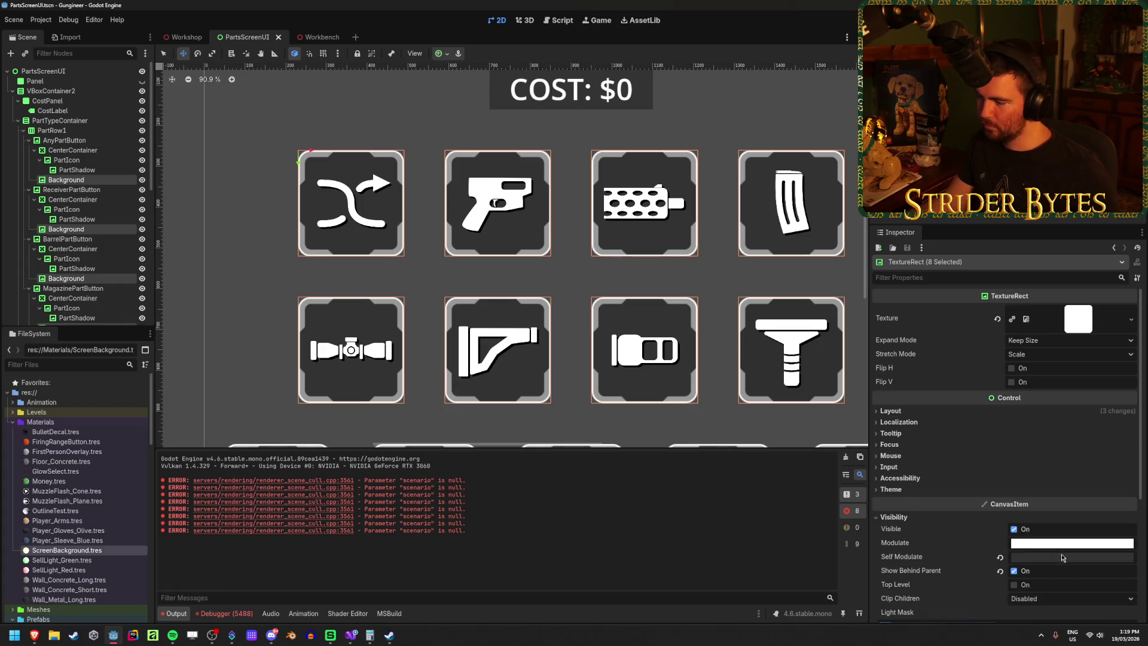
left_click(1066, 557)
left_click_drag(1088, 343, 1090, 353)
left_click_drag(1070, 449, 1037, 453)
mouse_move(1131, 358)
left_mouse_down()
mouse_move(1131, 374)
mouse_move(1133, 363)
mouse_move(1092, 363)
left_mouse_up()
mouse_move(1092, 443)
left_mouse_down()
mouse_move(1046, 451)
mouse_move(1042, 467)
left_mouse_up()
left_click(1043, 466)
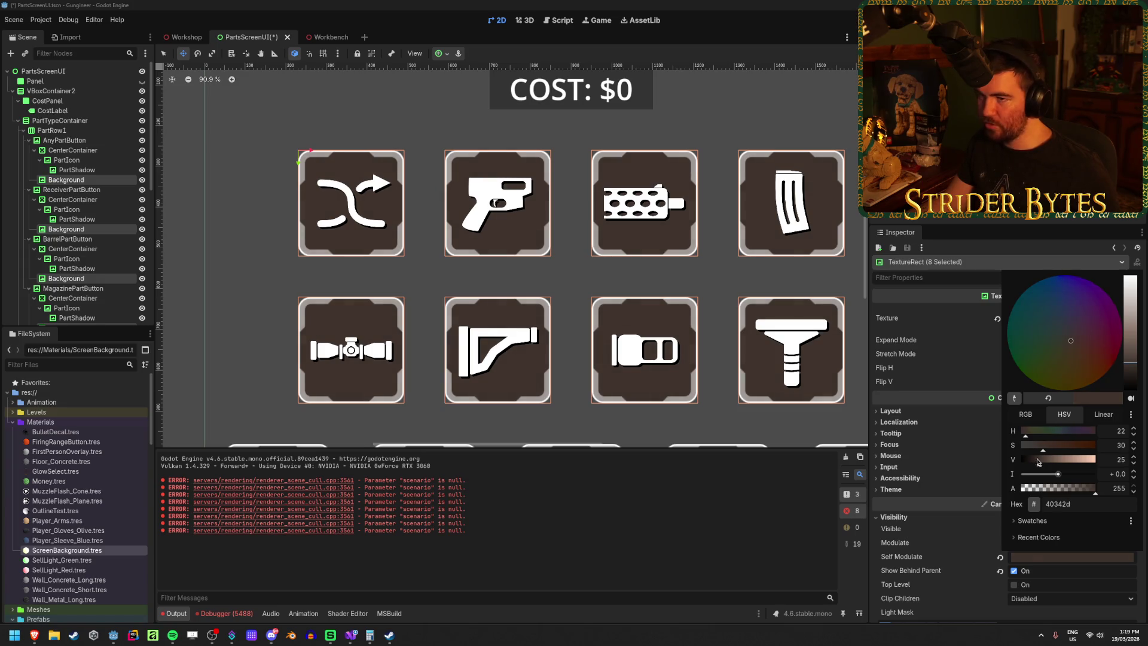
left_click(261, 4)
key("ctrl+s")
left_click(182, 37)
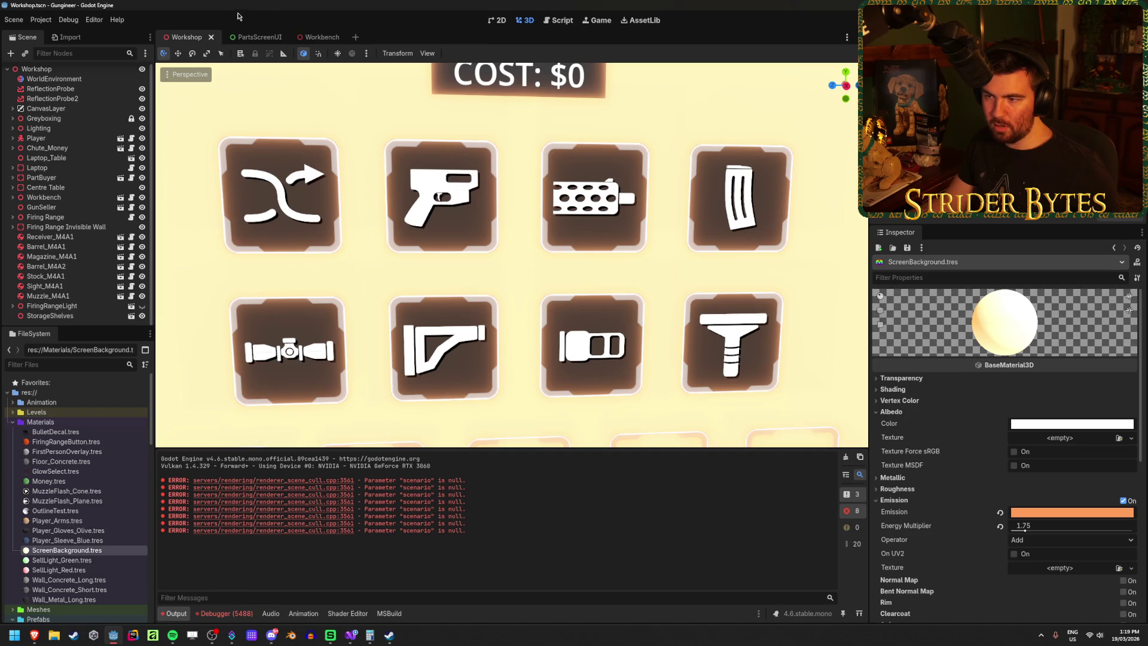
Step: Back in PartsScreenUI, check the backgrounds' current Self Modulate colour
scroll(512, 255, "down", 5)
scroll(541, 299, "up", 3)
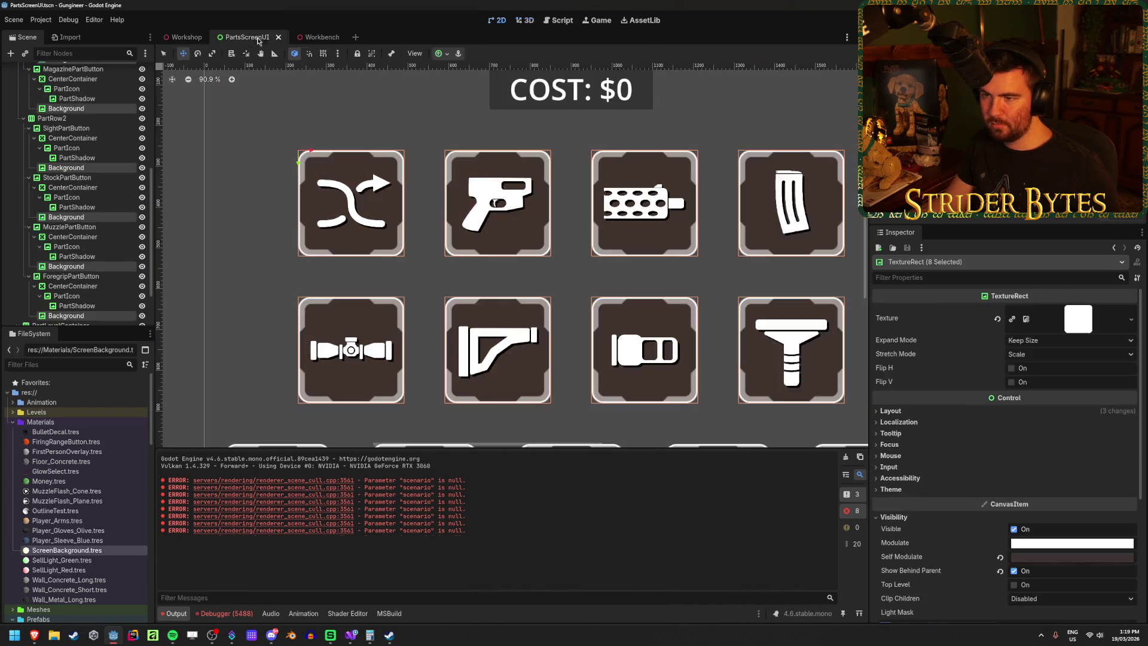
left_click(252, 38)
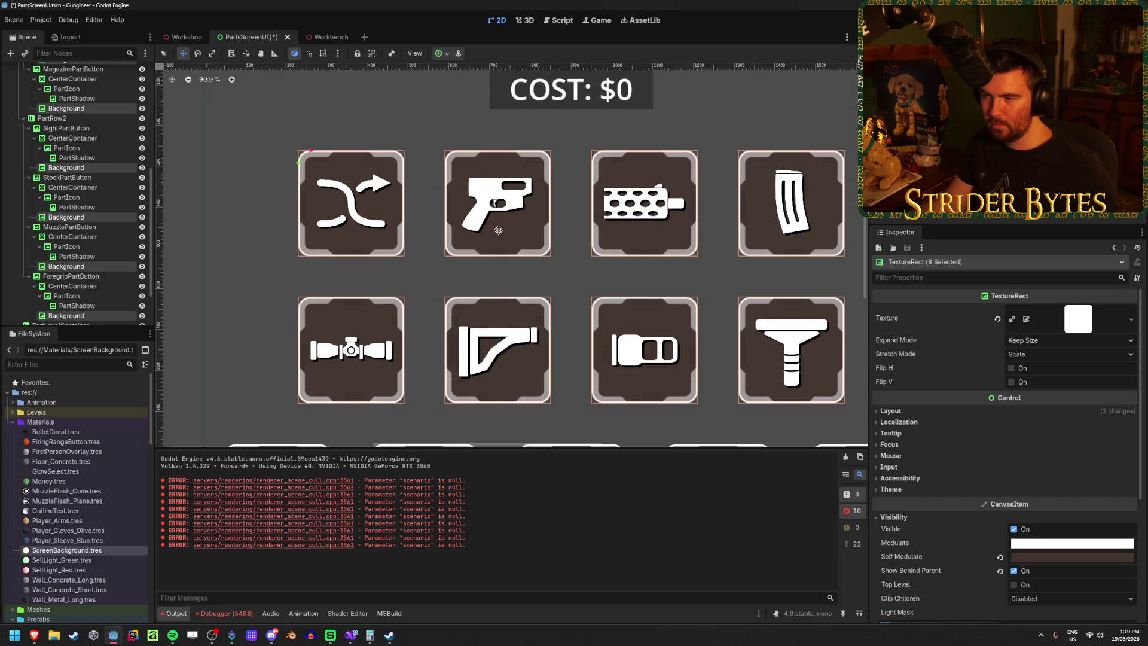
left_click(1038, 558)
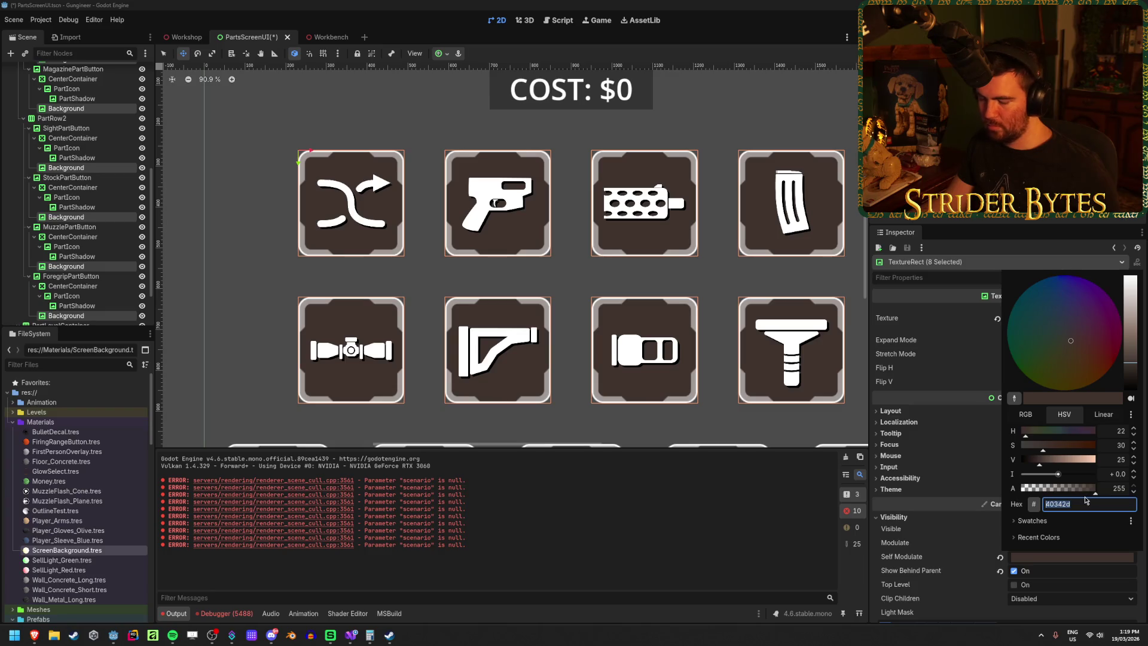
left_click(989, 558)
Step: Undo the tint adjustments until the backgrounds are dark grey, then save
key("ctrl+z")
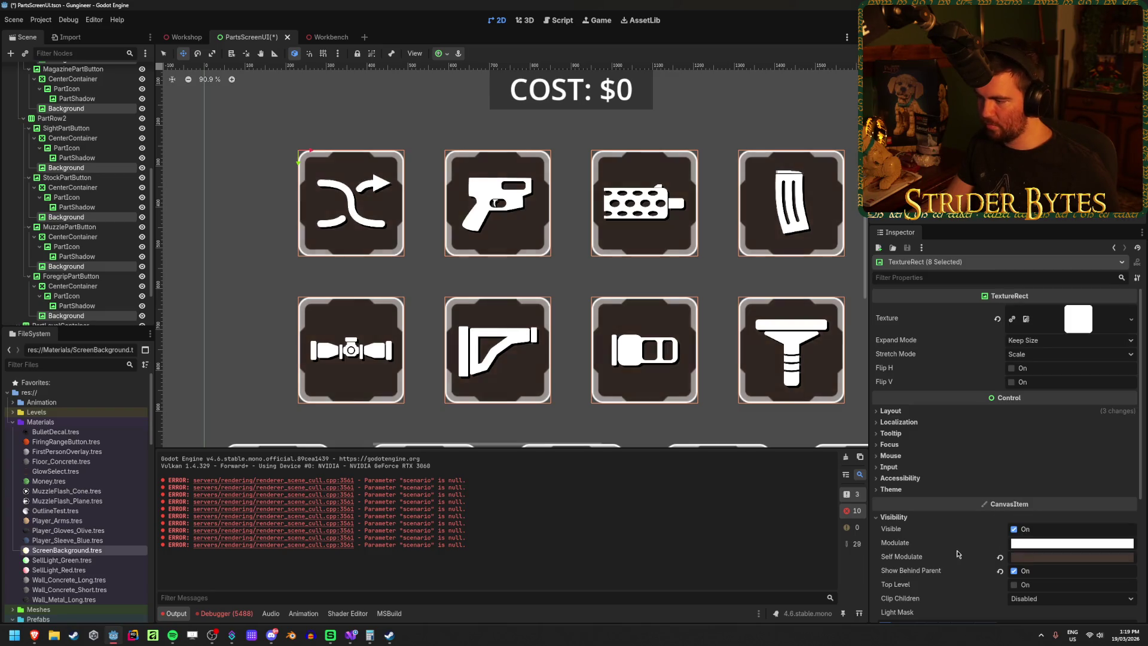
key("ctrl+shift+z")
key("ctrl+z")
key("ctrl+shift+z")
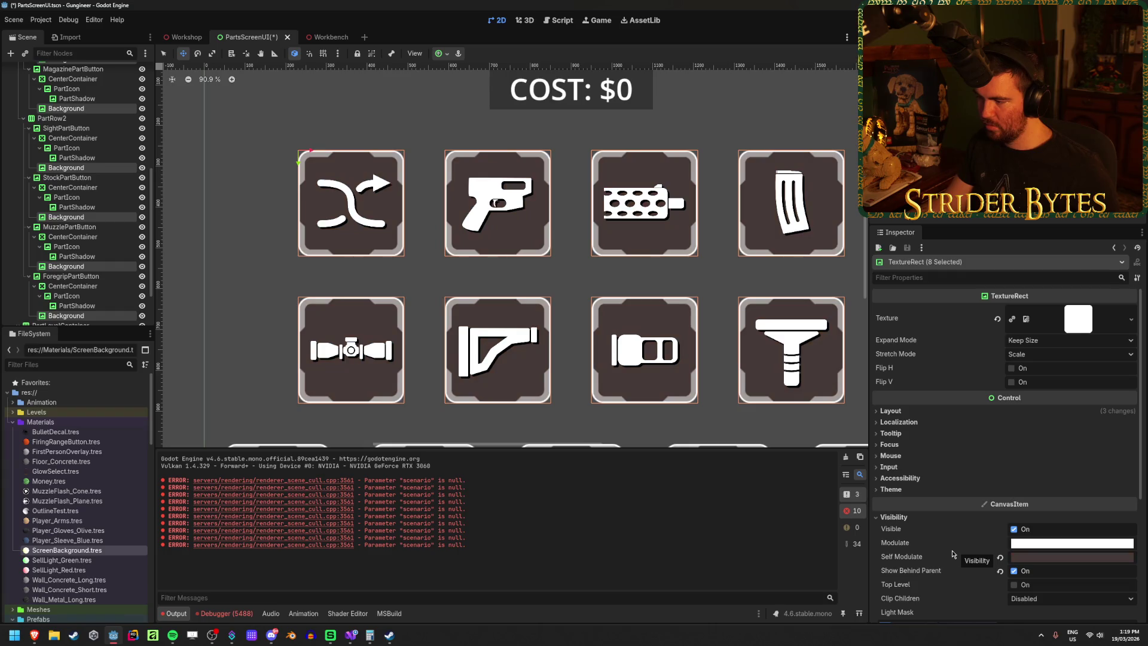
key("ctrl+z")
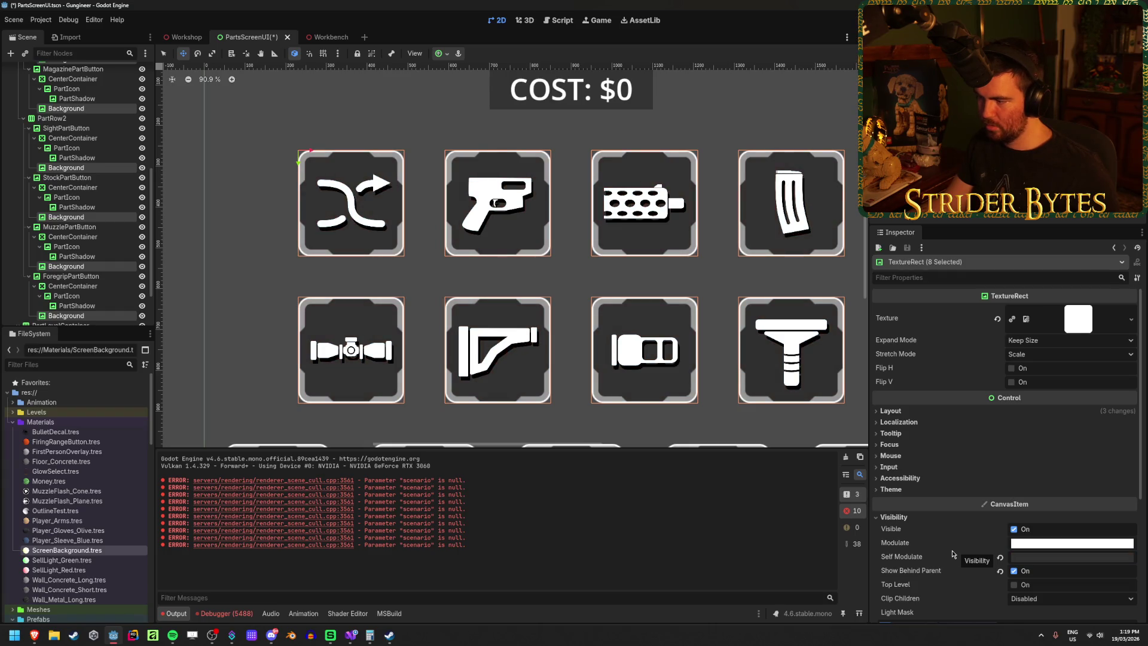
key("ctrl+s")
left_click(178, 35)
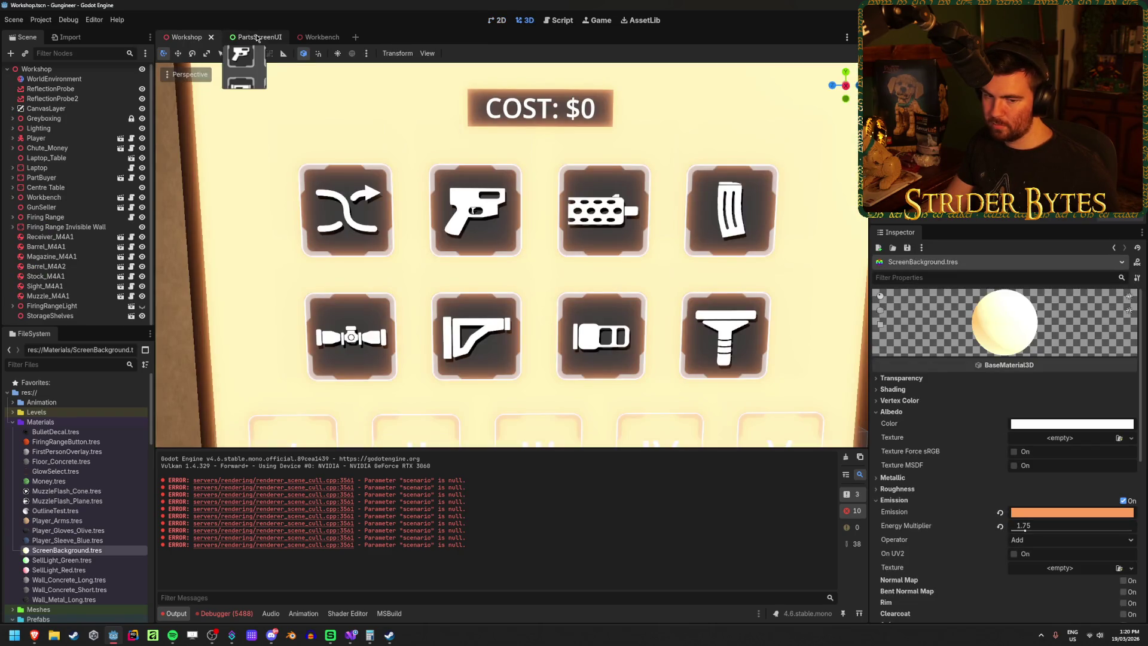
Step: Paste the dark brown hex into the backgrounds' Self Modulate and preview it in Workshop
left_click(257, 38)
left_click(1051, 558)
type("40342d")
left_click(330, 6)
left_click(186, 37)
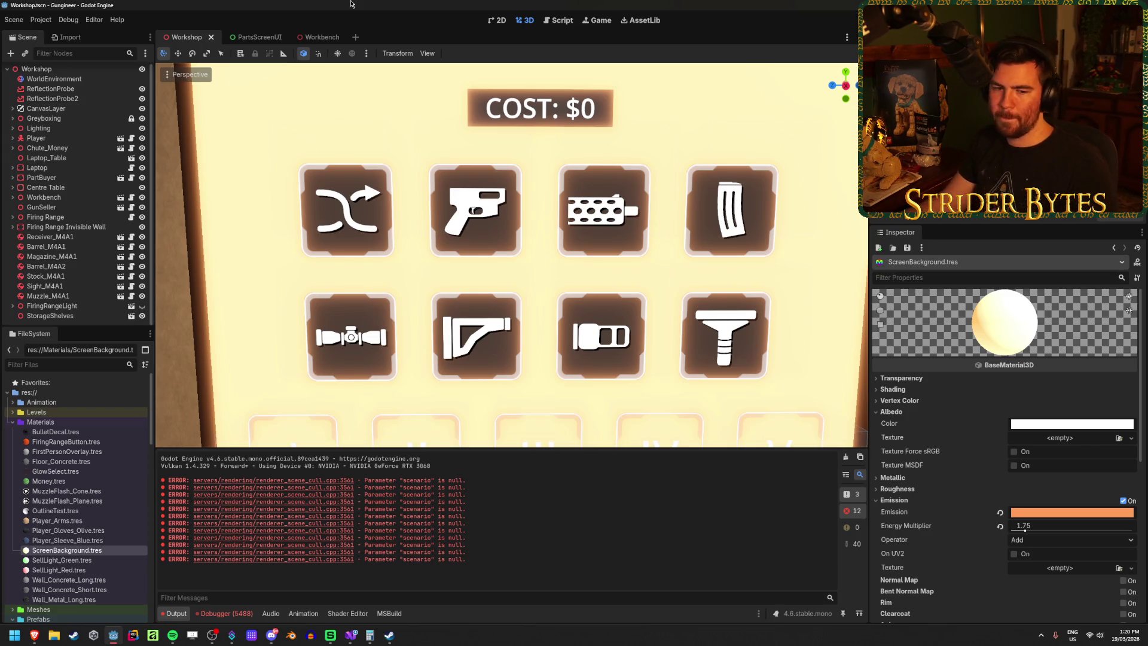
left_click(251, 38)
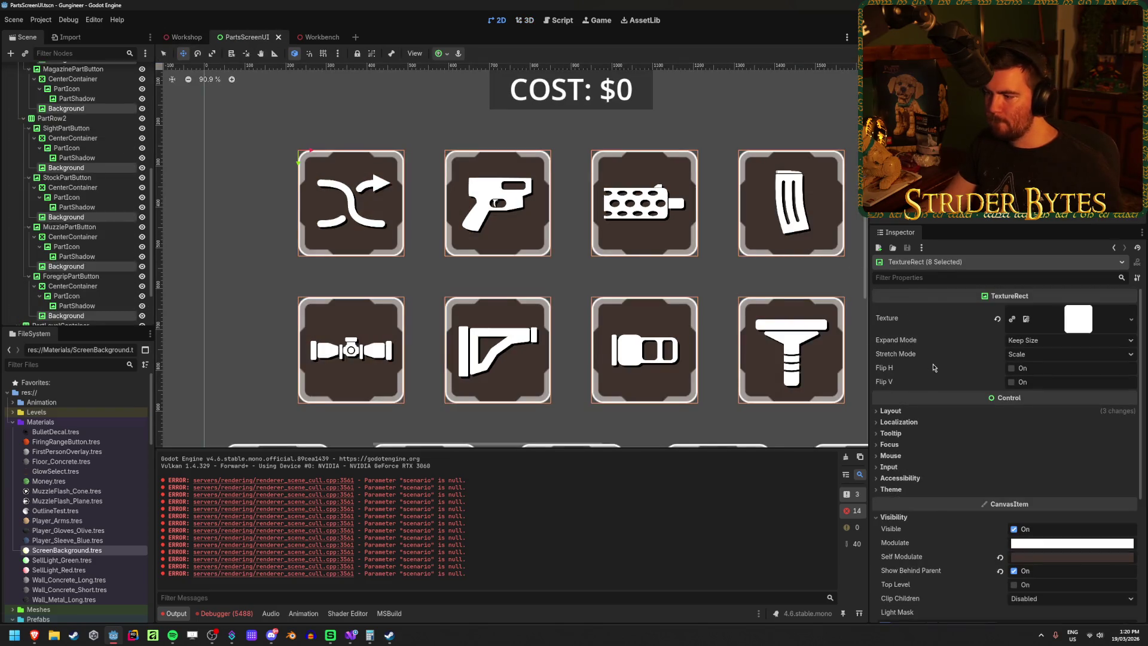
Step: Revert the backgrounds' Self Modulate to dark grey and save PartsScreenUI
key("ctrl+z")
key("ctrl+s")
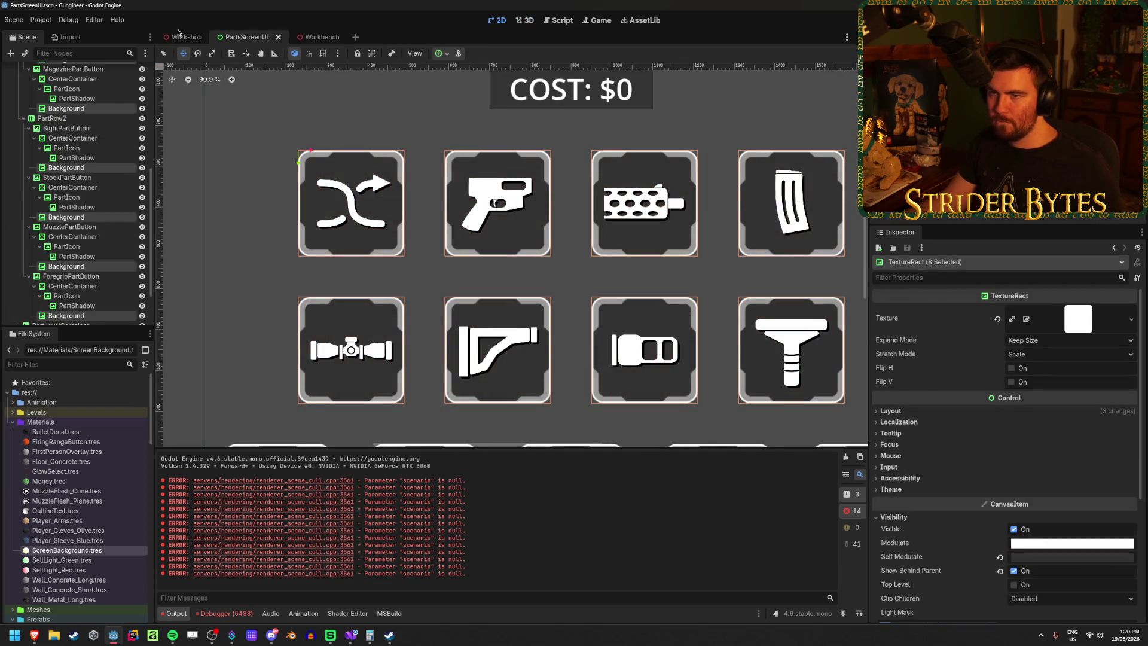
key("ctrl+shift+Tab")
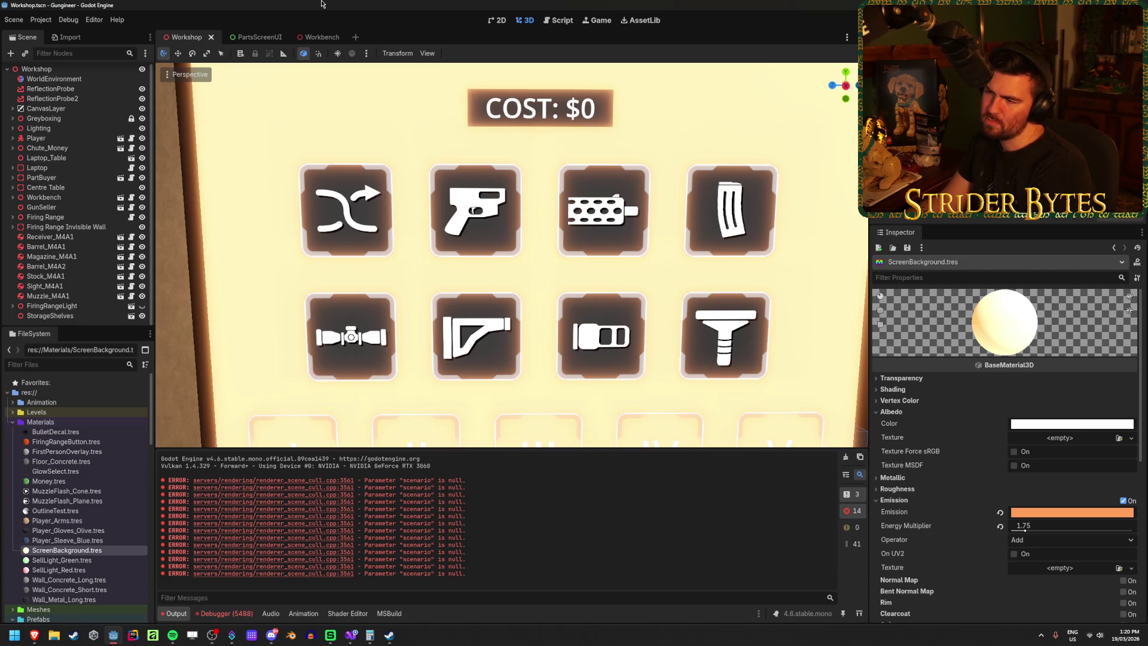
Step: Compare the tint between the Workshop and PartsScreenUI scenes, then save PartsScreenUI
left_click(250, 37)
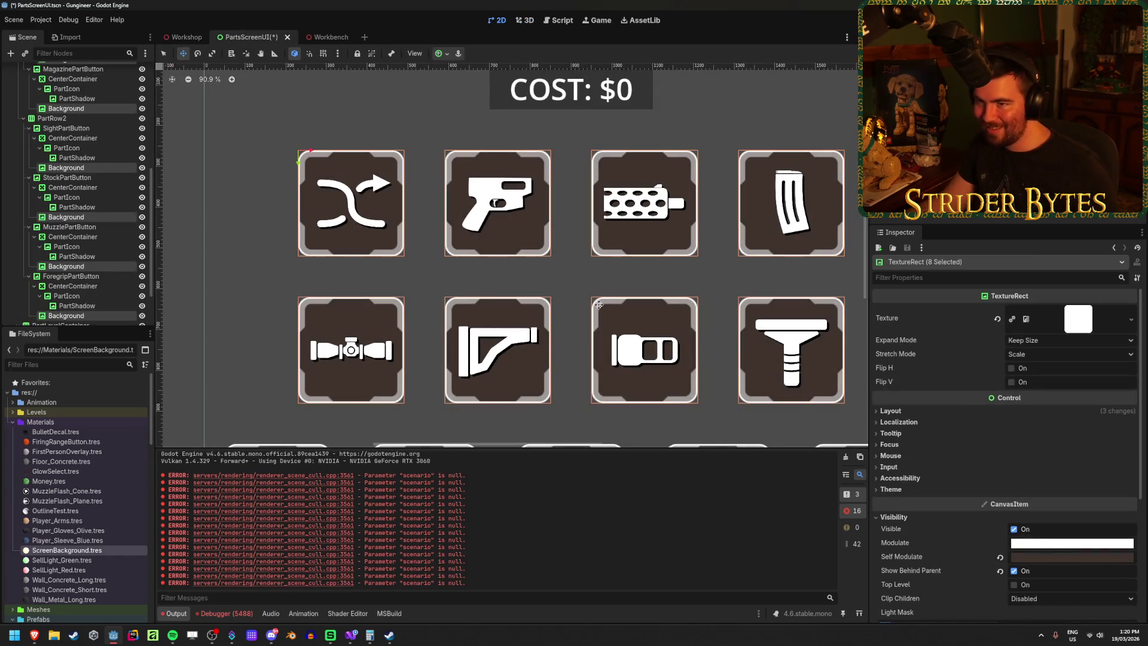
left_click(187, 40)
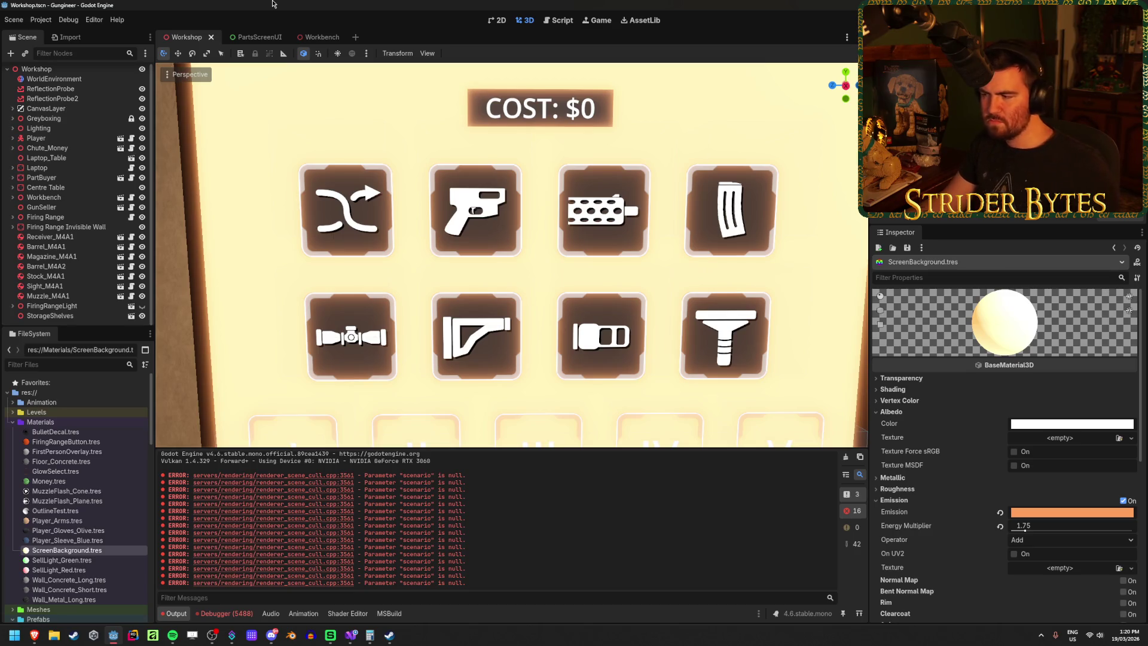
left_click(245, 37)
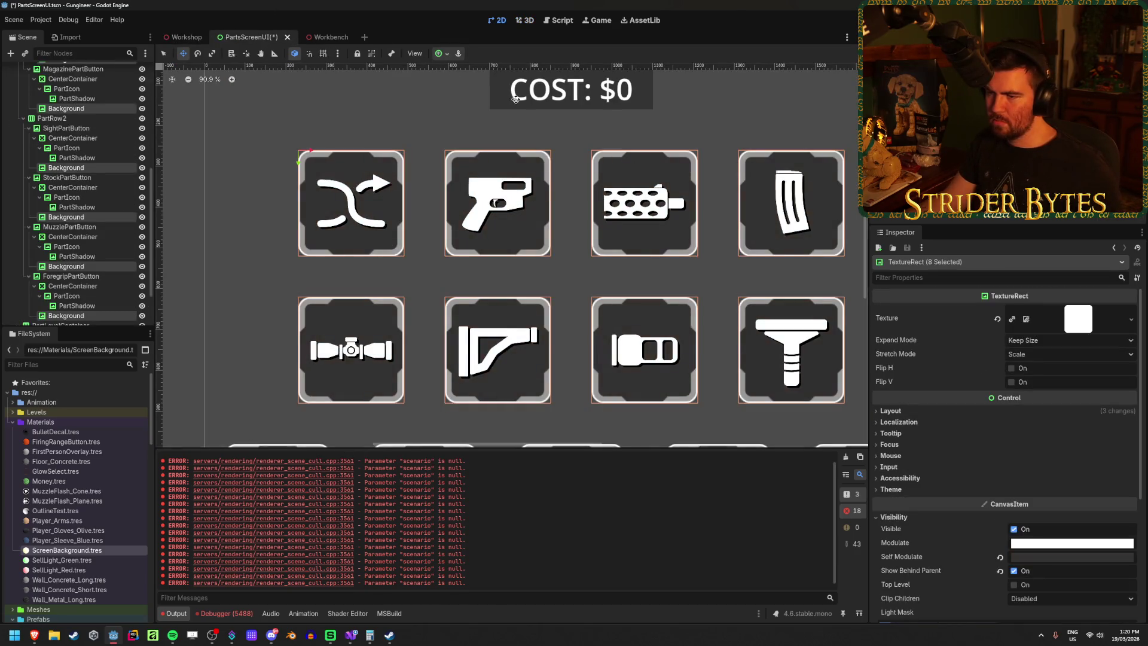
left_click(185, 37)
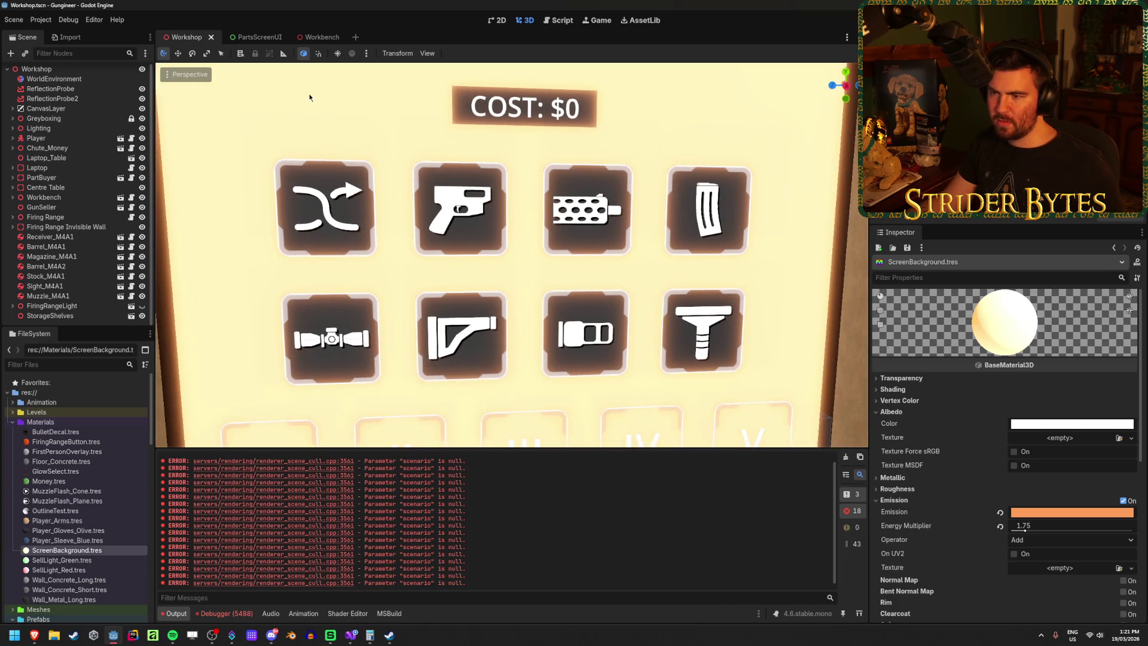
left_click(248, 37)
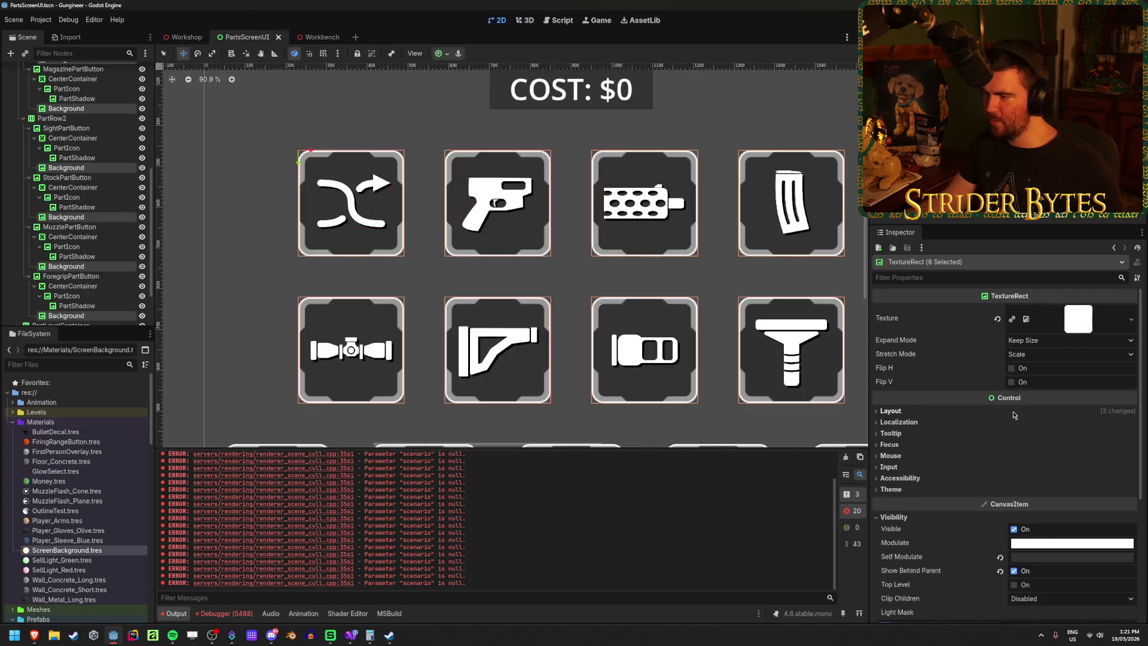
key("ctrl+s")
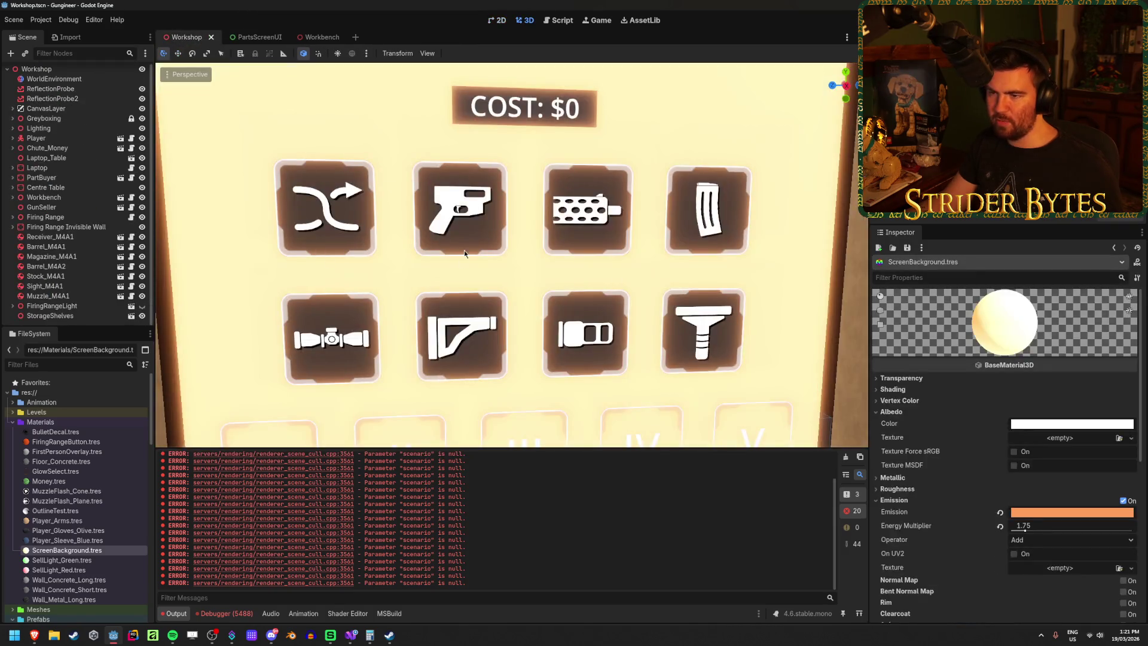
scroll(515, 304, "down", 5)
scroll(679, 304, "up", 4)
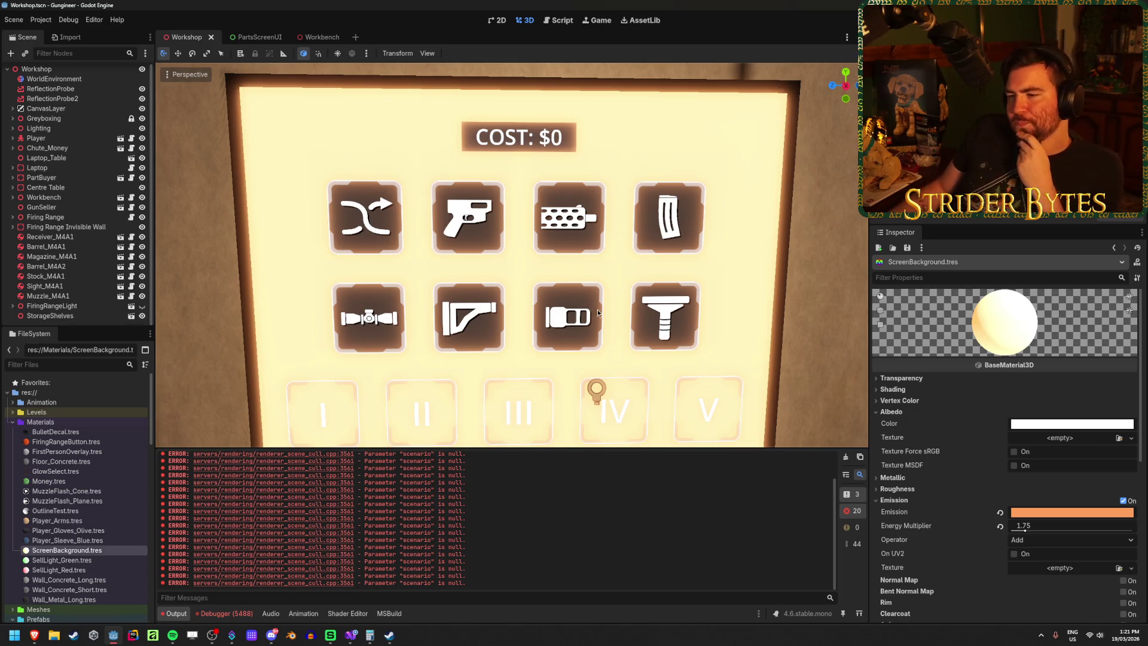
left_click(256, 35)
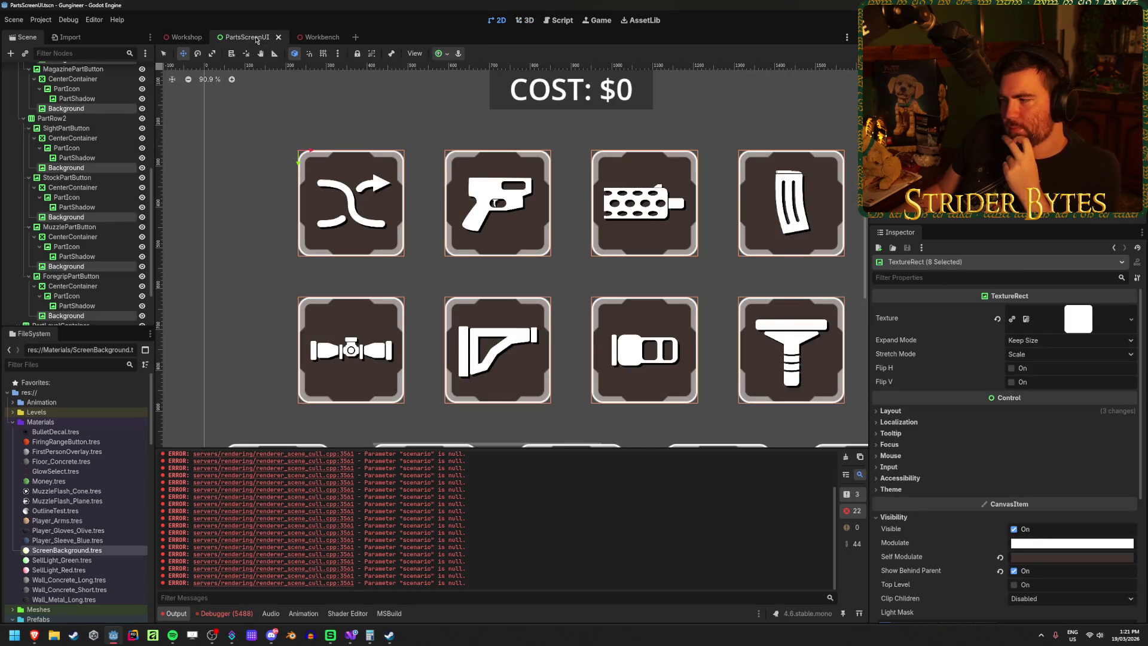
Step: Lower the background tint's saturation and nudge its hue to 403a36, then save
left_click(1067, 557)
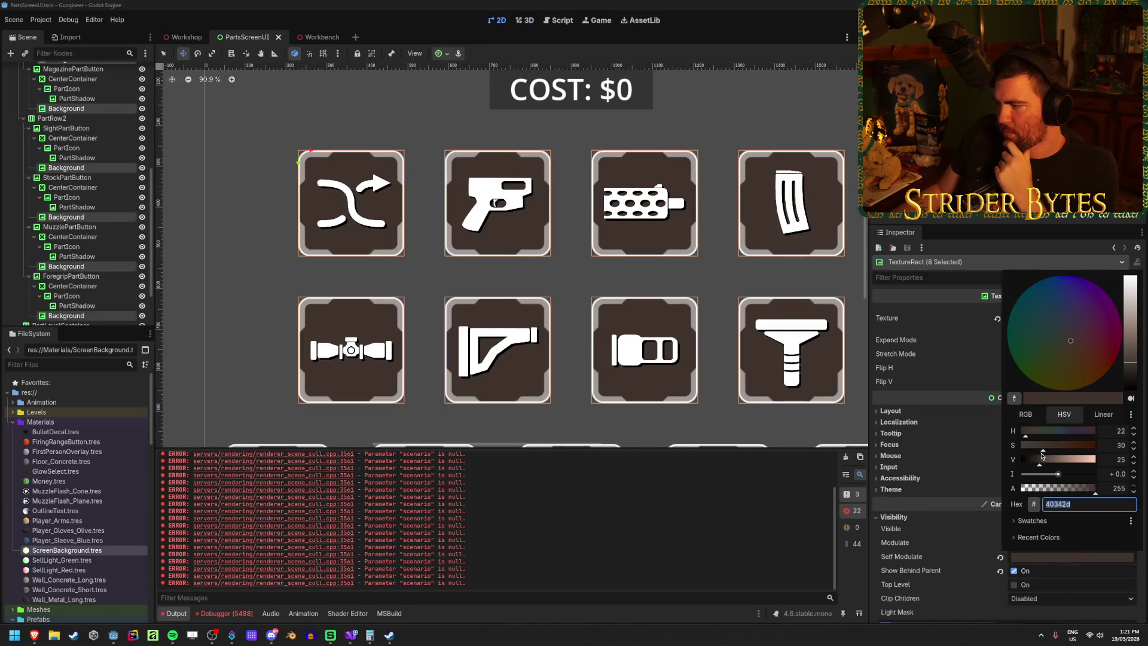
left_click_drag(1045, 450, 1031, 450)
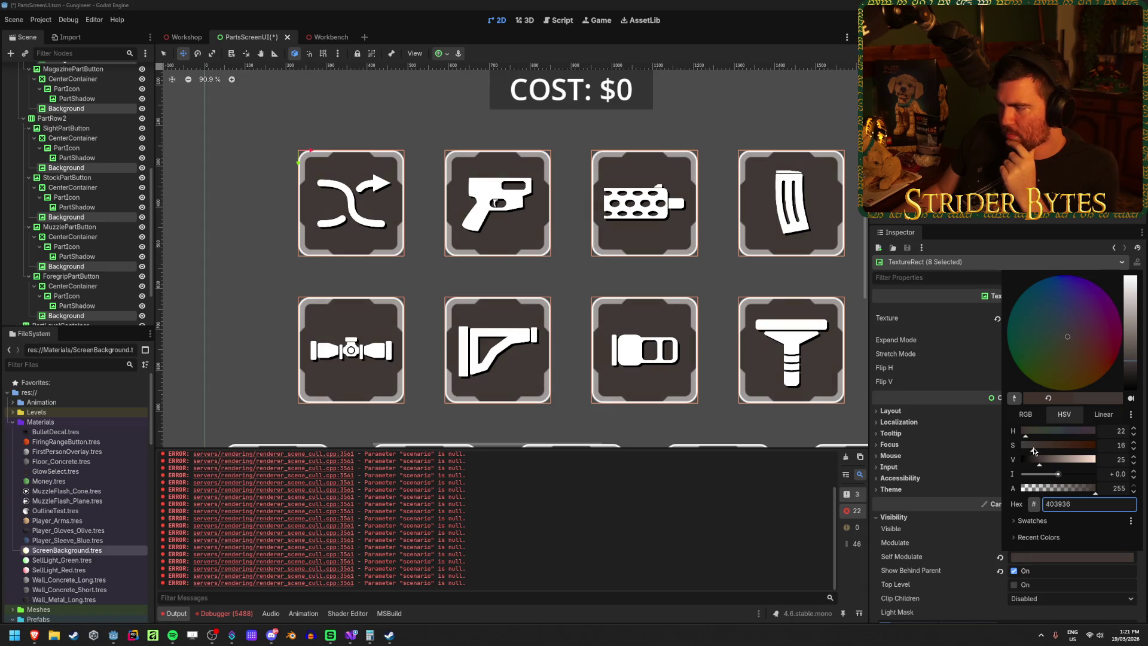
left_click_drag(1034, 451, 1034, 451)
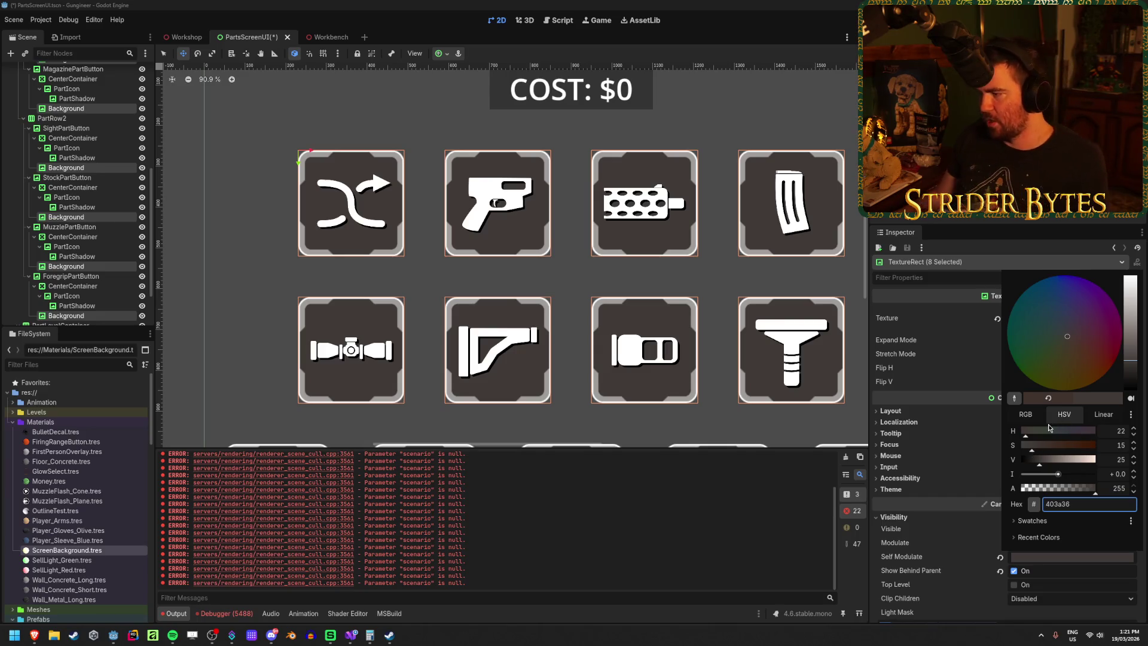
left_click_drag(1026, 436, 1024, 437)
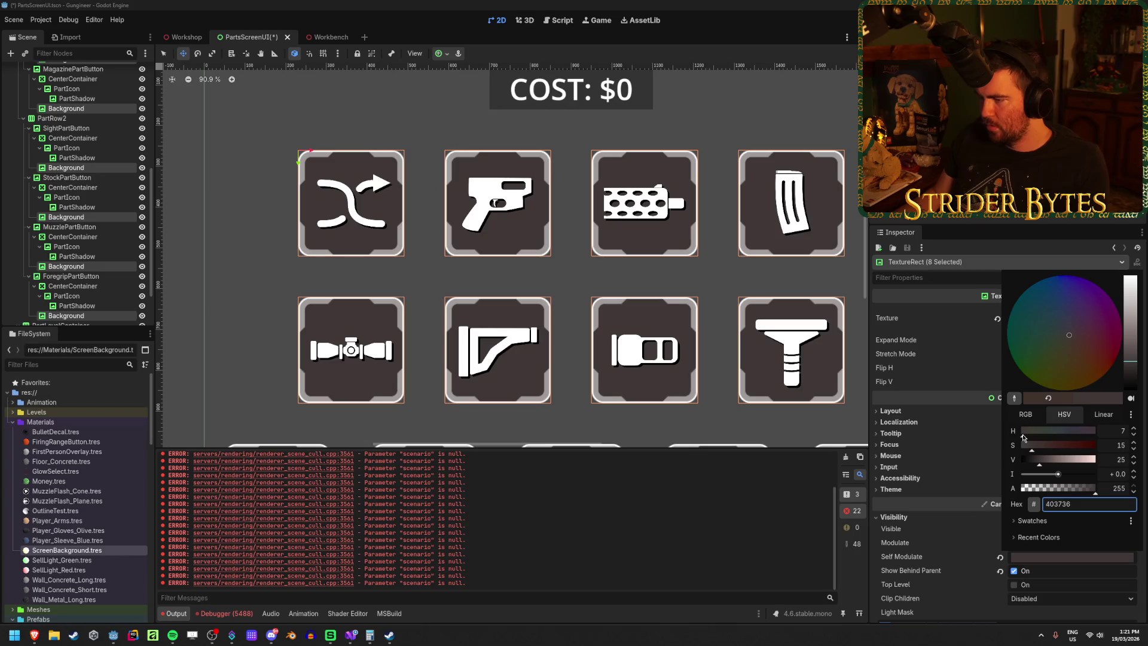
left_click(1114, 428)
left_click(316, 270)
key("ctrl+s")
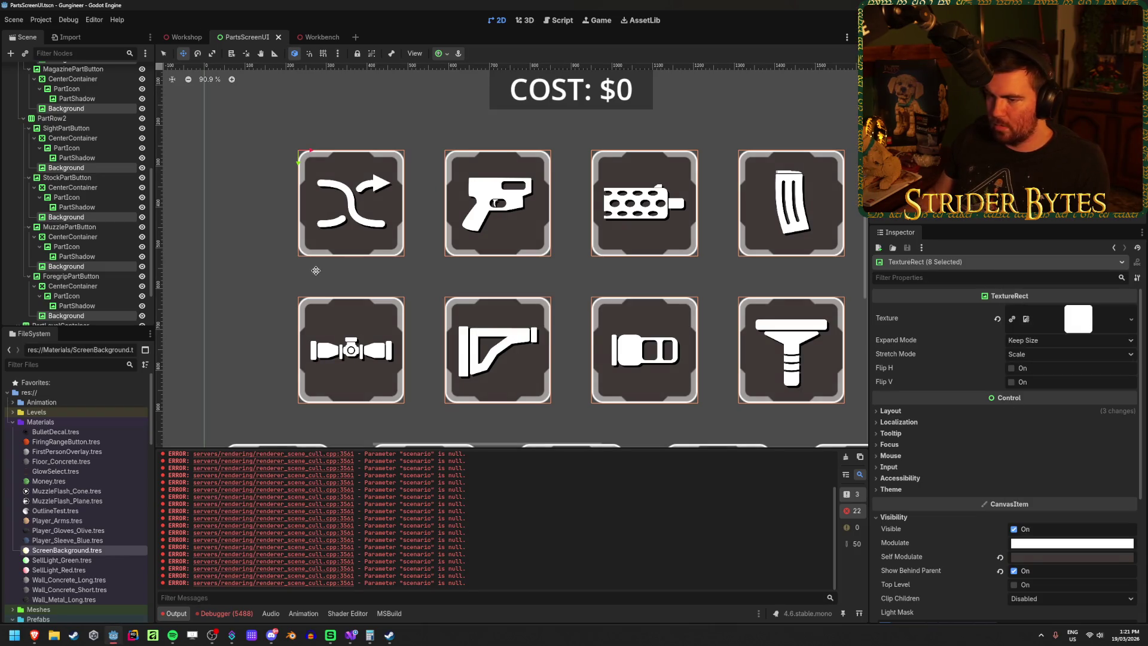
left_click(184, 37)
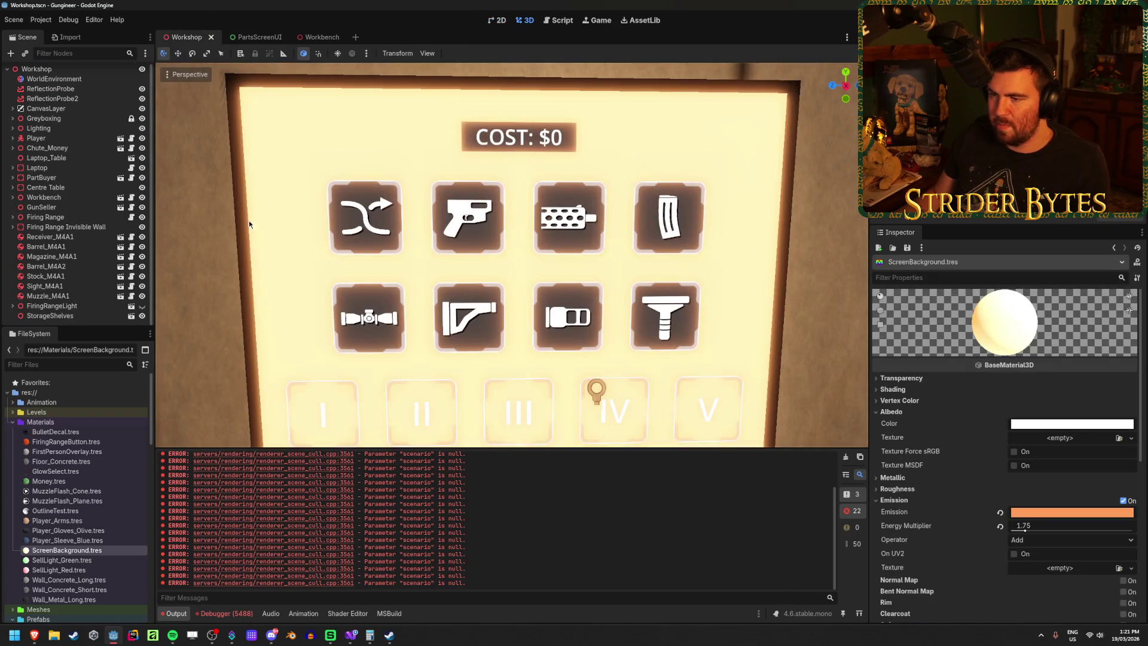
Step: Zoom and orbit the Workshop 3D view to face the in-game shop screen
scroll(192, 210, "up", 5)
scroll(193, 210, "down", 5)
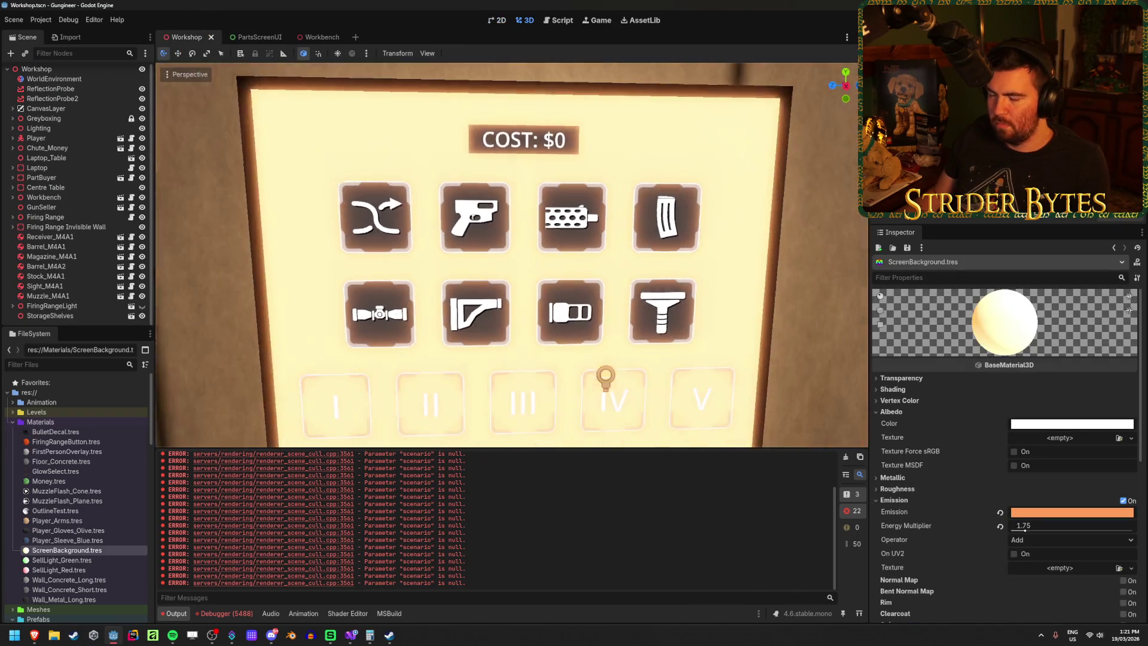
scroll(511, 256, "up", 2)
scroll(511, 256, "up", 2)
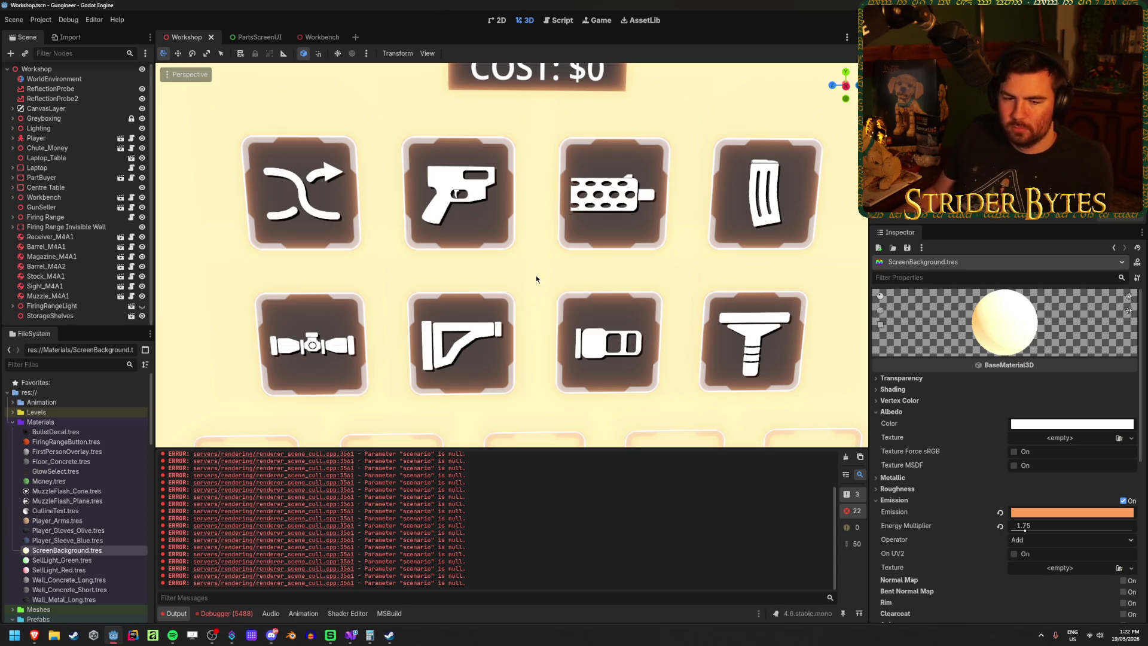
scroll(590, 353, "down", 3)
scroll(589, 354, "up", 2)
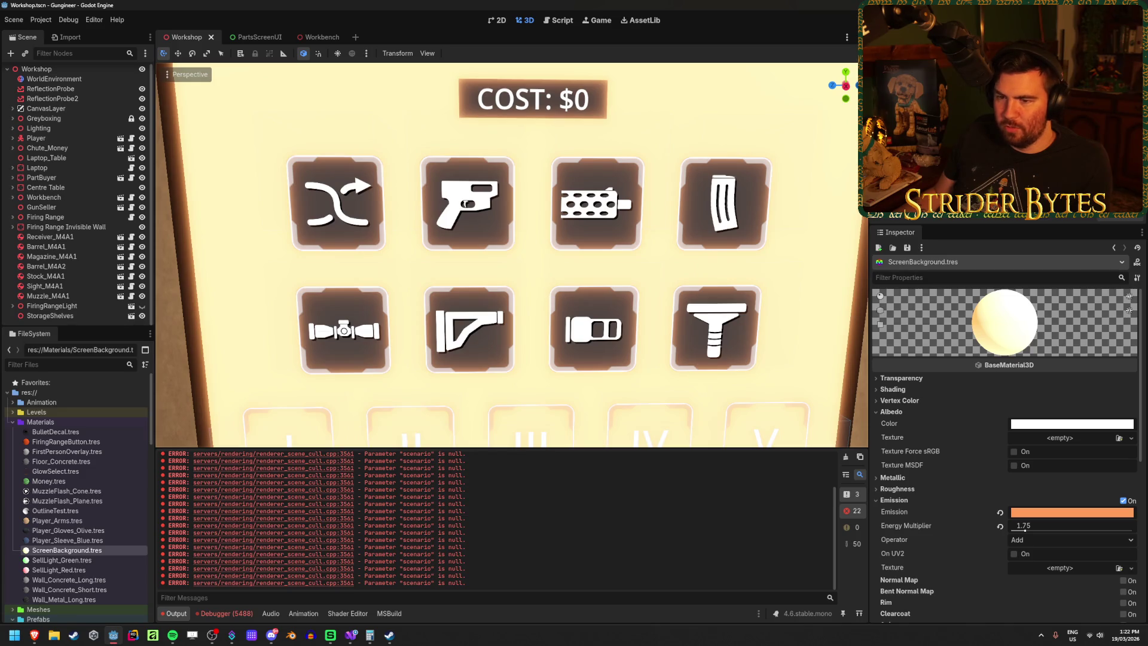
scroll(564, 320, "down", 3)
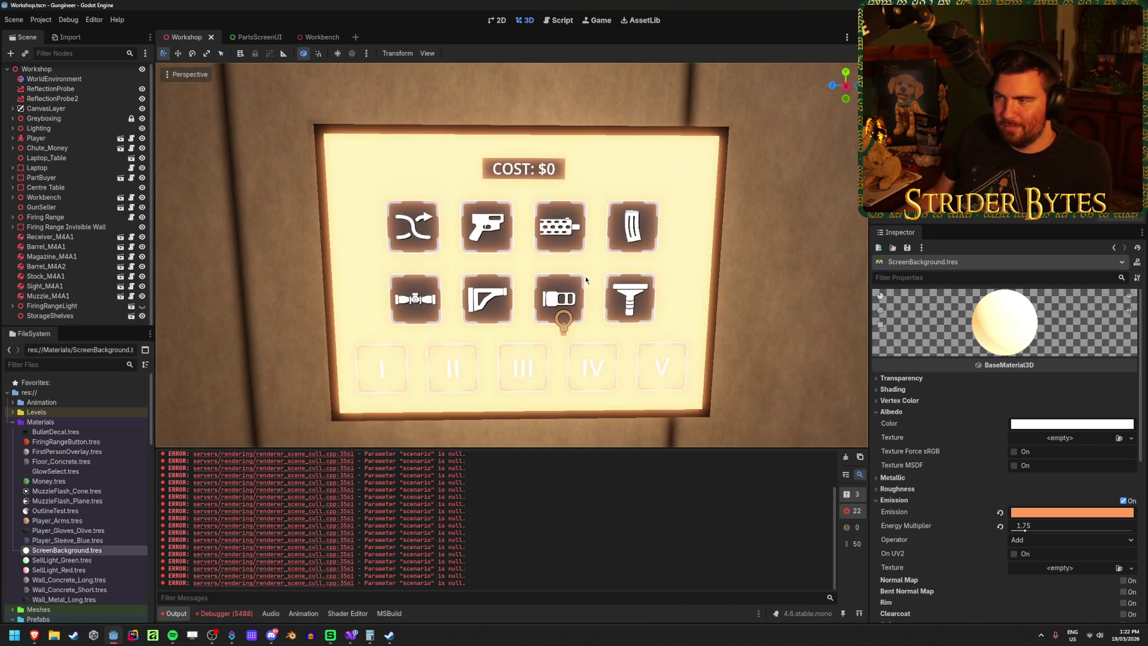
scroll(564, 320, "up", 2)
mouse_move(511, 257)
left_mouse_down()
mouse_move(389, 257)
mouse_move(490, 257)
left_mouse_up()
left_click_drag(383, 320, 454, 320)
scroll(455, 320, "up", 4)
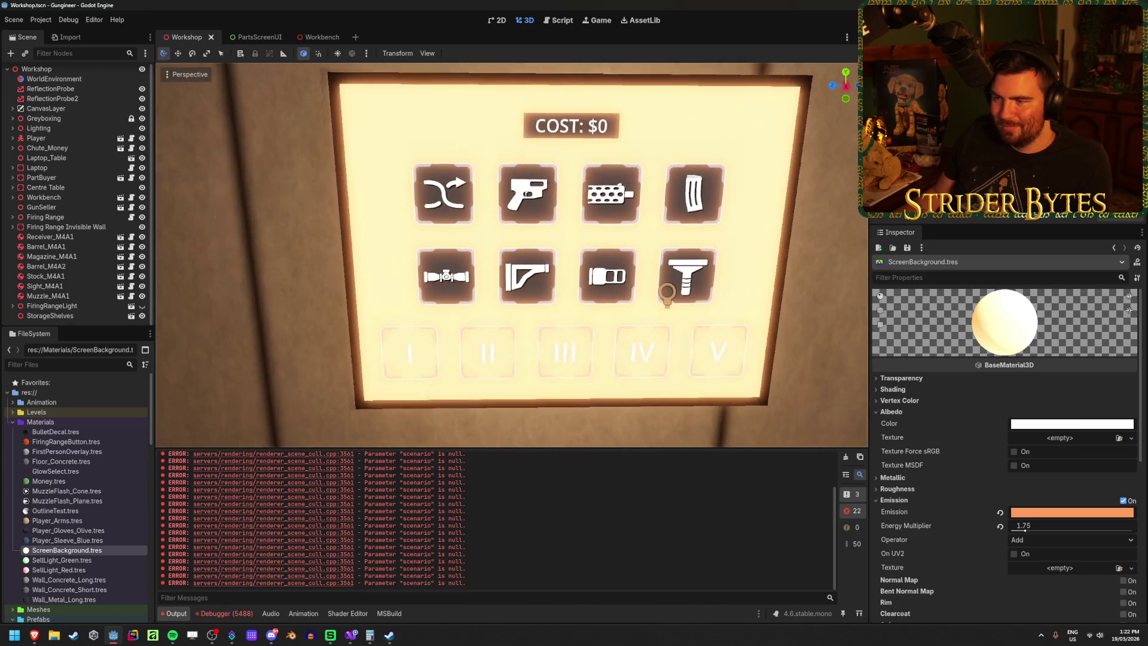
scroll(706, 312, "down", 3)
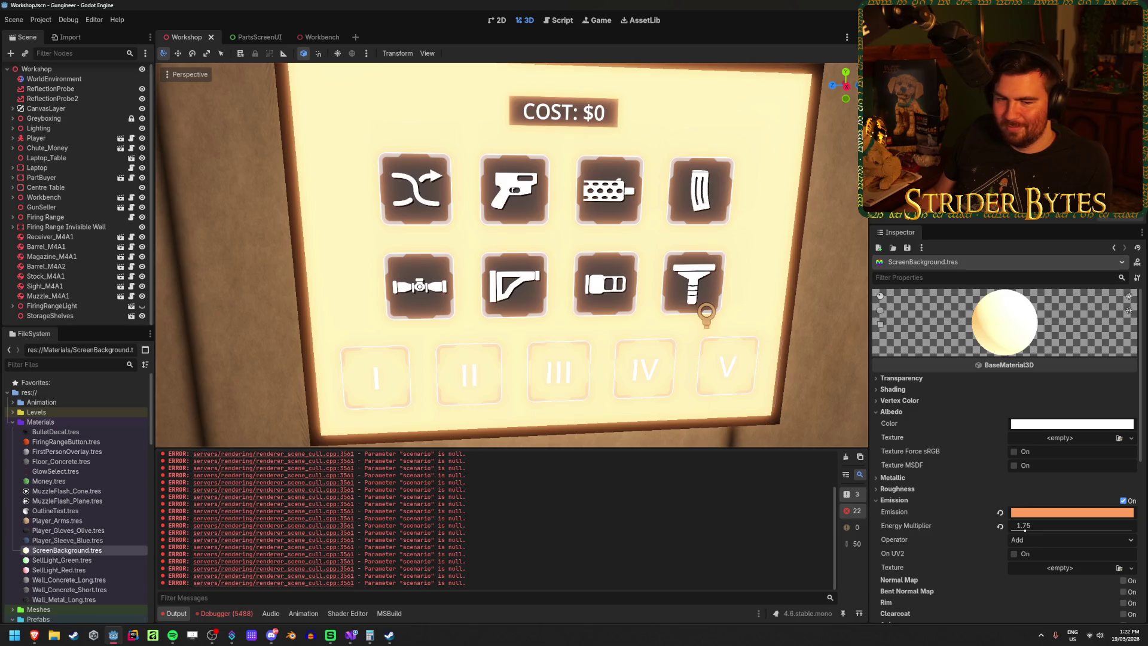
Step: View the shop screen from an angle and save the Workshop scene
left_click_drag(607, 245, 606, 265)
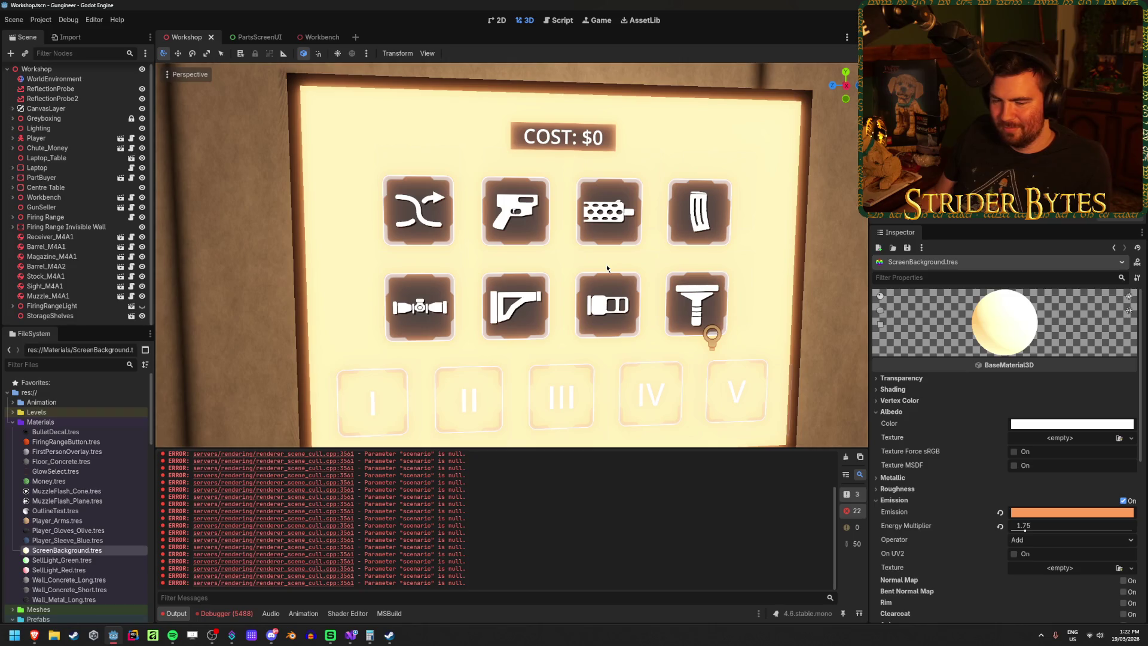
mouse_move(607, 264)
left_mouse_down()
mouse_move(789, 272)
mouse_move(598, 269)
left_mouse_up()
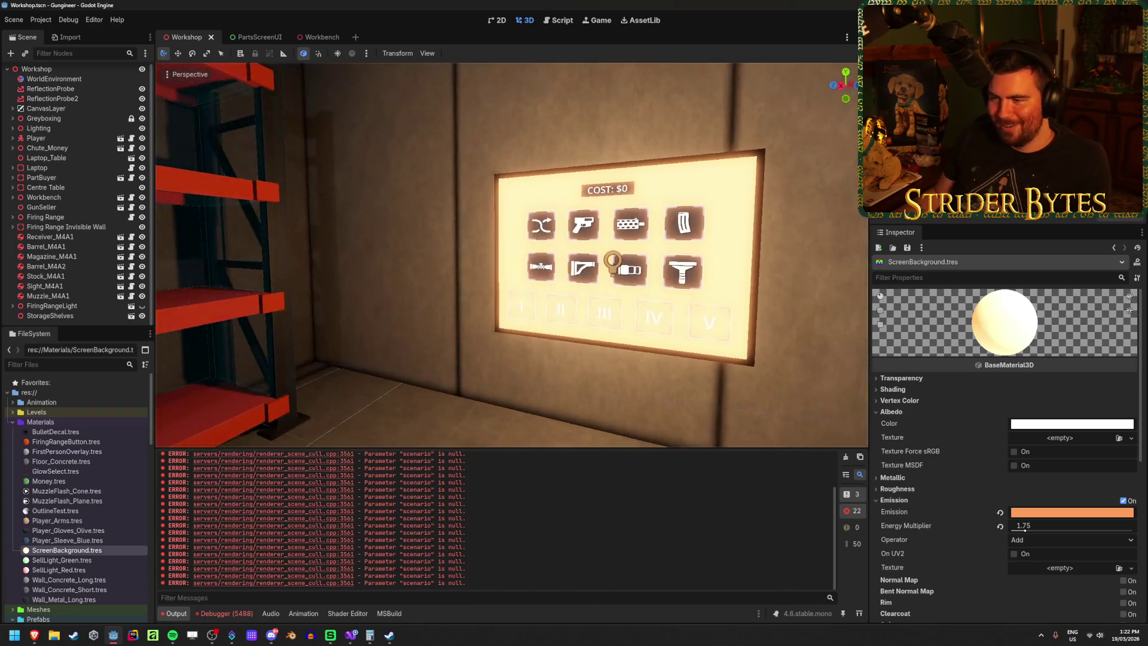
scroll(512, 256, "down", 3)
scroll(511, 255, "up", 5)
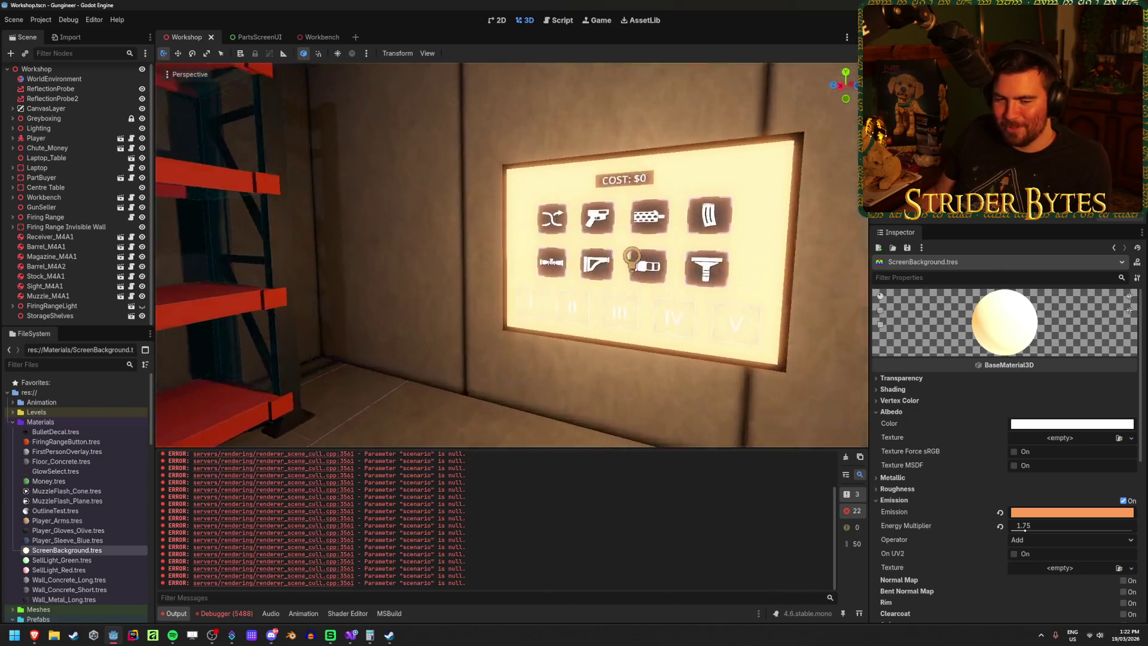
left_click_drag(511, 256, 443, 258)
key("ctrl+s")
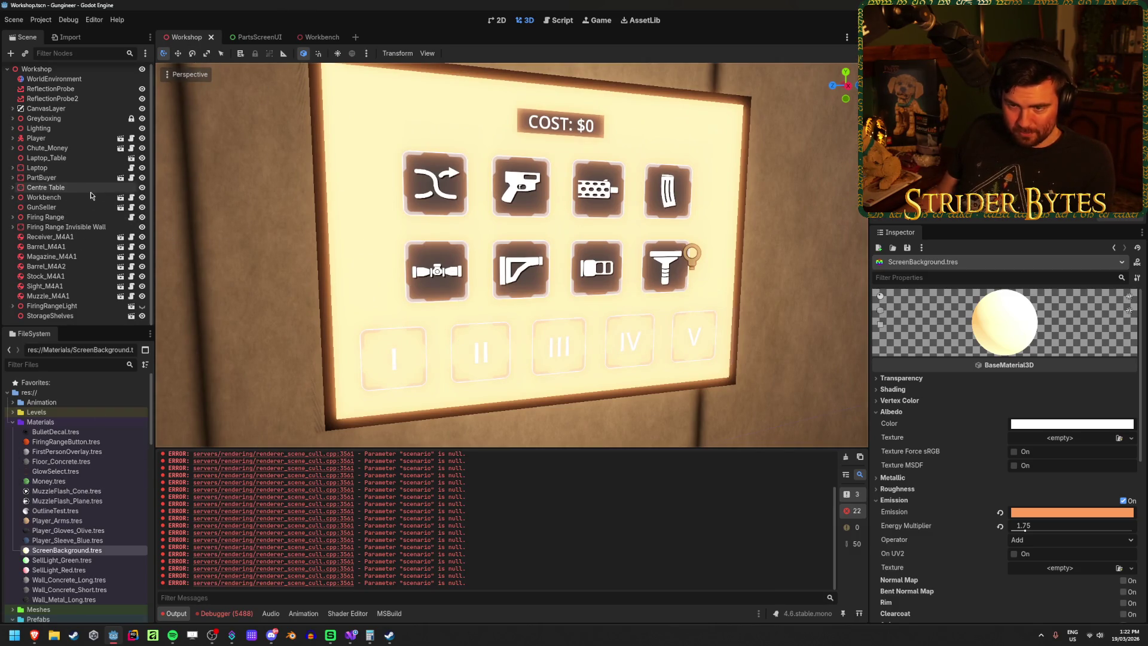
left_click(27, 179)
Step: Open PartBuyer in its own tab and inspect its Part Buttons, Level Buttons and Meshes arrays
left_click(121, 178)
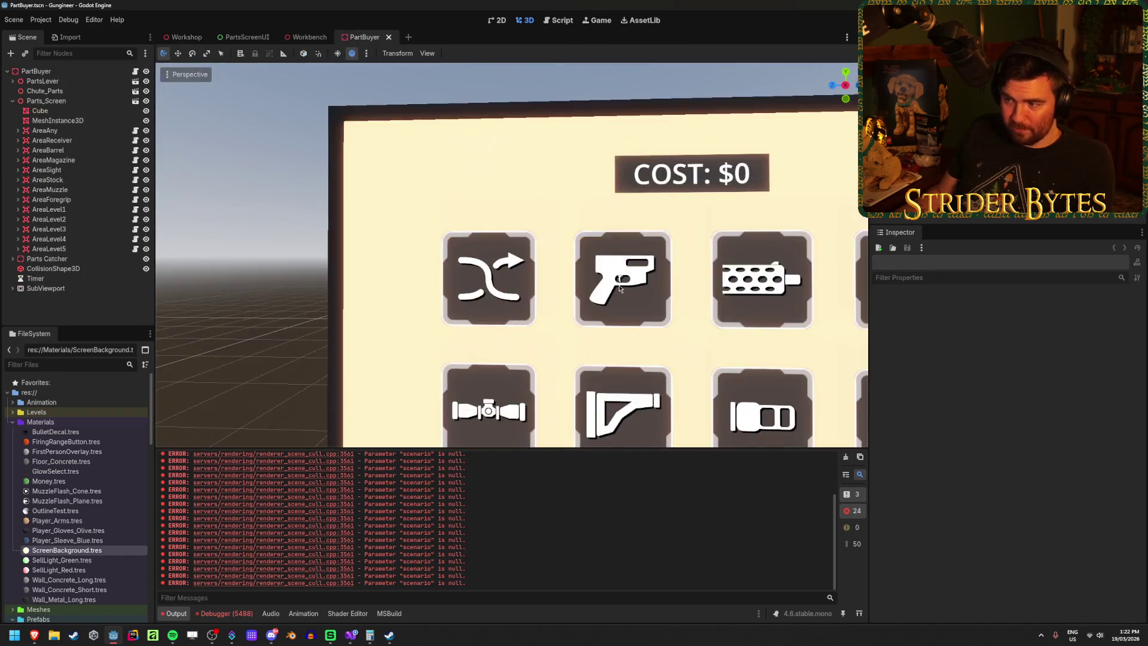
left_click(36, 71)
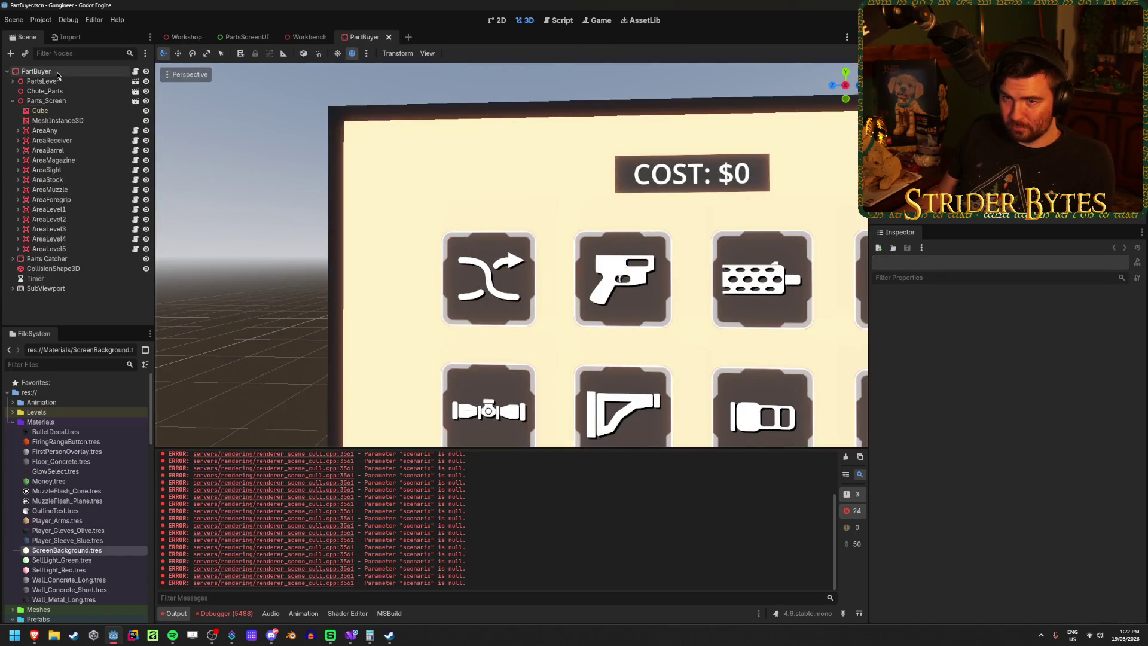
left_click(1068, 353)
left_click(1068, 353)
left_click(1079, 366)
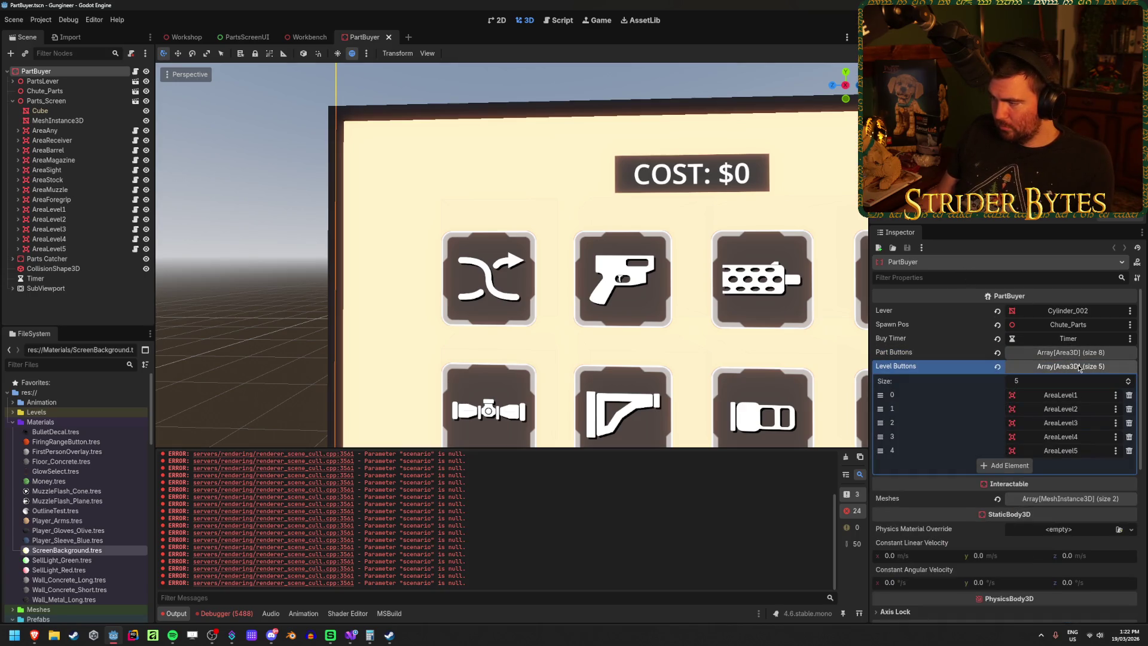
left_click(1080, 366)
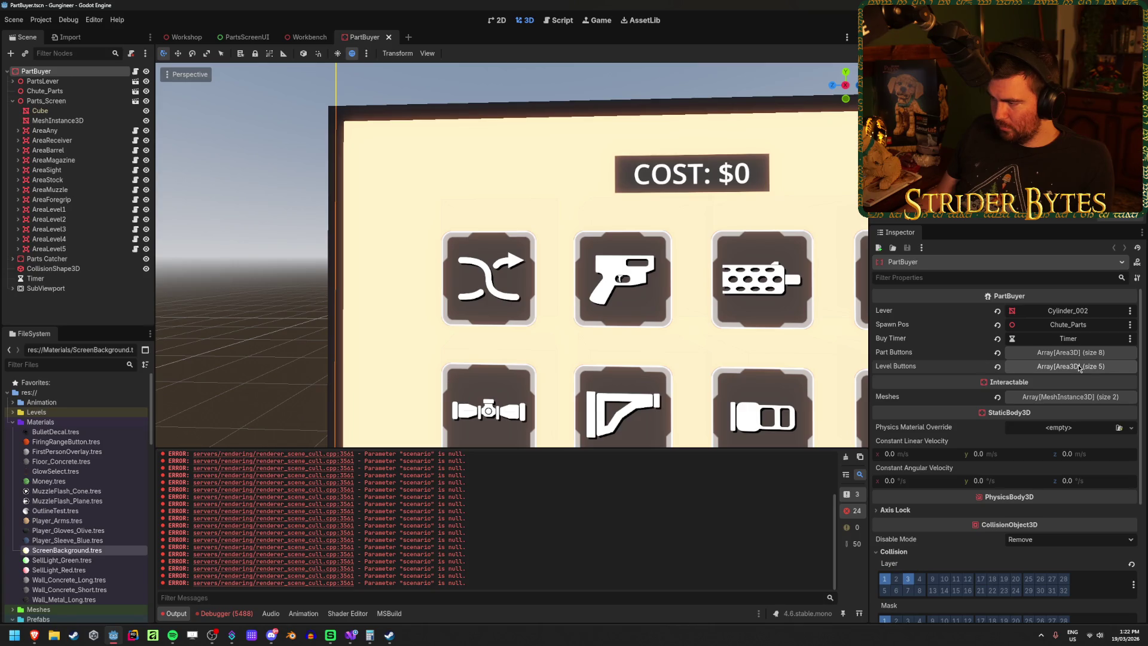
left_click(1079, 396)
left_click(1079, 395)
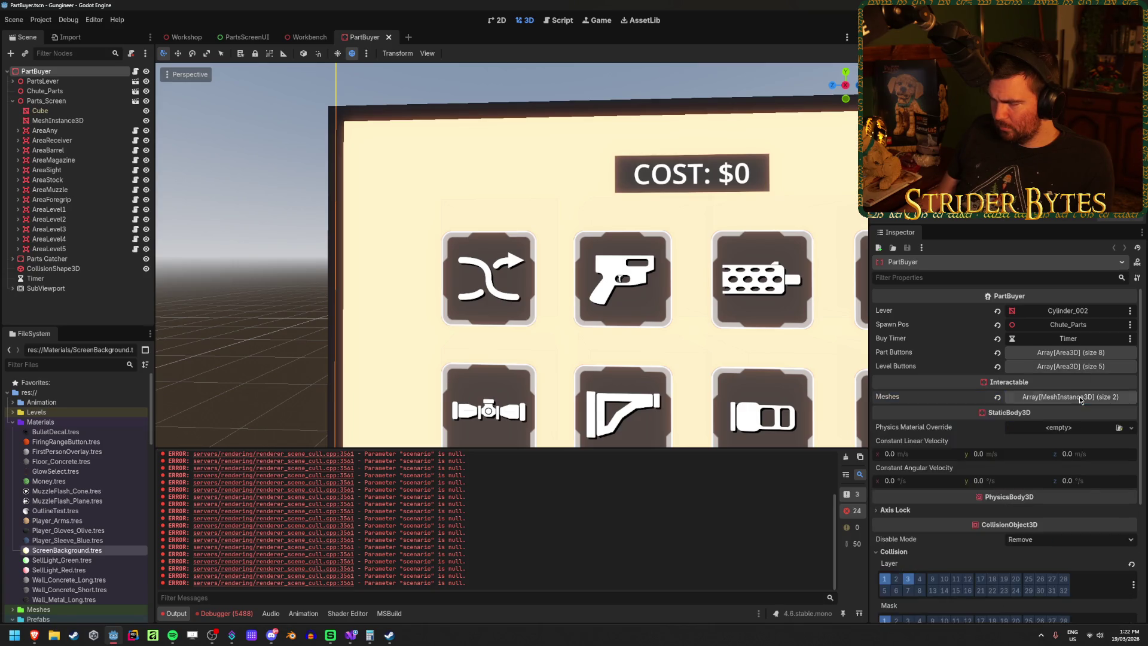
Step: Select AreaAny, expand the SubViewport, and pick a node for AreaAny's Rect property
left_click(60, 131)
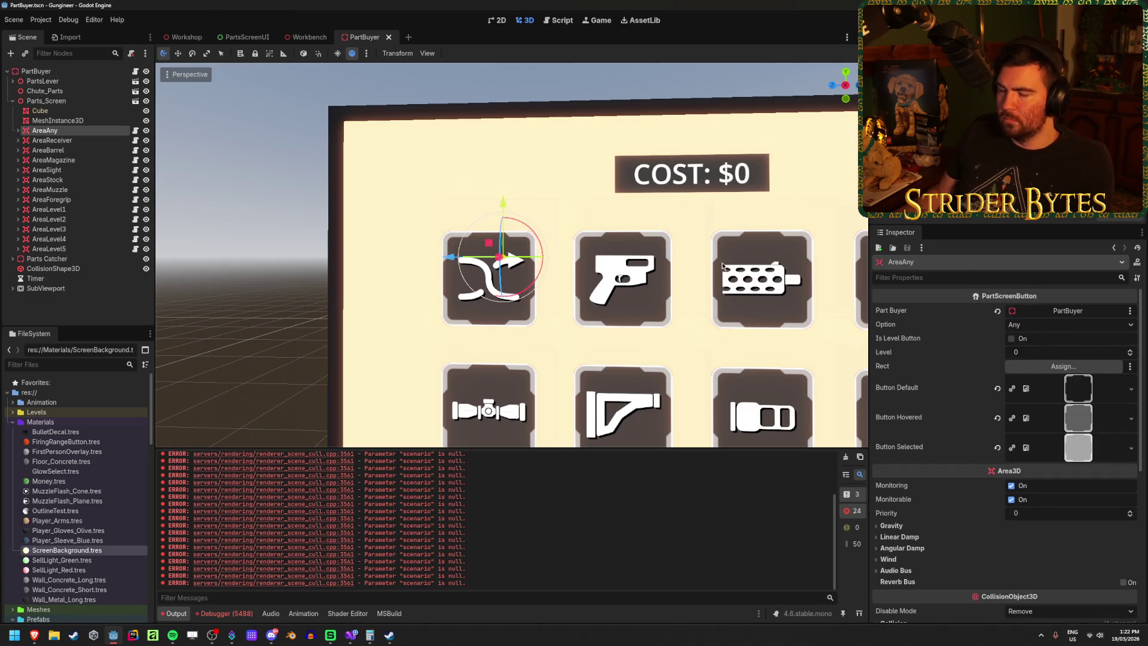
left_click(18, 131)
left_click(18, 131)
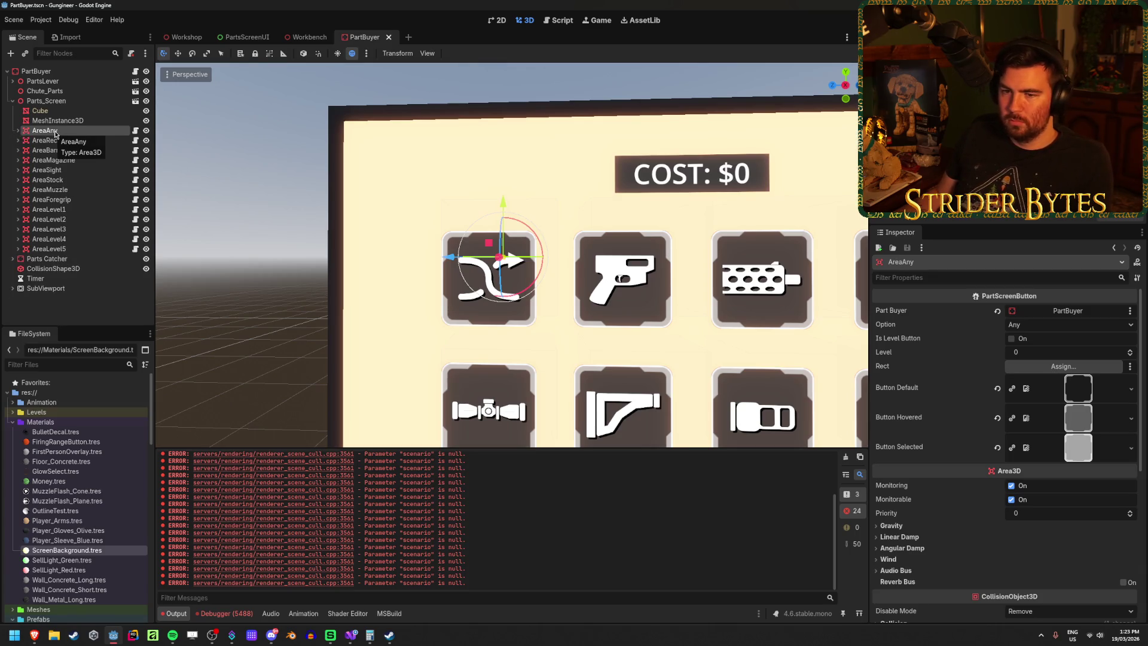
left_click(12, 288)
scroll(90, 240, "down", 4)
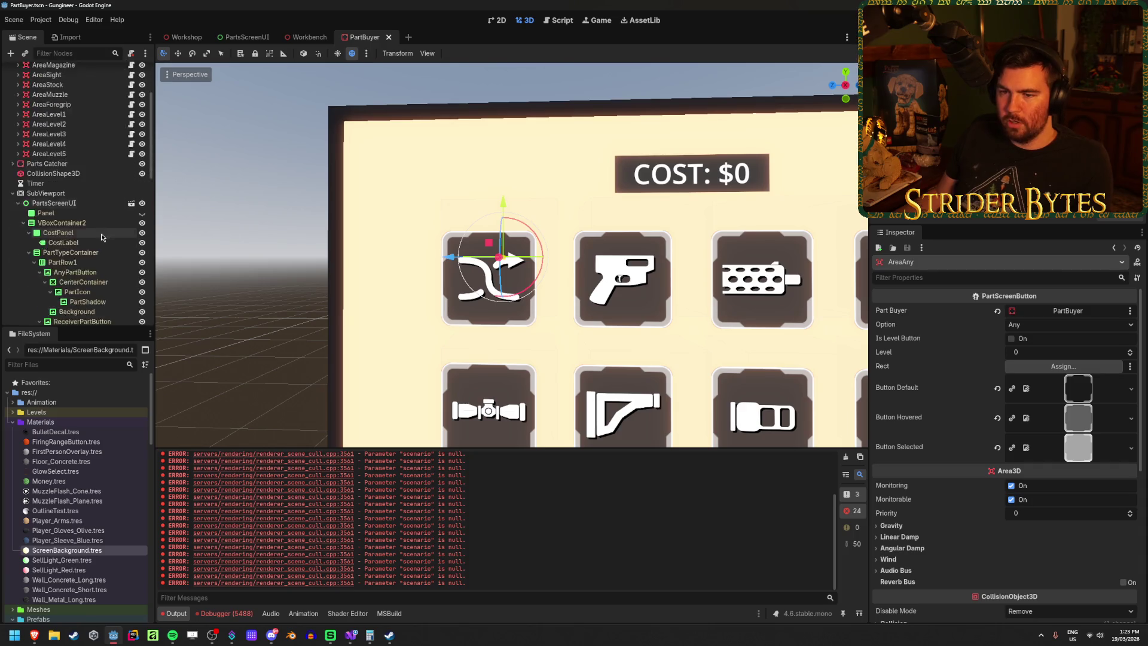
scroll(103, 233, "up", 4)
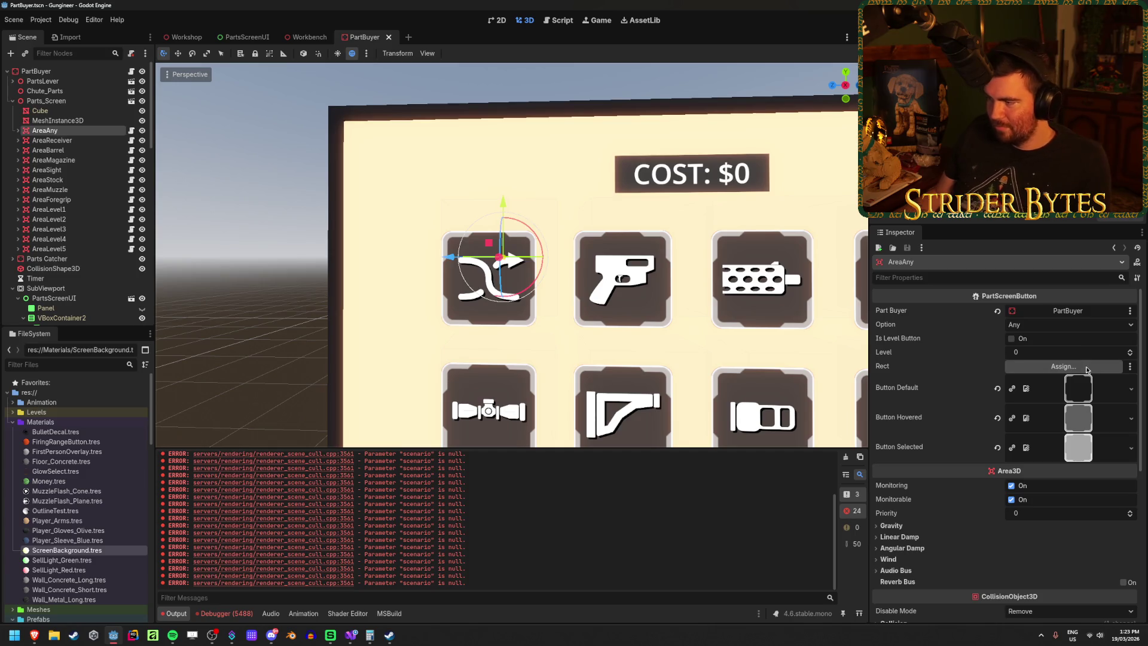
left_click(1063, 367)
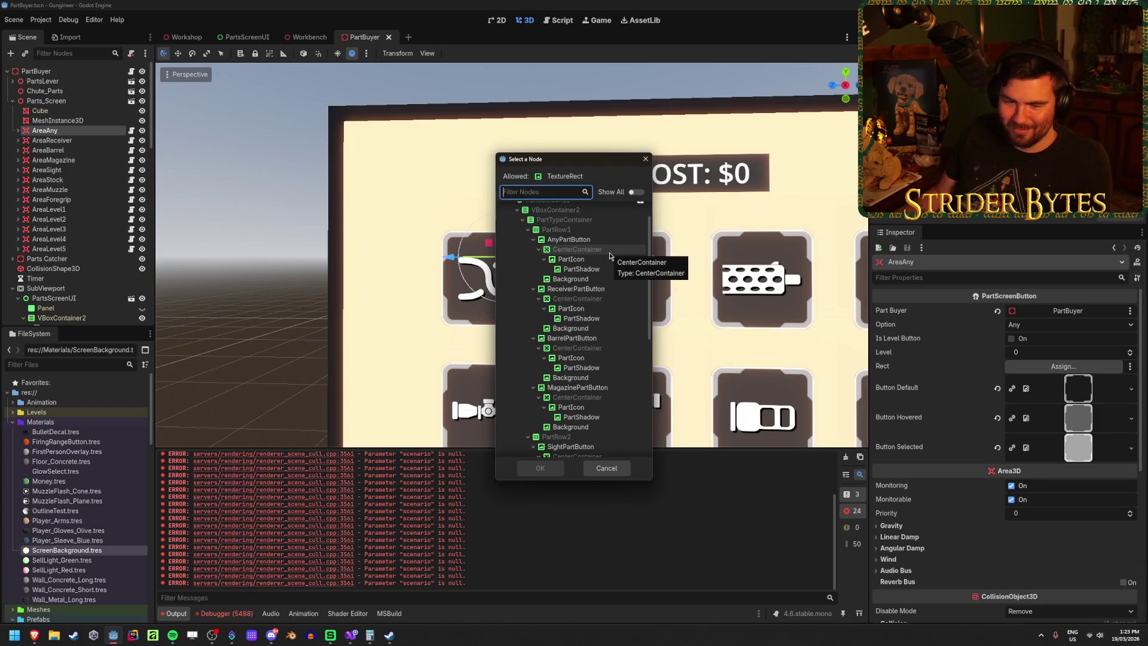
Step: Link AreaAny to AnyPartButton and AreaReceiver to ReceiverPartButton as their Rects
scroll(608, 254, "up", 2)
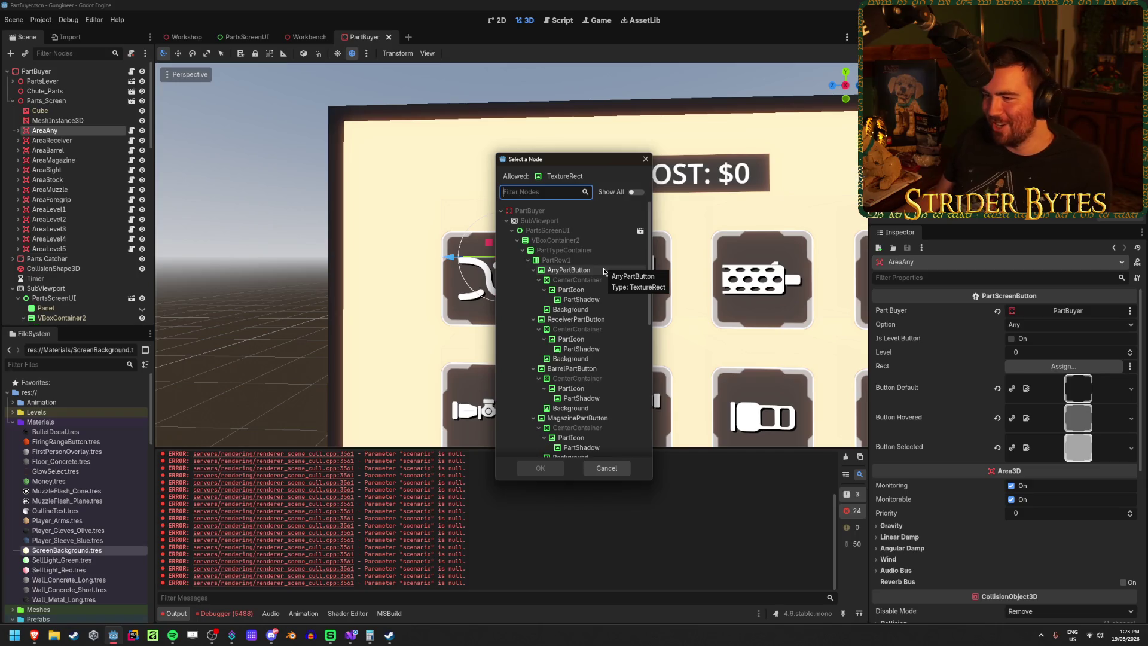
left_click(604, 272)
left_click(540, 469)
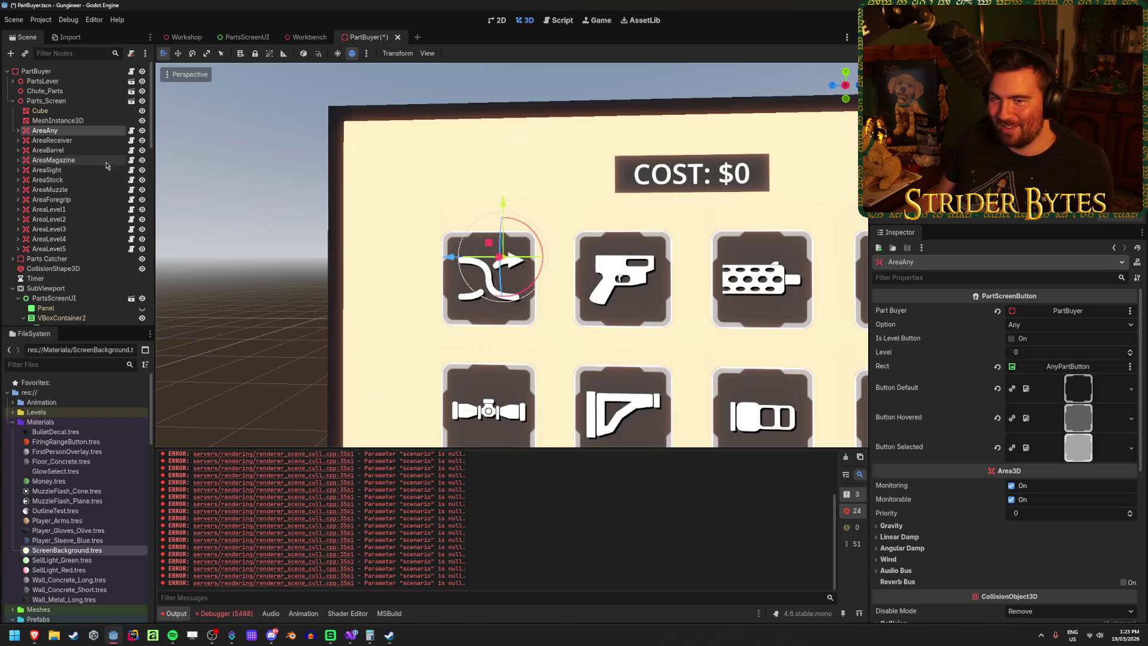
left_click(52, 140)
left_click(1064, 366)
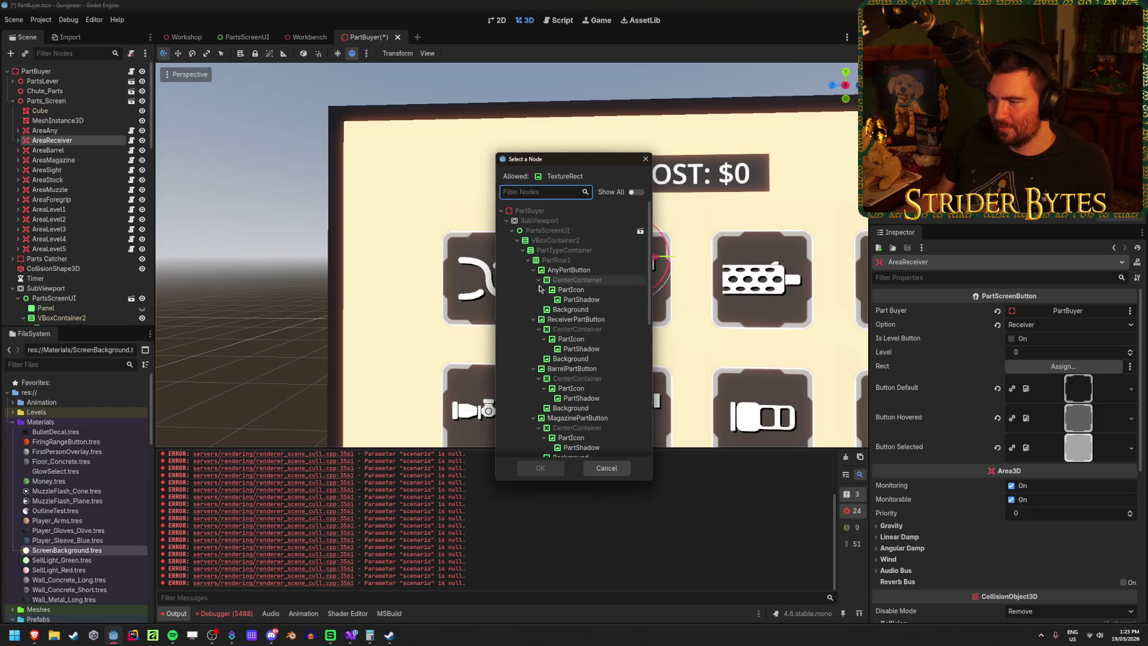
left_click(575, 319)
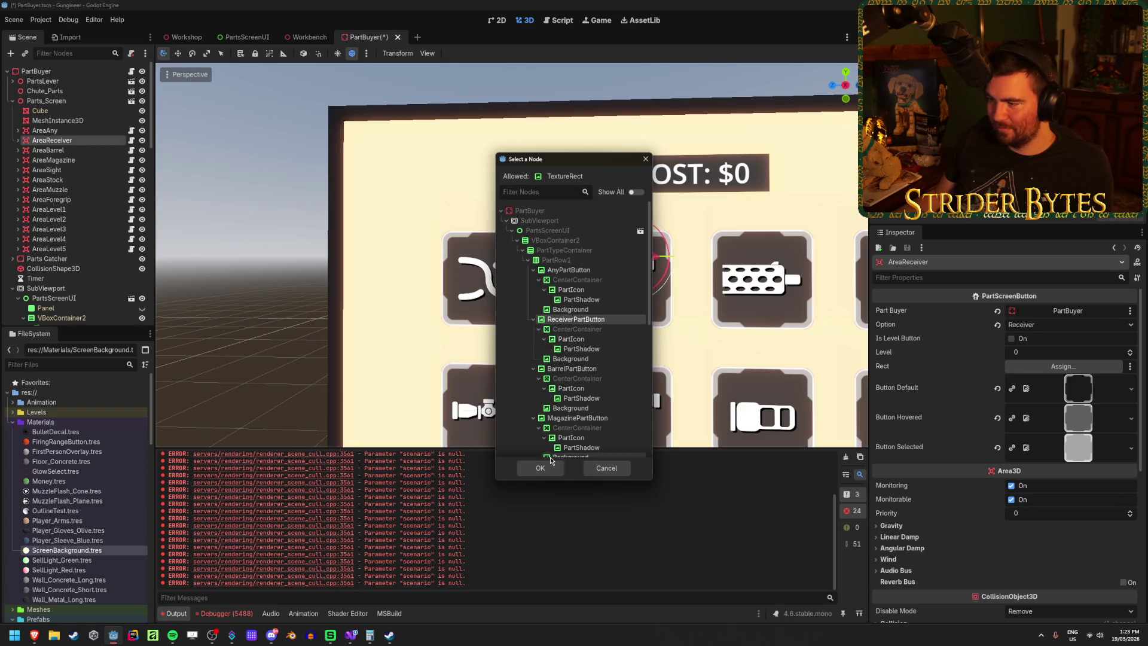
left_click(540, 468)
Step: Set AreaBarrel's Rect to BarrelPartButton and AreaMagazine's Rect to MagazinePartButton
left_click(48, 150)
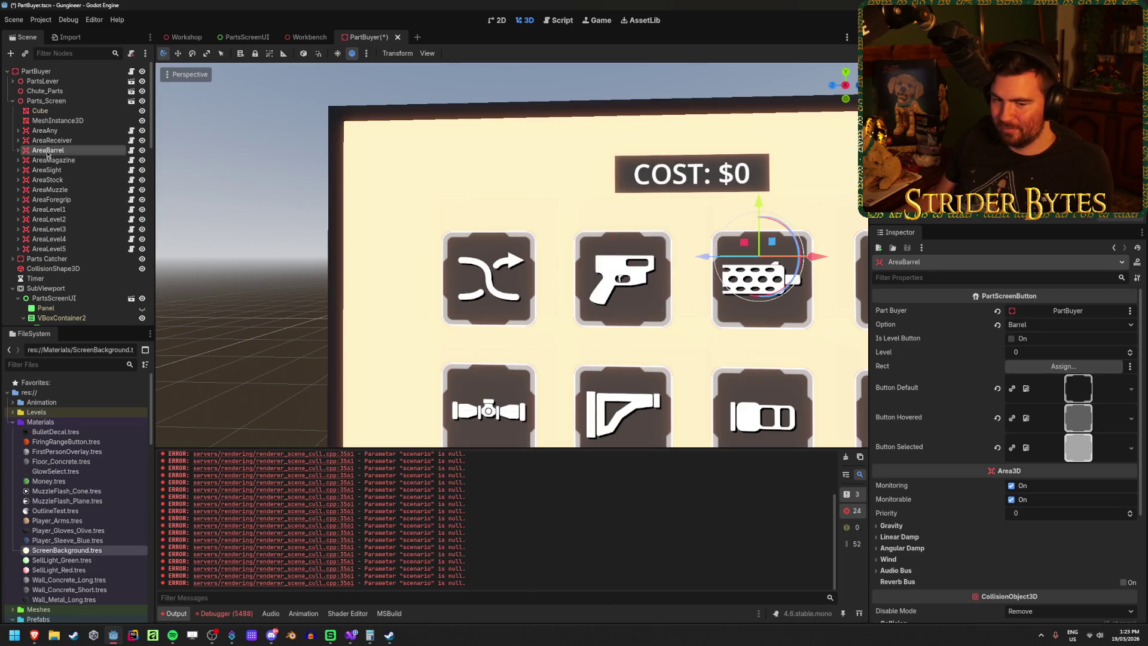
left_click(1064, 366)
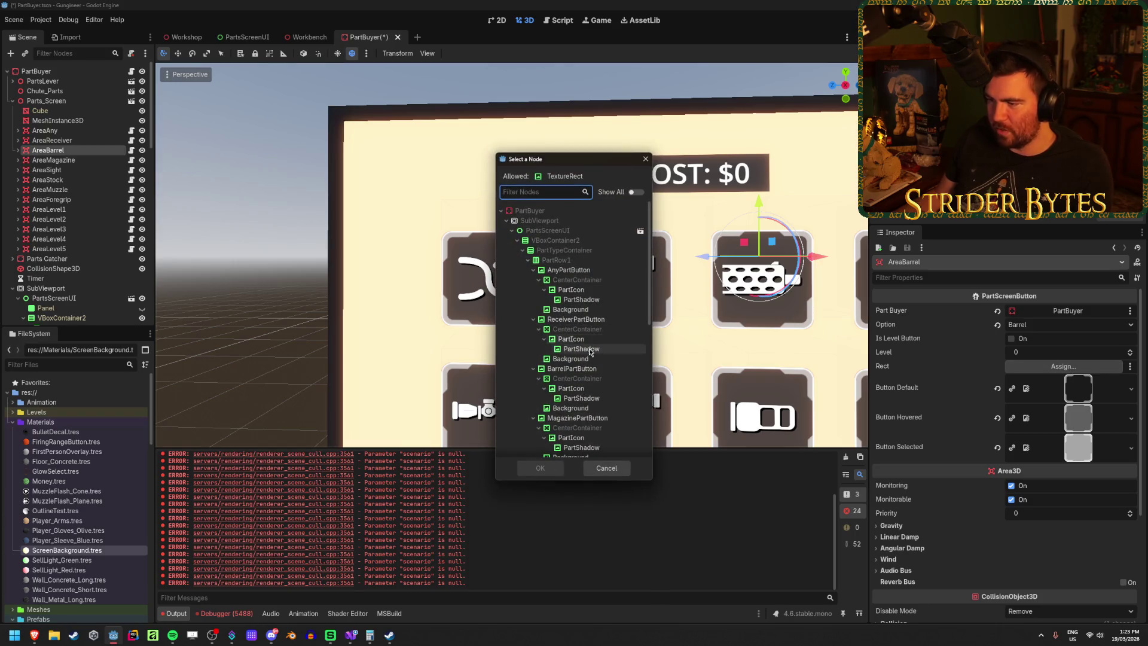
left_click(589, 369)
left_click(538, 469)
left_click(66, 160)
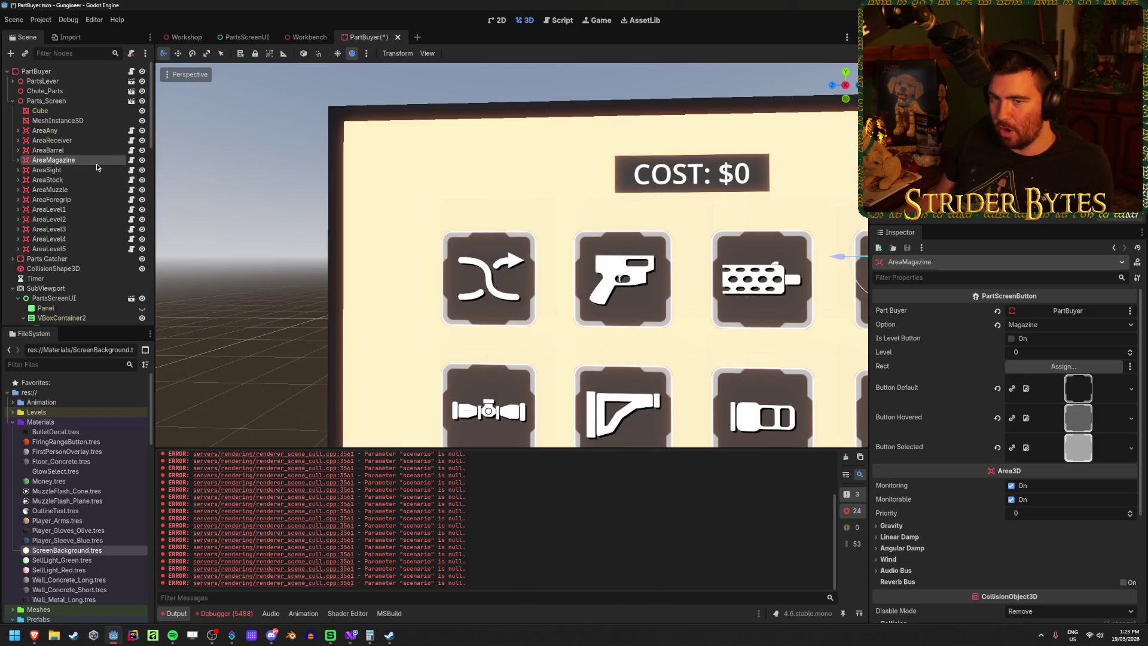
left_click(1065, 366)
scroll(580, 353, "down", 5)
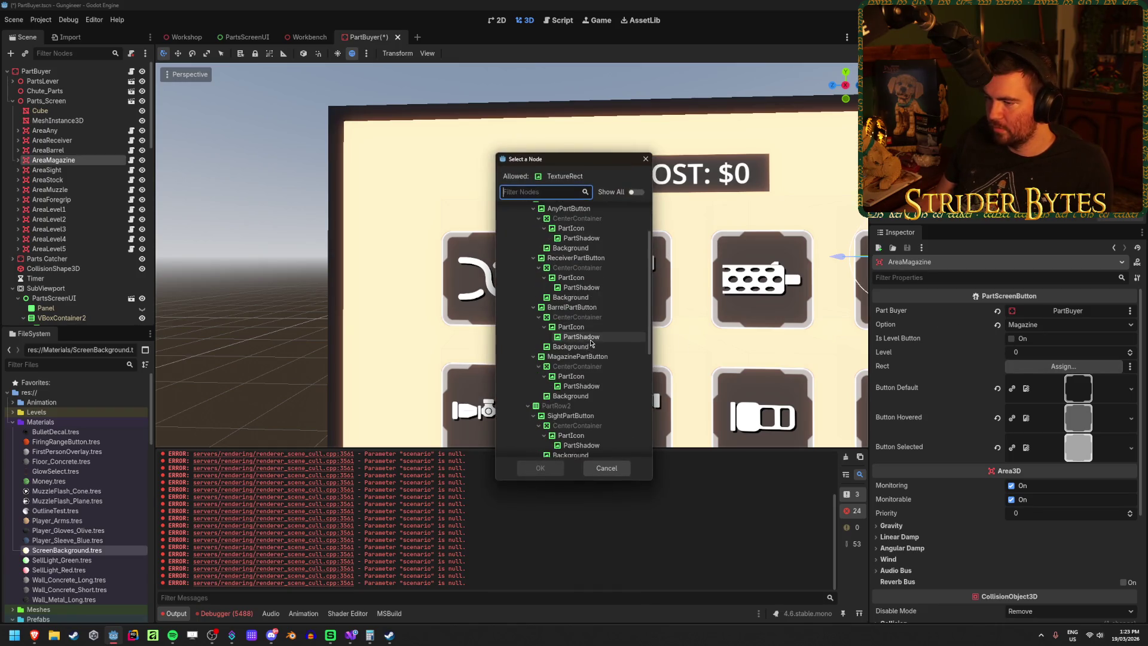
left_click(582, 358)
left_click(540, 468)
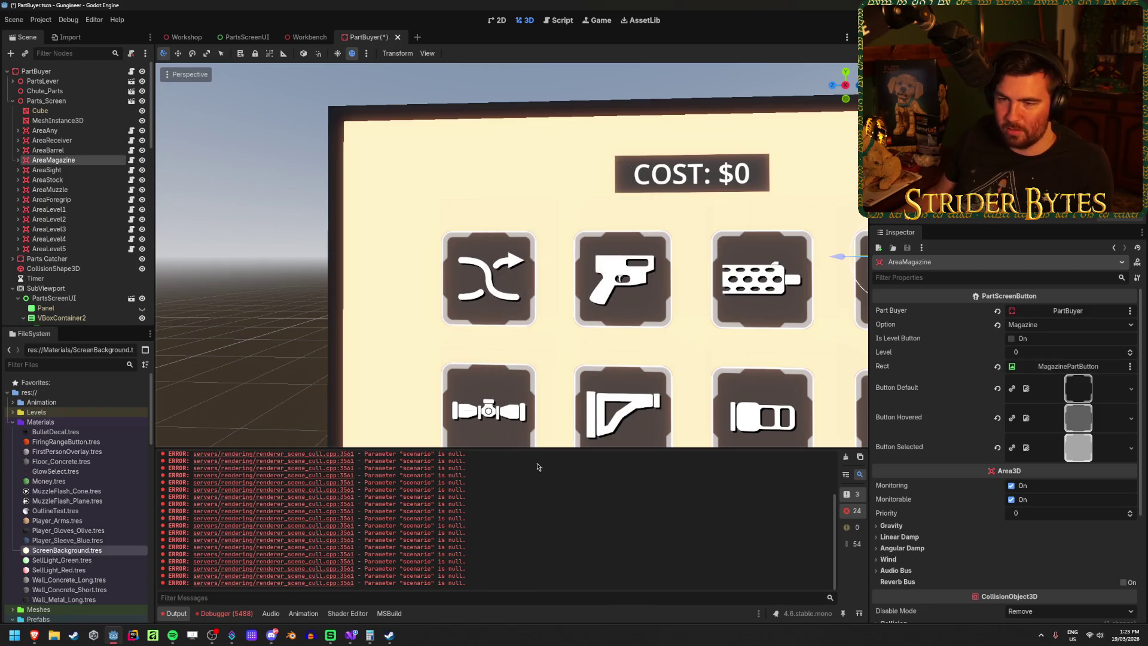
Step: Set AreaSight's Rect to SightPartButton and AreaStock's Rect to StockPartButton
left_click(67, 170)
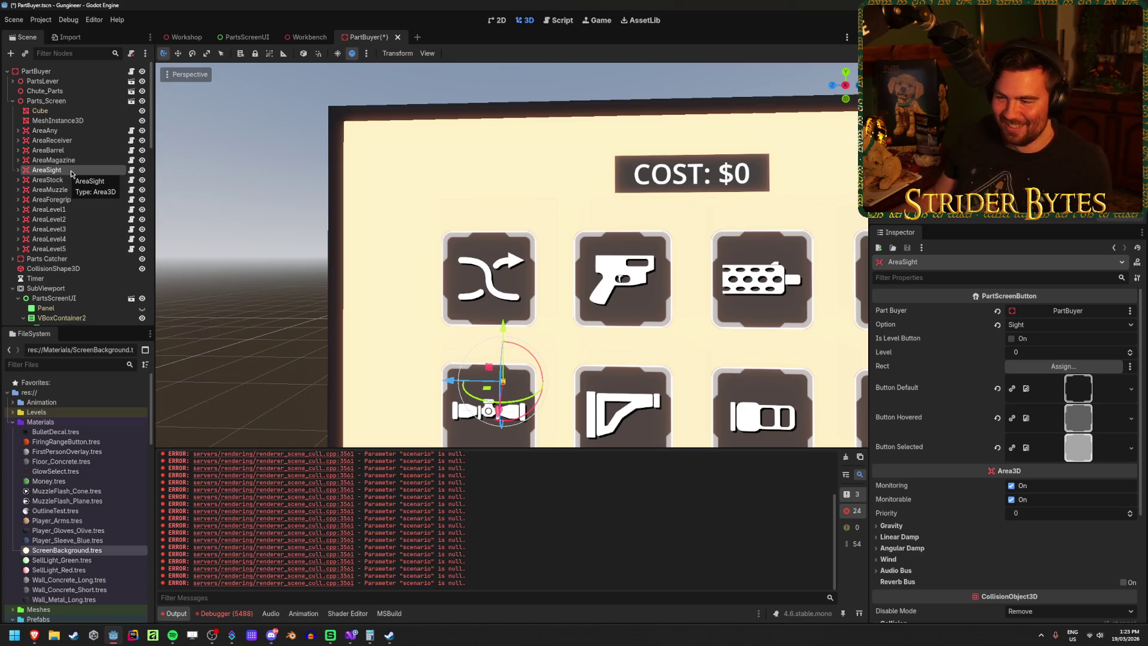
left_click(1099, 367)
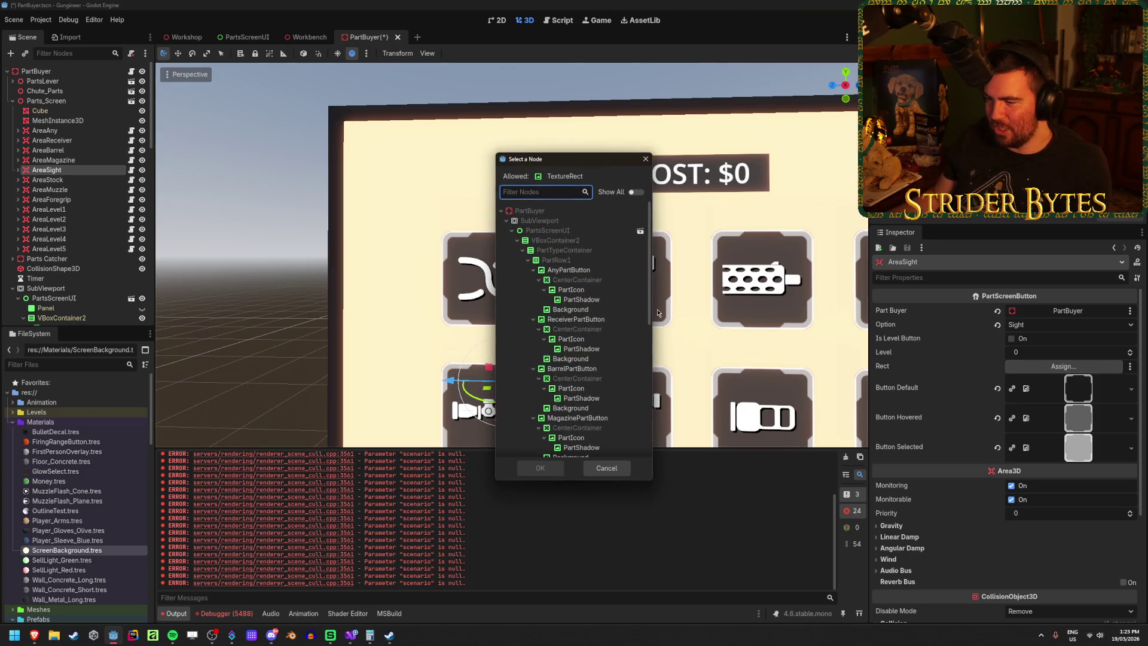
scroll(598, 314, "down", 5)
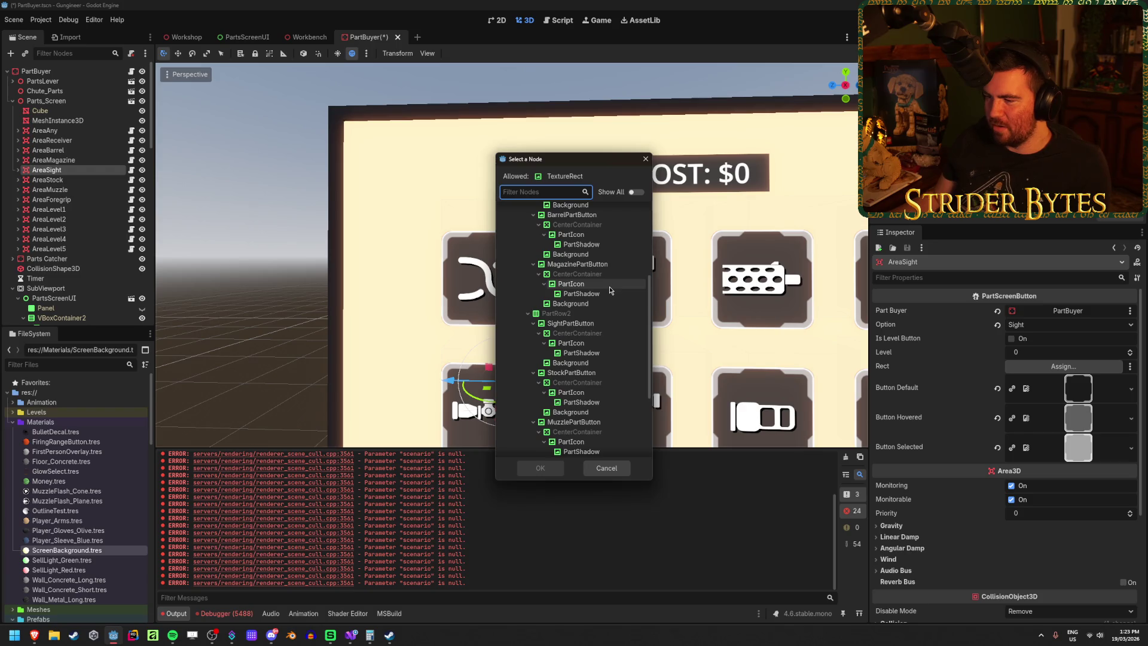
left_click(600, 324)
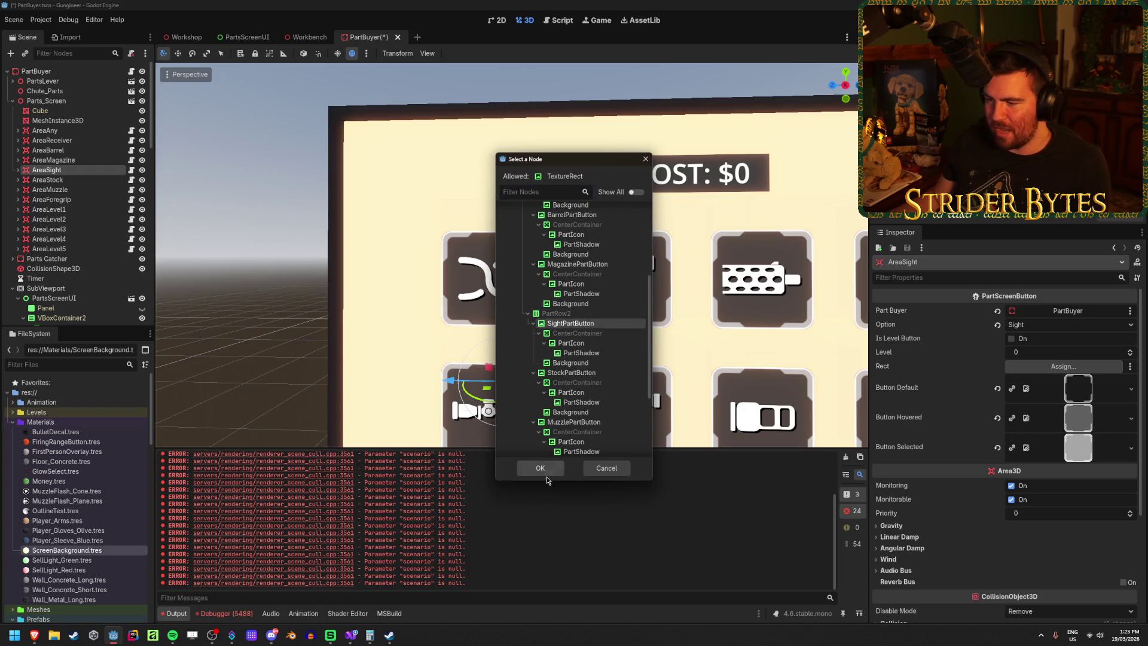
left_click(545, 472)
left_click(48, 179)
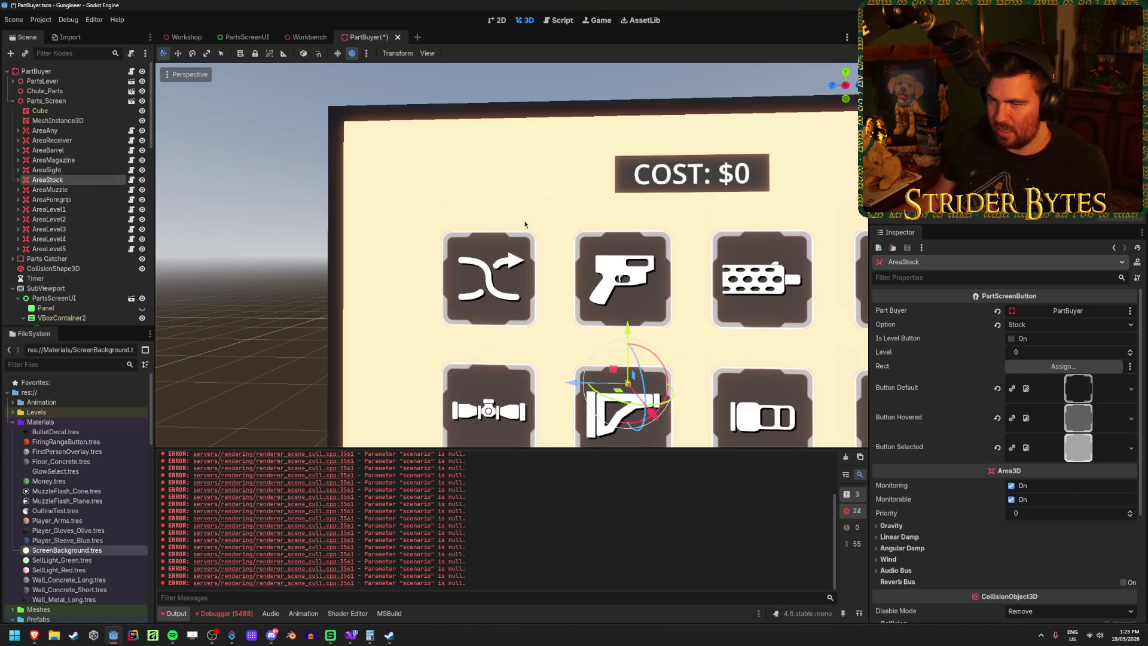
left_click(1037, 365)
scroll(598, 317, "down", 5)
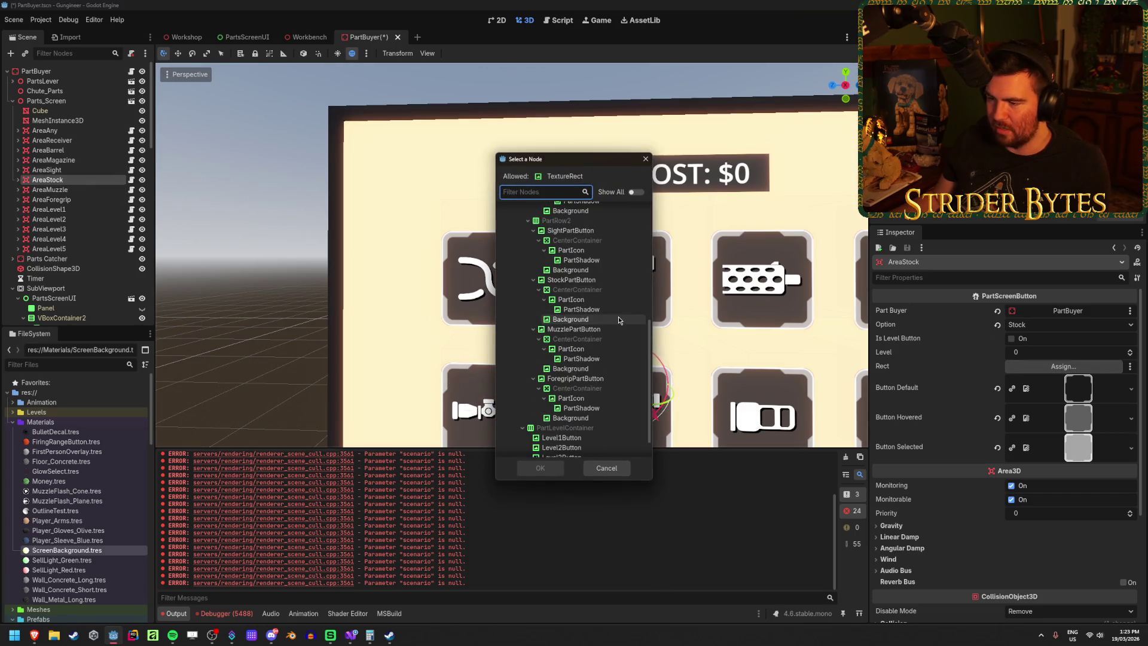
left_click(602, 278)
left_click(540, 468)
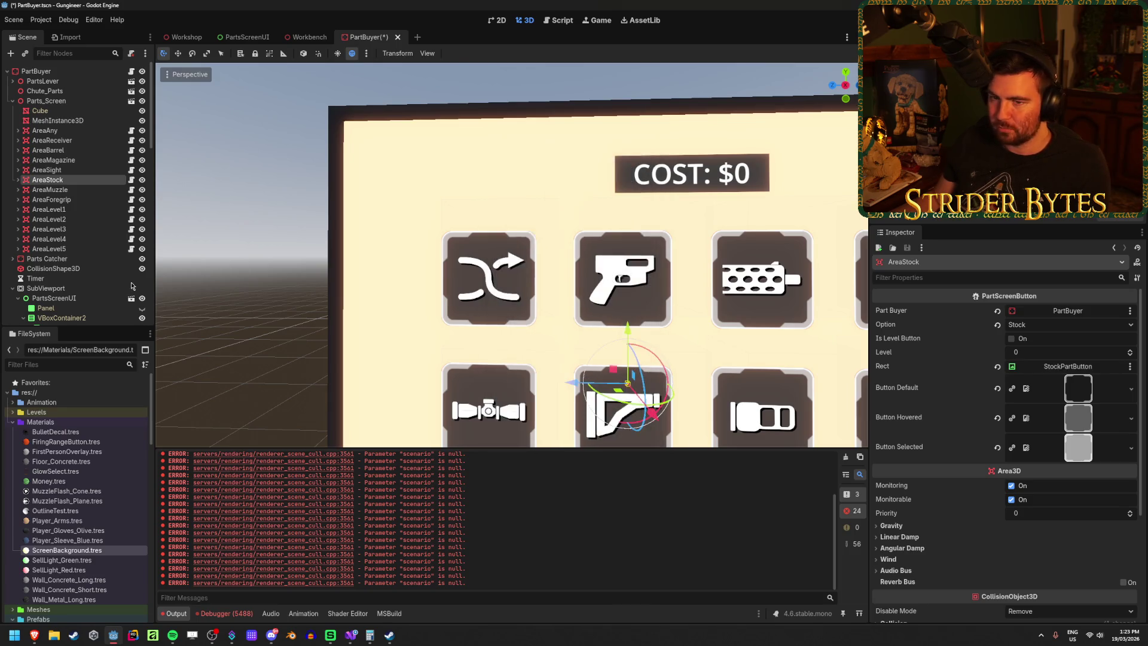
Step: Set AreaMuzzle's Rect to MuzzlePartButton and AreaForegrip's Rect to ForegripPartButton
left_click(57, 190)
left_click(1064, 366)
scroll(593, 326, "down", 5)
scroll(593, 326, "down", 5)
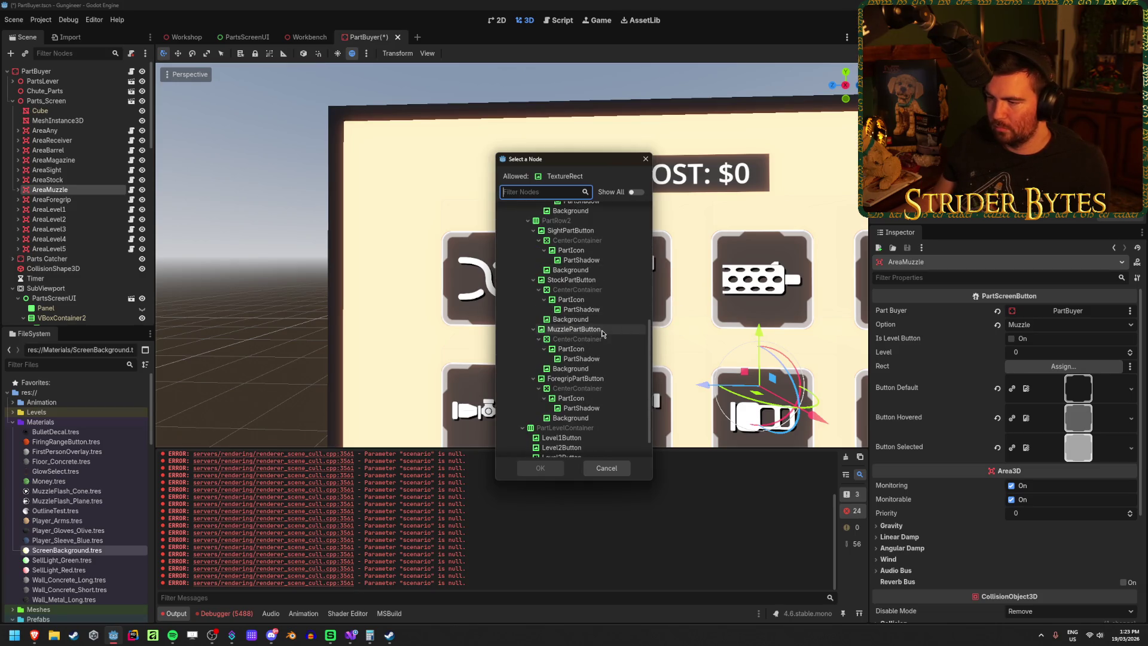
left_click(601, 331)
left_click(539, 468)
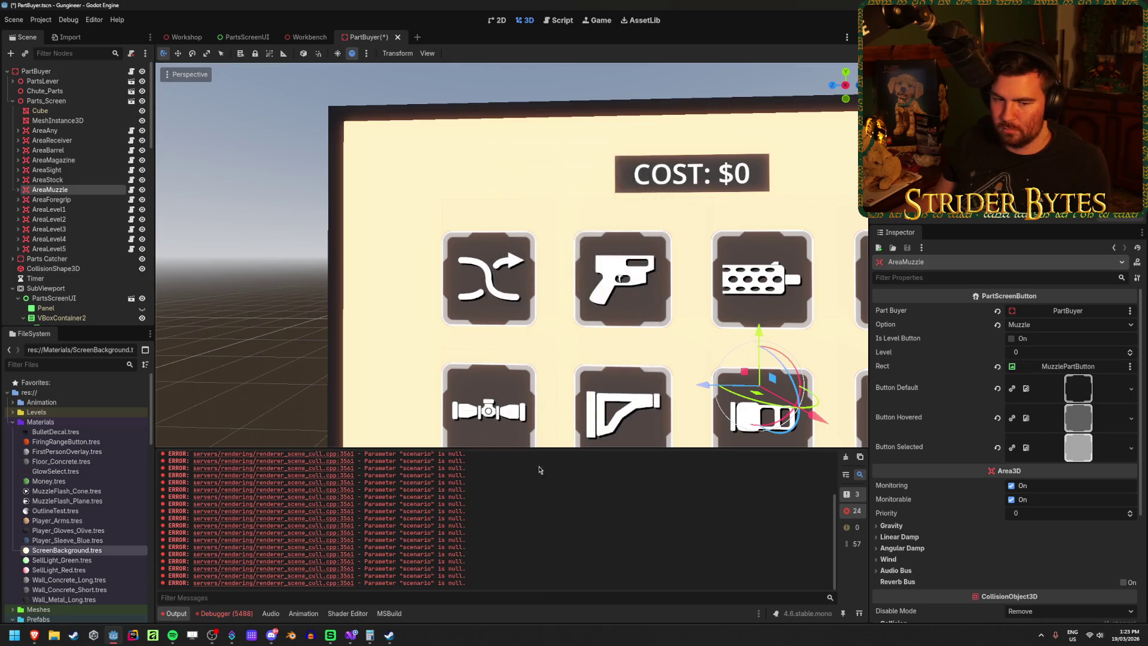
left_click(51, 199)
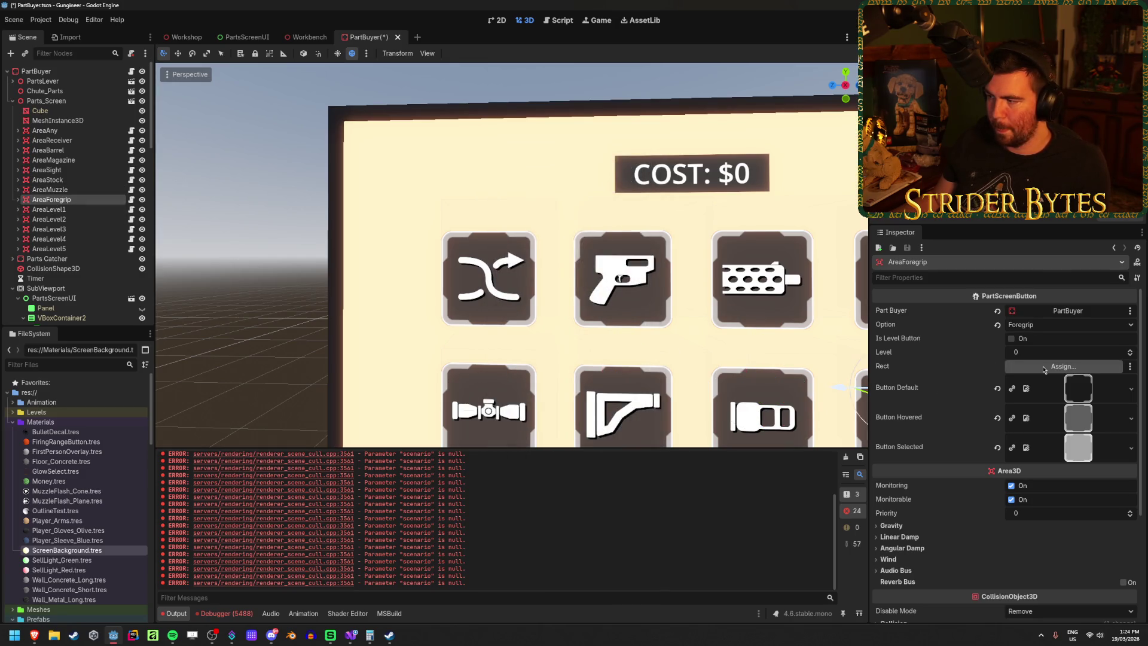
left_click(1064, 366)
scroll(611, 317, "down", 10)
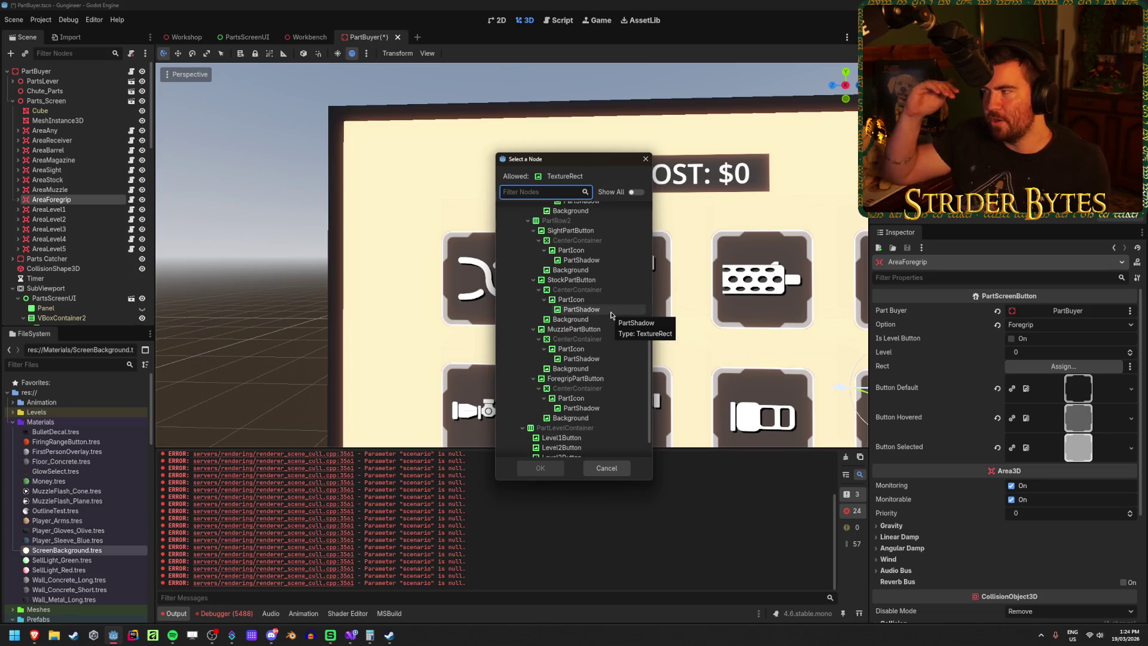
left_click(576, 378)
left_click(542, 469)
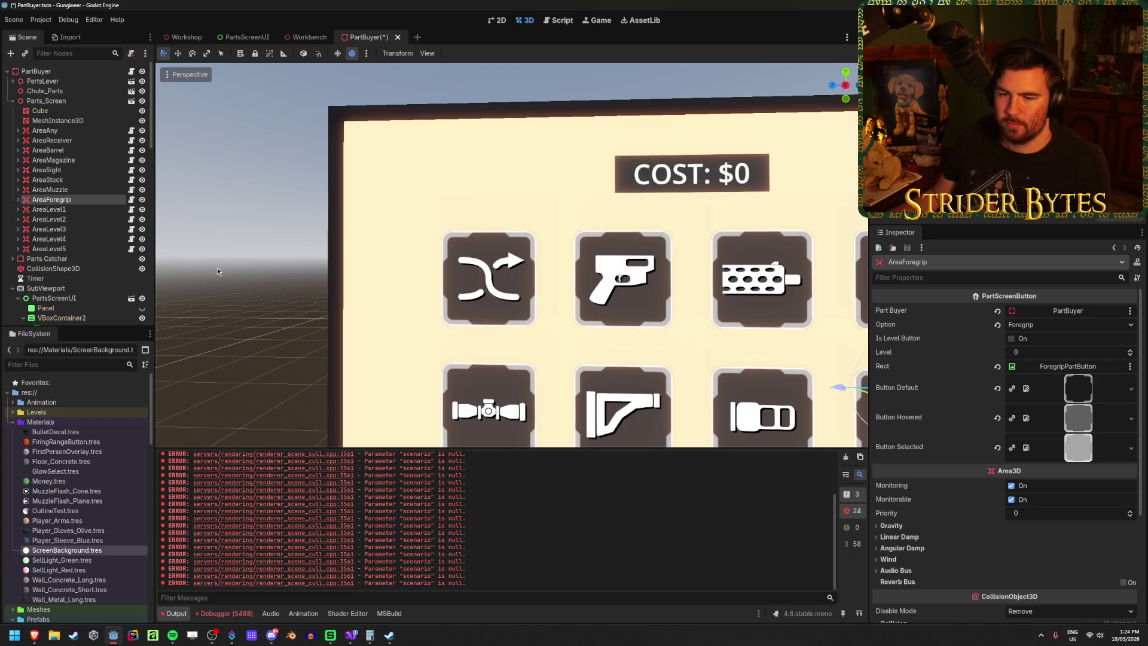
Step: Save the PartBuyer scene and clear the node selection
key("ctrl+s")
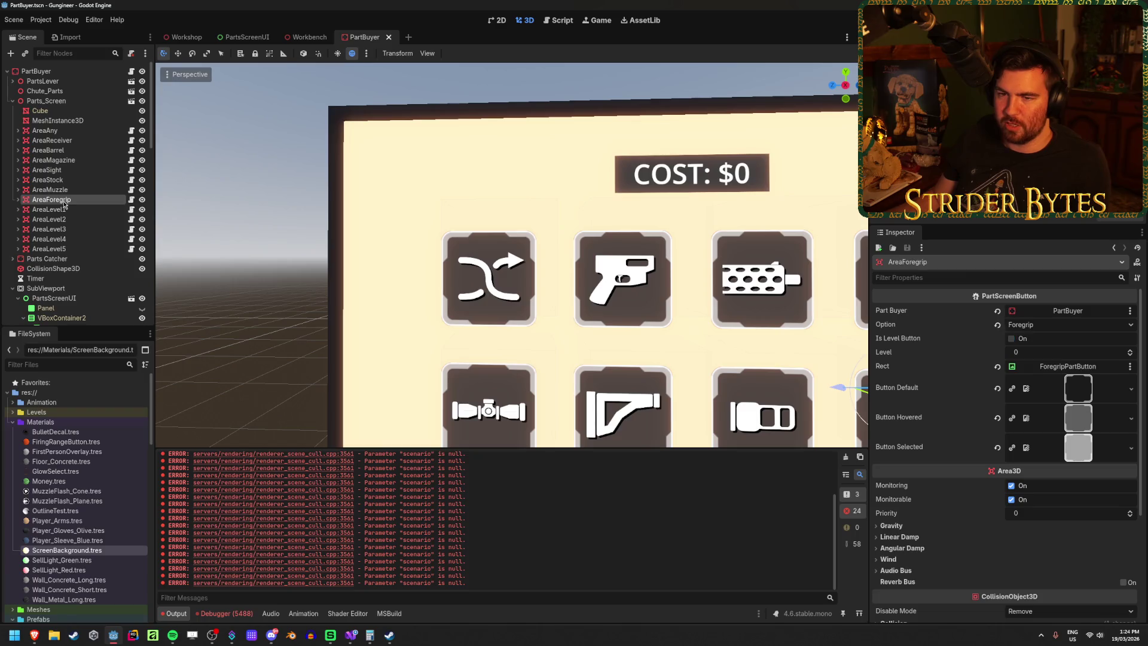
scroll(291, 289, "down", 5)
left_click(332, 289)
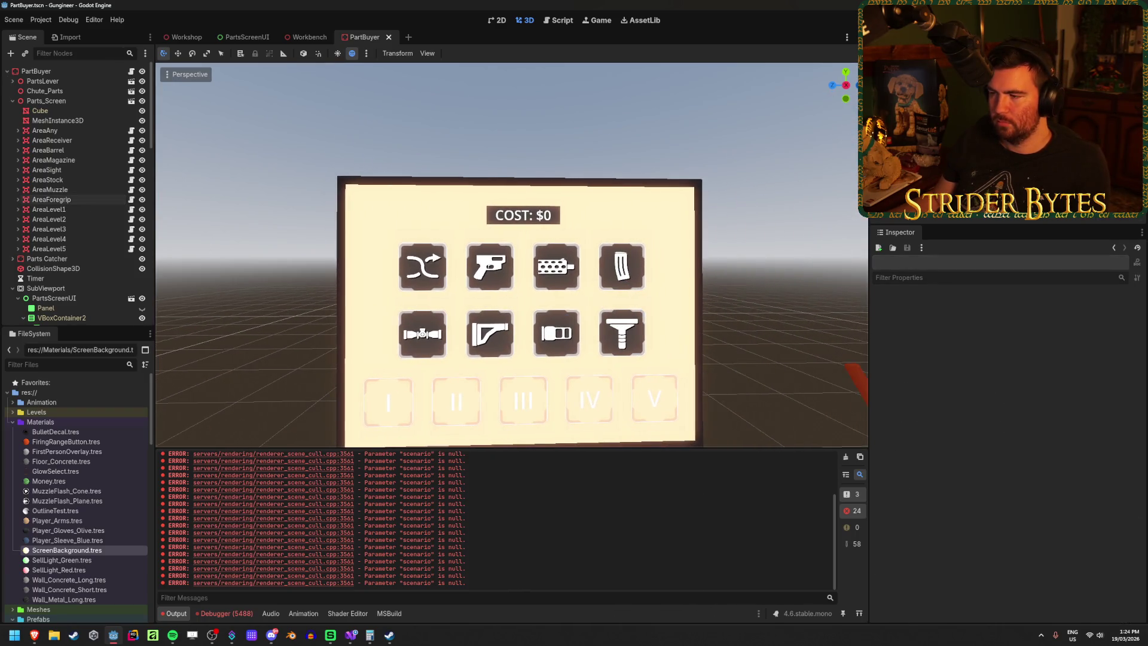
Step: Zoom out over the finished part-buyer screen, then switch to the 'random symbol' image results
scroll(512, 302, "up", 2)
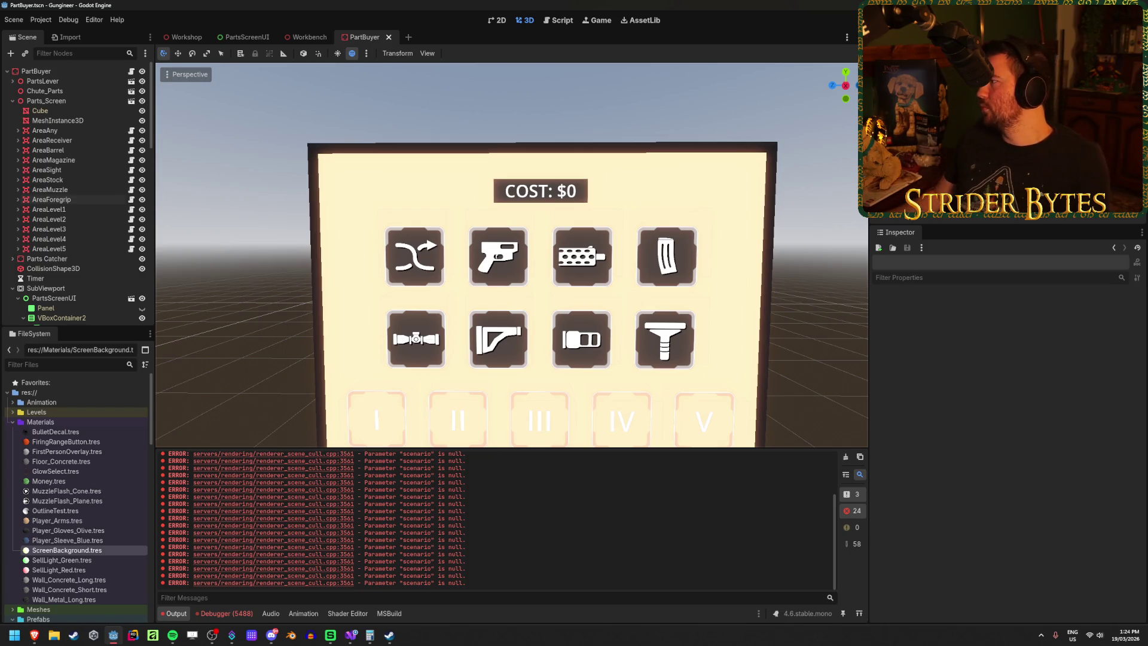
key("alt+Tab")
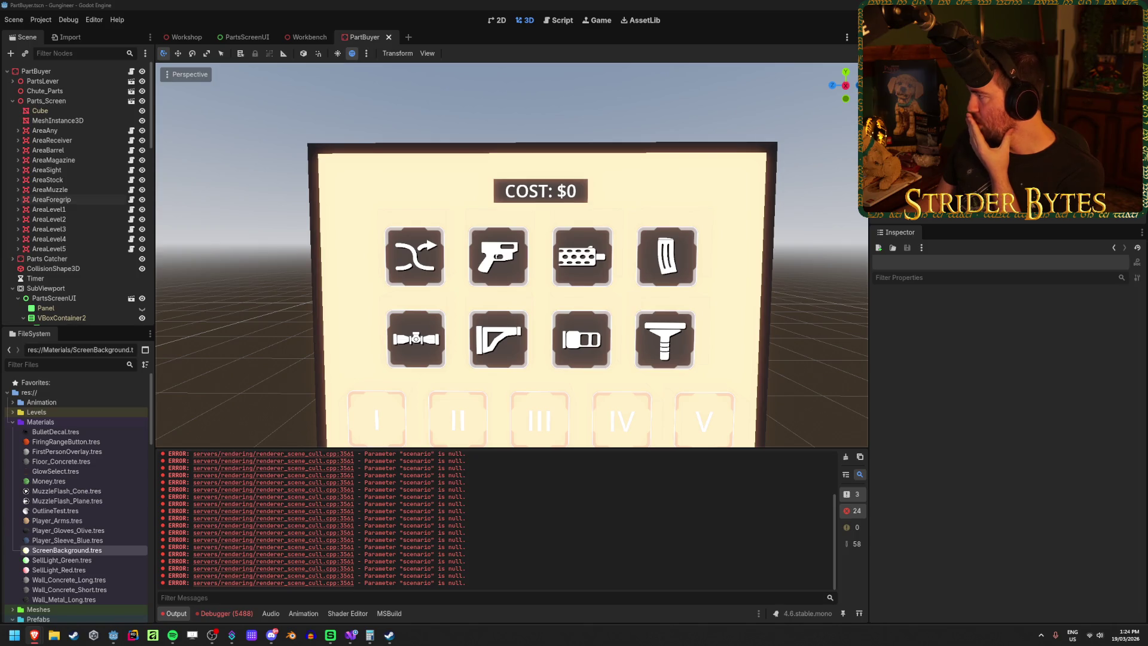
key("alt+Tab")
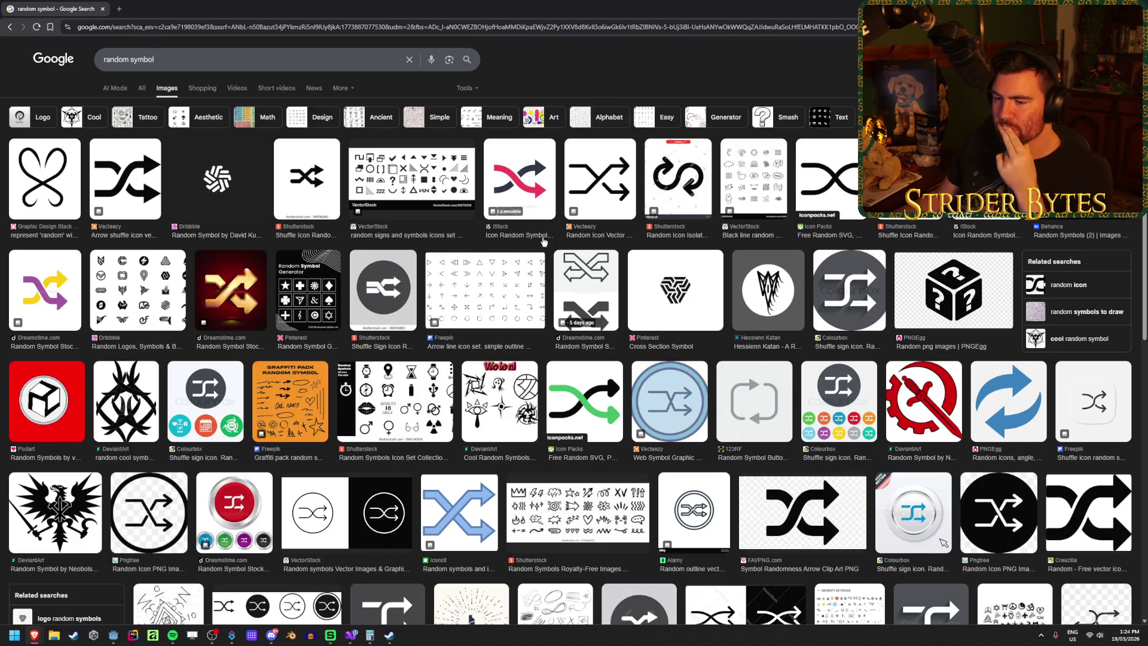
Step: Scroll the 'random symbol' results and open the black mystery-dice image's preview
scroll(533, 241, "down", 4)
scroll(533, 241, "down", 4)
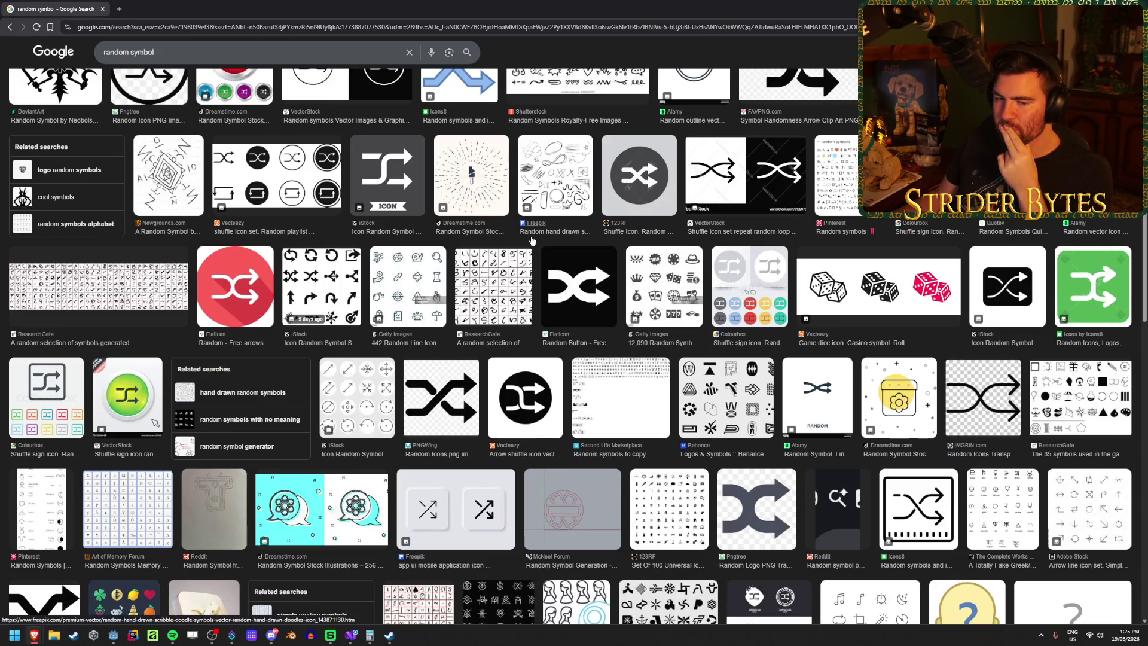
scroll(531, 240, "up", 8)
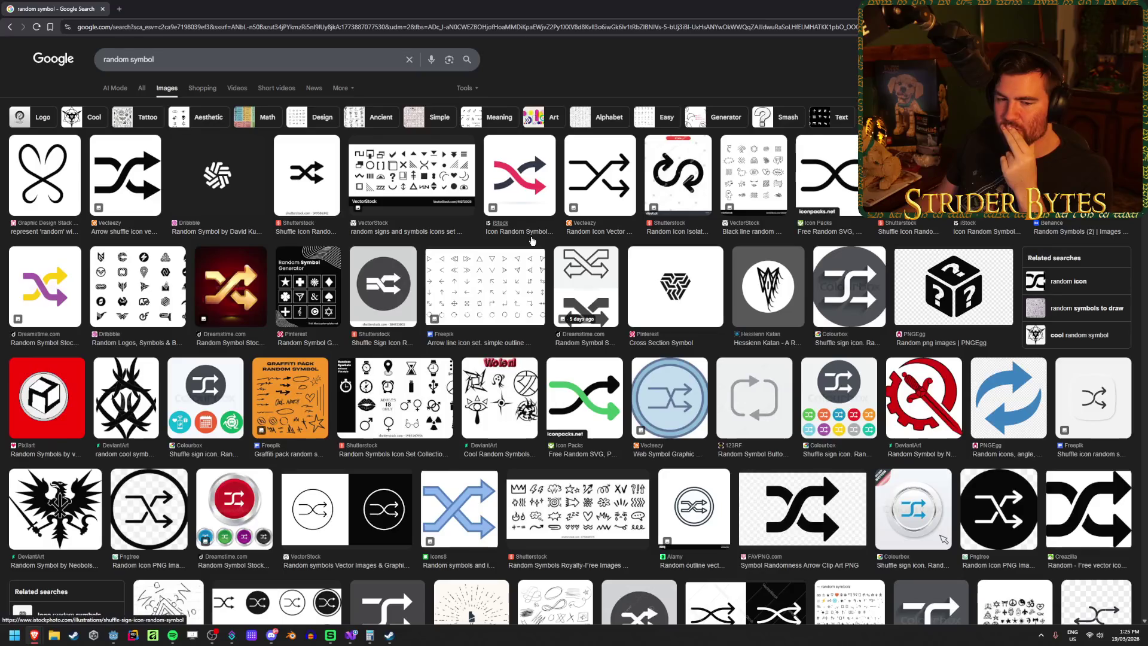
scroll(531, 232, "down", 10)
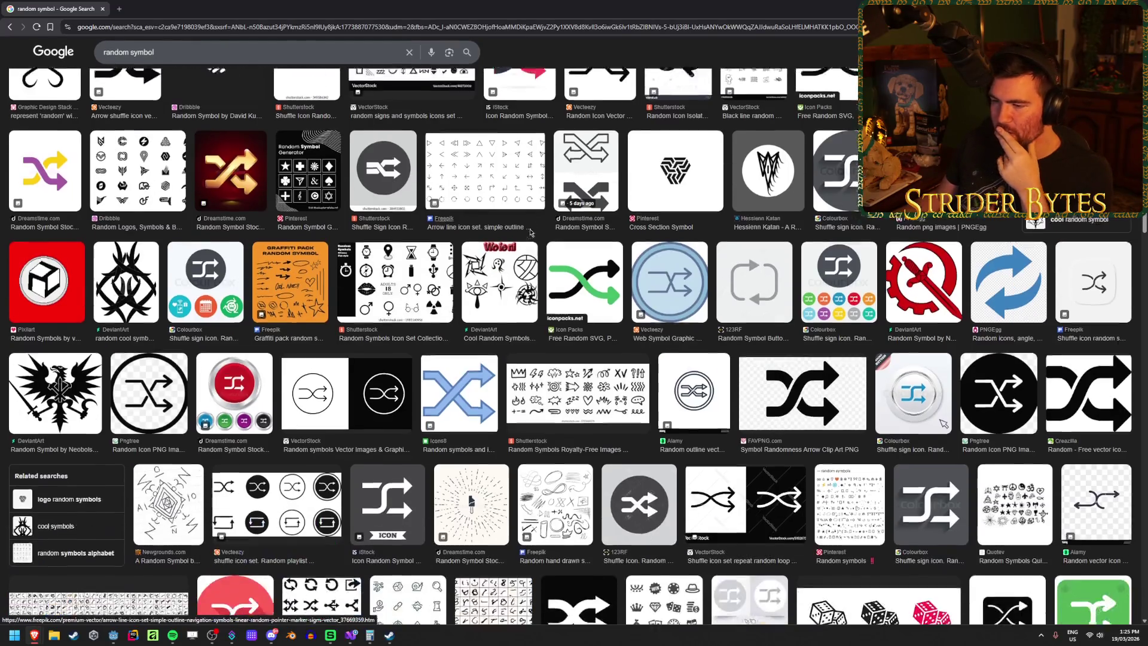
scroll(529, 230, "down", 4)
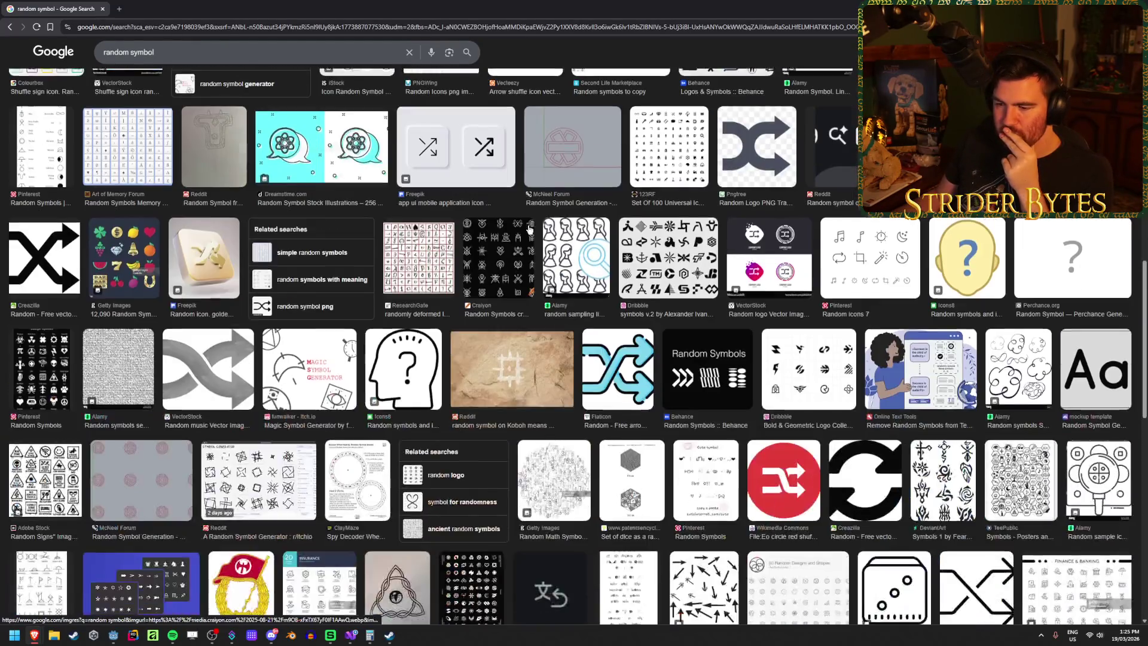
scroll(528, 229, "down", 4)
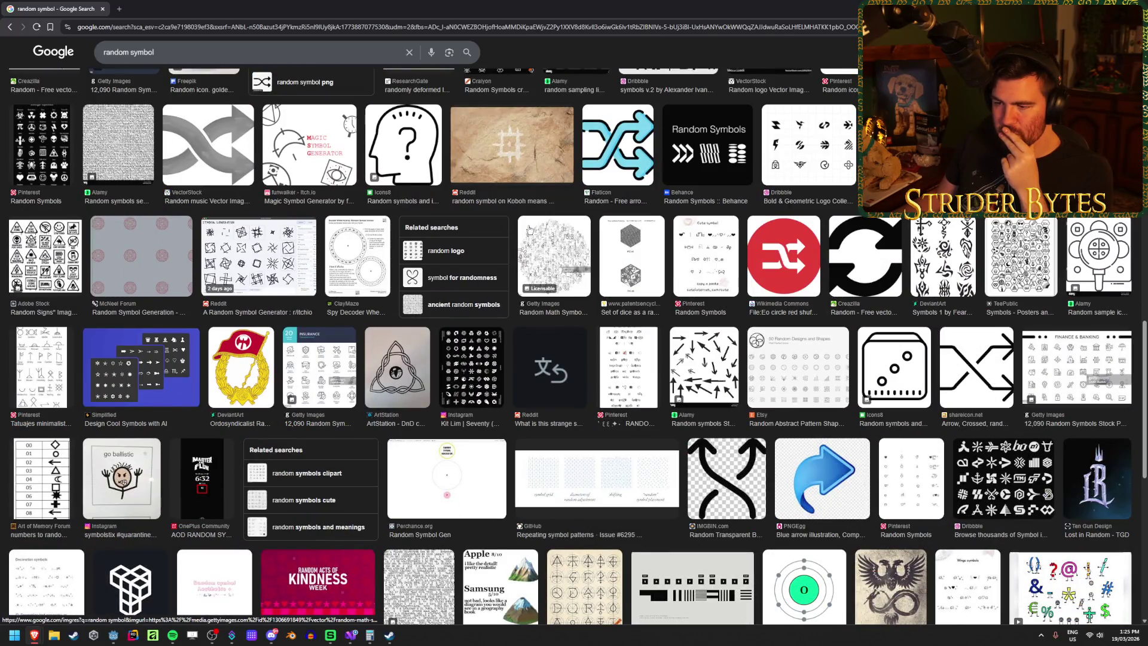
scroll(529, 229, "down", 3)
scroll(274, 294, "down", 4)
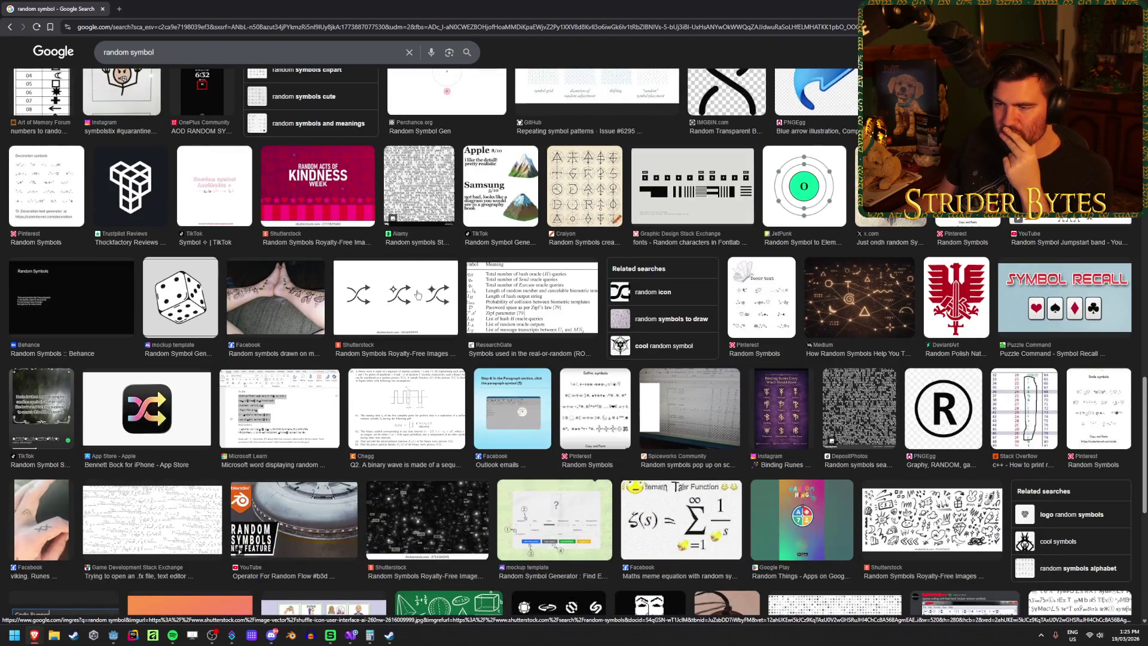
scroll(417, 294, "down", 3)
scroll(417, 292, "down", 10)
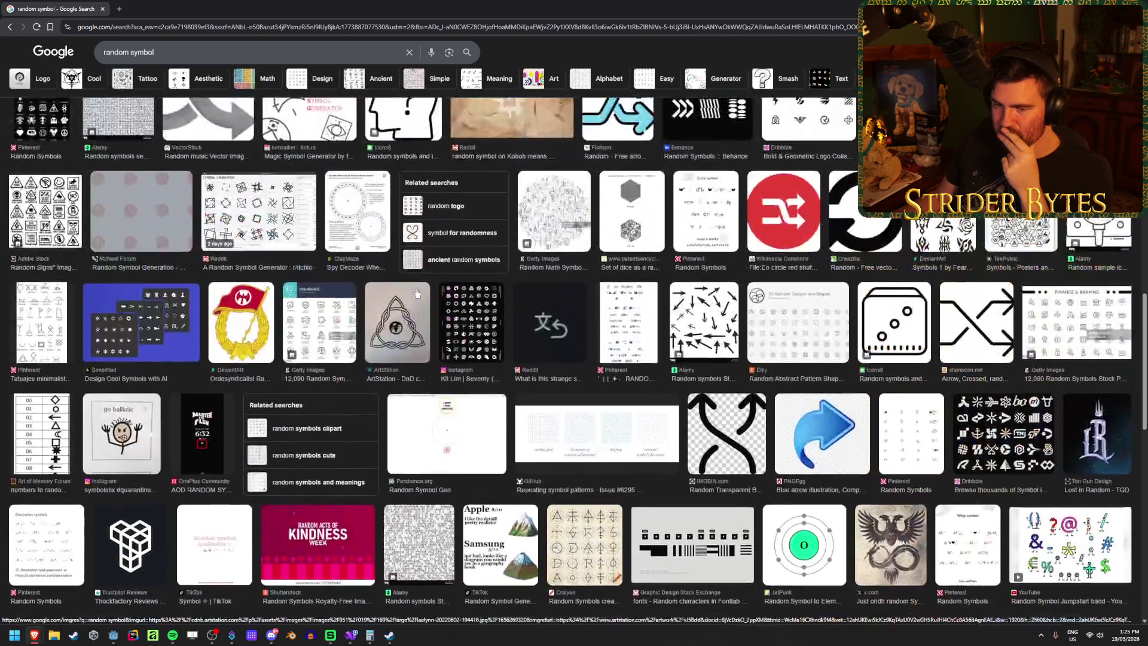
scroll(417, 292, "down", 15)
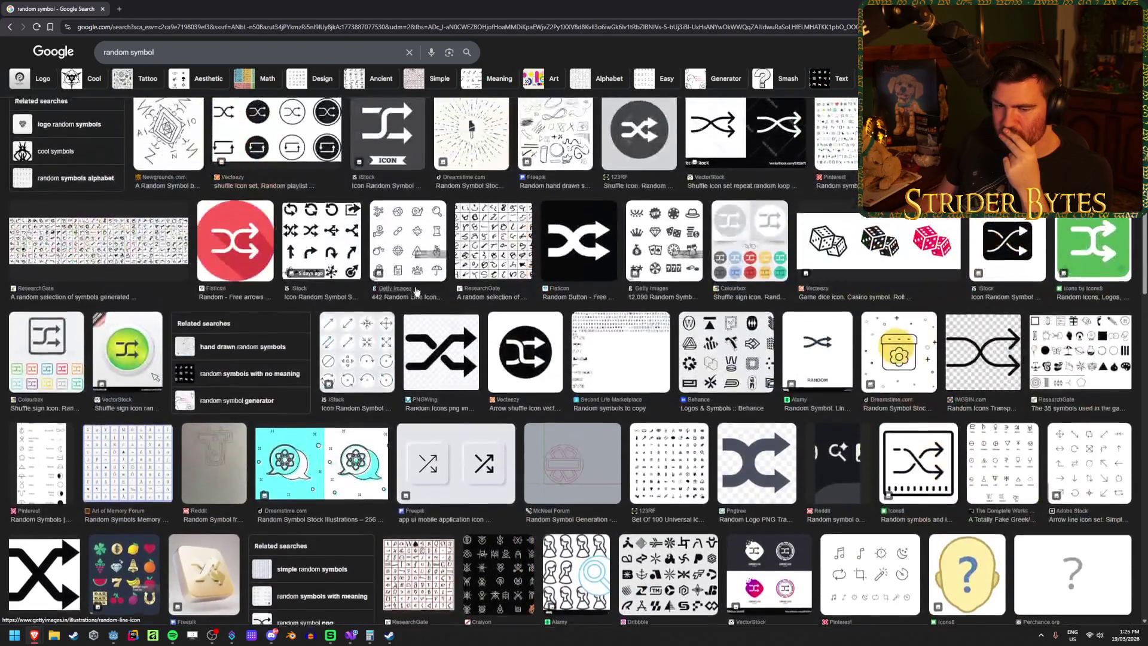
scroll(417, 291, "up", 5)
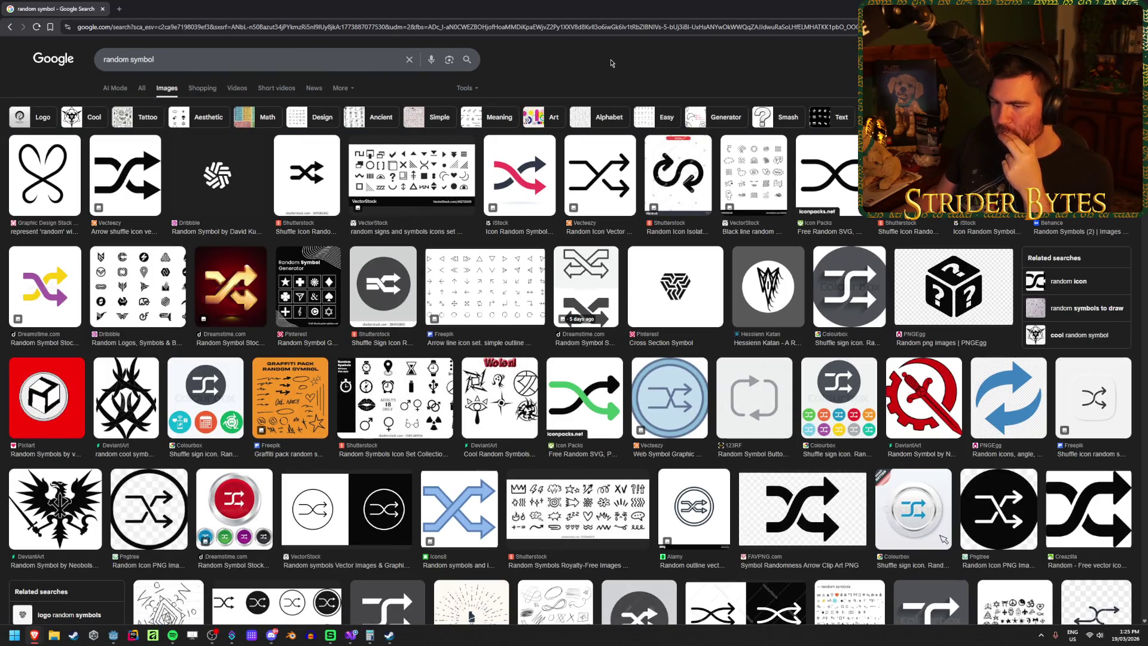
left_click(960, 286)
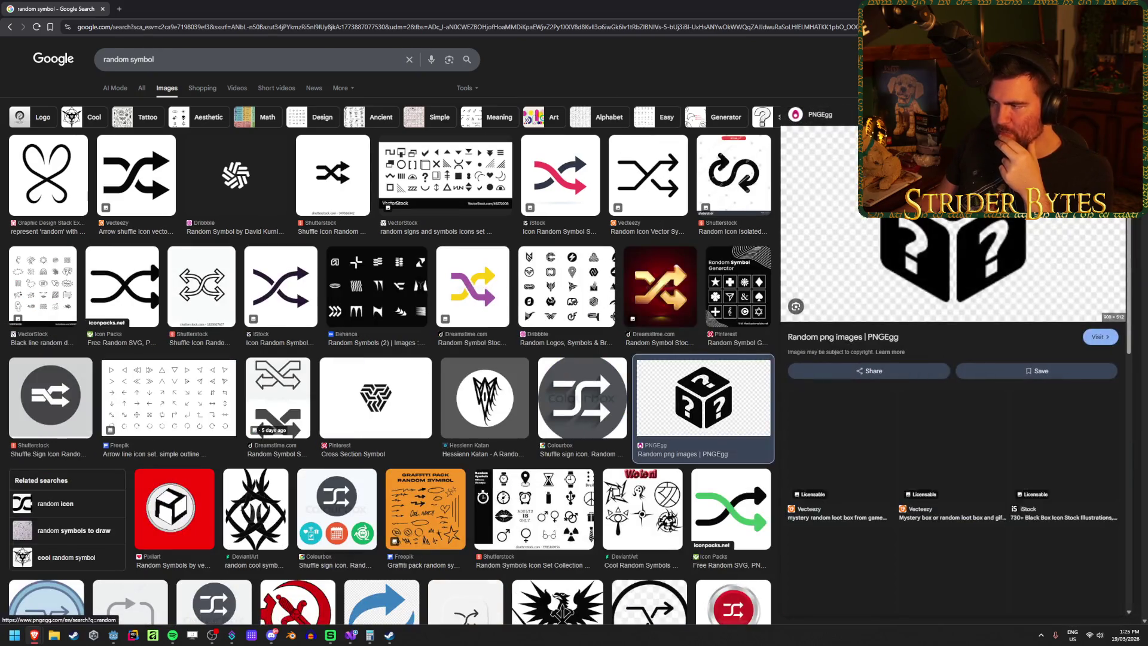
Step: Open the mystery-dice image in its own browser tab and view it
right_click(976, 219)
left_click(1016, 348)
left_click(136, 7)
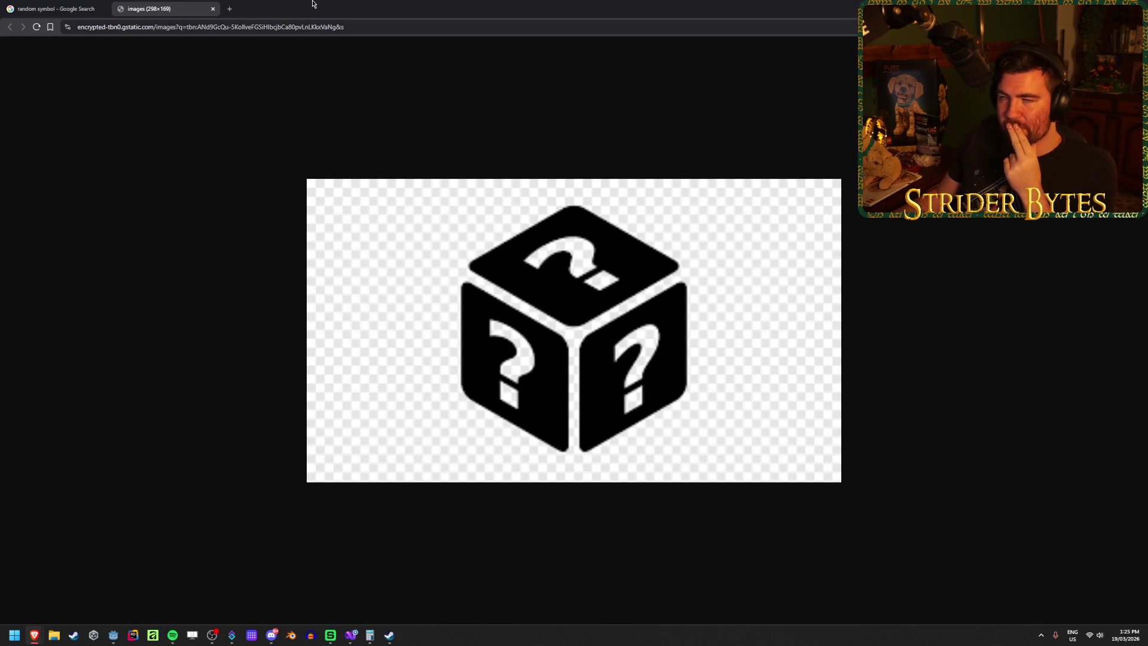
Step: Glance back at the results tab, then return to the full-size dice image
left_click(60, 9)
left_click(137, 6)
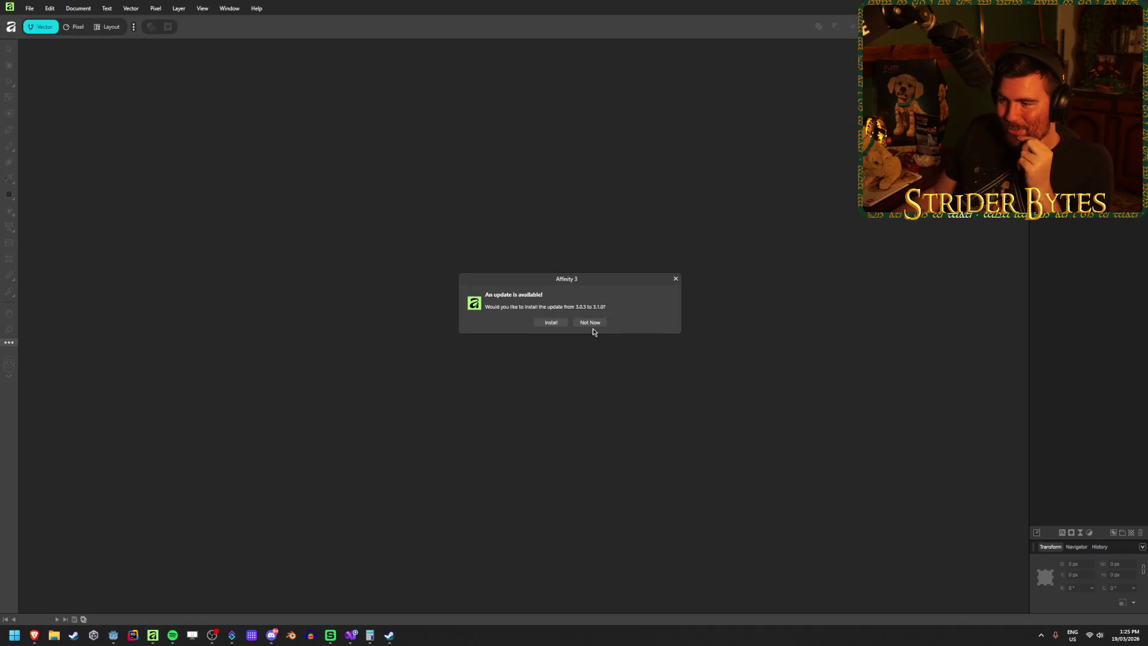
Step: Dismiss Affinity's update prompt with Not Now and bring Godot's PartBuyer scene back
left_click(592, 325)
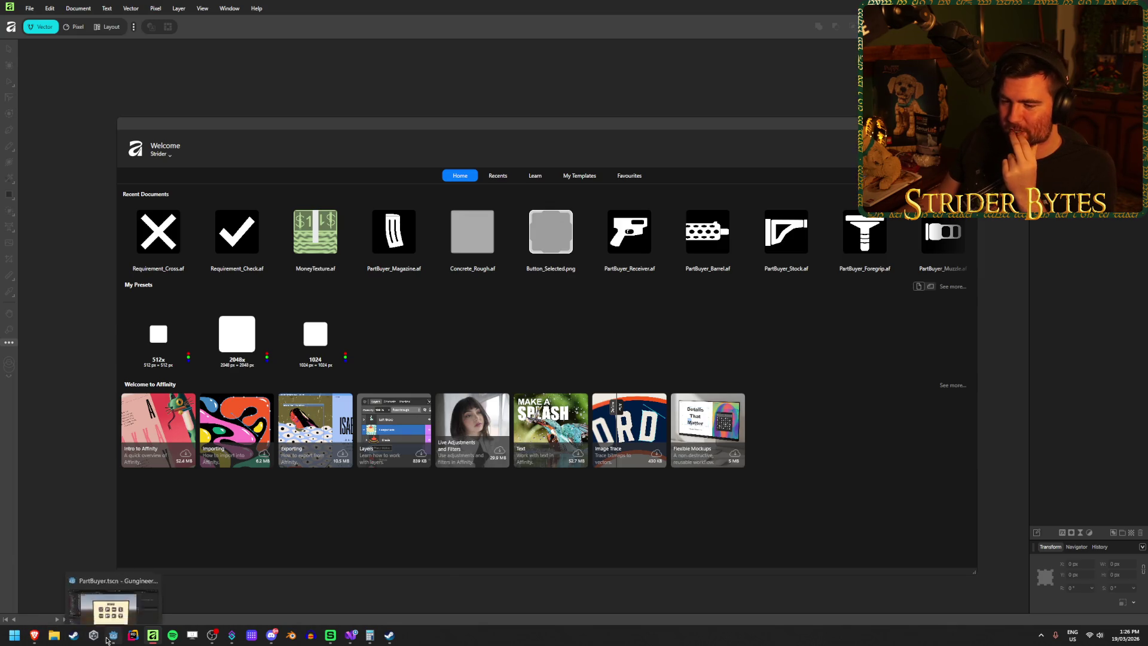
left_click(118, 622)
scroll(430, 333, "up", 6)
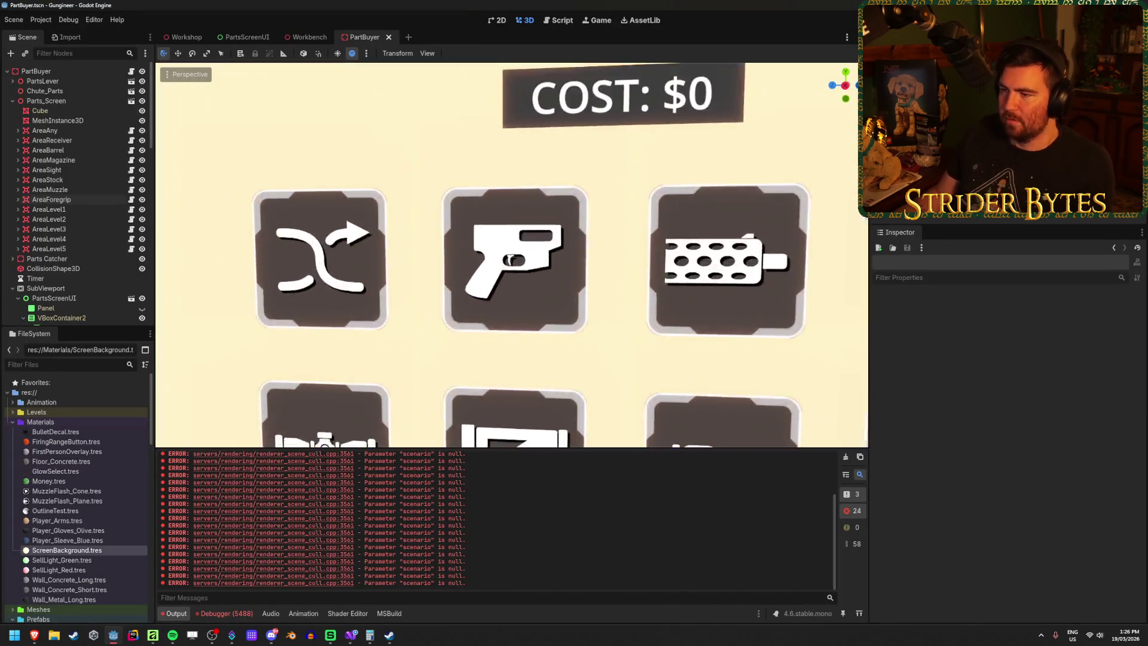
Step: Zoom in on the pistol icon tile in Godot's viewport, then return to Affinity
scroll(566, 318, "down", 4)
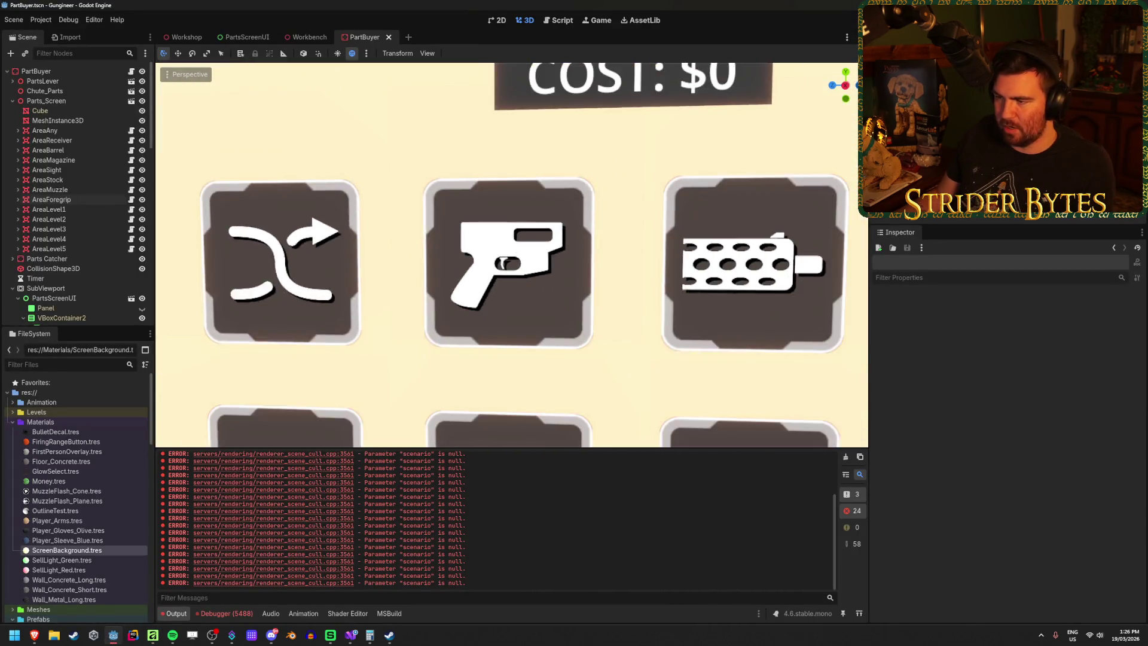
scroll(566, 318, "up", 3)
scroll(511, 255, "up", 3)
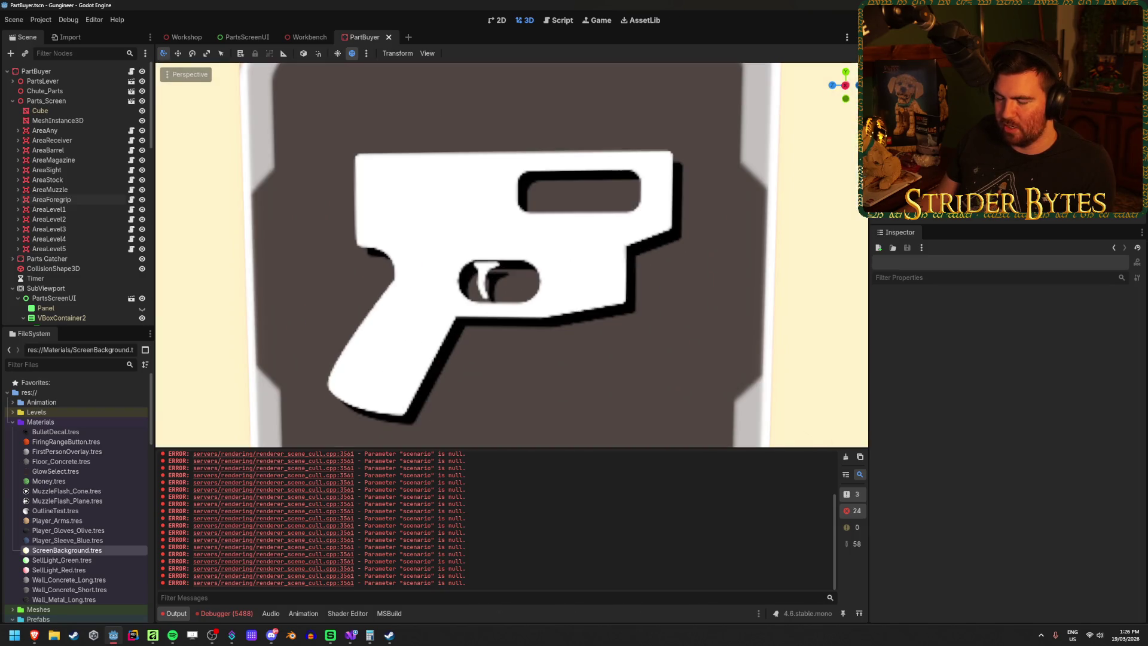
scroll(511, 255, "up", 2)
scroll(512, 255, "down", 3)
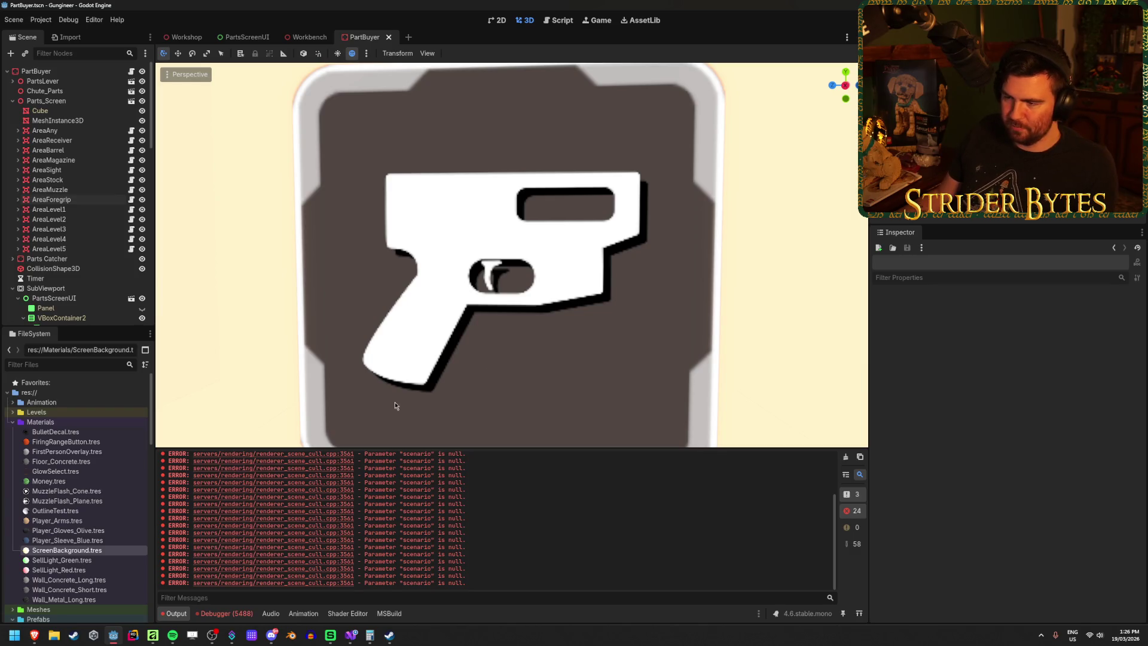
mouse_move(351, 635)
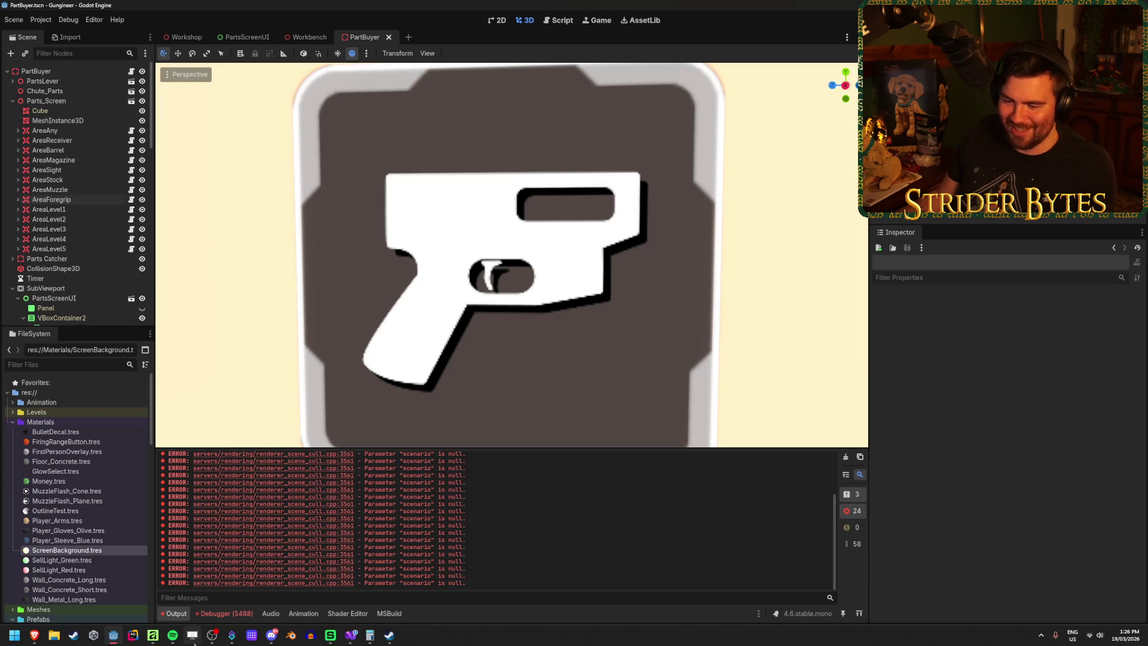
left_click(152, 635)
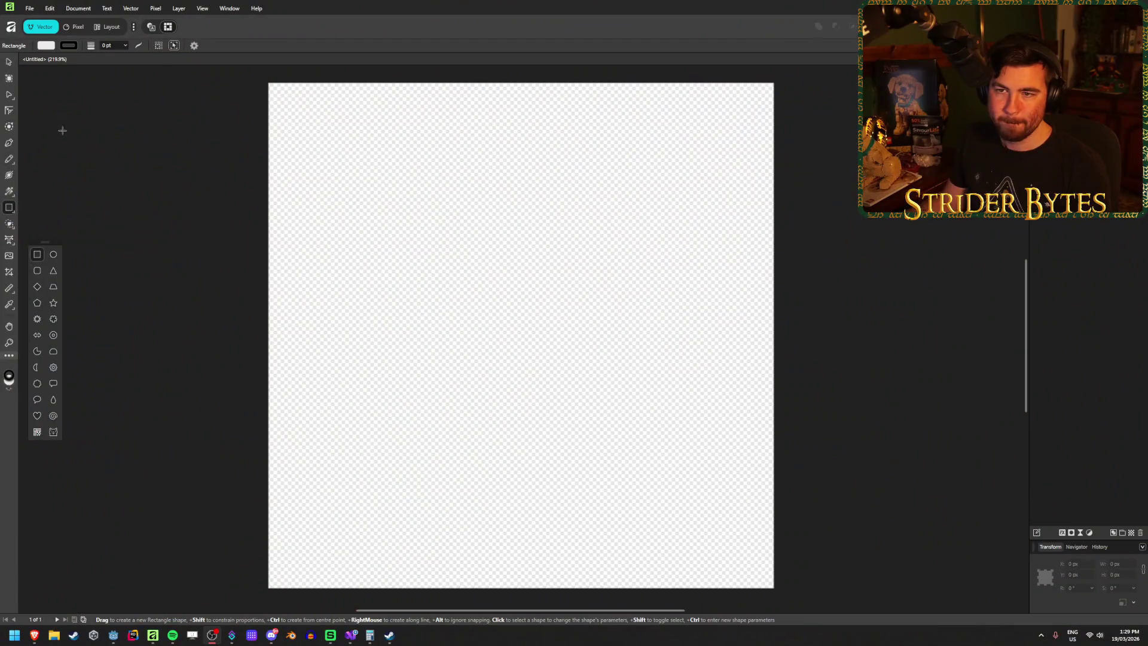
Step: Draw a black-filled rectangle covering the whole artboard
left_click(47, 45)
left_click_drag(62, 132, 62, 143)
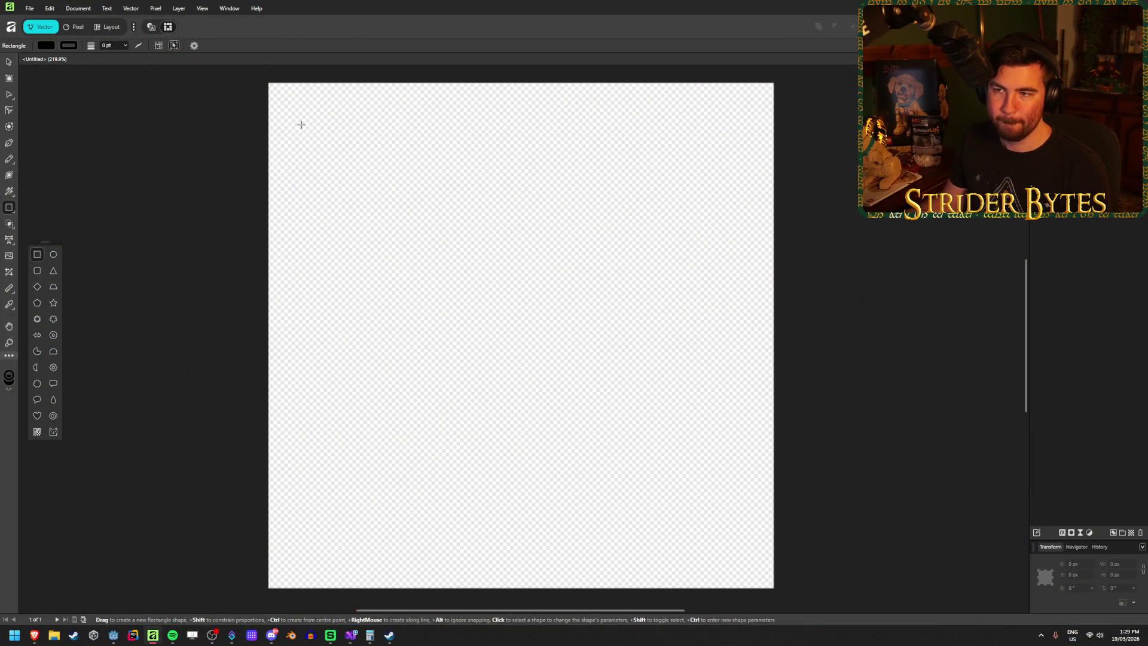
mouse_move(267, 83)
left_mouse_down()
mouse_move(682, 595)
mouse_move(774, 588)
left_mouse_up()
left_click(10, 62)
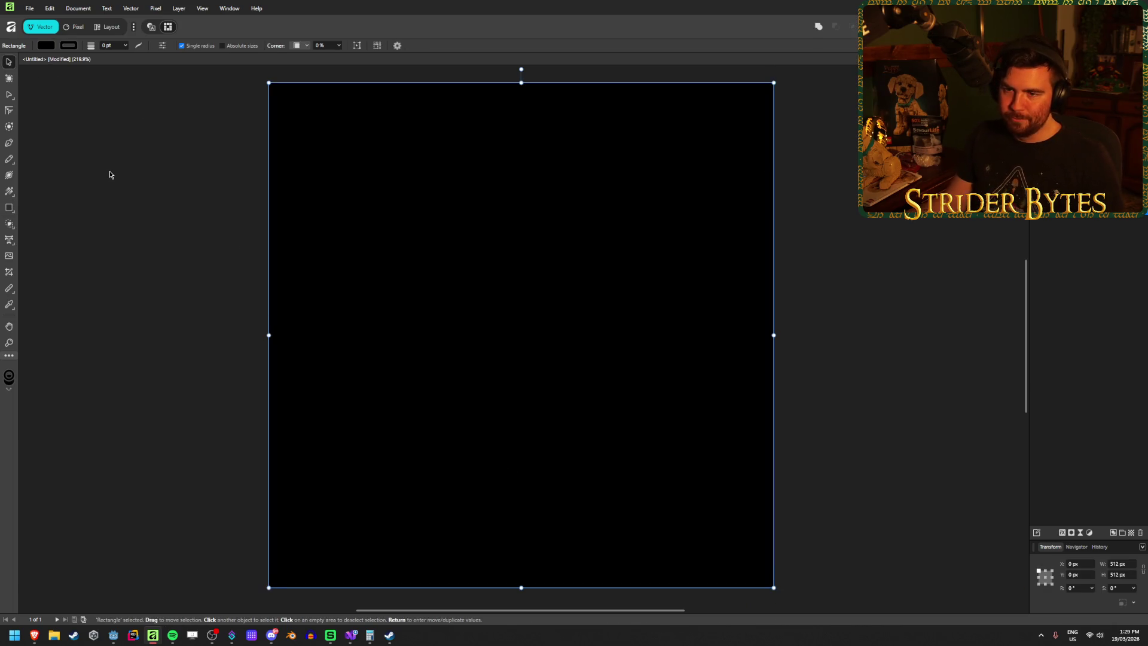
left_click(107, 174)
Step: Save the document as PartBuyer_Random in the Gungineer project's Raw folder
key("ctrl+s")
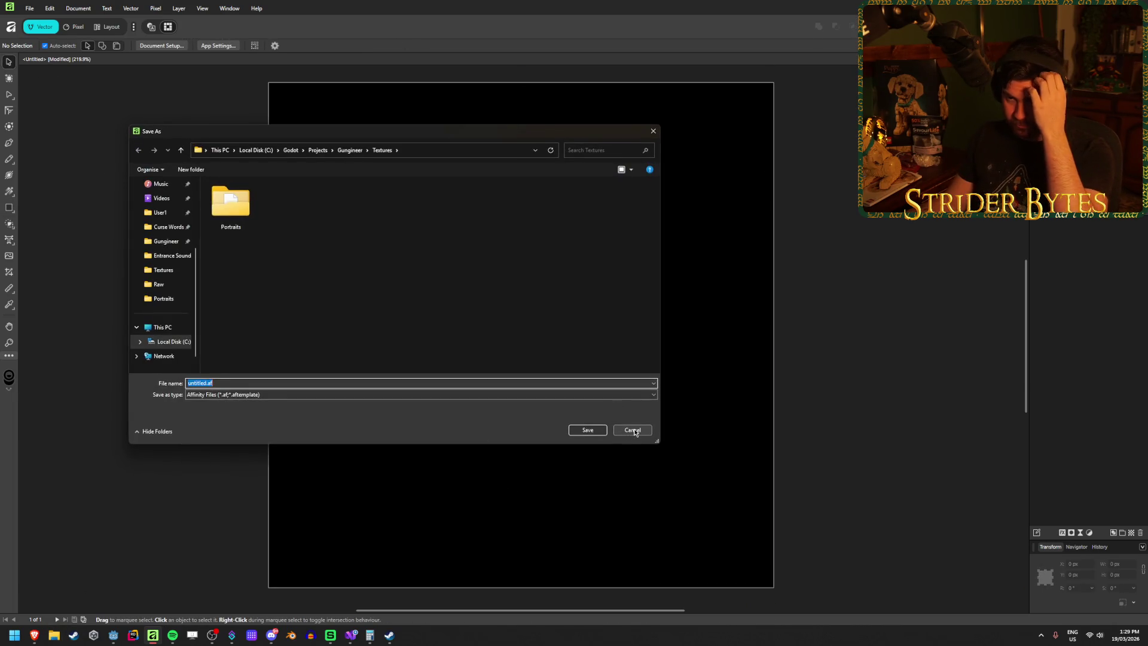
left_click(350, 150)
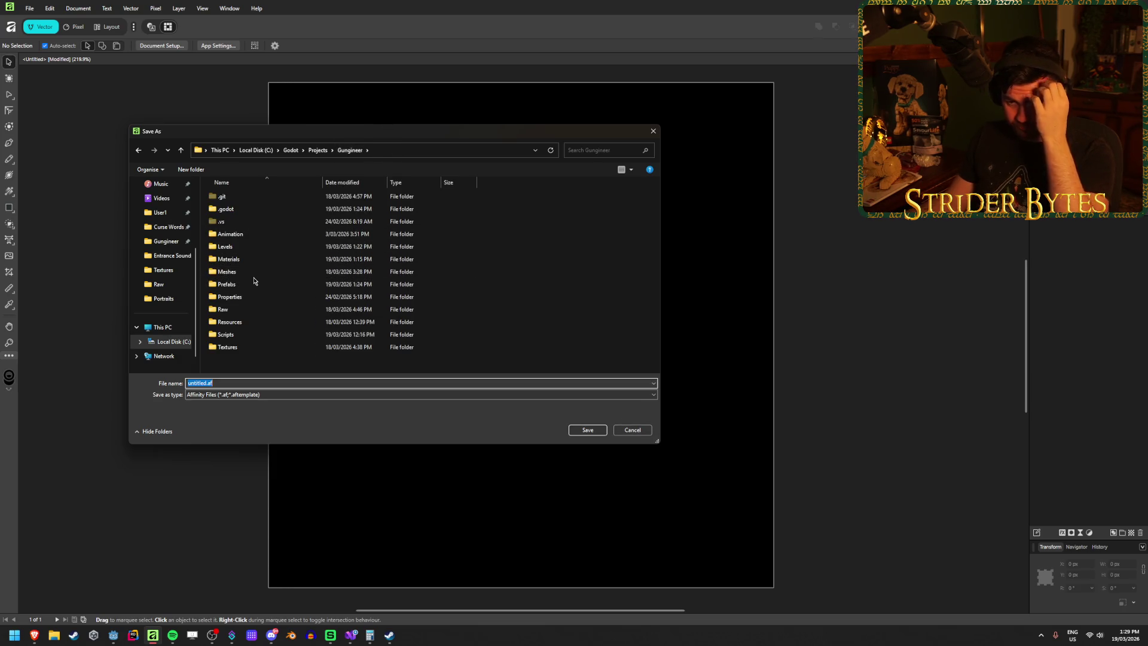
double_click(245, 315)
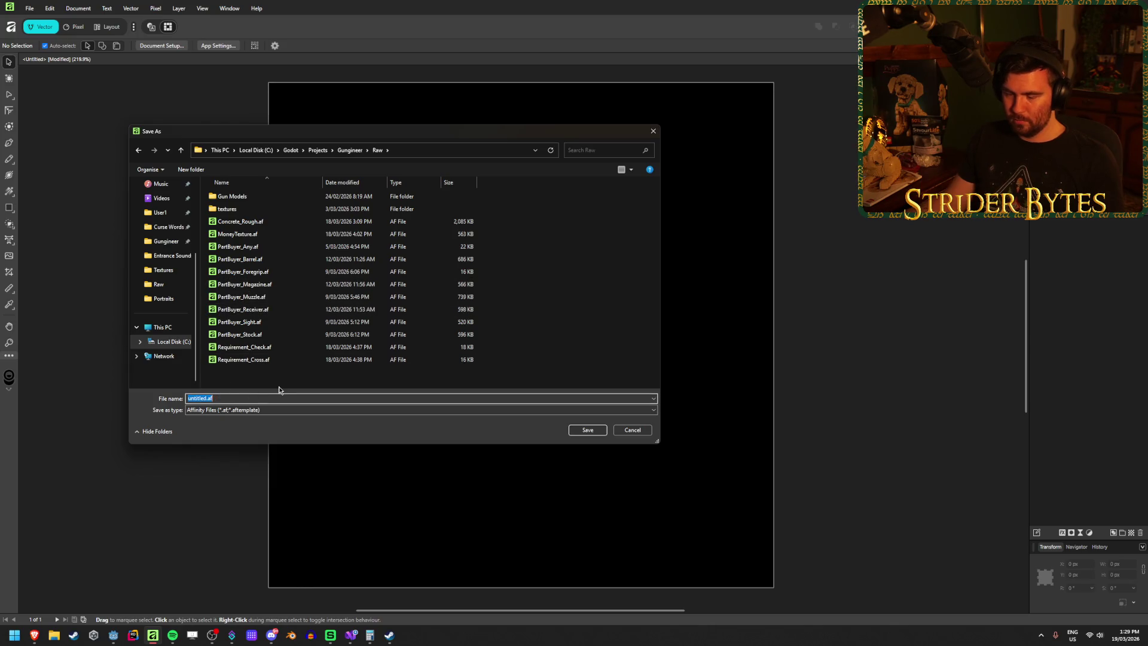
type("Part")
type("_Random")
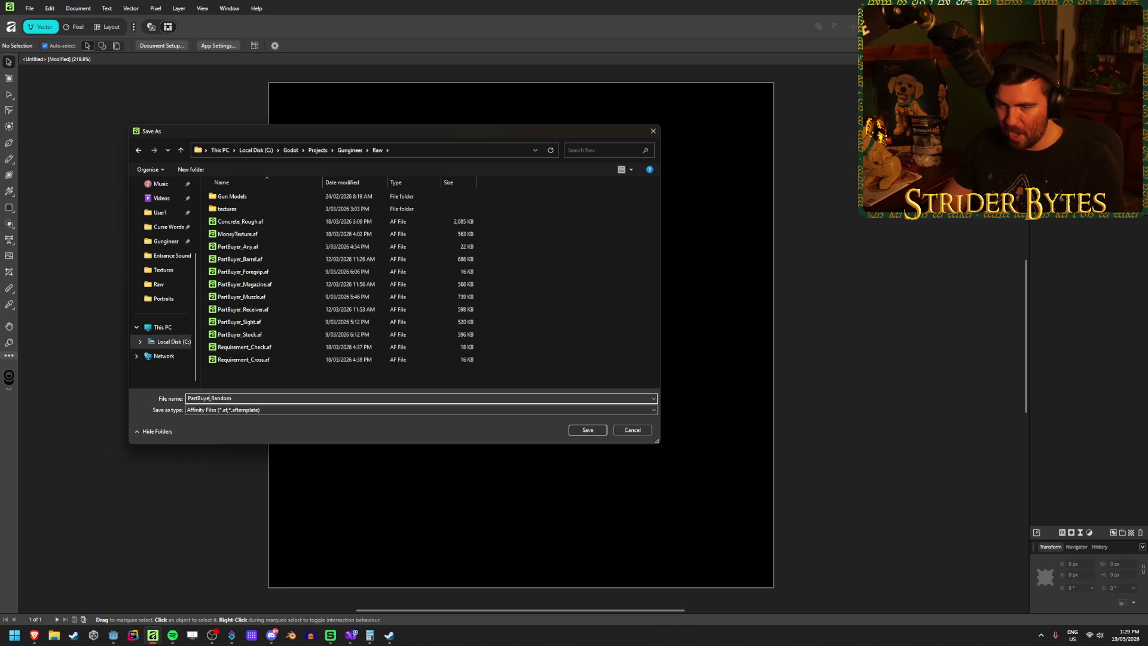
key("Return")
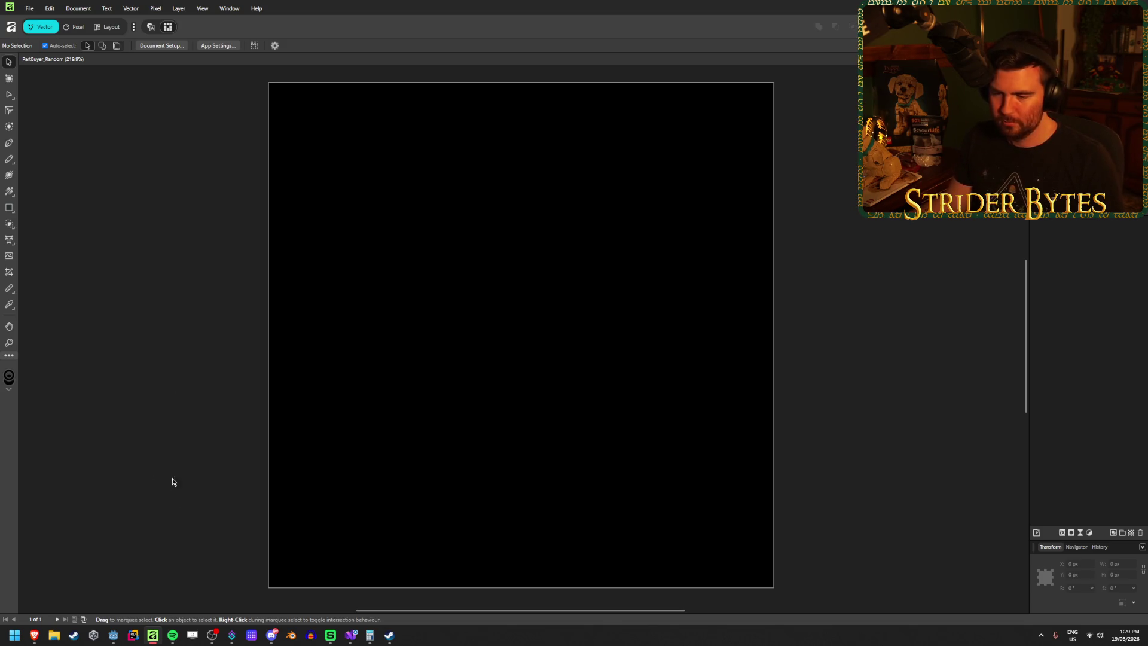
Step: Copy the mystery-dice image from its browser window and return to Affinity
left_click(35, 635)
left_click(293, 588)
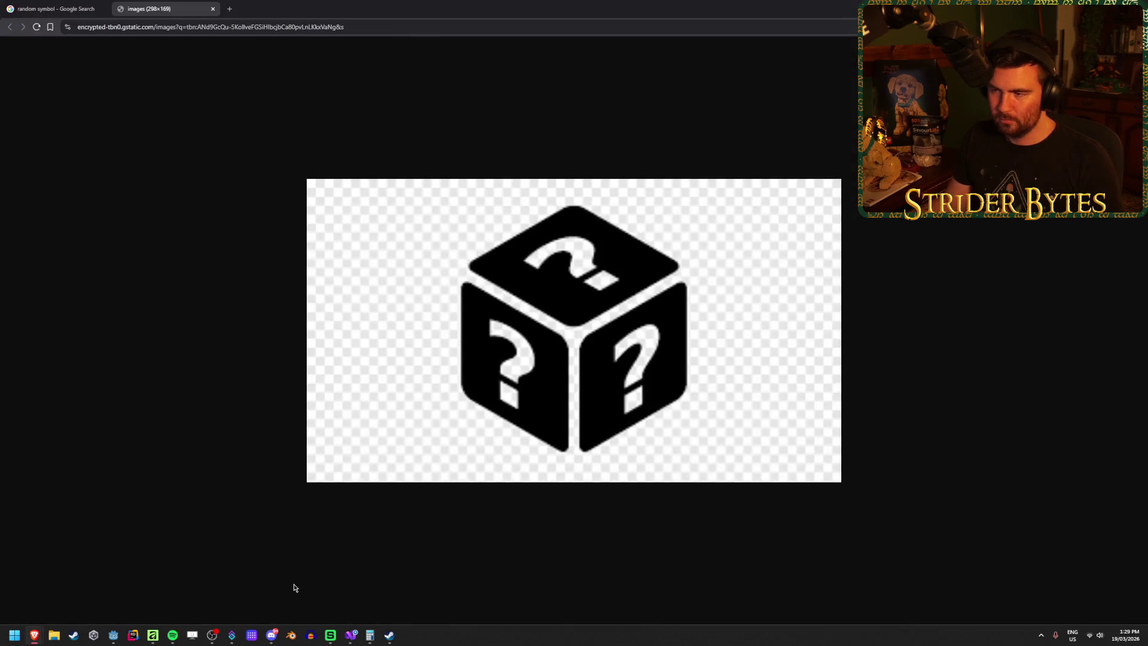
right_click(577, 319)
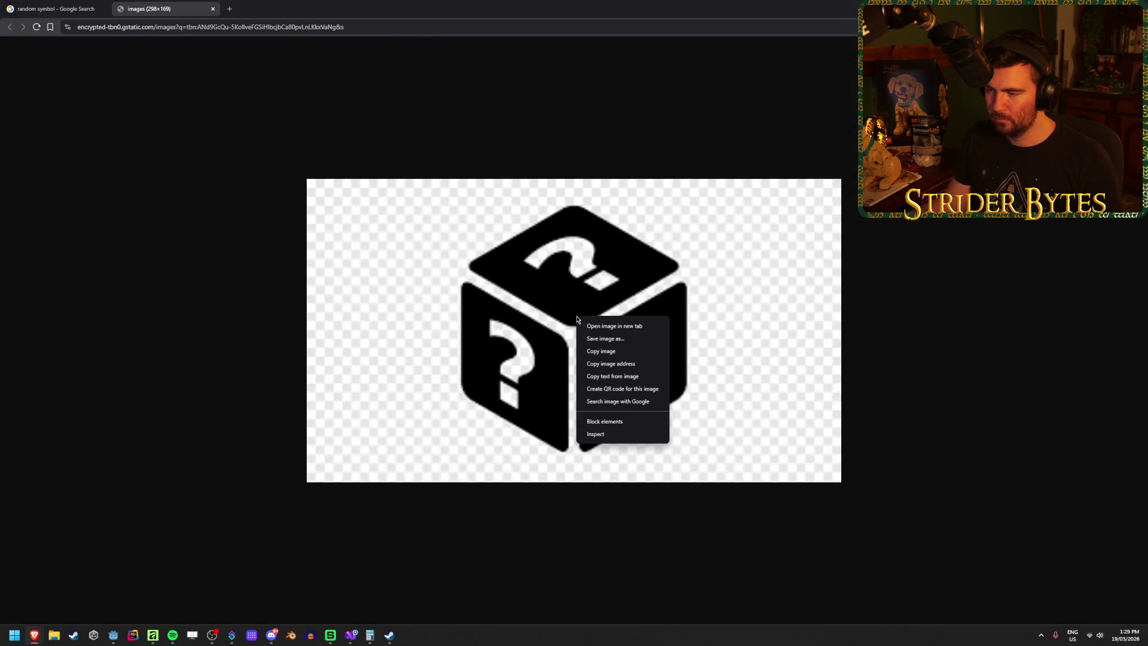
left_click(608, 352)
key("alt+Tab")
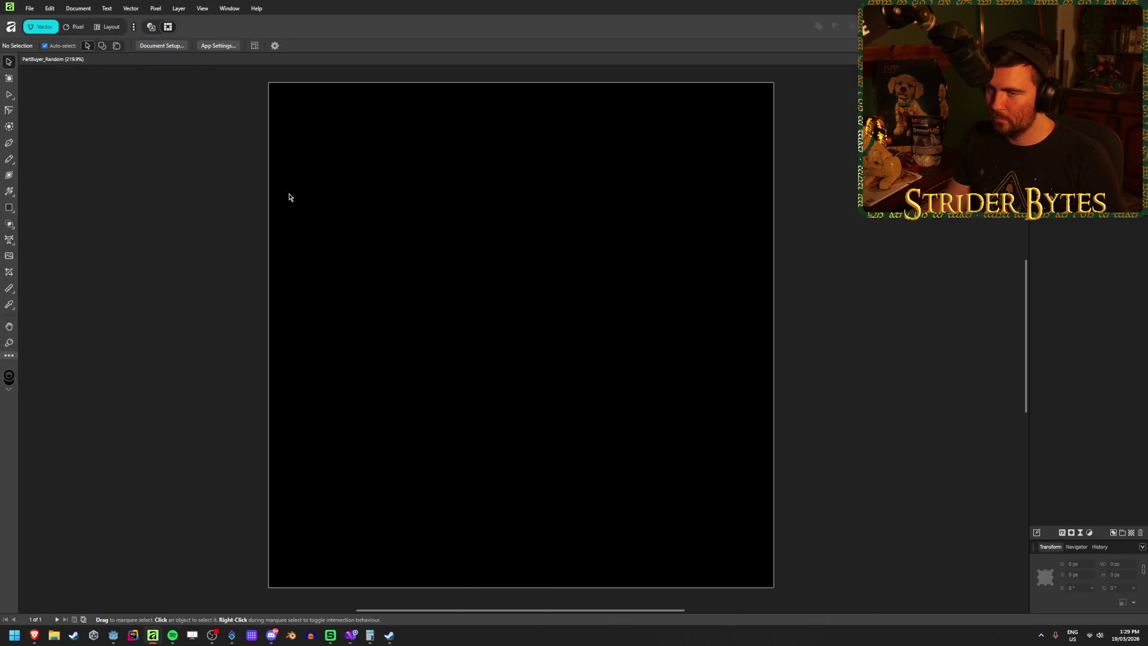
Step: Paste the dice image and scale it to about 765 × 434 px over the black square
key("ctrl+v")
mouse_move(573, 327)
left_mouse_down()
mouse_move(435, 335)
mouse_move(362, 363)
left_mouse_up()
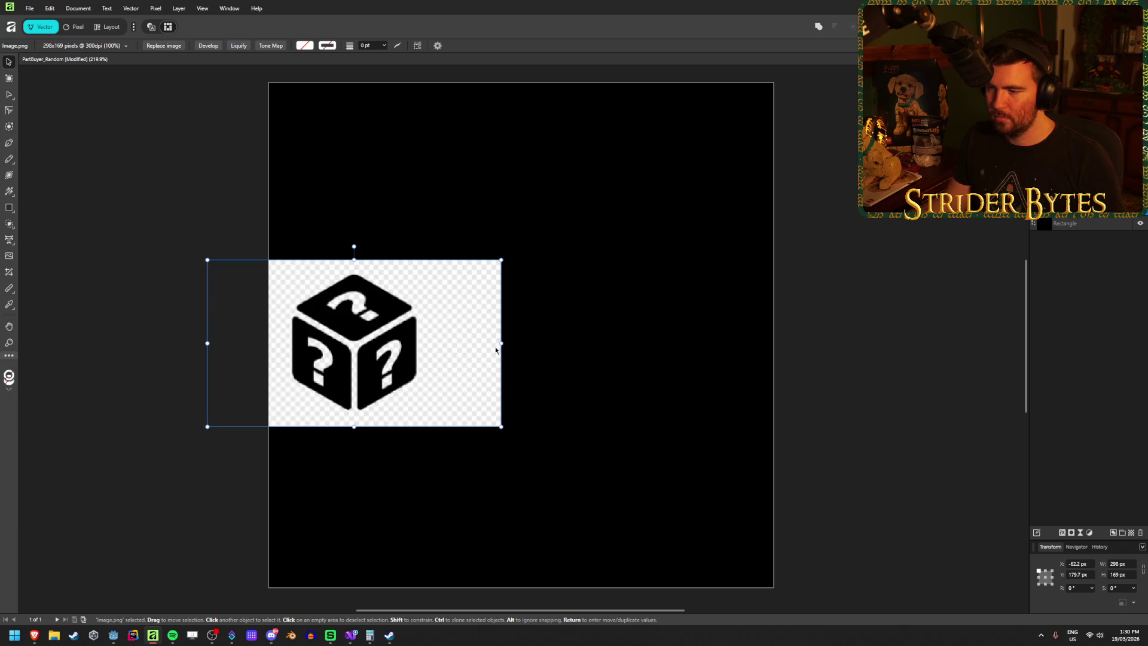
left_click_drag(503, 344, 961, 323)
mouse_move(579, 389)
left_mouse_down()
mouse_move(447, 375)
mouse_move(450, 396)
left_mouse_up()
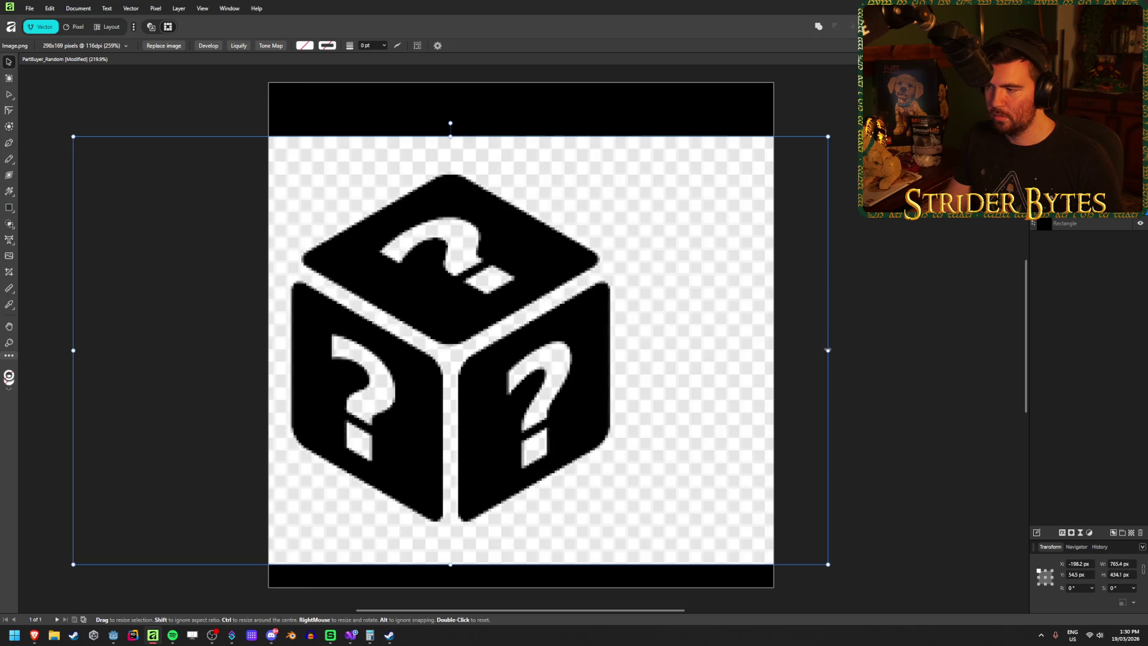